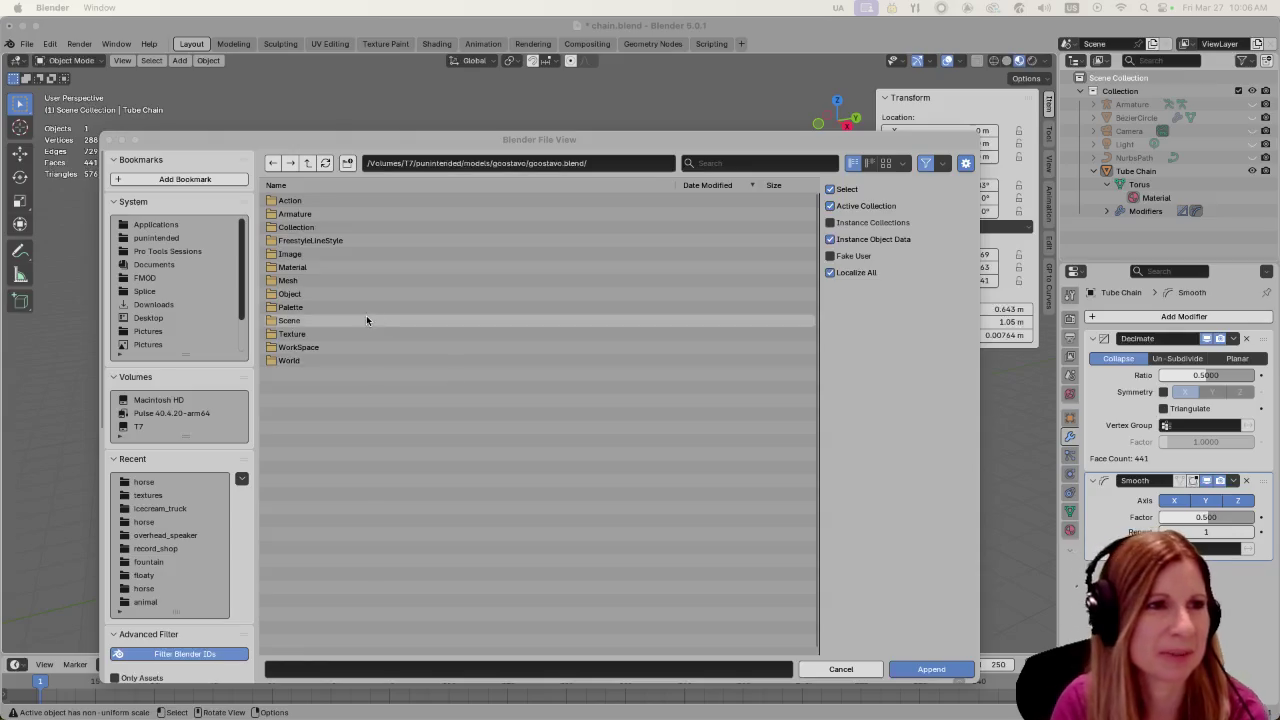
Browse into goostavo.blend's Collection folder, back out, and cancel without appending anything
{"action": "left_click", "coordinate": [352, 227]}
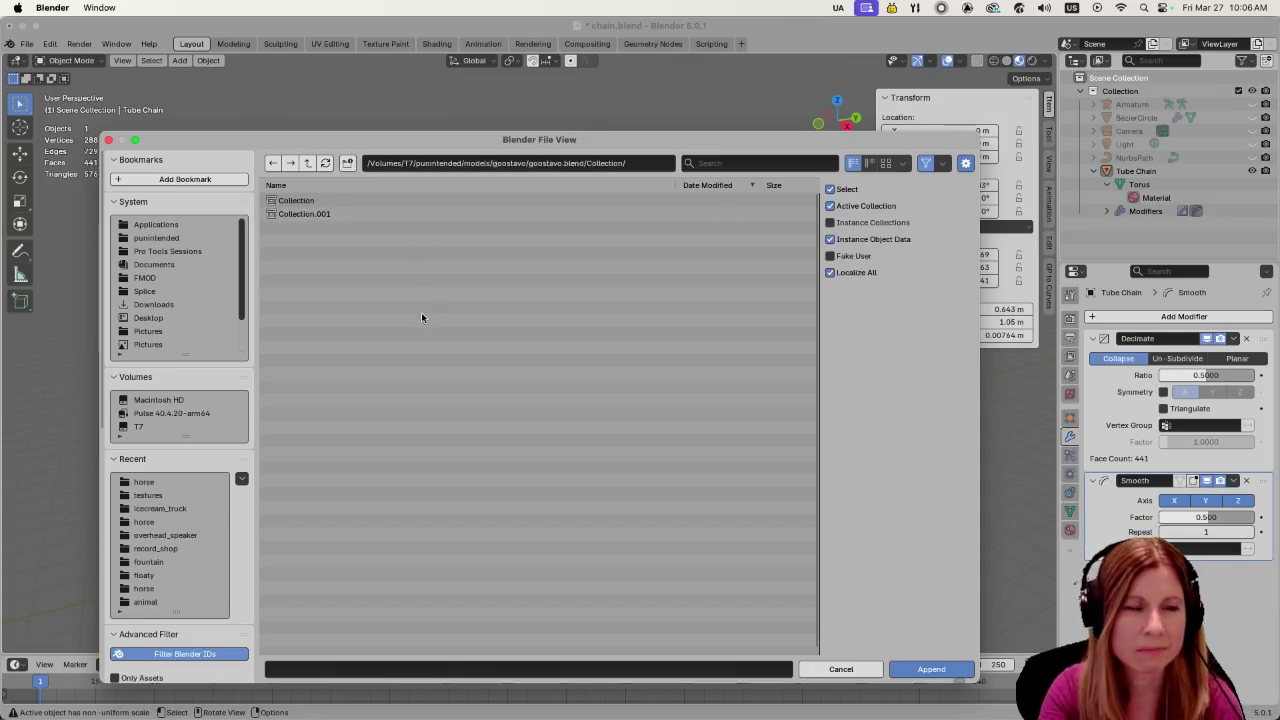
{"action": "left_click", "coordinate": [308, 164]}
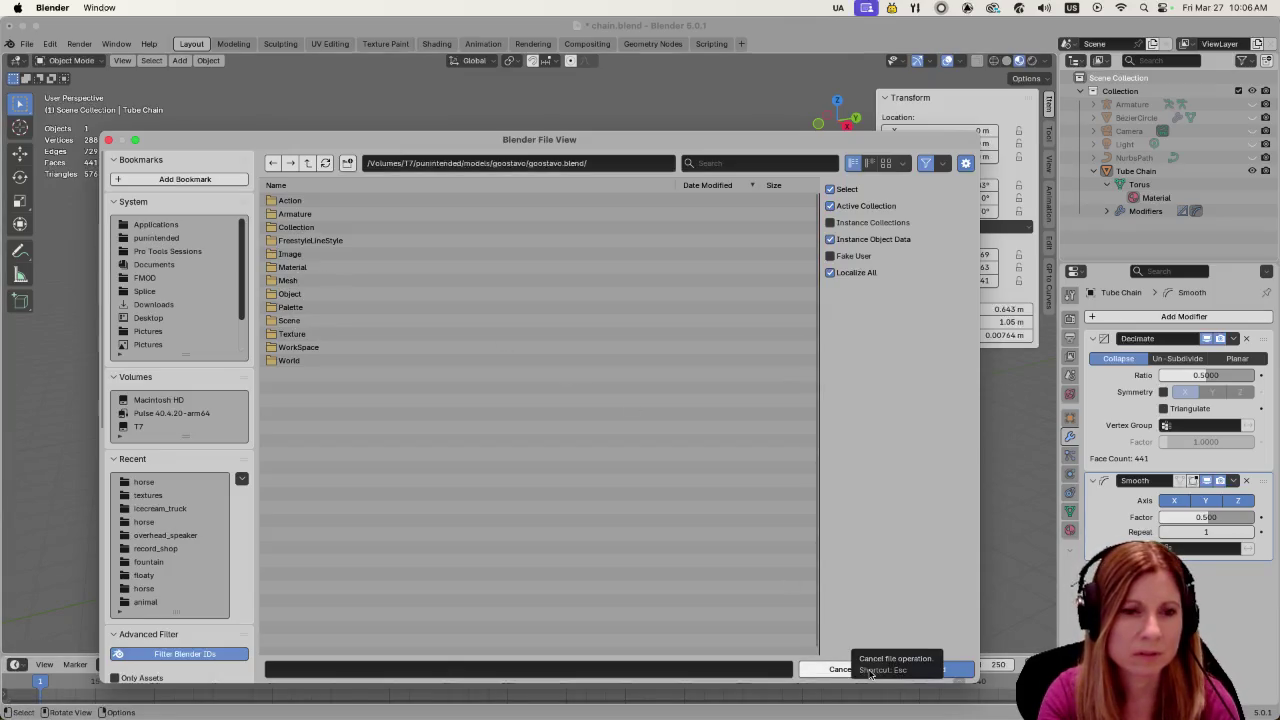
{"action": "left_click", "coordinate": [850, 670]}
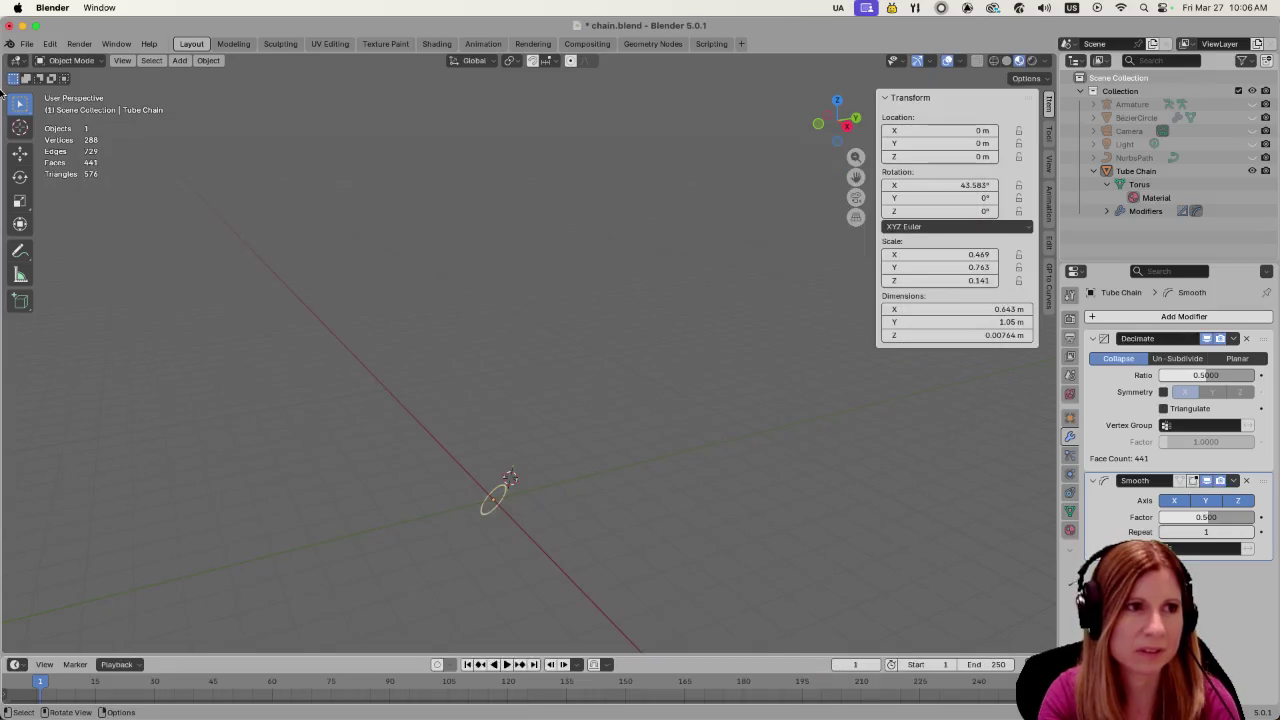
Import goostavo.fbx from the models/goostavo folder using the FBX importer
{"action": "left_click", "coordinate": [25, 45]}
{"action": "mouse_move", "coordinate": [60, 233]}
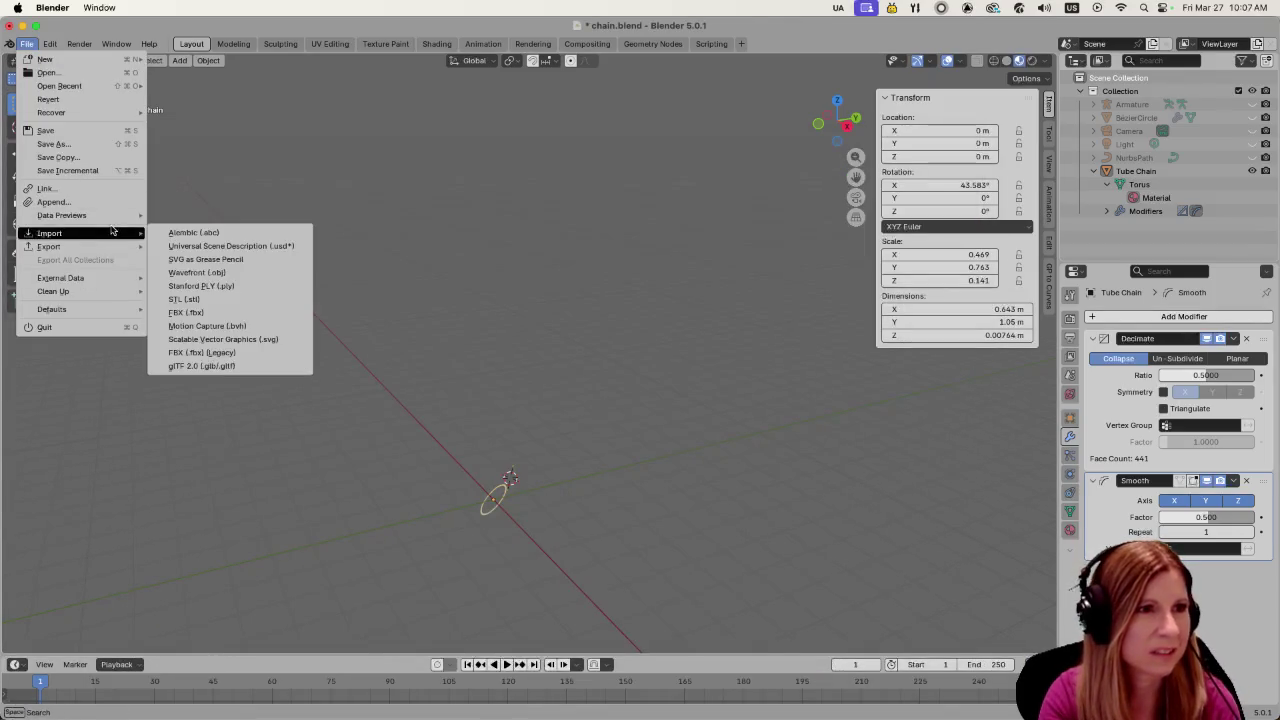
{"action": "left_click", "coordinate": [266, 312]}
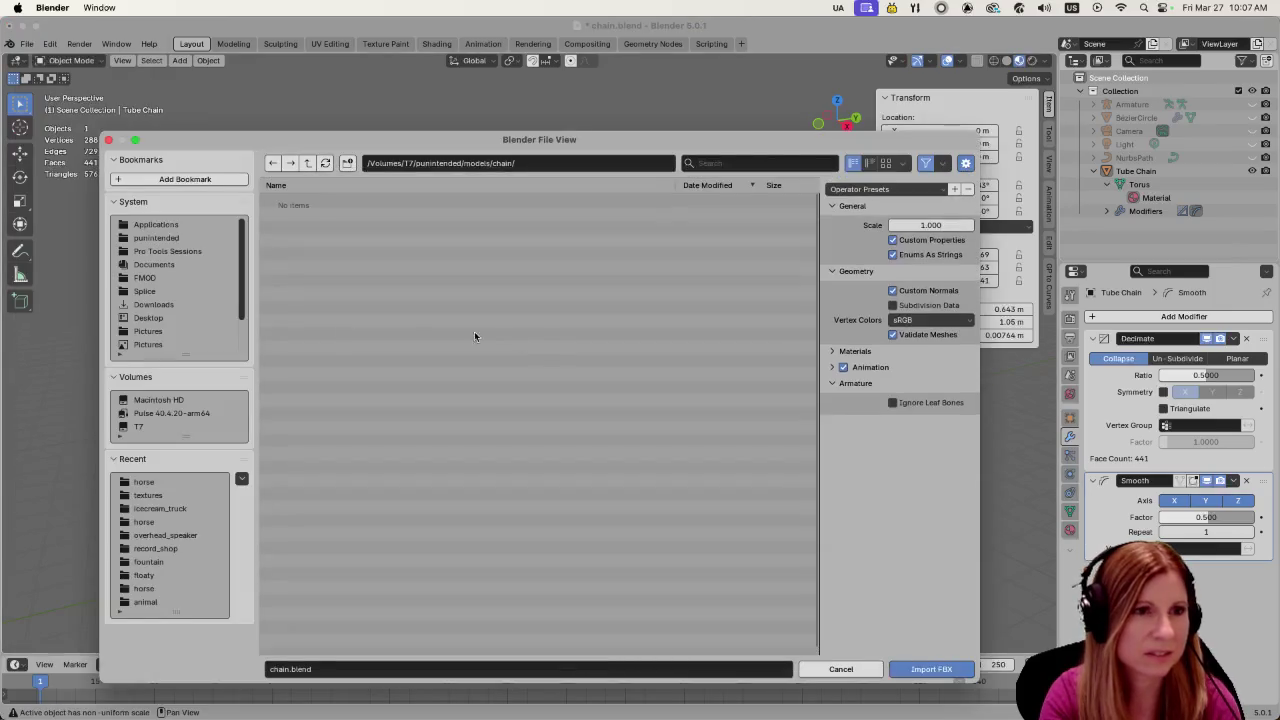
{"action": "left_click", "coordinate": [309, 163]}
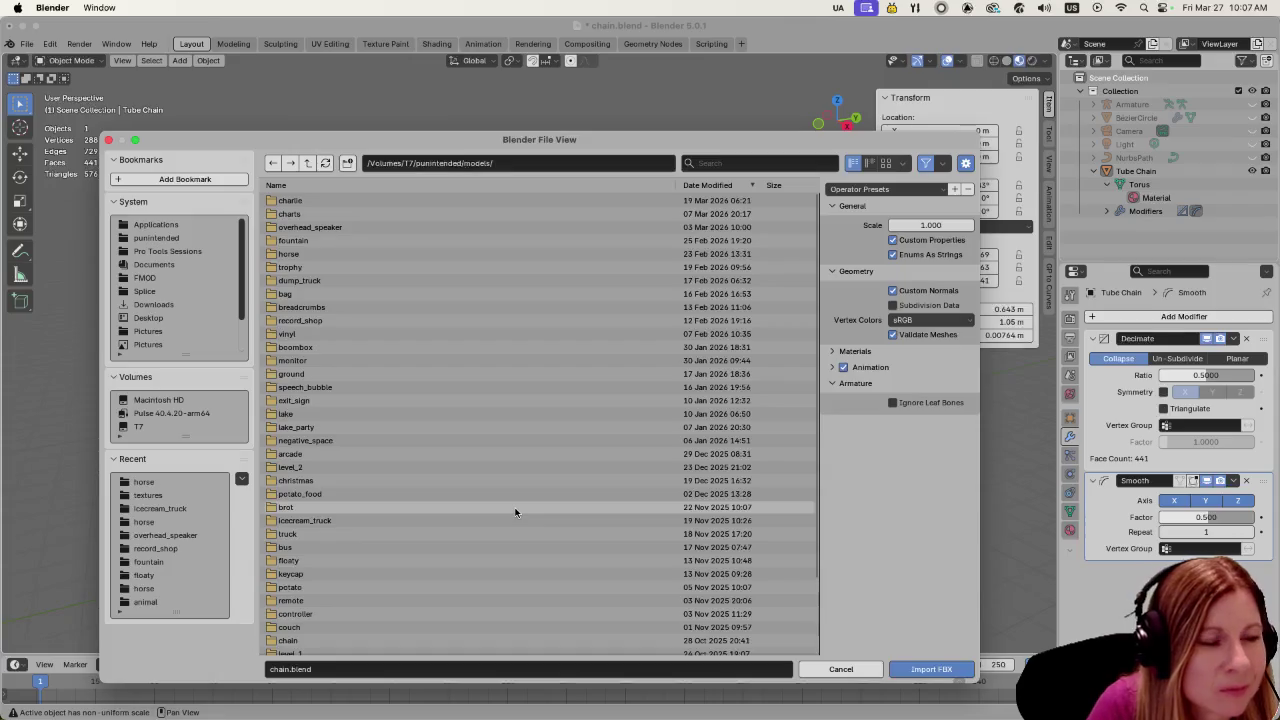
{"action": "scroll", "coordinate": [513, 497], "scroll_direction": "down", "scroll_amount": 3}
{"action": "left_click", "coordinate": [308, 580]}
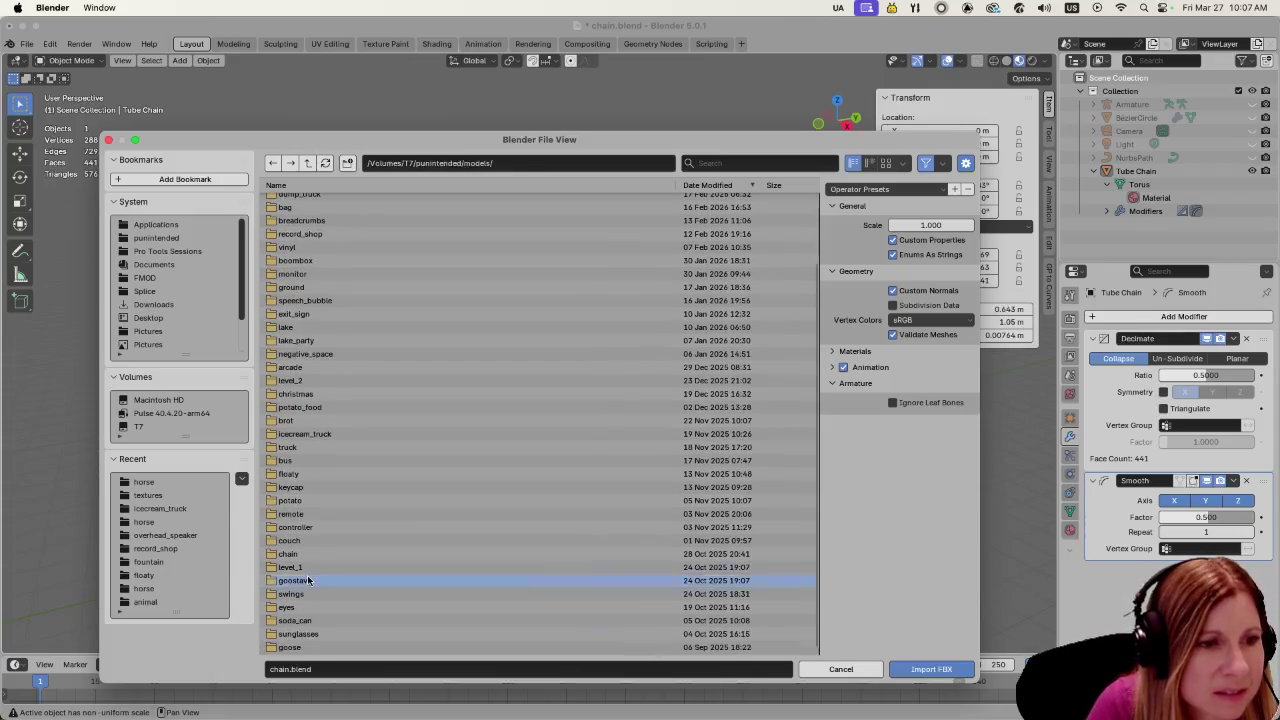
{"action": "double_click", "coordinate": [308, 580]}
{"action": "left_click", "coordinate": [372, 213]}
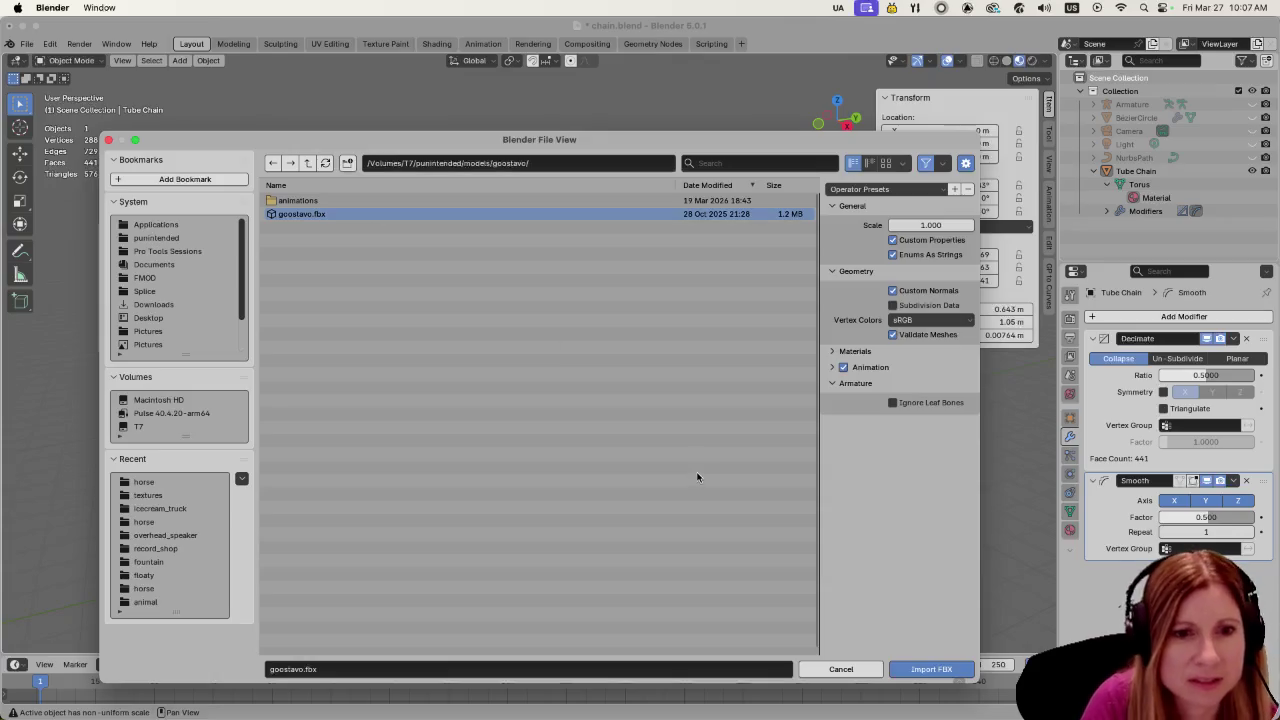
{"action": "key", "text": "Return"}
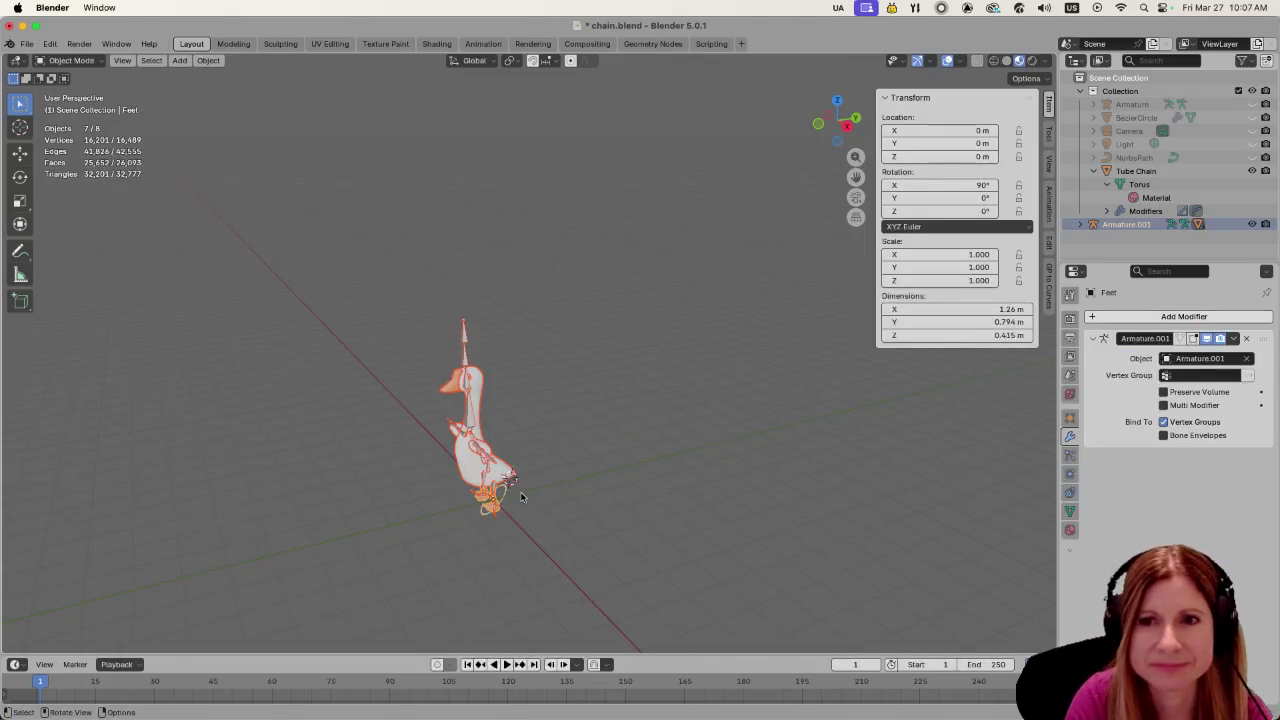
Lower the goose along Z toward the chain and return the rig to its frame 1 pose
{"action": "scroll", "coordinate": [528, 539], "scroll_direction": "up", "scroll_amount": 4}
{"action": "middle_click_drag", "start_coordinate": [565, 537], "coordinate": [597, 458]}
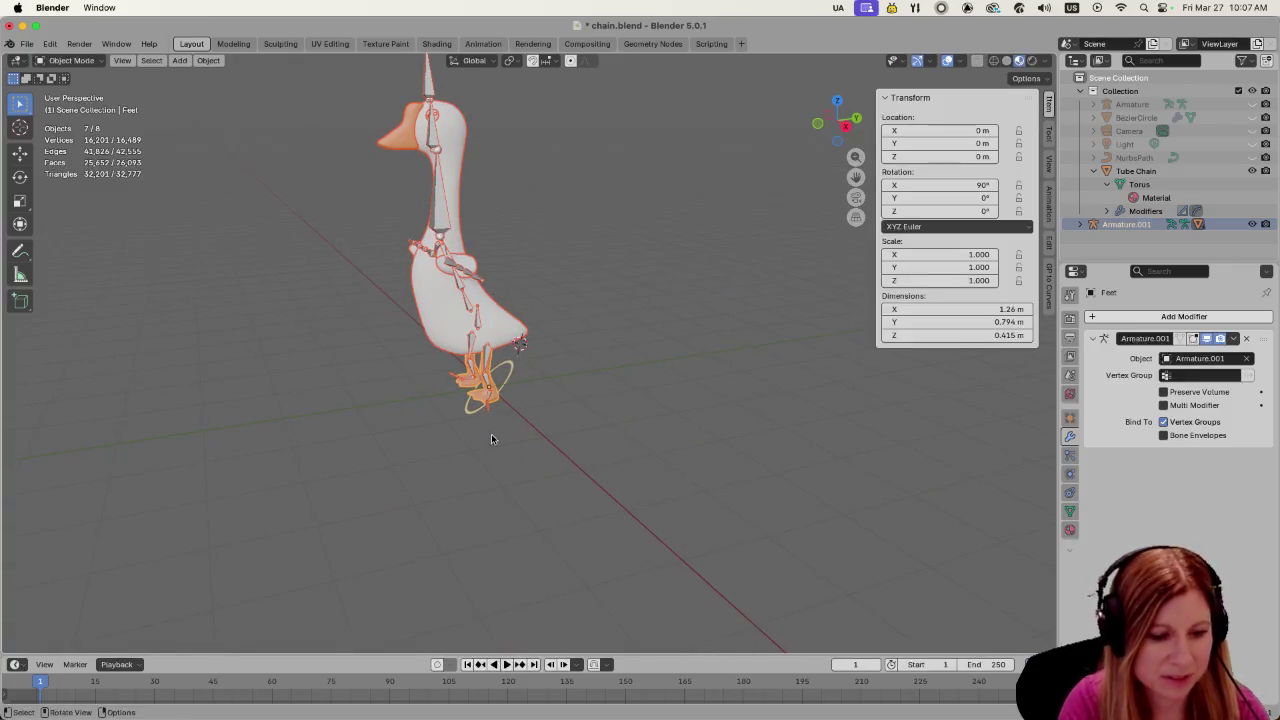
{"action": "middle_click_drag", "start_coordinate": [693, 458], "coordinate": [556, 419]}
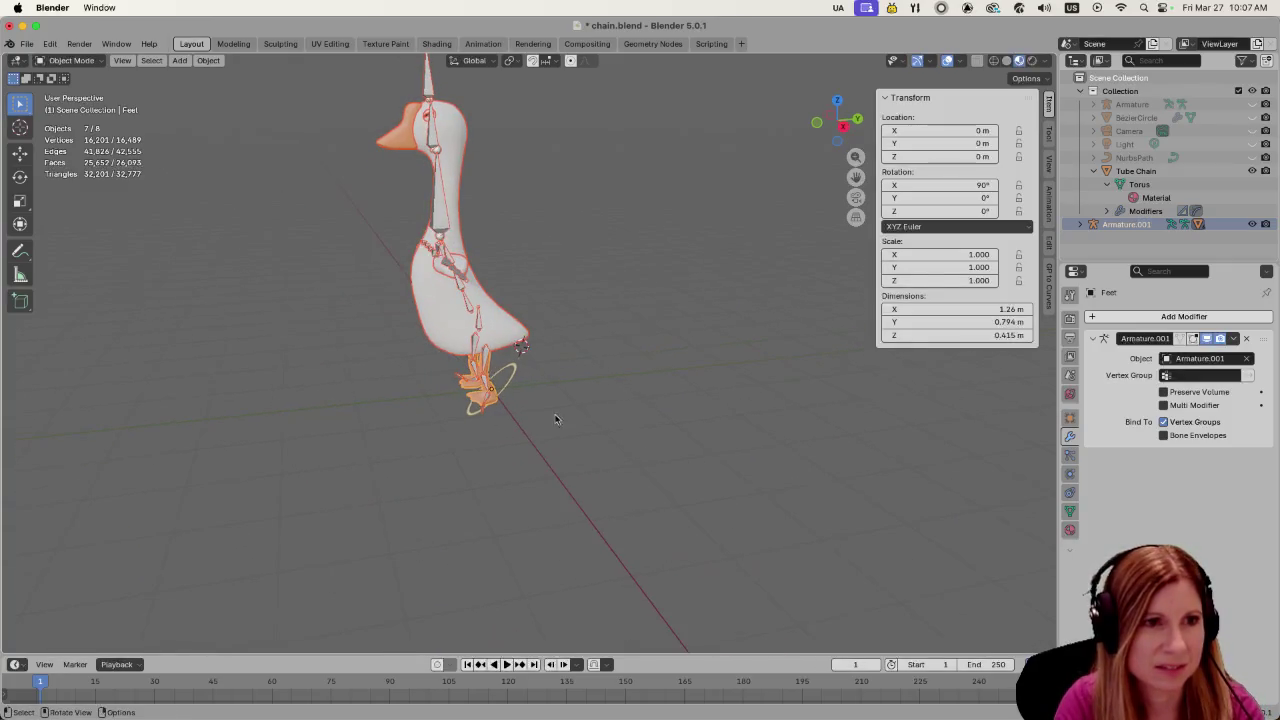
{"action": "key", "text": "g"}
{"action": "key", "text": "z"}
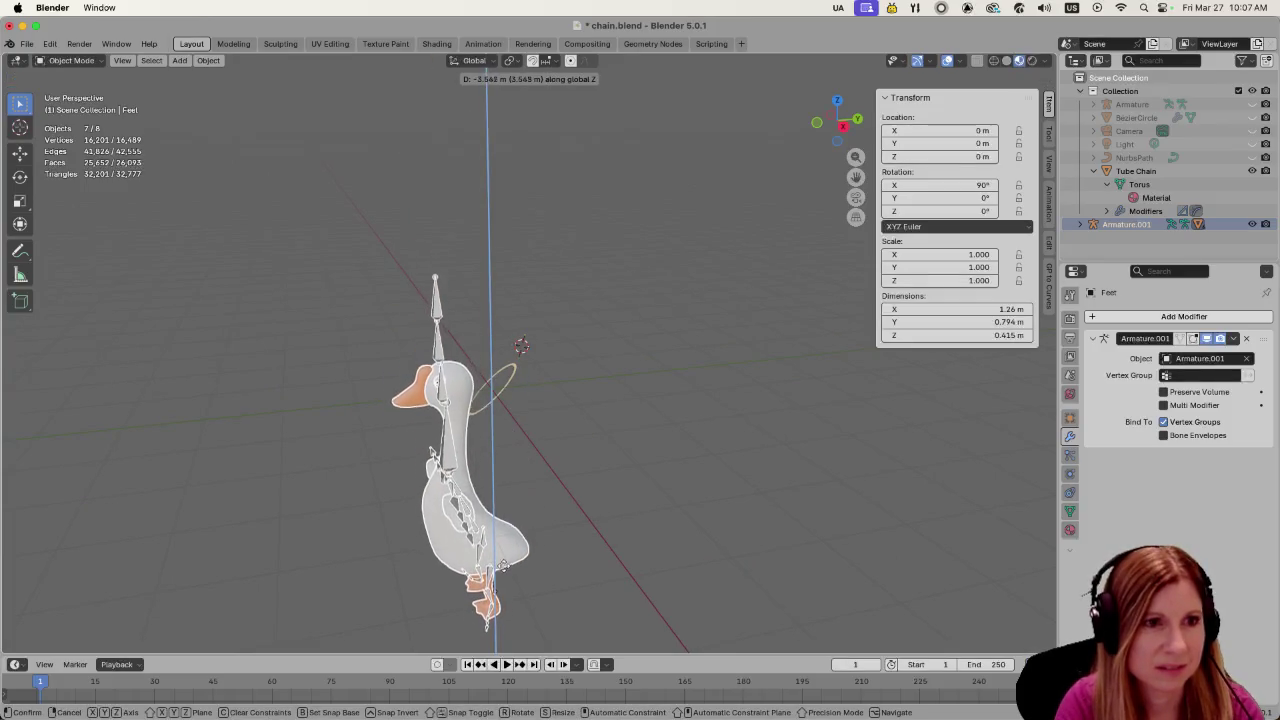
{"action": "left_click", "coordinate": [504, 566]}
{"action": "key", "text": "space"}
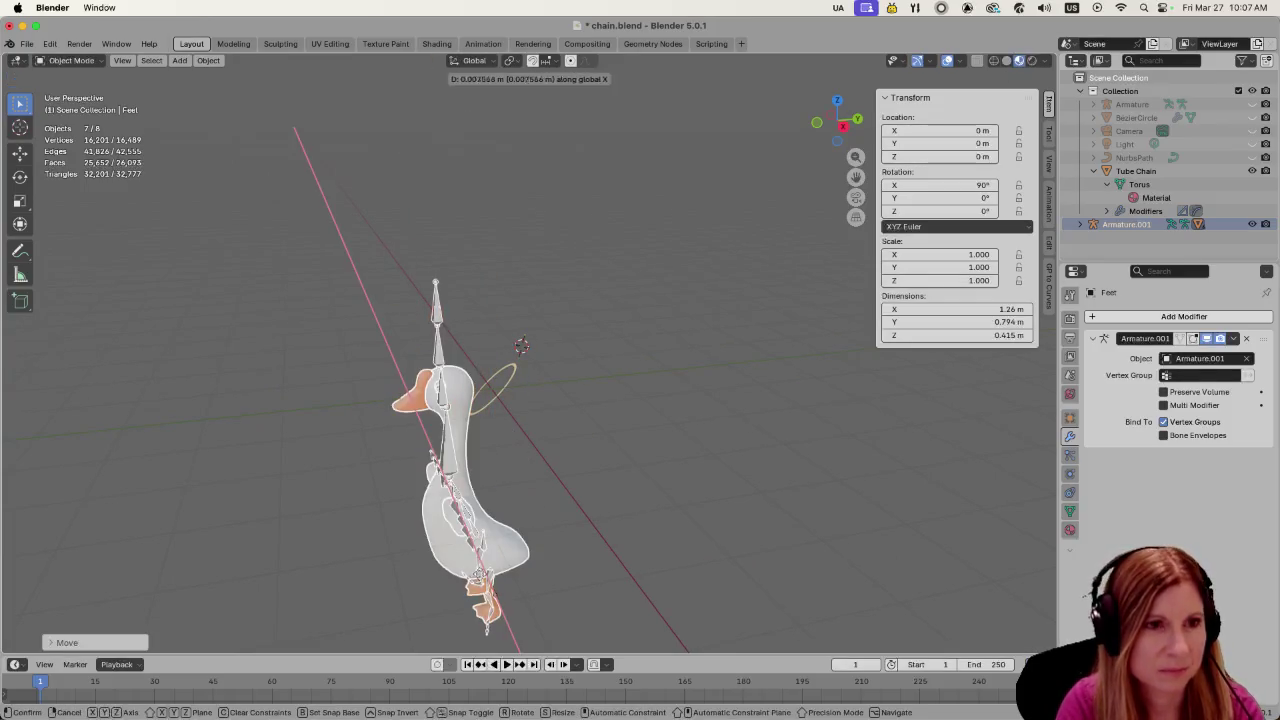
{"action": "key", "text": "Escape"}
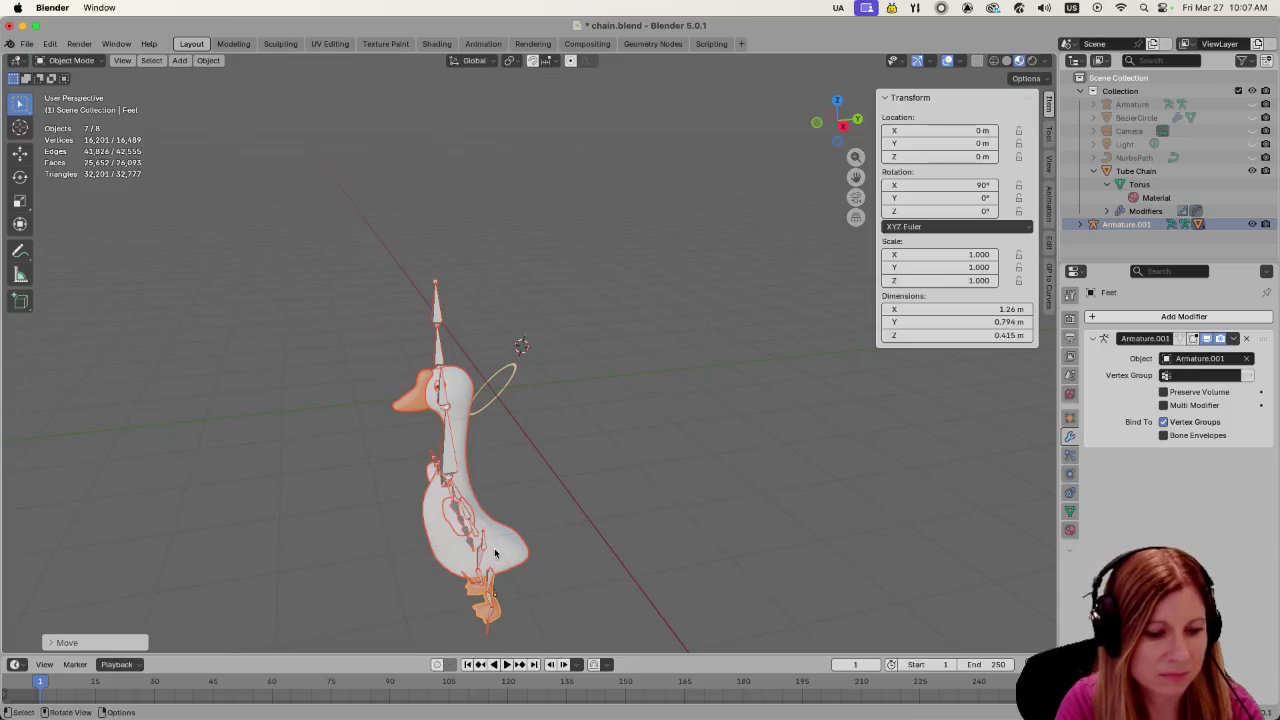
Try moving the goose along Y and X, then cancel and leave it in place
{"action": "key", "text": "g"}
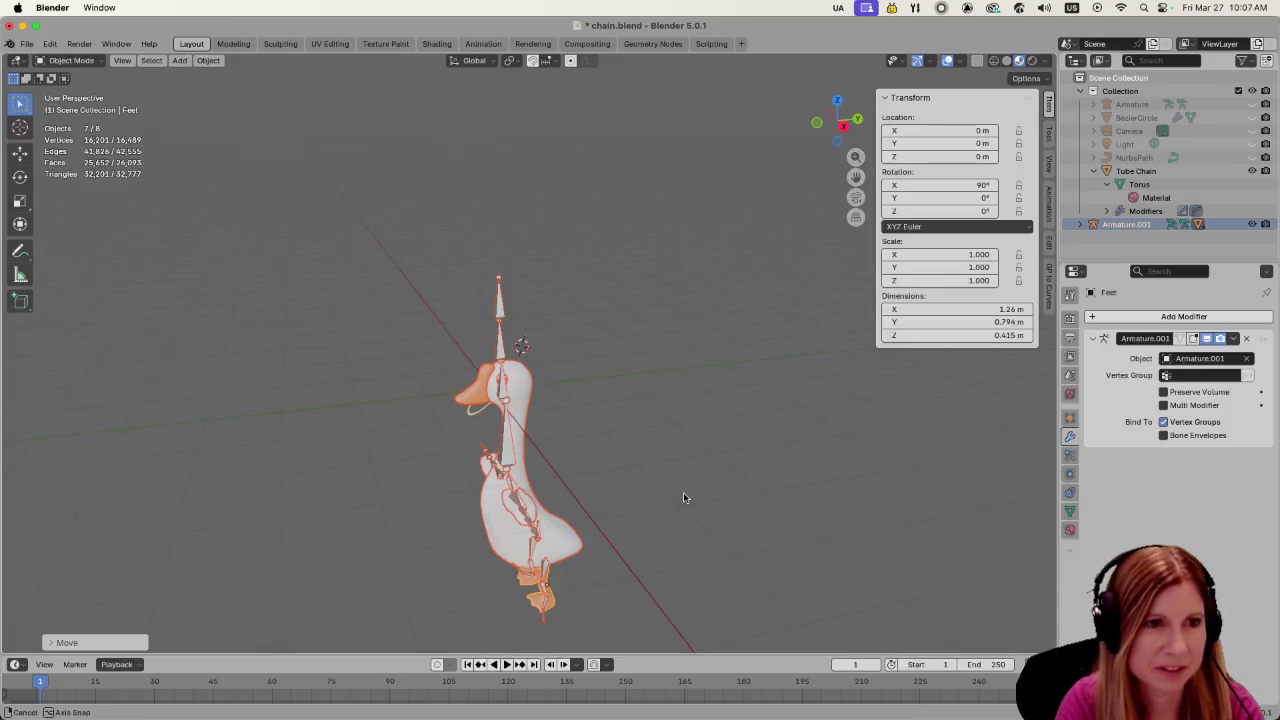
{"action": "mouse_move", "coordinate": [684, 497]}
{"action": "middle_mouse_down"}
{"action": "mouse_move", "coordinate": [615, 477]}
{"action": "mouse_move", "coordinate": [686, 493]}
{"action": "middle_mouse_up"}
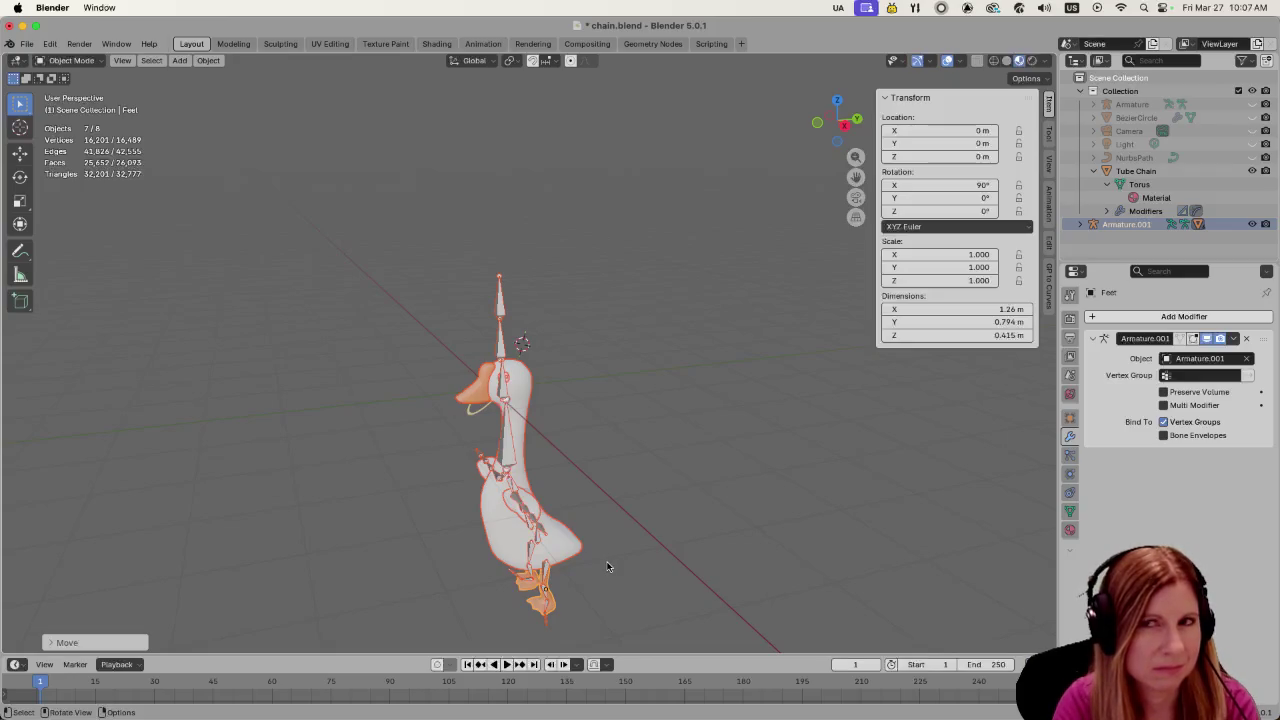
{"action": "key", "text": "g"}
{"action": "key", "text": "y"}
{"action": "key", "text": "y"}
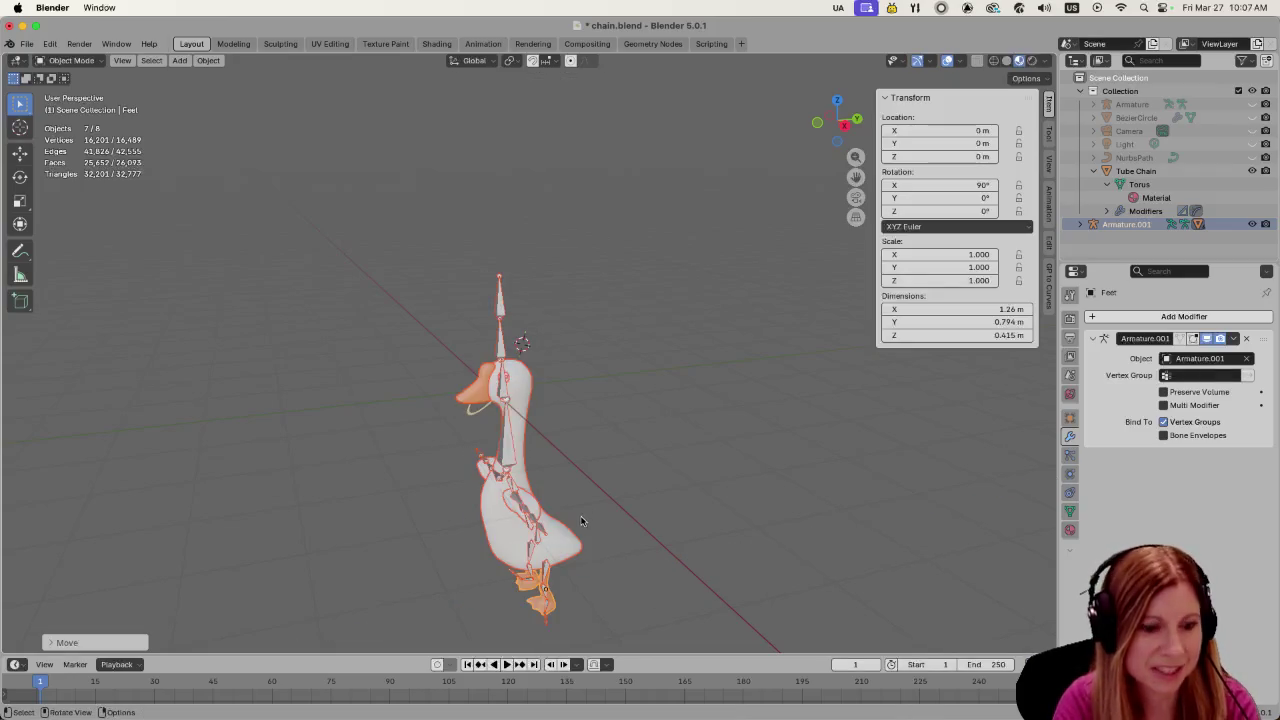
{"action": "key", "text": "x"}
{"action": "key", "text": "Escape"}
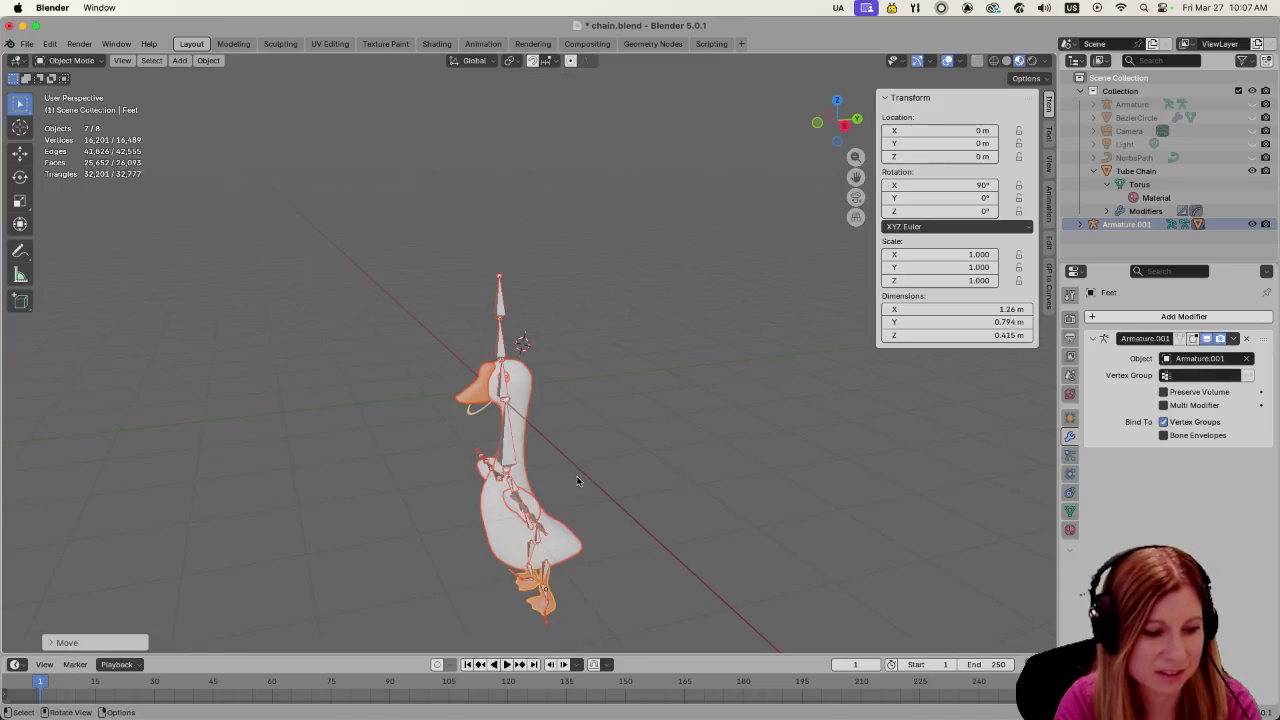
Switch to front orthographic view, test a Y nudge, then reselect the goose body
{"action": "middle_click_drag", "start_coordinate": [577, 481], "coordinate": [649, 456]}
{"action": "key", "text": "KP_1"}
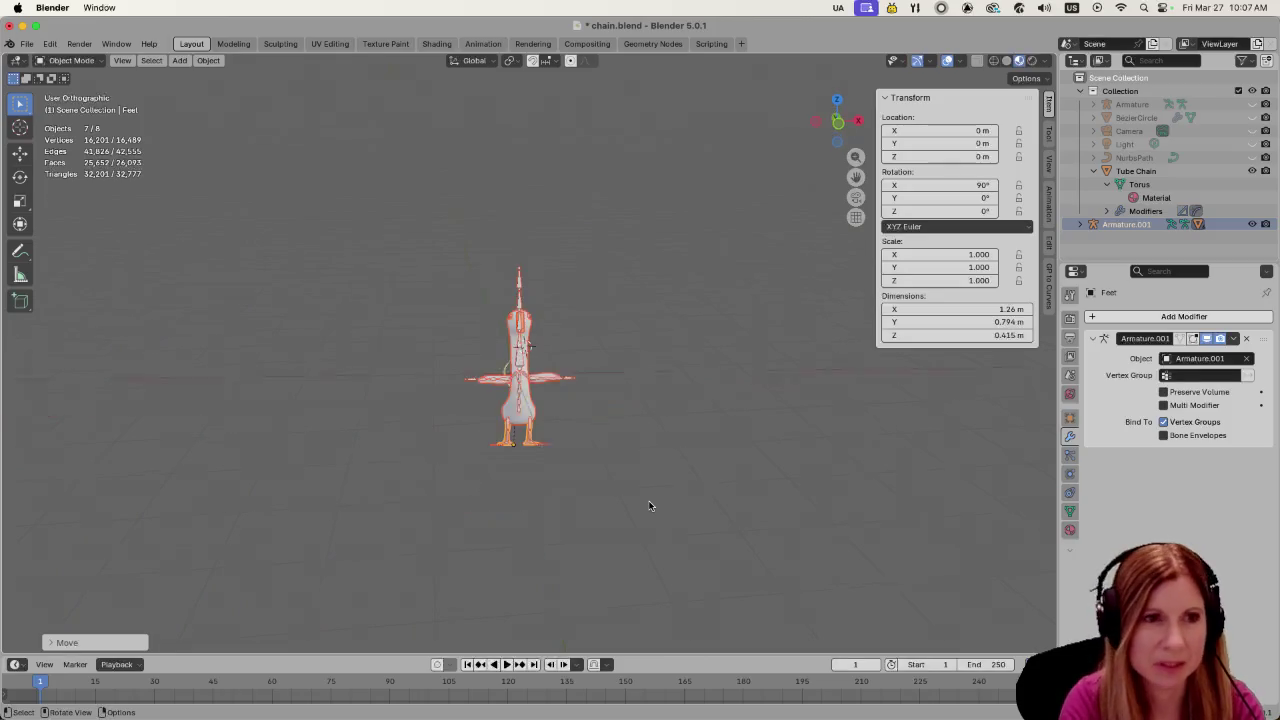
{"action": "key", "text": "KP_5"}
{"action": "scroll", "coordinate": [482, 483], "scroll_direction": "up", "scroll_amount": 4}
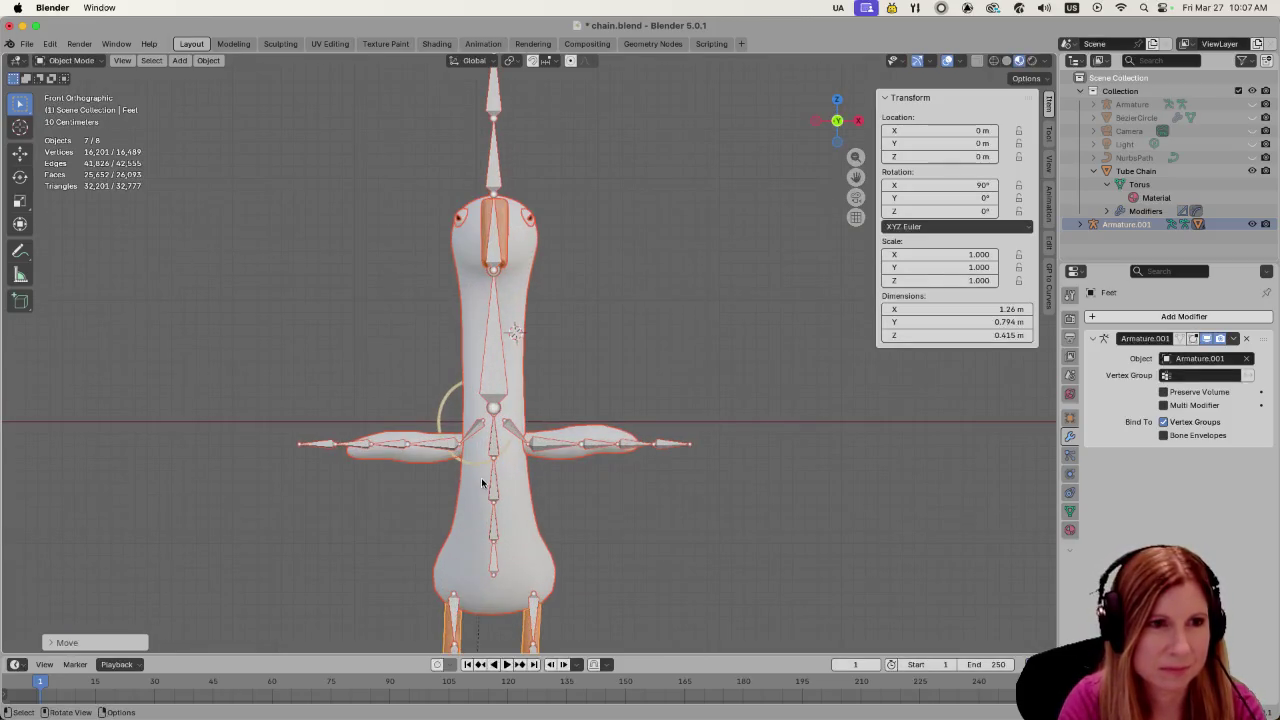
{"action": "key", "text": "g"}
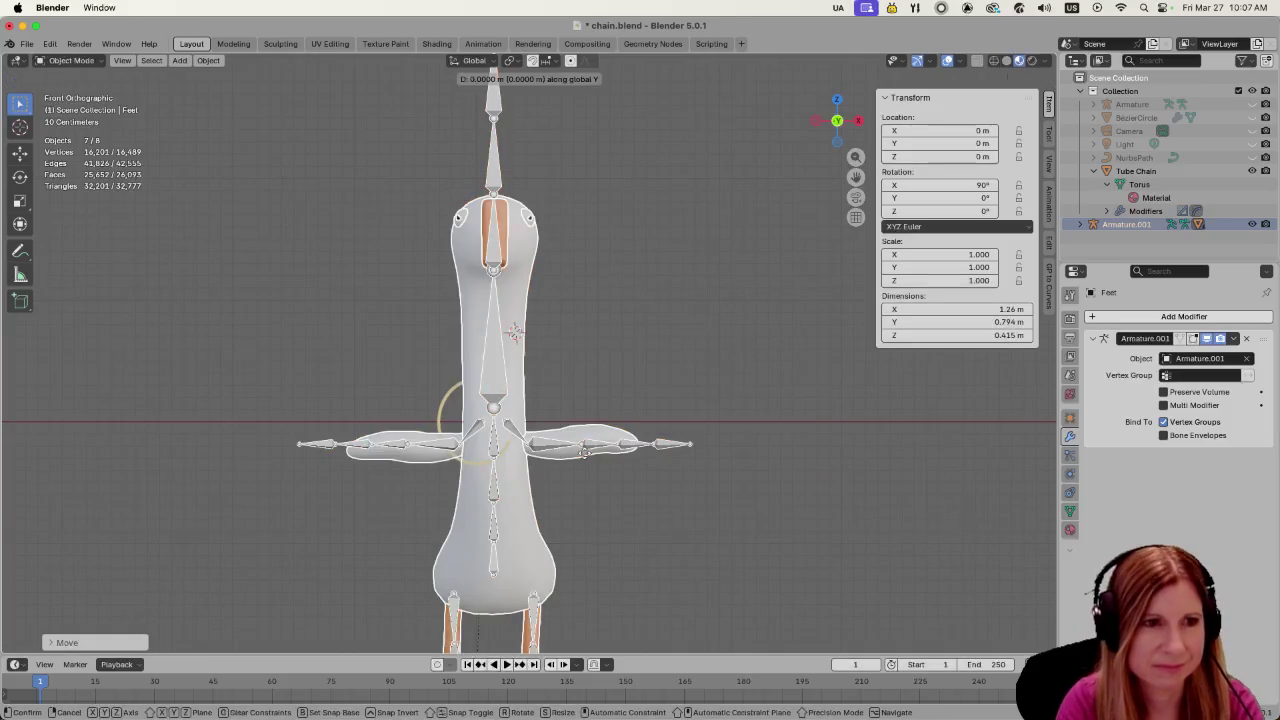
{"action": "key", "text": "y"}
{"action": "key", "text": "Escape"}
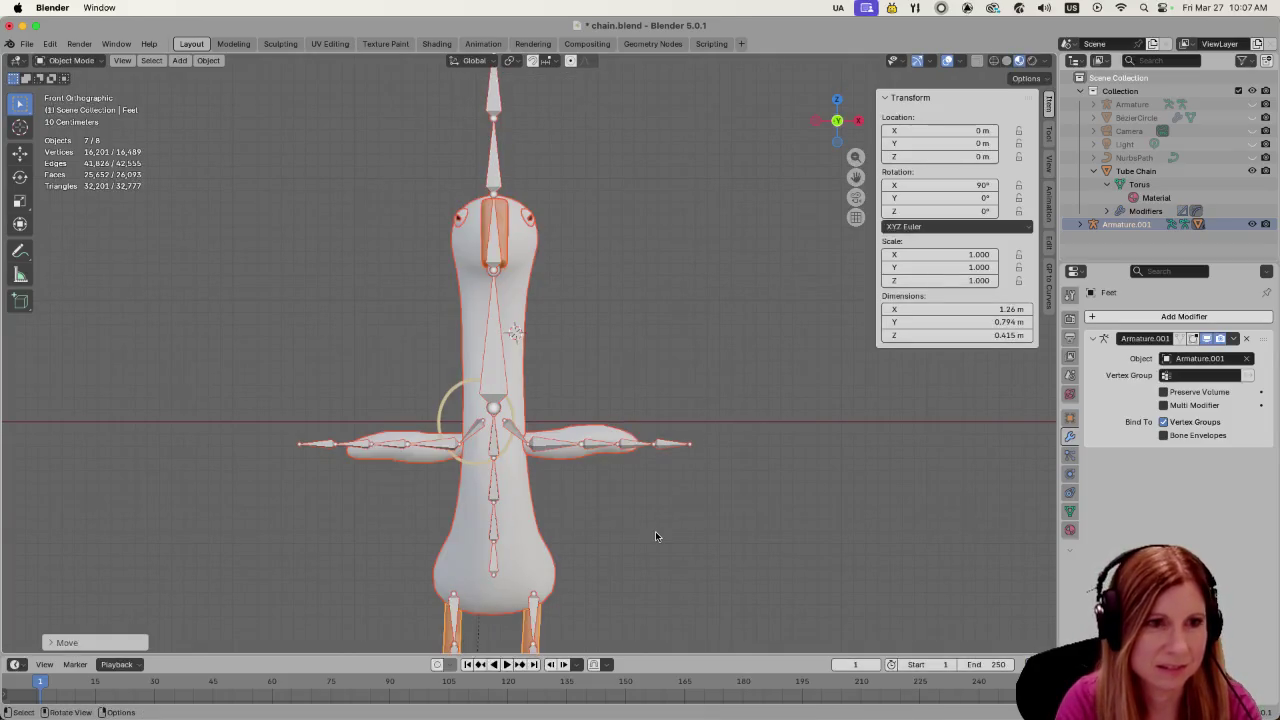
{"action": "left_click", "coordinate": [679, 527]}
{"action": "left_click", "coordinate": [536, 553]}
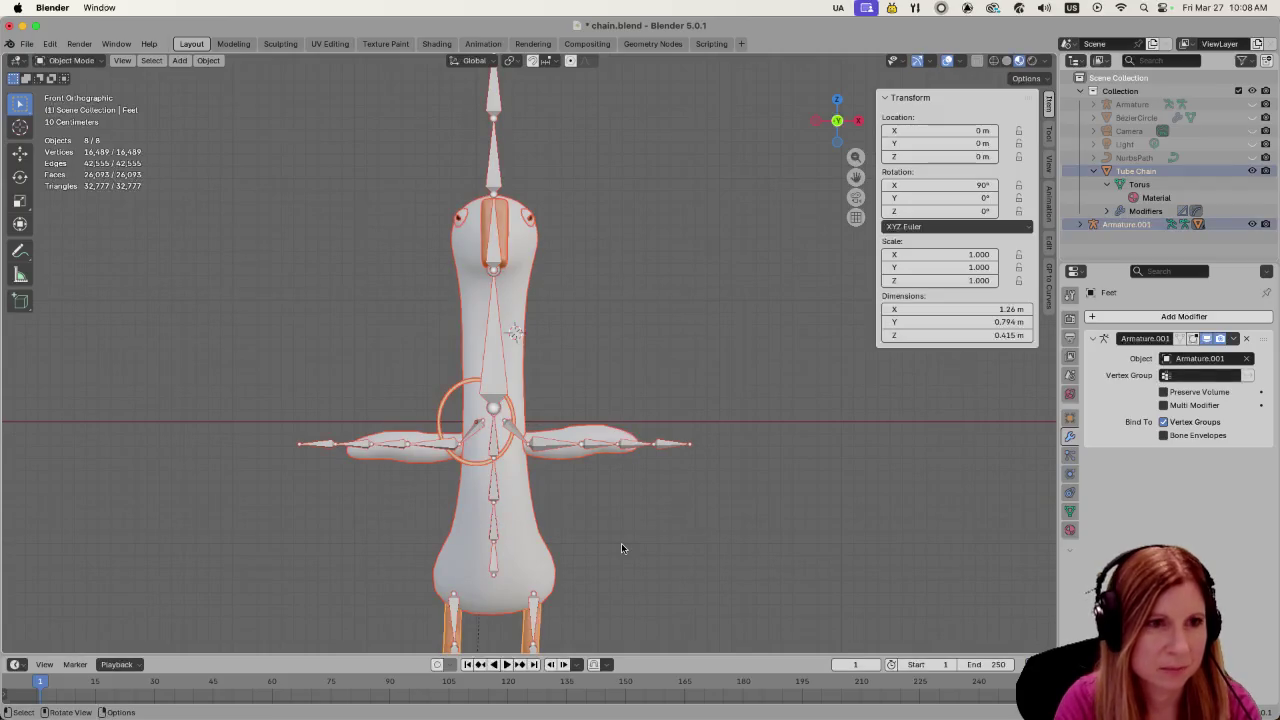
Select all the goose objects while leaving Tube Chain out of the selection
{"action": "left_click", "coordinate": [621, 543]}
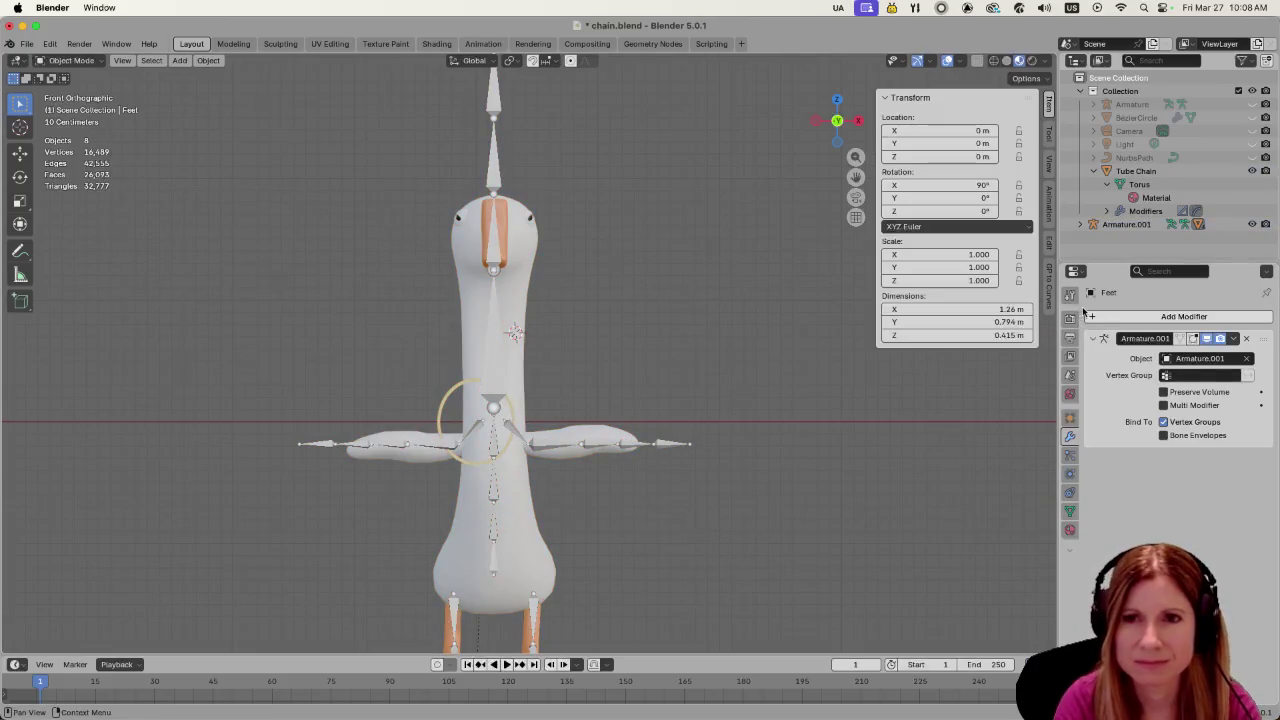
{"action": "left_click", "coordinate": [1145, 224]}
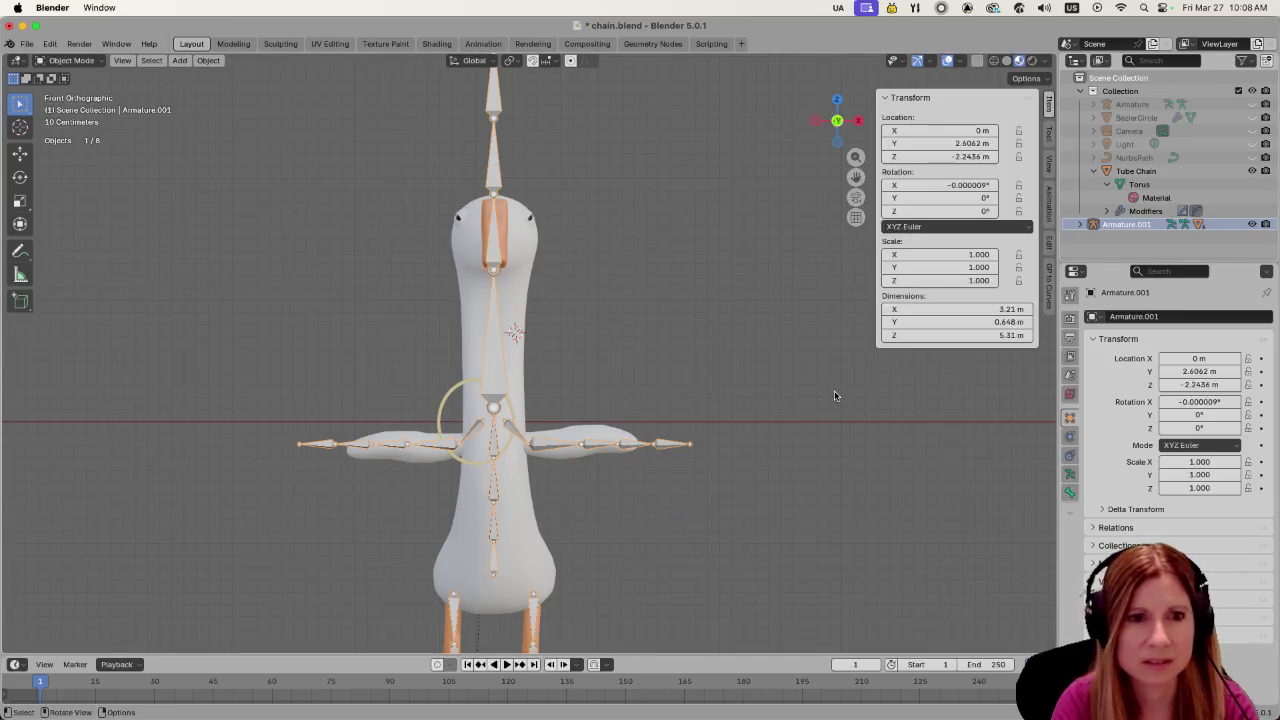
{"action": "key", "text": "a"}
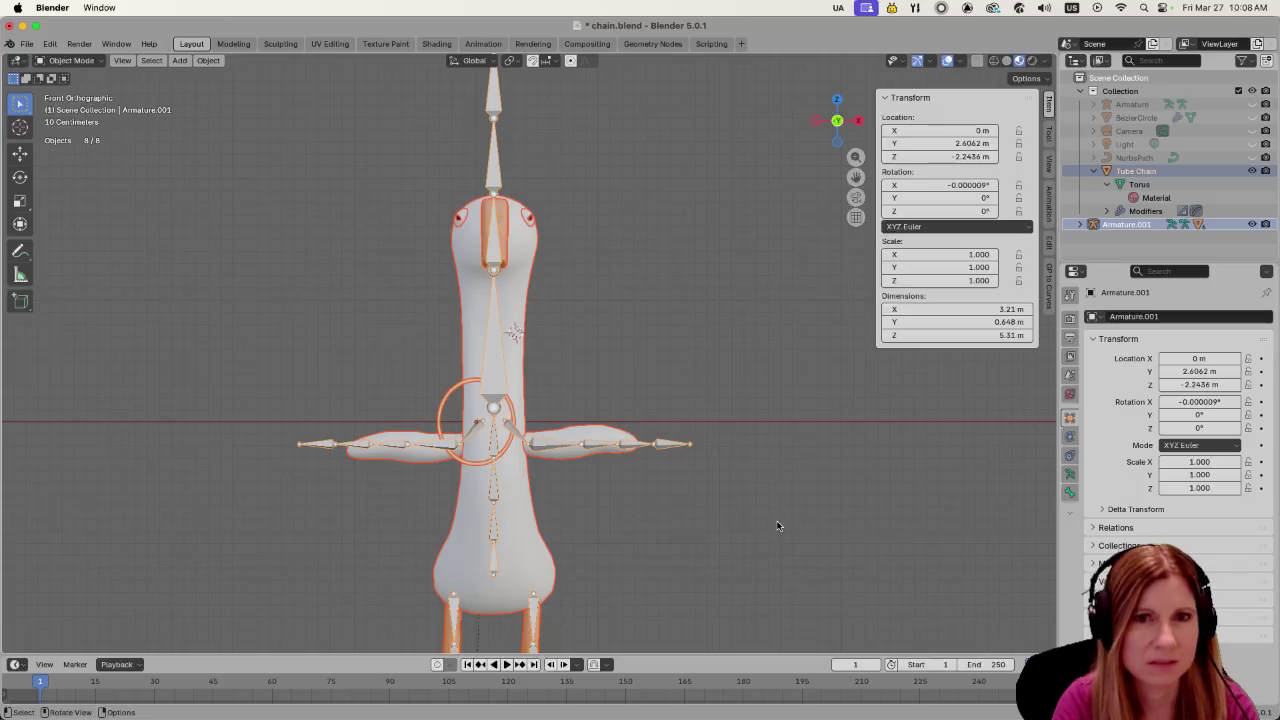
{"action": "left_click", "coordinate": [1177, 175], "text": "ctrl"}
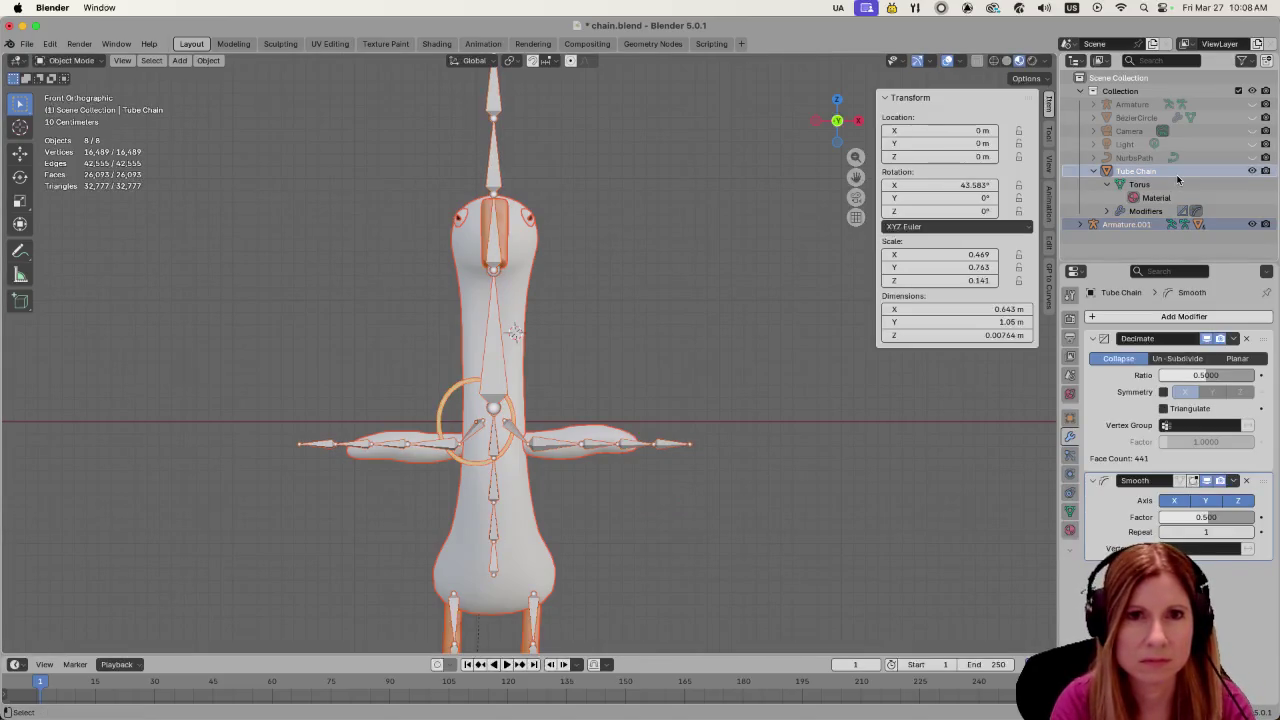
{"action": "left_click", "coordinate": [1178, 178], "text": "ctrl"}
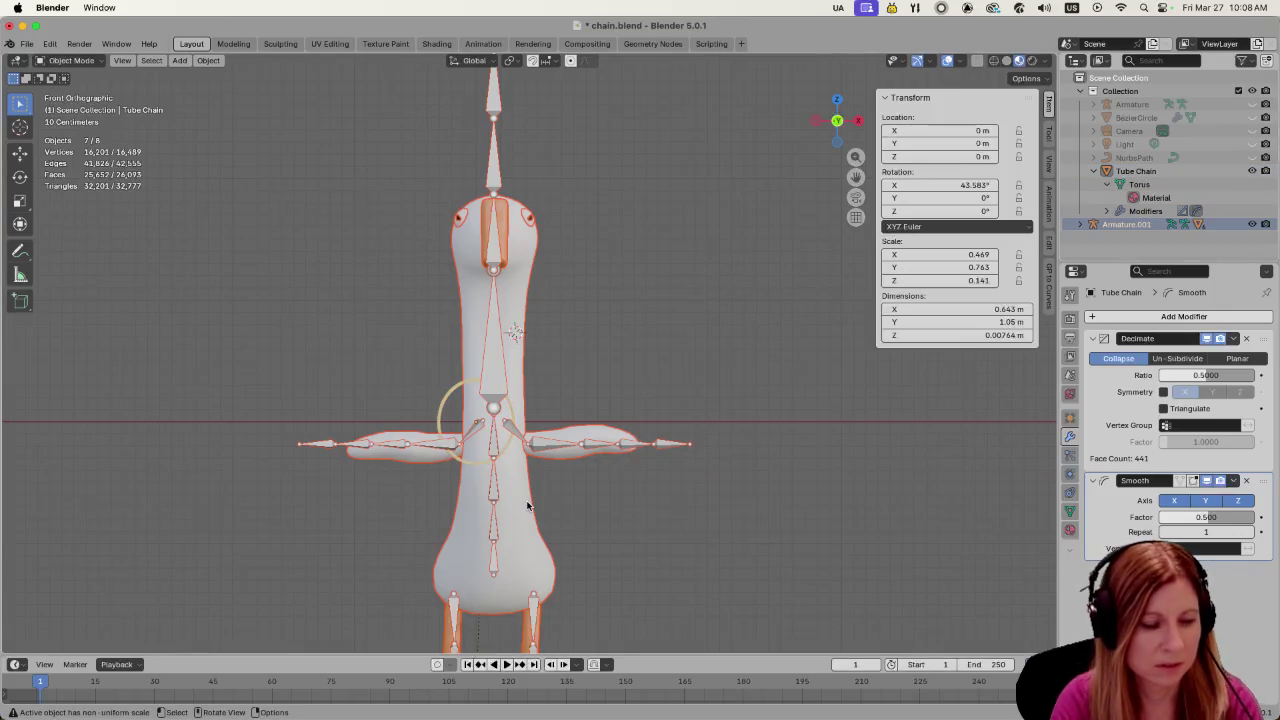
Shift the goose sideways along X, then move it along Y from the right-side view
{"action": "key", "text": "g"}
{"action": "key", "text": "x"}
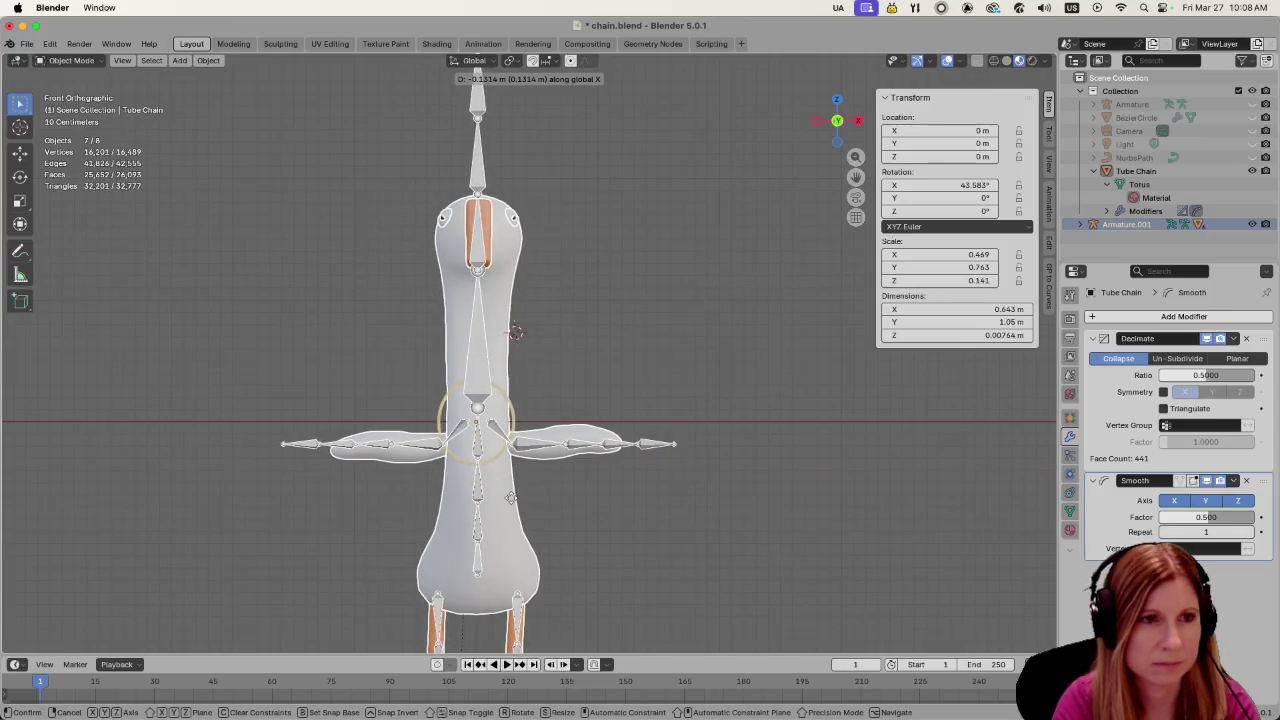
{"action": "left_click", "coordinate": [510, 497]}
{"action": "middle_click_drag", "start_coordinate": [510, 497], "coordinate": [601, 483]}
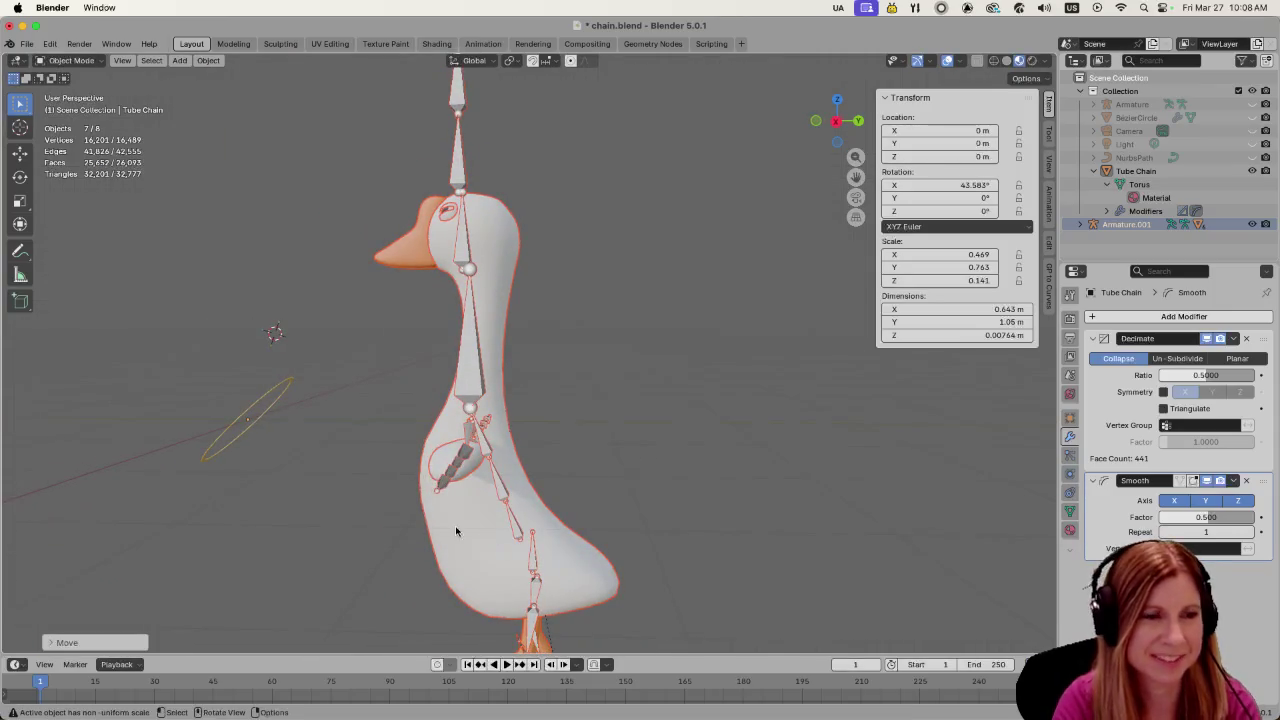
{"action": "key", "text": "KP_3"}
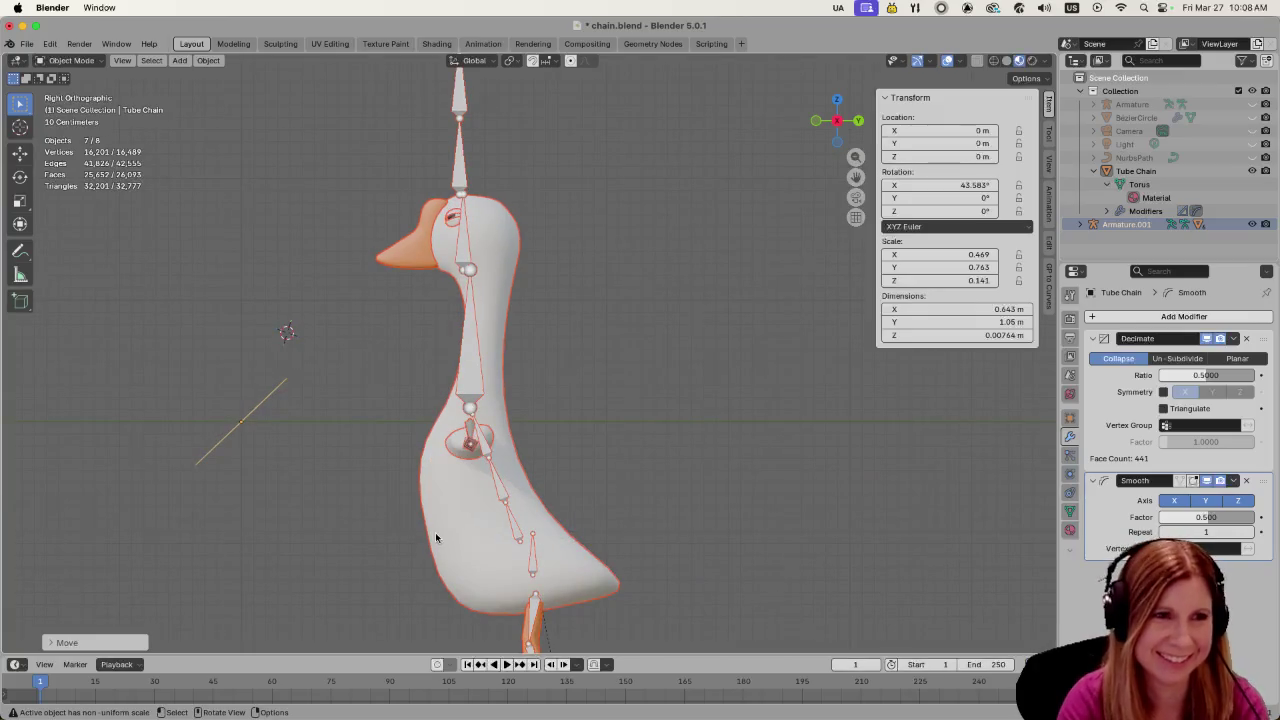
{"action": "scroll", "coordinate": [445, 536], "scroll_direction": "down", "scroll_amount": 2}
{"action": "key", "text": "g"}
{"action": "key", "text": "y"}
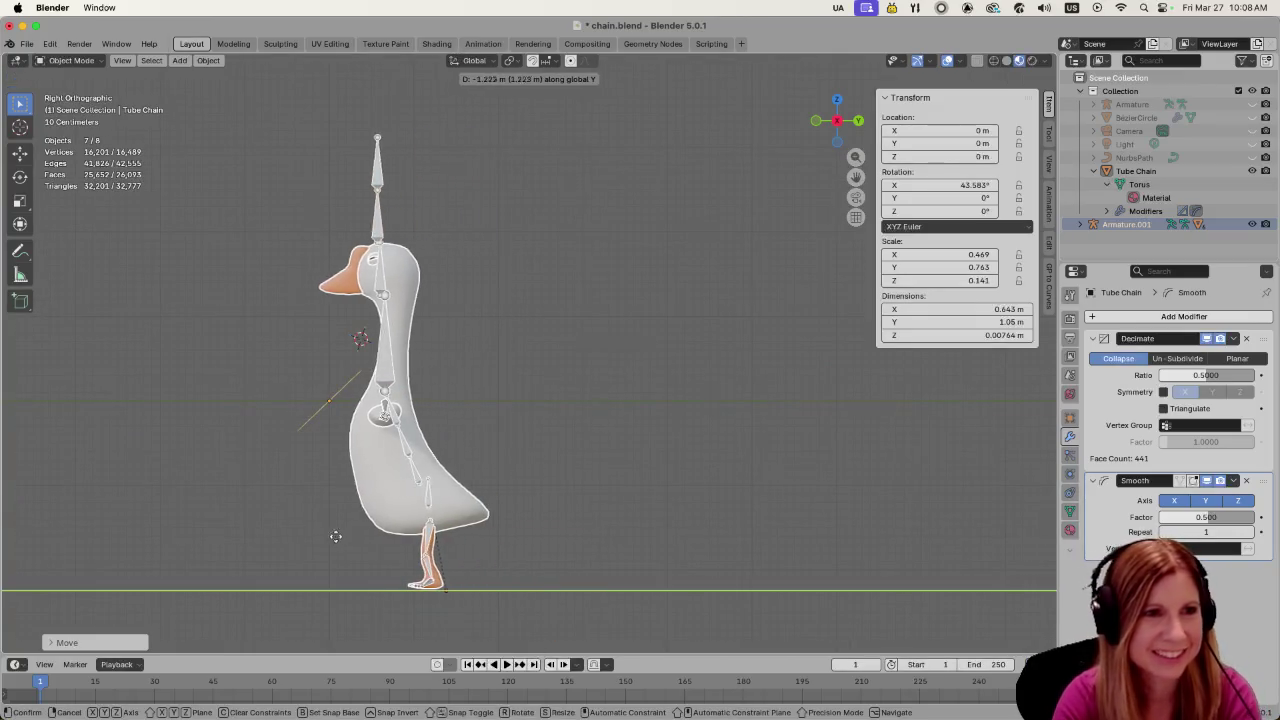
{"action": "left_click", "coordinate": [284, 527]}
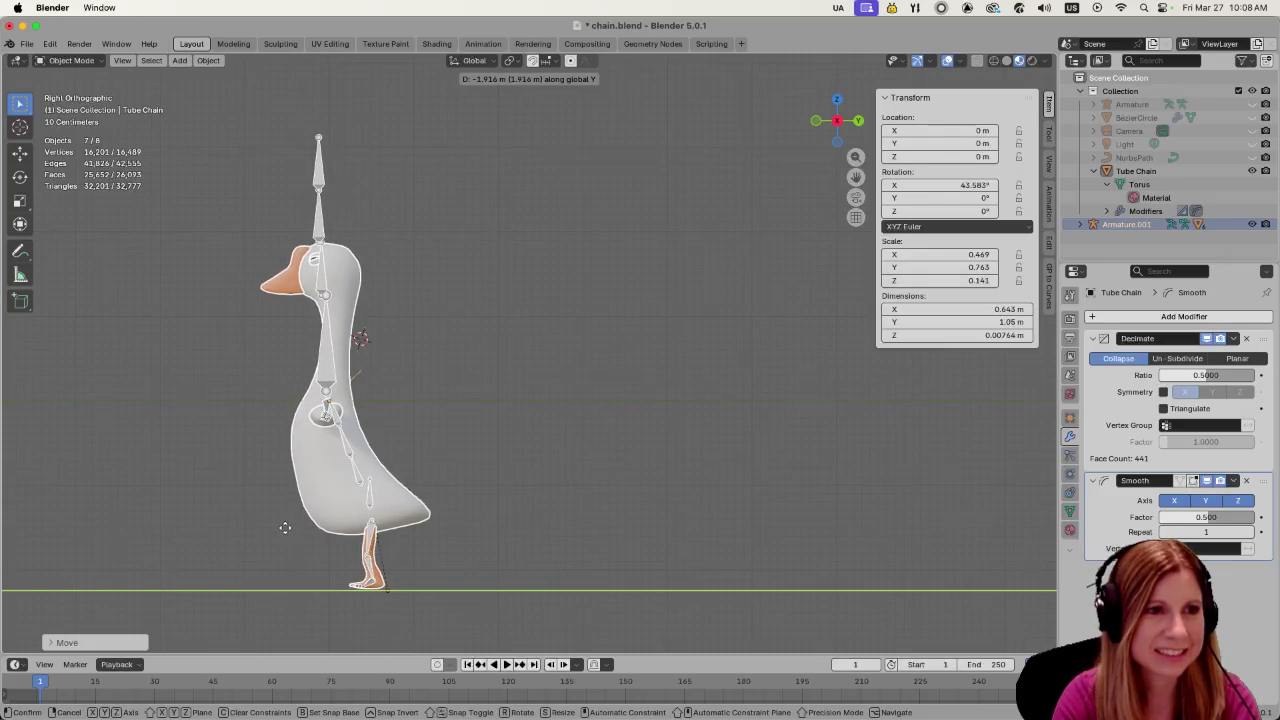
Scale the goose down in right-side view so the ring fits around its neck
{"action": "mouse_move", "coordinate": [284, 527]}
{"action": "middle_mouse_down"}
{"action": "mouse_move", "coordinate": [433, 478]}
{"action": "mouse_move", "coordinate": [436, 490]}
{"action": "mouse_move", "coordinate": [755, 528]}
{"action": "mouse_move", "coordinate": [505, 543]}
{"action": "middle_mouse_up"}
{"action": "scroll", "coordinate": [437, 495], "scroll_direction": "up", "scroll_amount": 2}
{"action": "scroll", "coordinate": [439, 501], "scroll_direction": "up", "scroll_amount": 2}
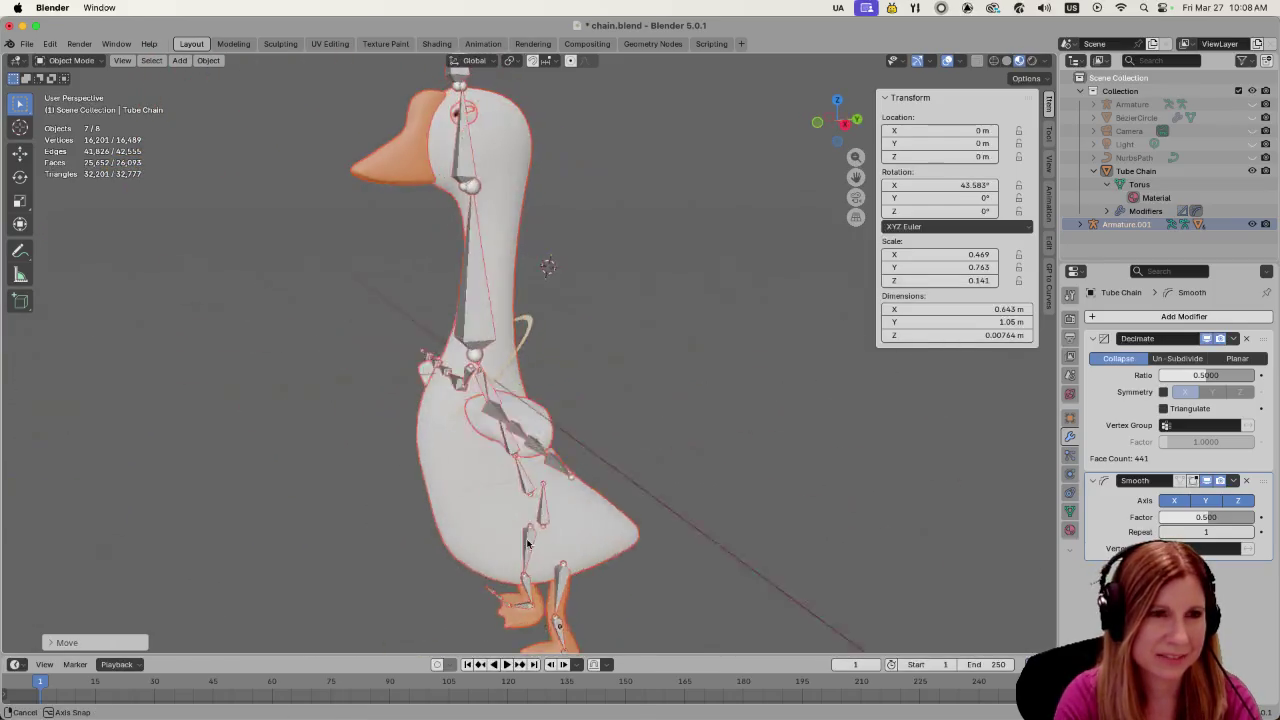
{"action": "key", "text": "KP_3"}
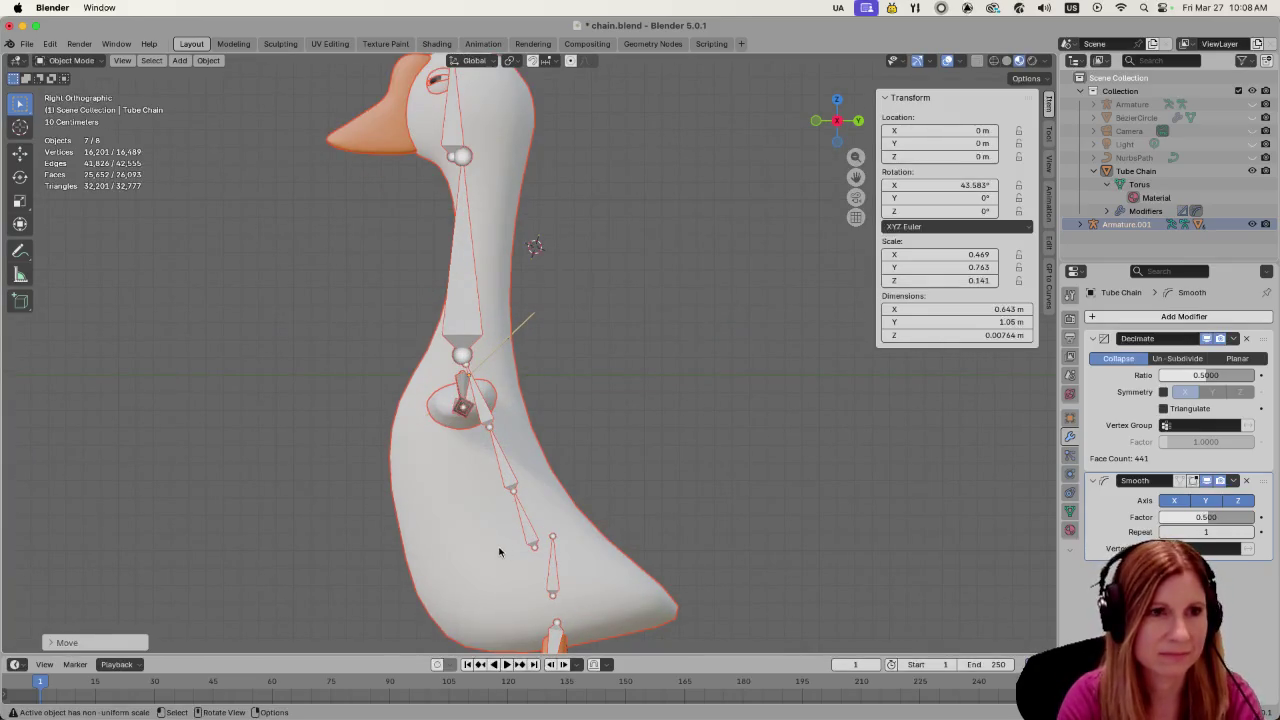
{"action": "key", "text": "s"}
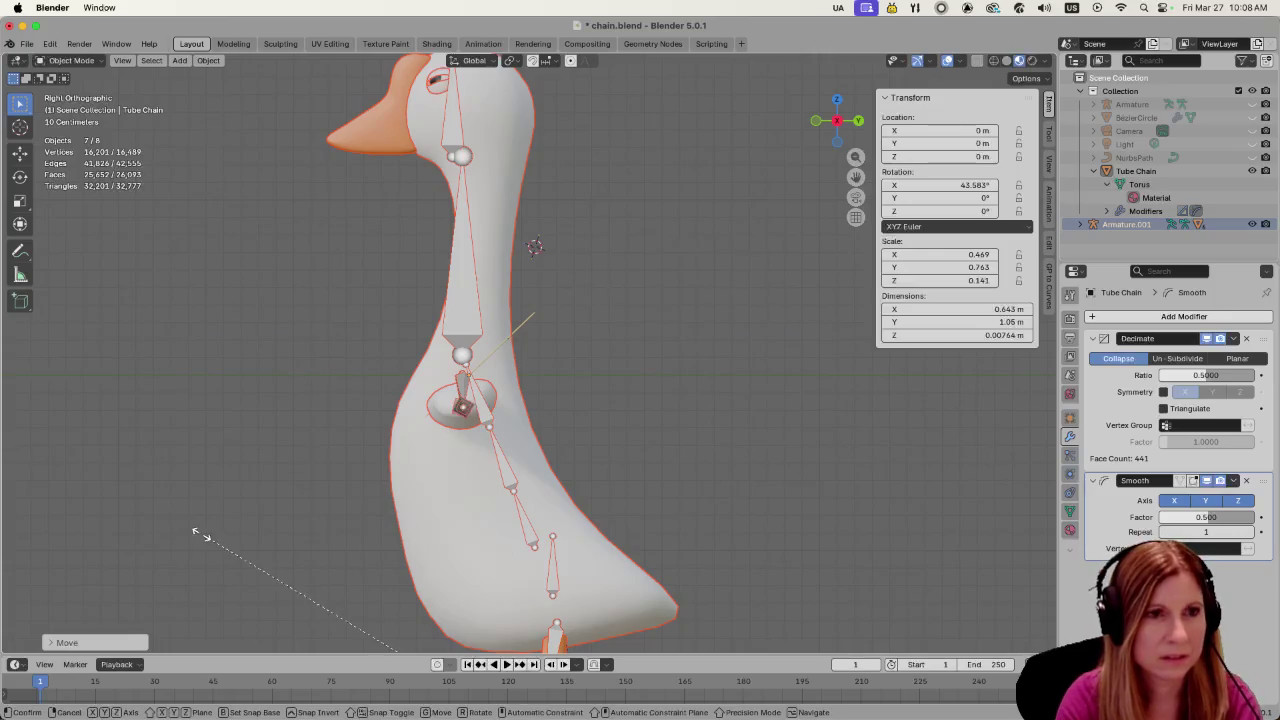
{"action": "right_click", "coordinate": [258, 522]}
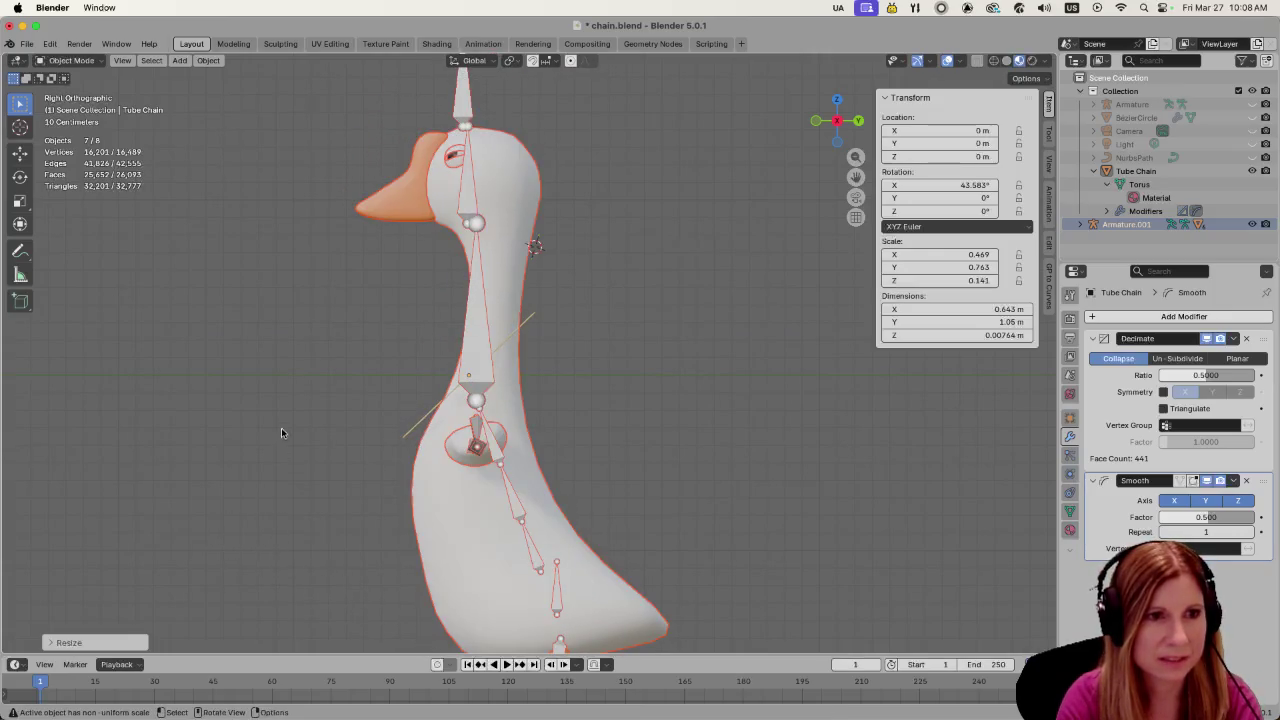
{"action": "left_click", "coordinate": [281, 427]}
{"action": "mouse_move", "coordinate": [281, 427]}
{"action": "middle_mouse_down"}
{"action": "mouse_move", "coordinate": [372, 474]}
{"action": "mouse_move", "coordinate": [305, 455]}
{"action": "mouse_move", "coordinate": [208, 457]}
{"action": "middle_mouse_up"}
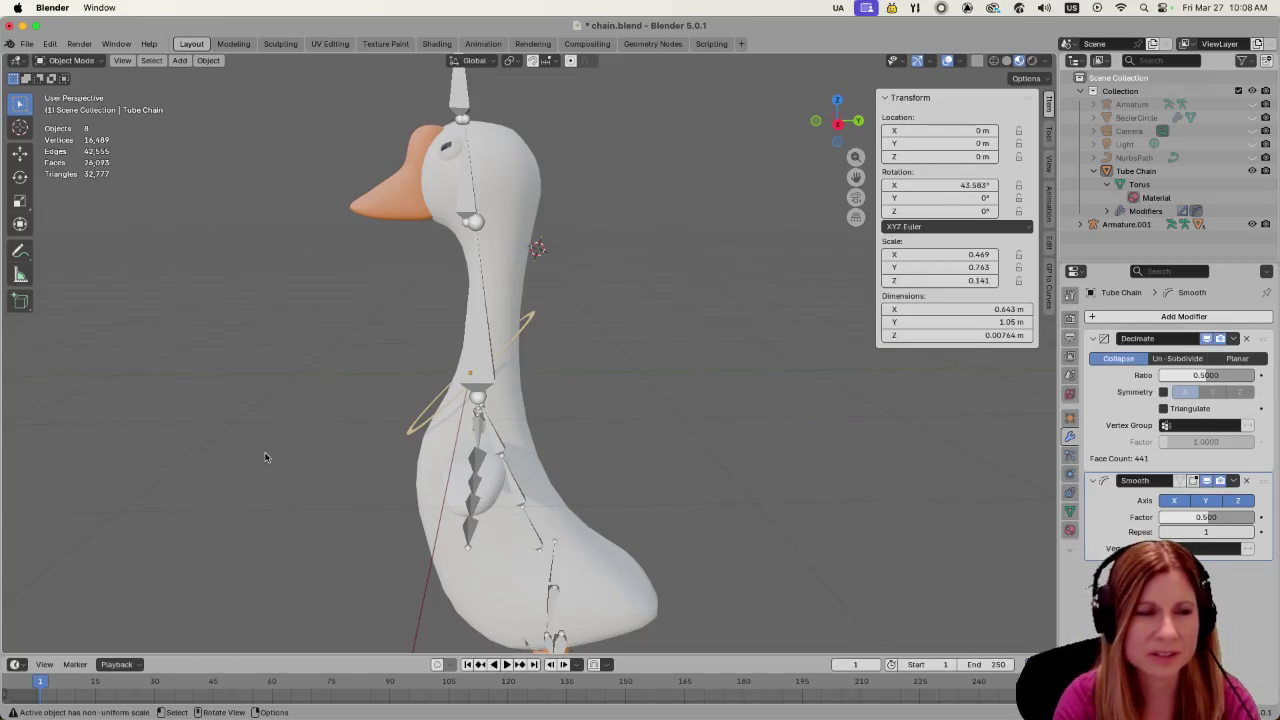
{"action": "middle_click_drag", "start_coordinate": [275, 444], "coordinate": [406, 454]}
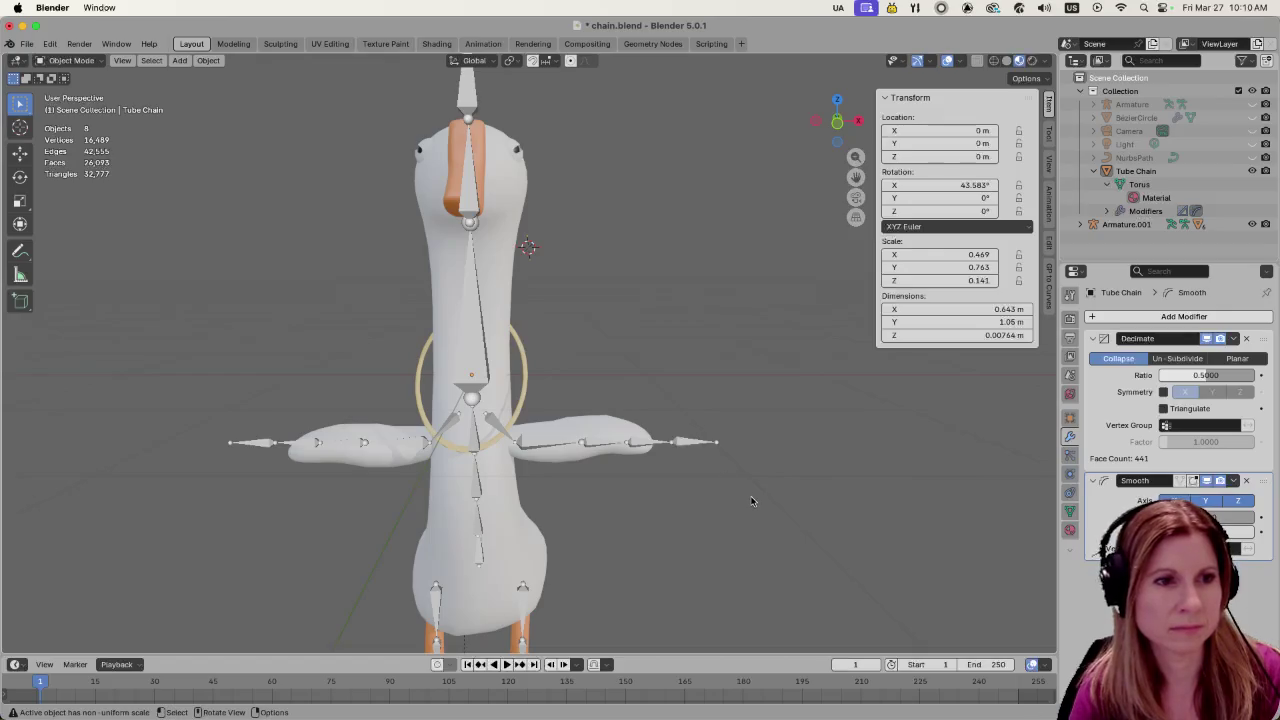
Select the Tube Chain torus ring from a side view of the goose
{"action": "middle_click_drag", "start_coordinate": [711, 553], "coordinate": [661, 560]}
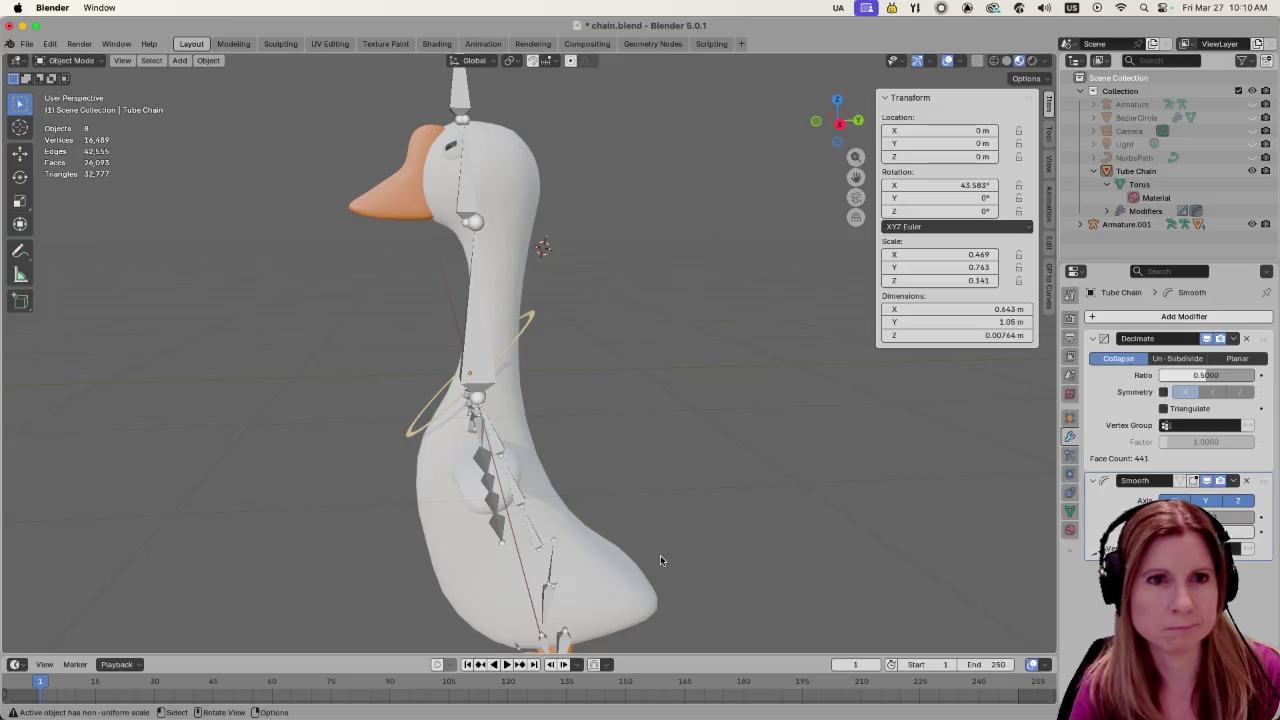
{"action": "left_click", "coordinate": [531, 324]}
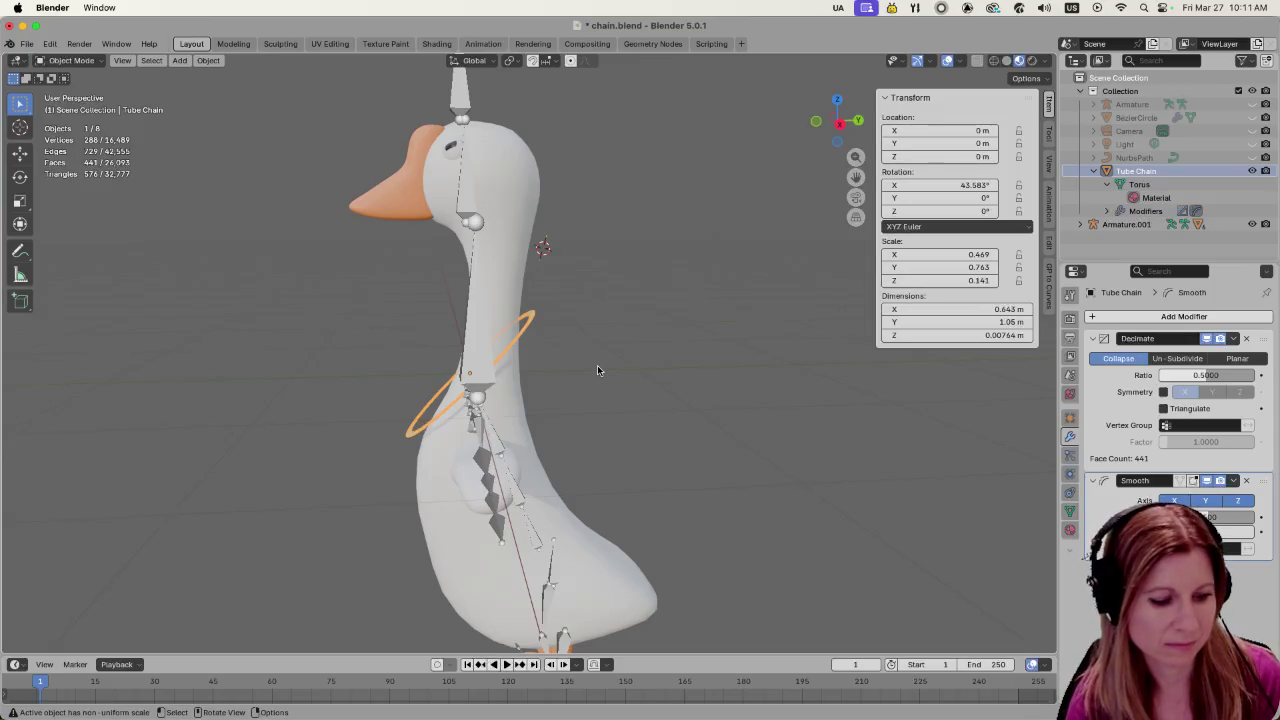
Apply all transforms to Tube Chain, deselect it, and save chain.blend
{"action": "key", "text": "ctrl+a"}
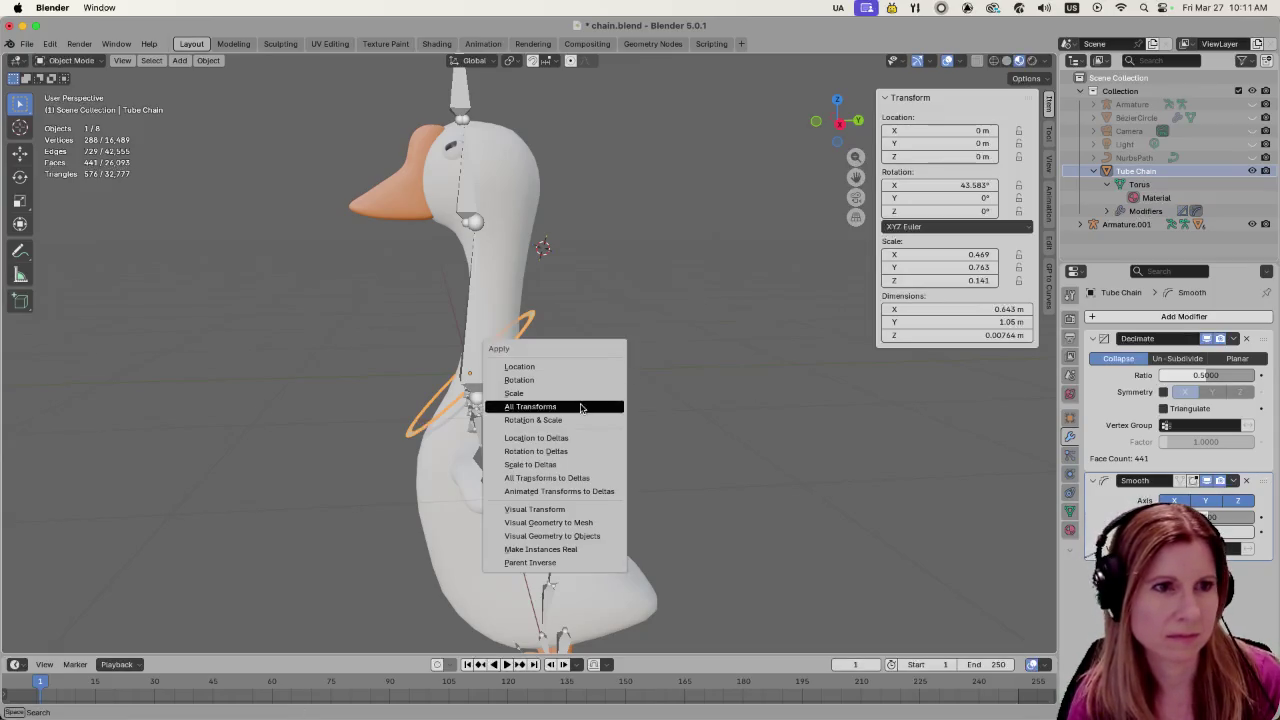
{"action": "left_click", "coordinate": [583, 406]}
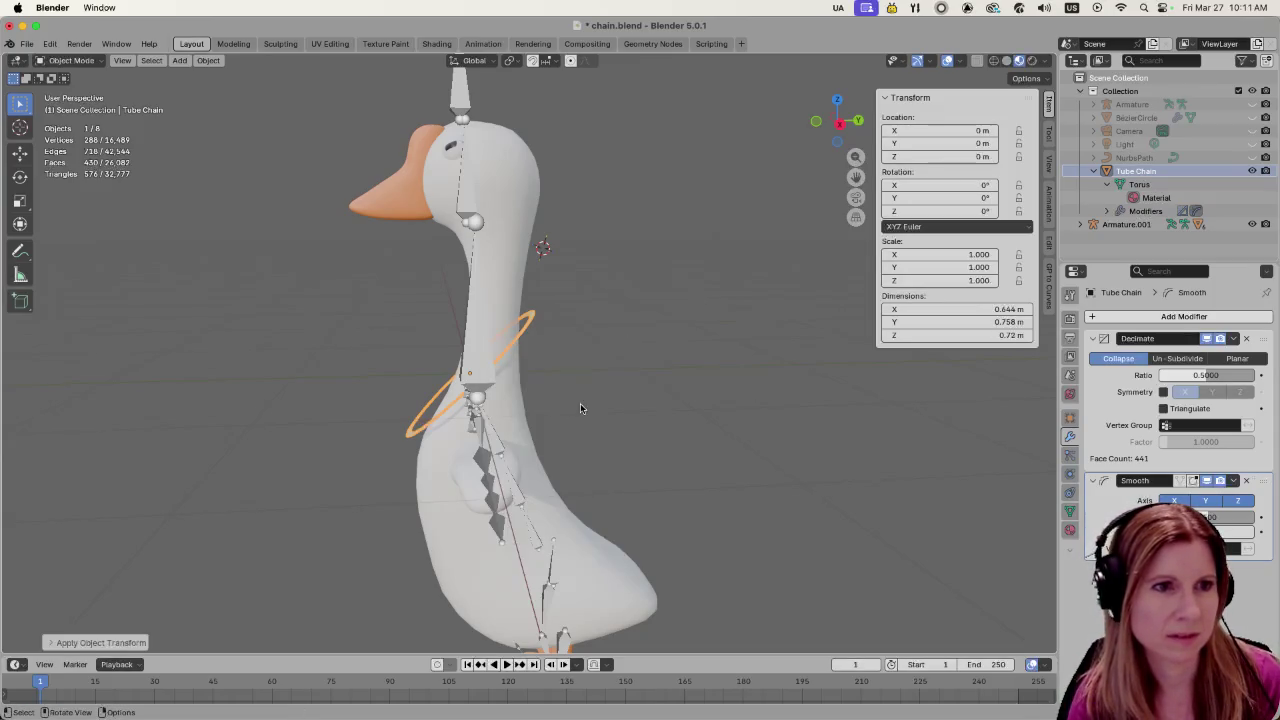
{"action": "left_click", "coordinate": [697, 453]}
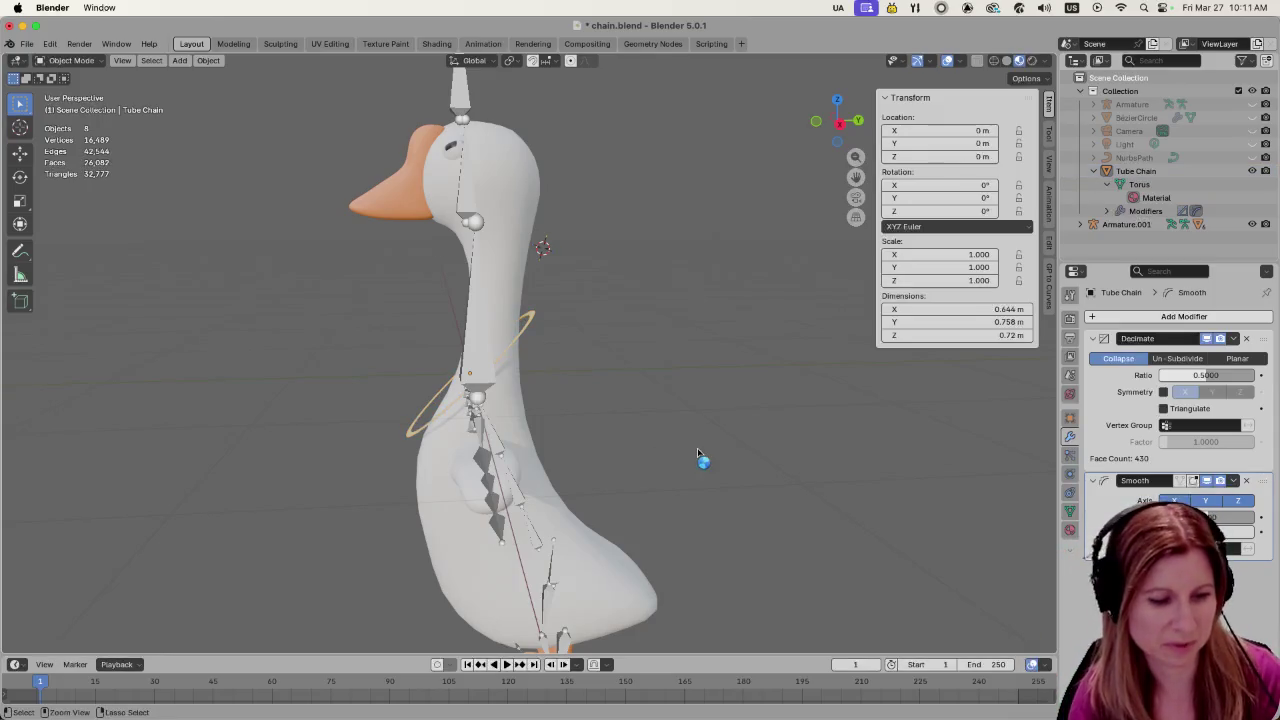
{"action": "key", "text": "ctrl+s"}
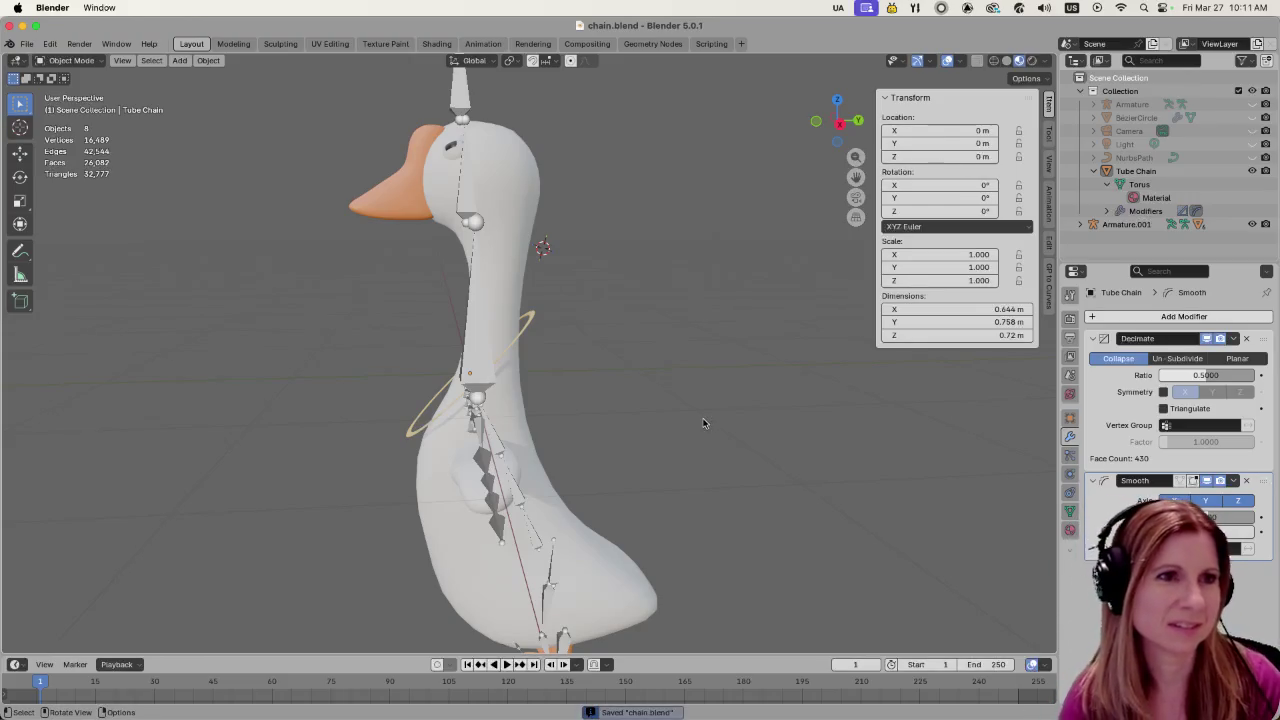
{"action": "mouse_move", "coordinate": [675, 445]}
{"action": "middle_mouse_down"}
{"action": "mouse_move", "coordinate": [897, 534]}
{"action": "mouse_move", "coordinate": [677, 505]}
{"action": "mouse_move", "coordinate": [843, 557]}
{"action": "mouse_move", "coordinate": [975, 562]}
{"action": "mouse_move", "coordinate": [815, 564]}
{"action": "middle_mouse_up"}
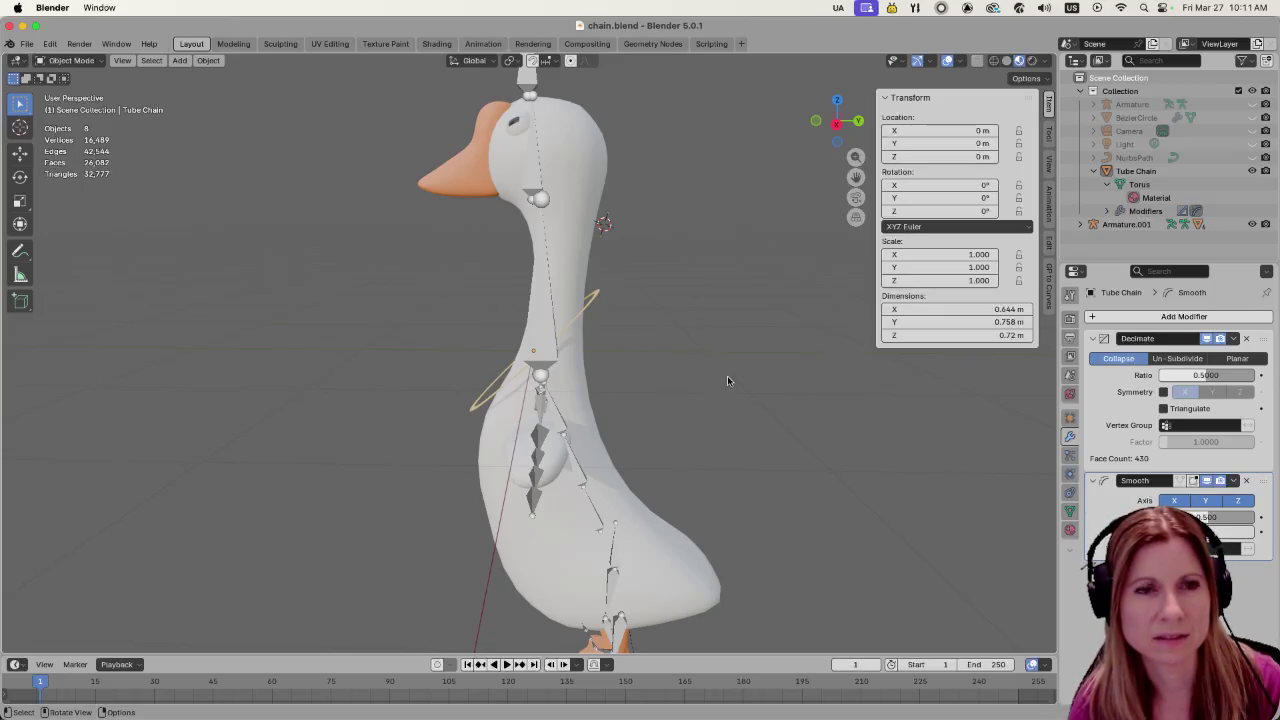
{"action": "middle_click_drag", "start_coordinate": [835, 446], "coordinate": [934, 438]}
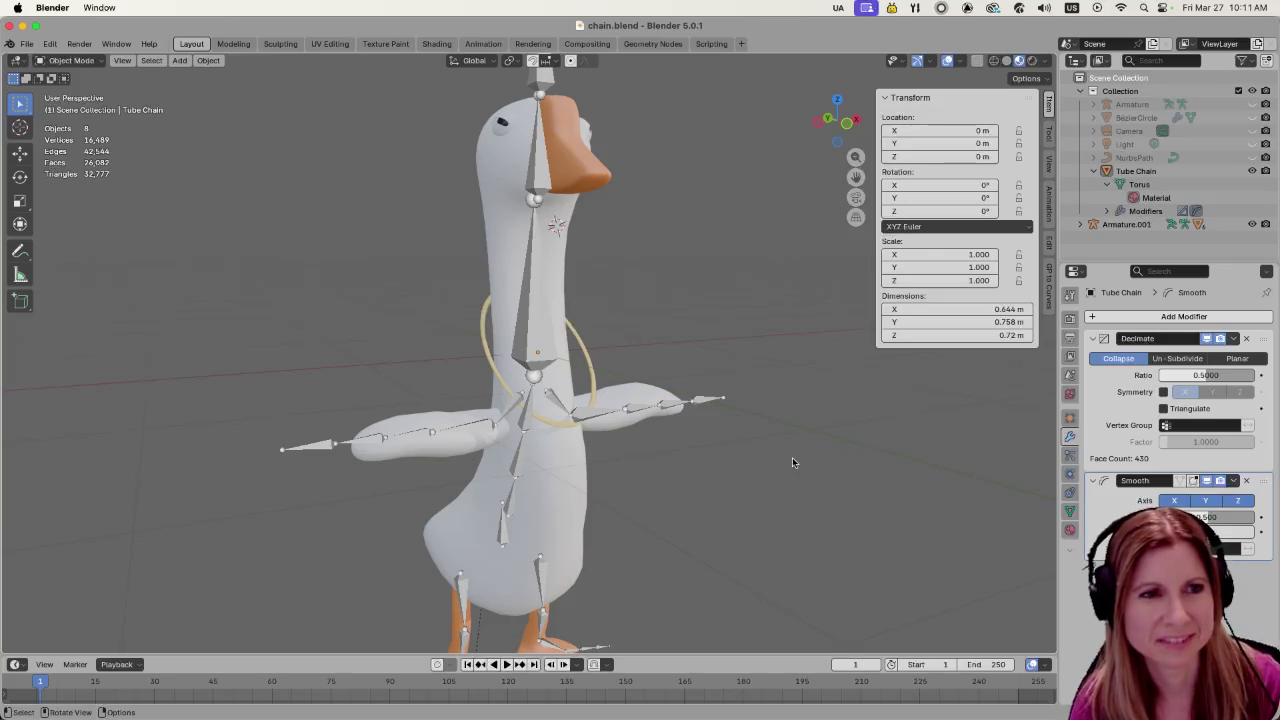
{"action": "middle_click_drag", "start_coordinate": [880, 505], "coordinate": [579, 437]}
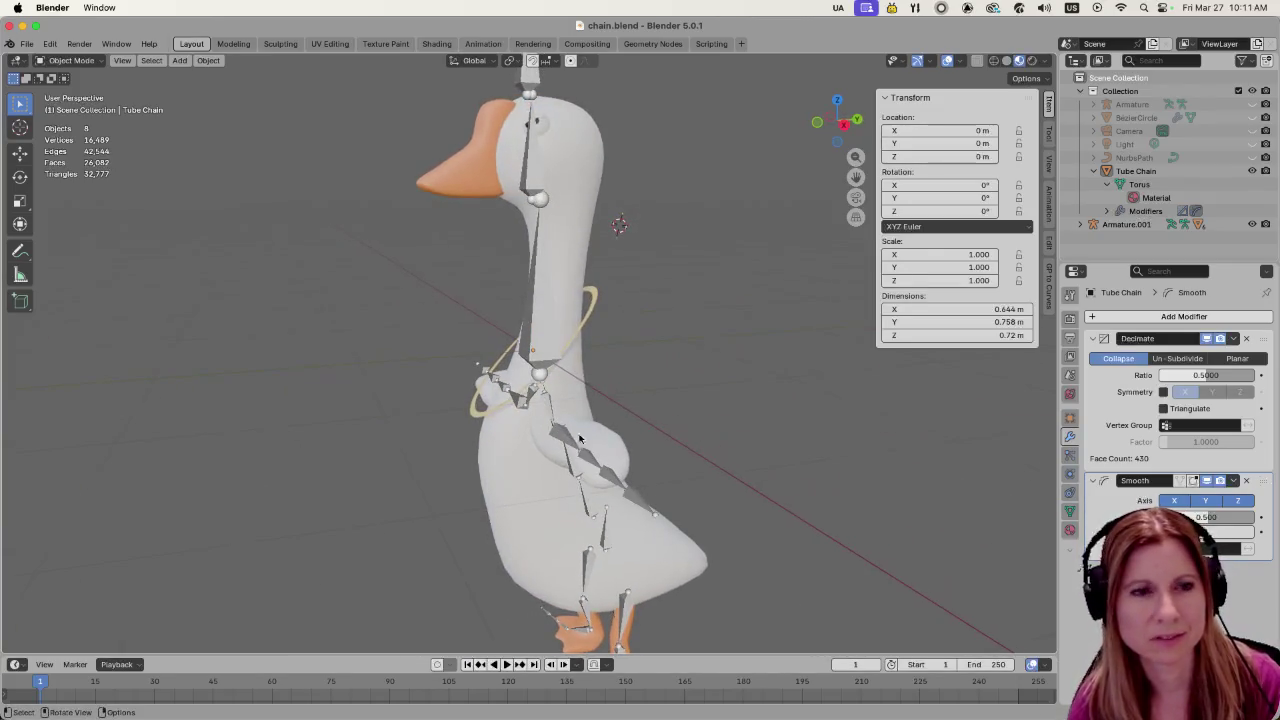
{"action": "middle_click_drag", "start_coordinate": [706, 420], "coordinate": [693, 417]}
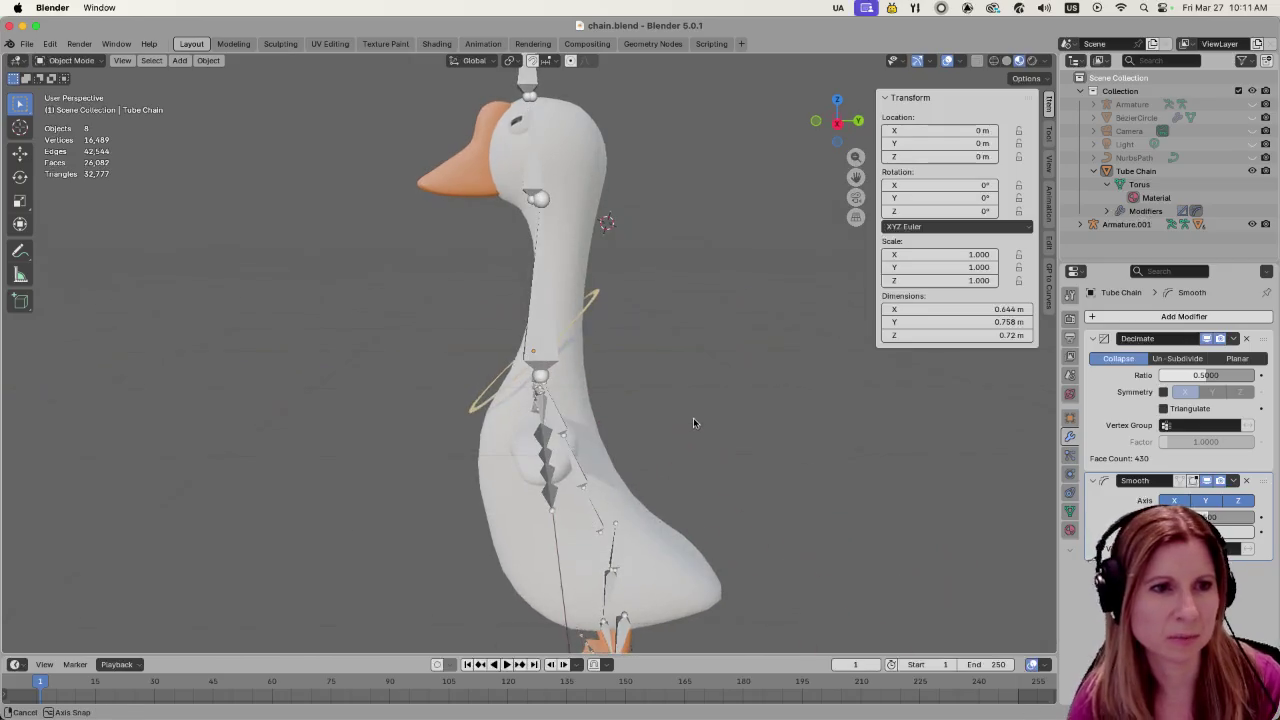
{"action": "left_click", "coordinate": [530, 560]}
{"action": "key", "text": "g"}
{"action": "key", "text": "z"}
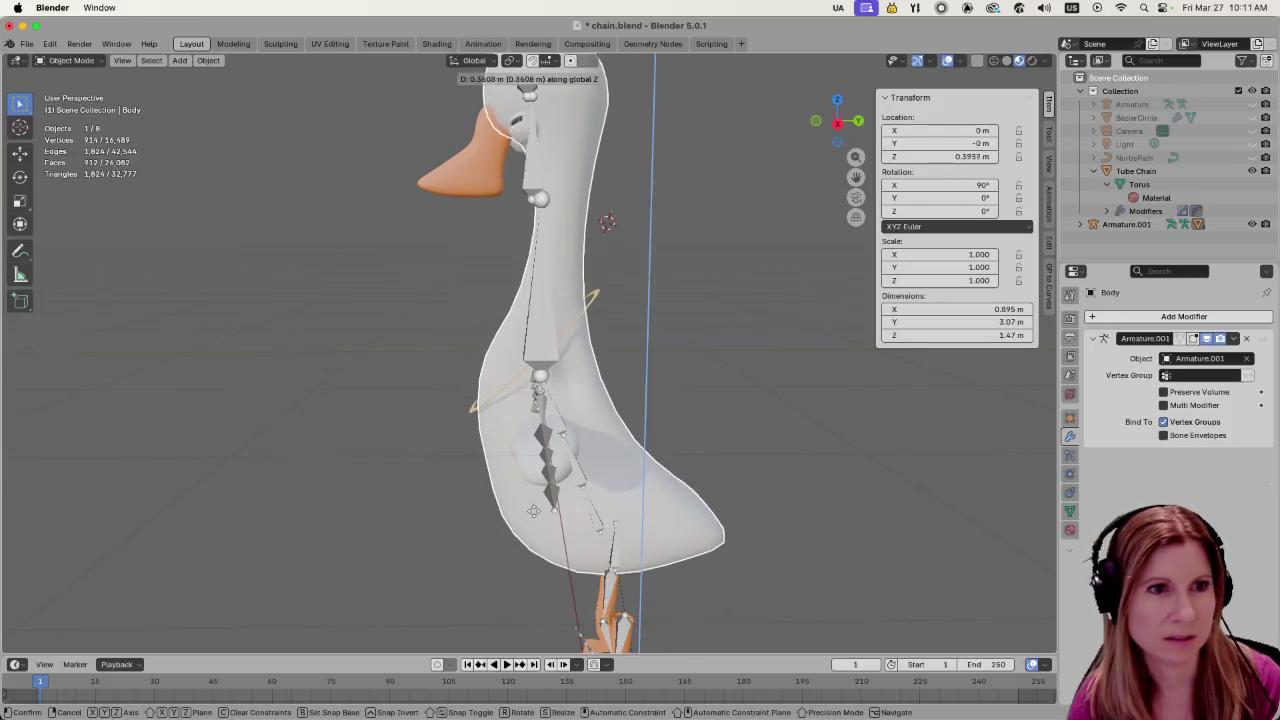
Confirm lowering the goose body, then raise it again along Z
{"action": "left_click", "coordinate": [540, 535]}
{"action": "mouse_move", "coordinate": [540, 535]}
{"action": "middle_mouse_down"}
{"action": "mouse_move", "coordinate": [607, 497]}
{"action": "mouse_move", "coordinate": [446, 471]}
{"action": "middle_mouse_up"}
{"action": "key", "text": "g"}
{"action": "key", "text": "z"}
{"action": "left_click", "coordinate": [483, 472]}
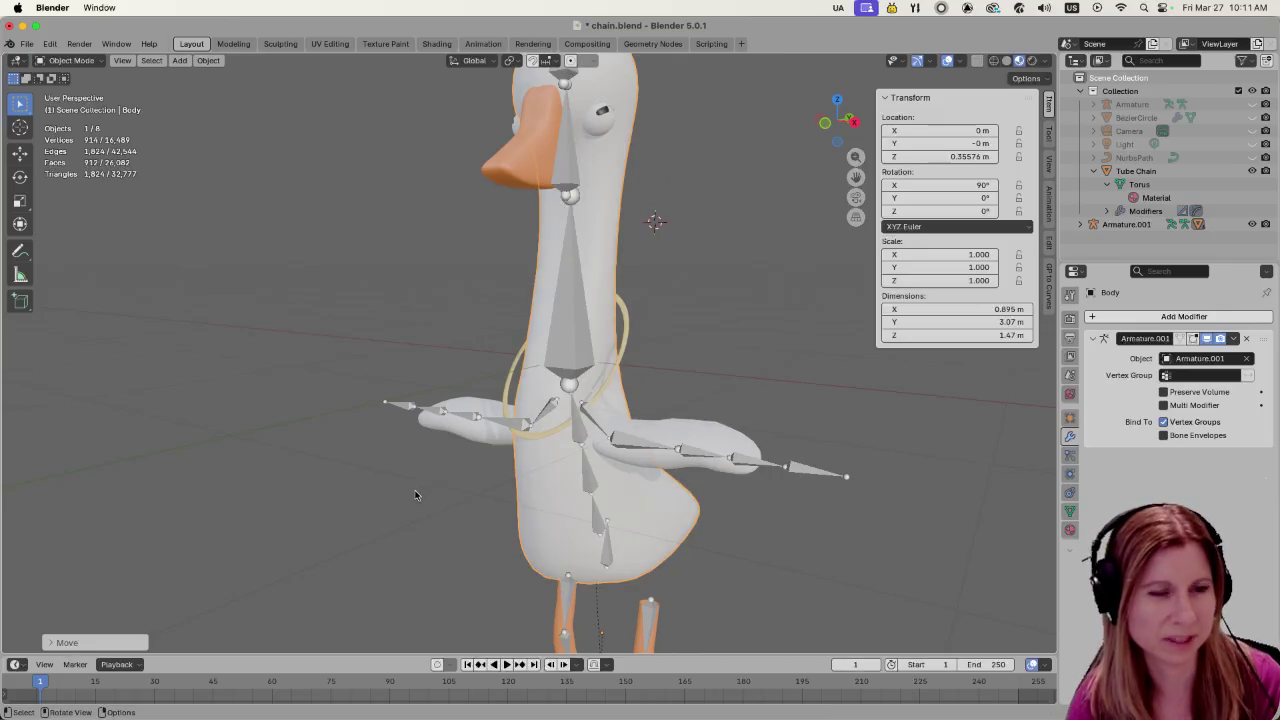
Reset the body's location to 0, 0, 0 and select all with Tube Chain active
{"action": "left_click", "coordinate": [416, 495]}
{"action": "scroll", "coordinate": [416, 495], "scroll_direction": "down", "scroll_amount": 4}
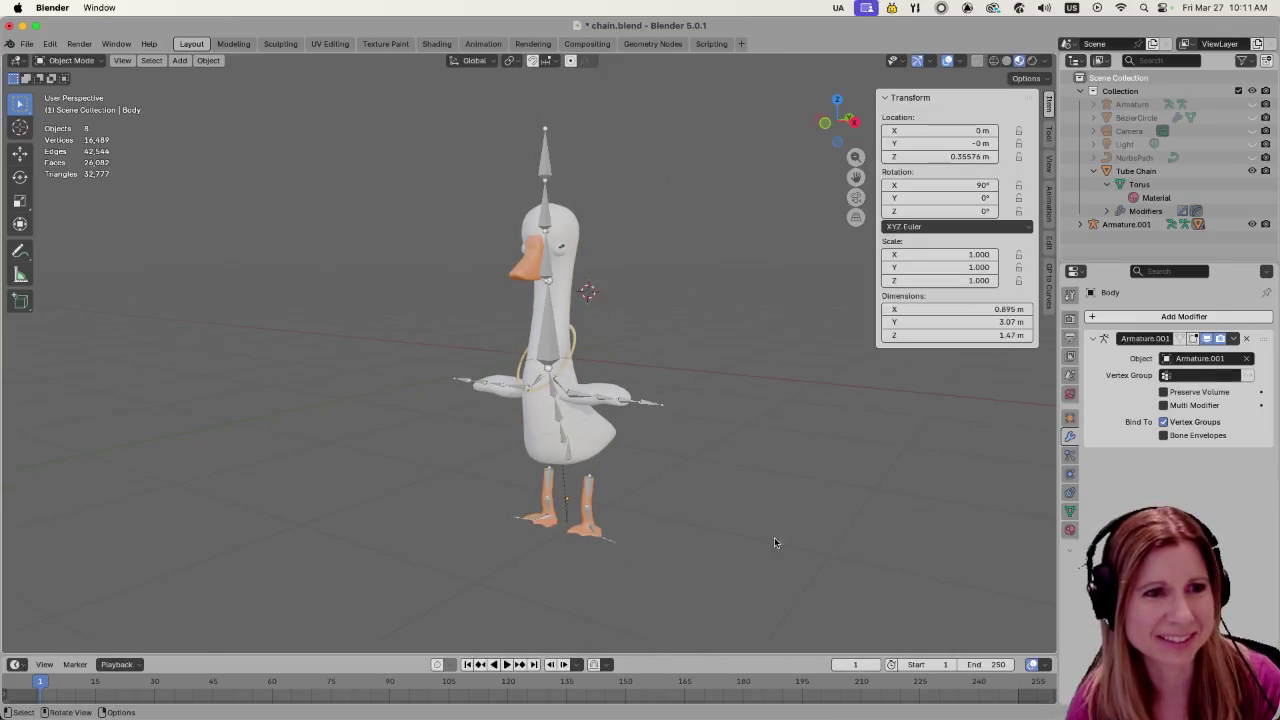
{"action": "key", "text": "ctrl+z"}
{"action": "key", "text": "ctrl+z"}
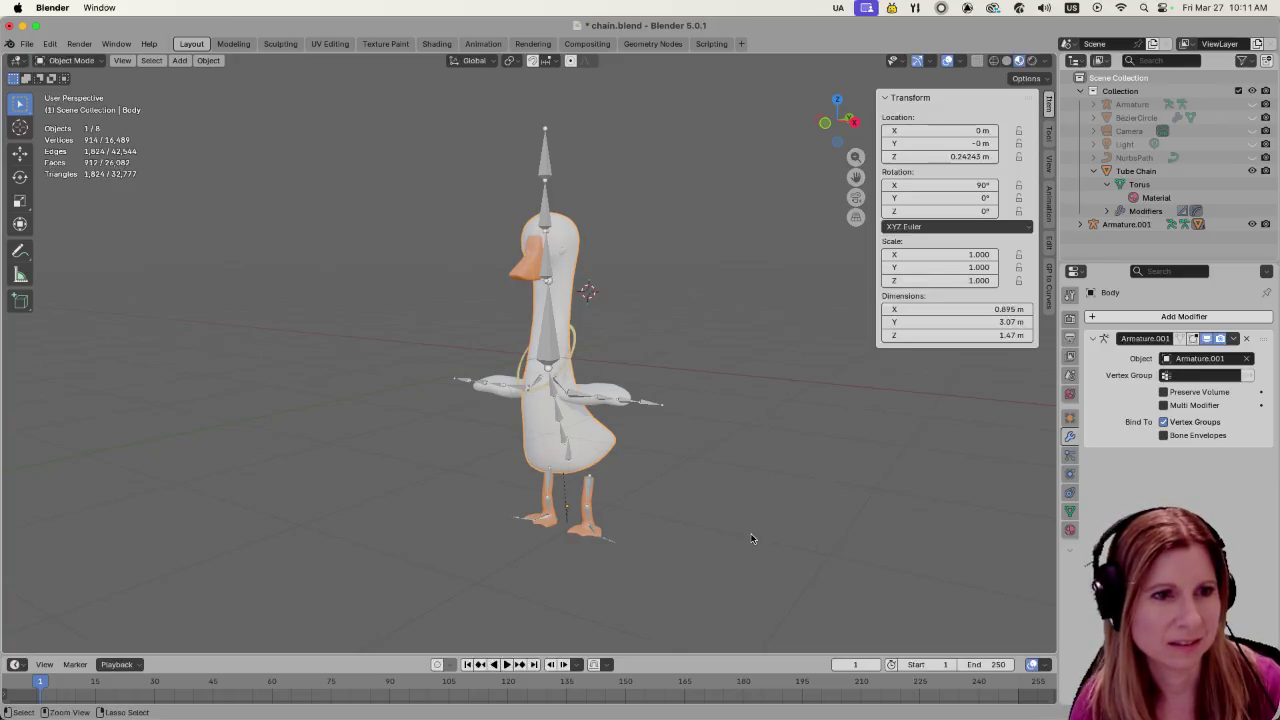
{"action": "key", "text": "ctrl+z"}
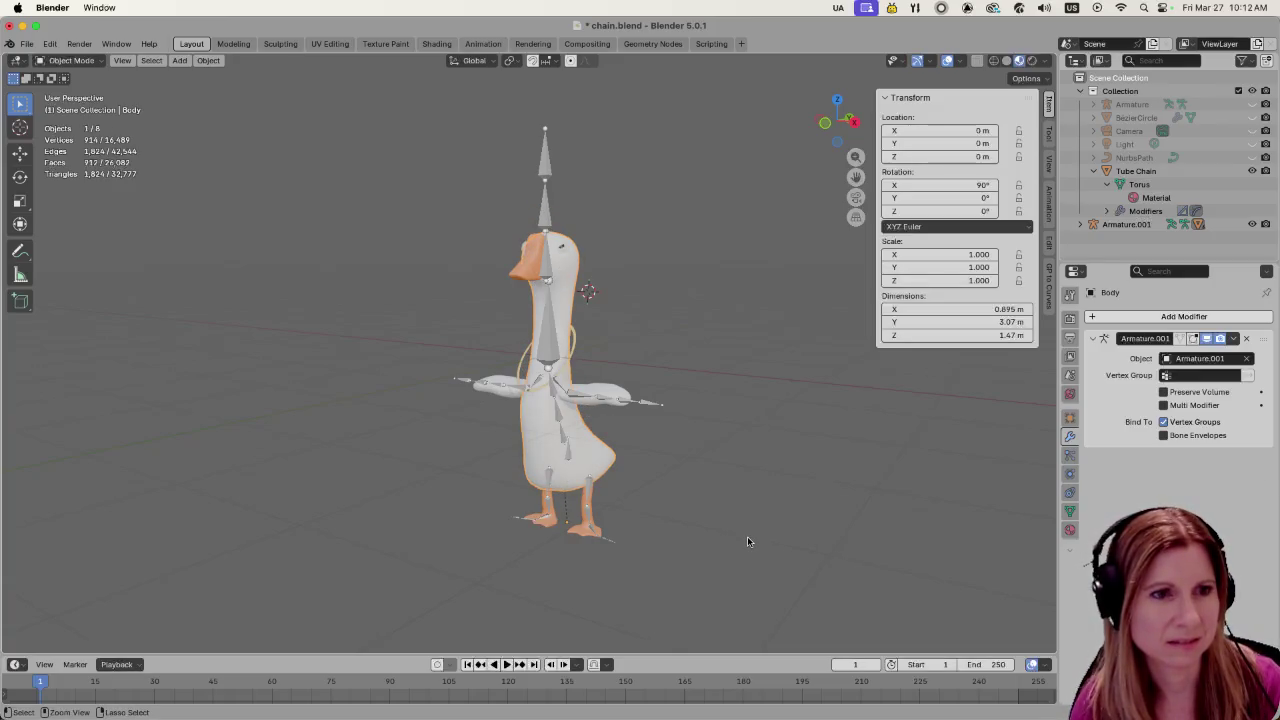
{"action": "key", "text": "a"}
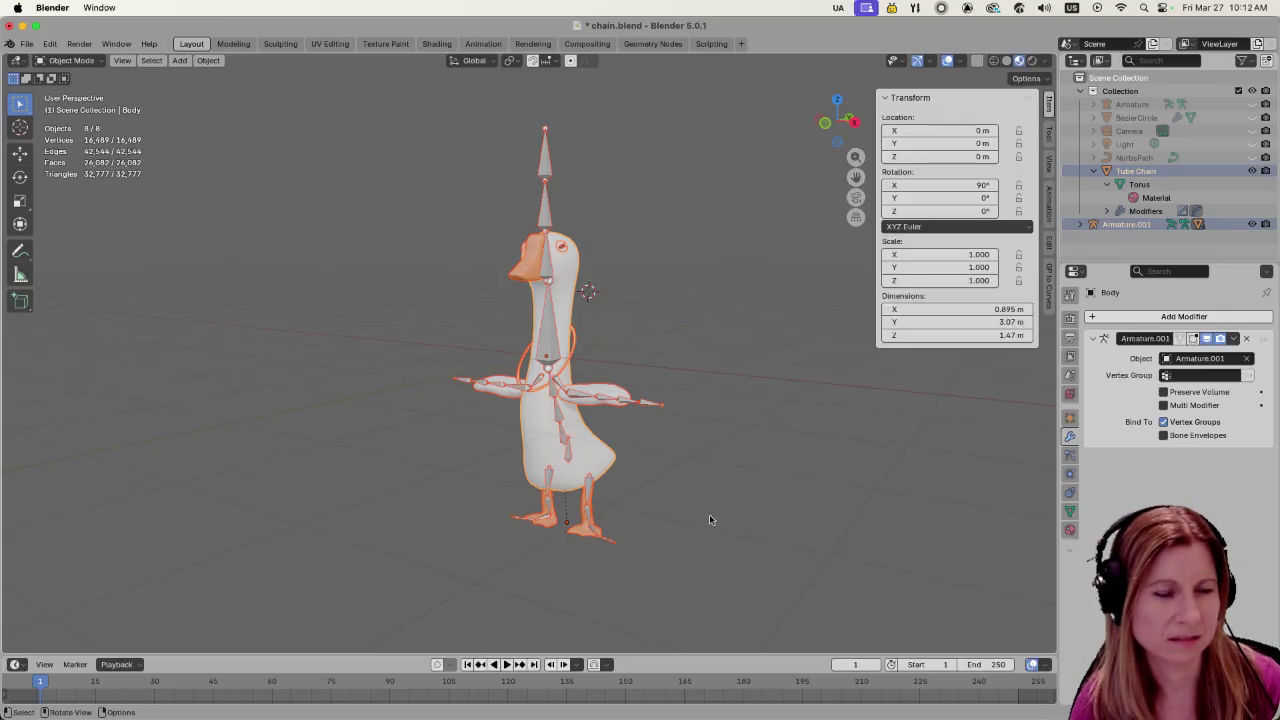
{"action": "left_click", "coordinate": [575, 347], "text": "shift"}
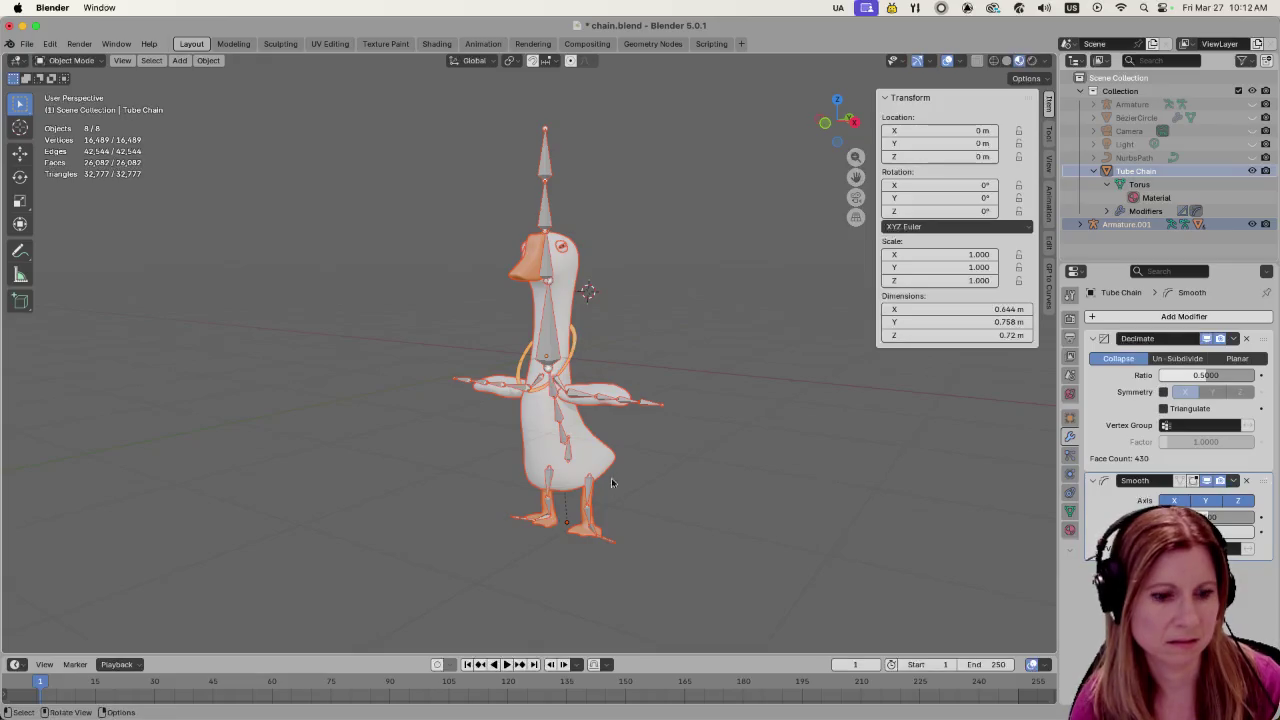
Select only Armature.001 and scale it to 0.955
{"action": "key", "text": "alt+a"}
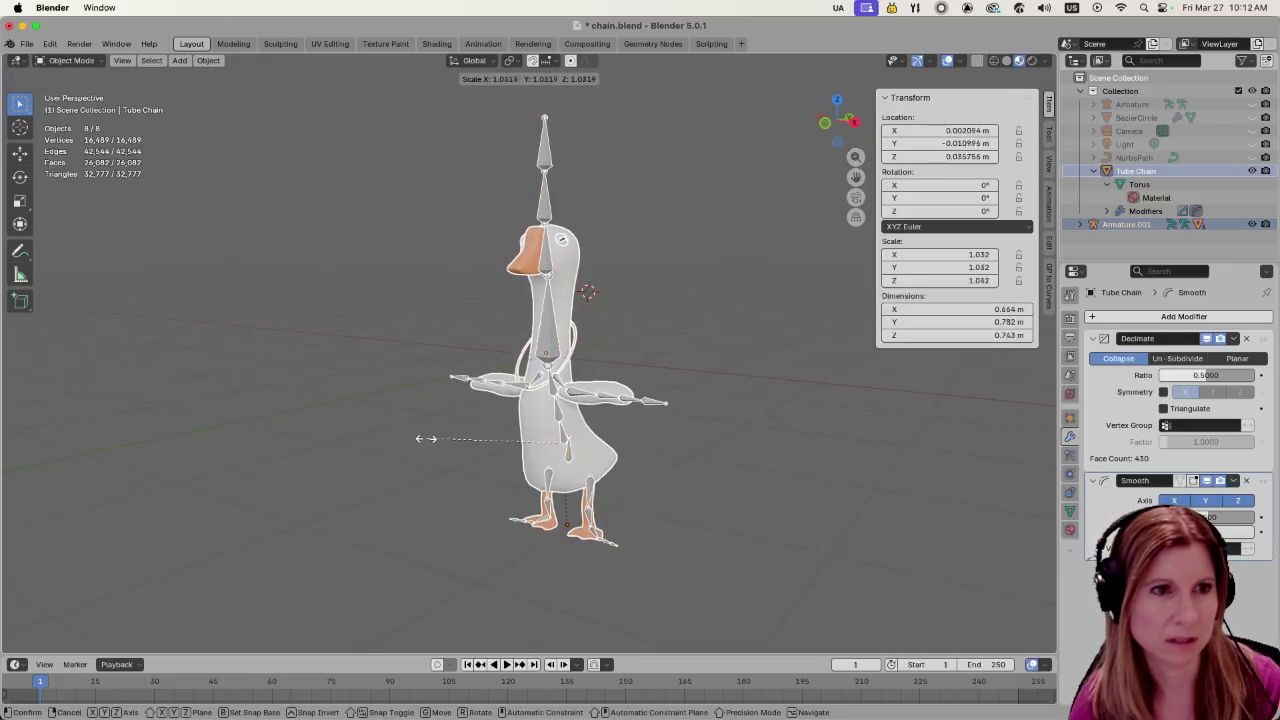
{"action": "key", "text": "a"}
{"action": "key", "text": "alt+a"}
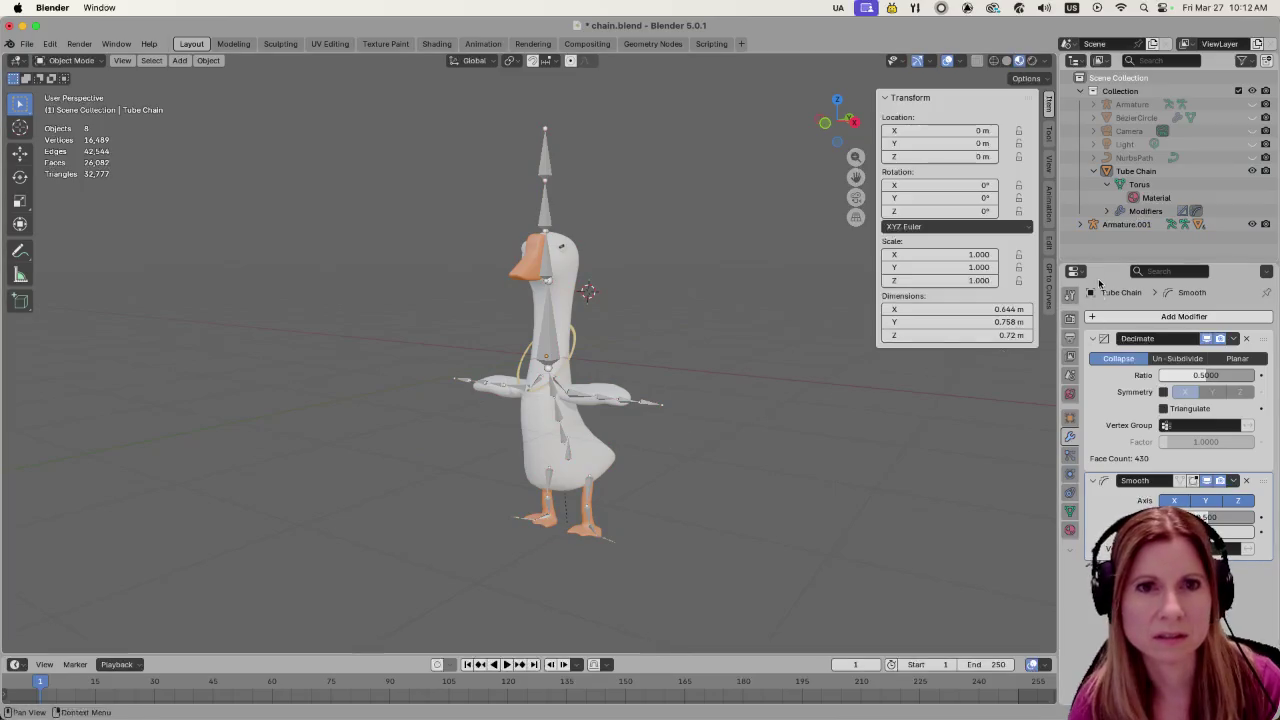
{"action": "left_click", "coordinate": [645, 400]}
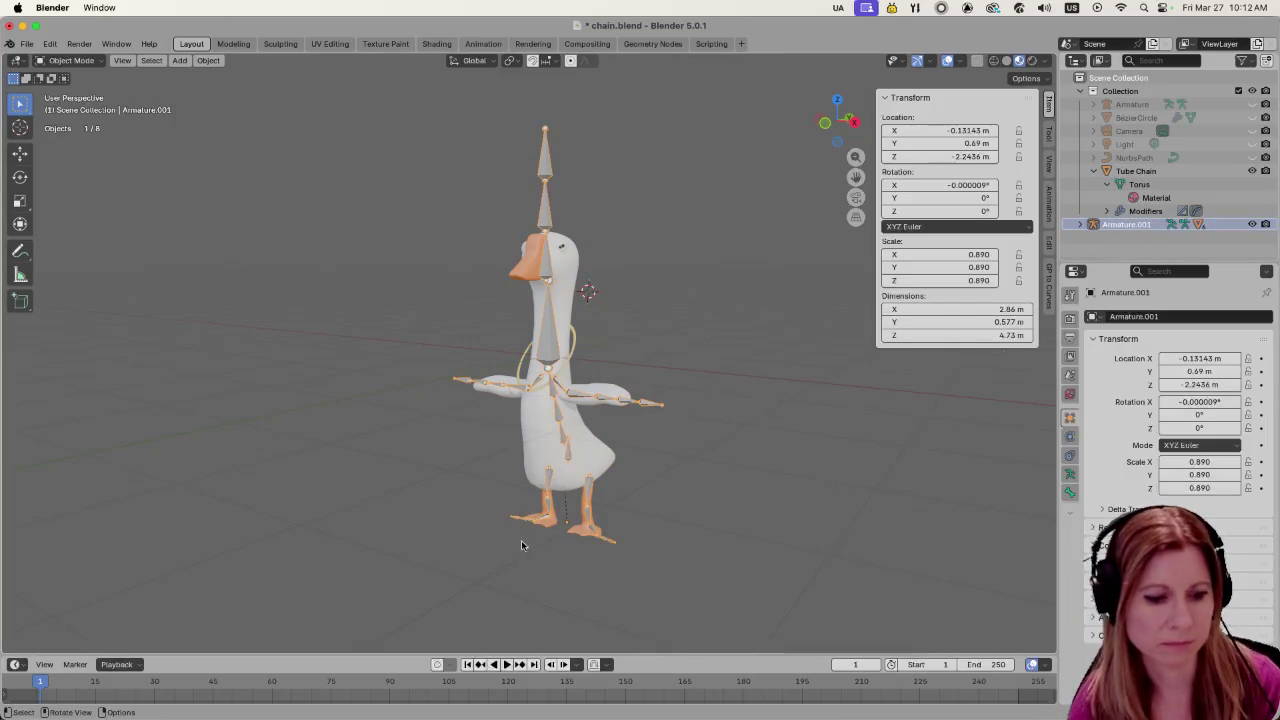
{"action": "key", "text": "s"}
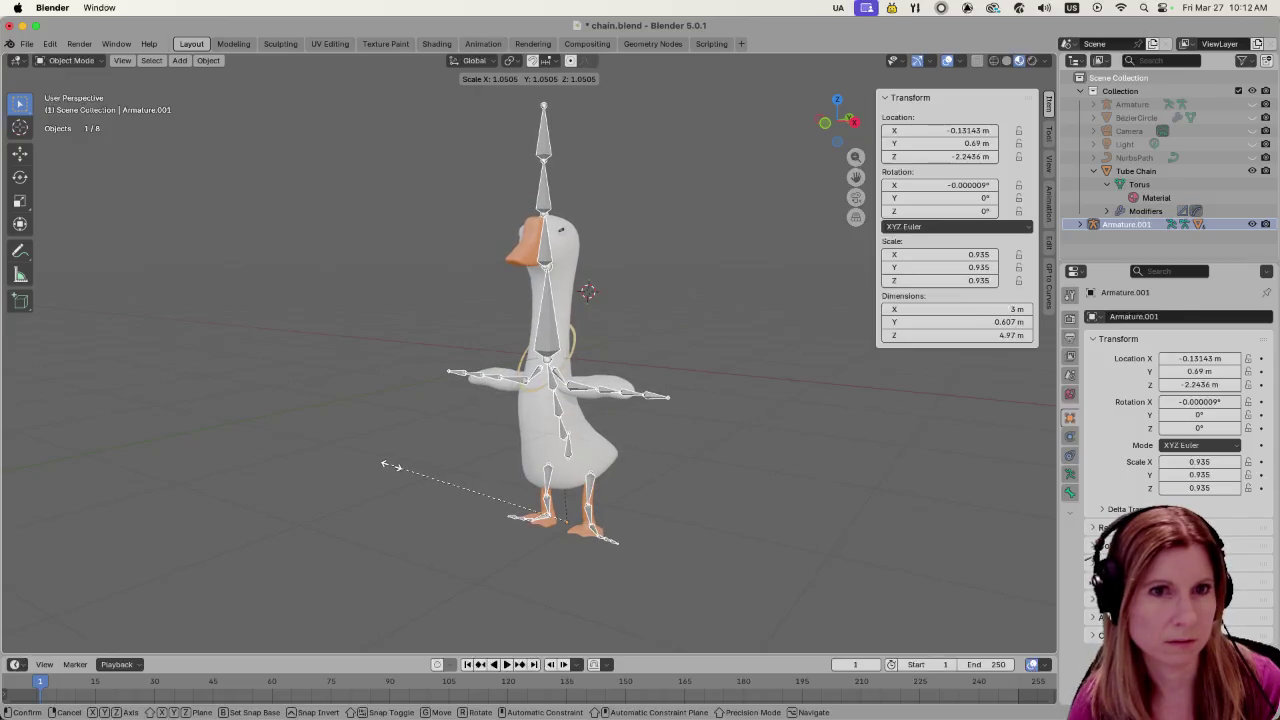
{"action": "key", "text": "Escape"}
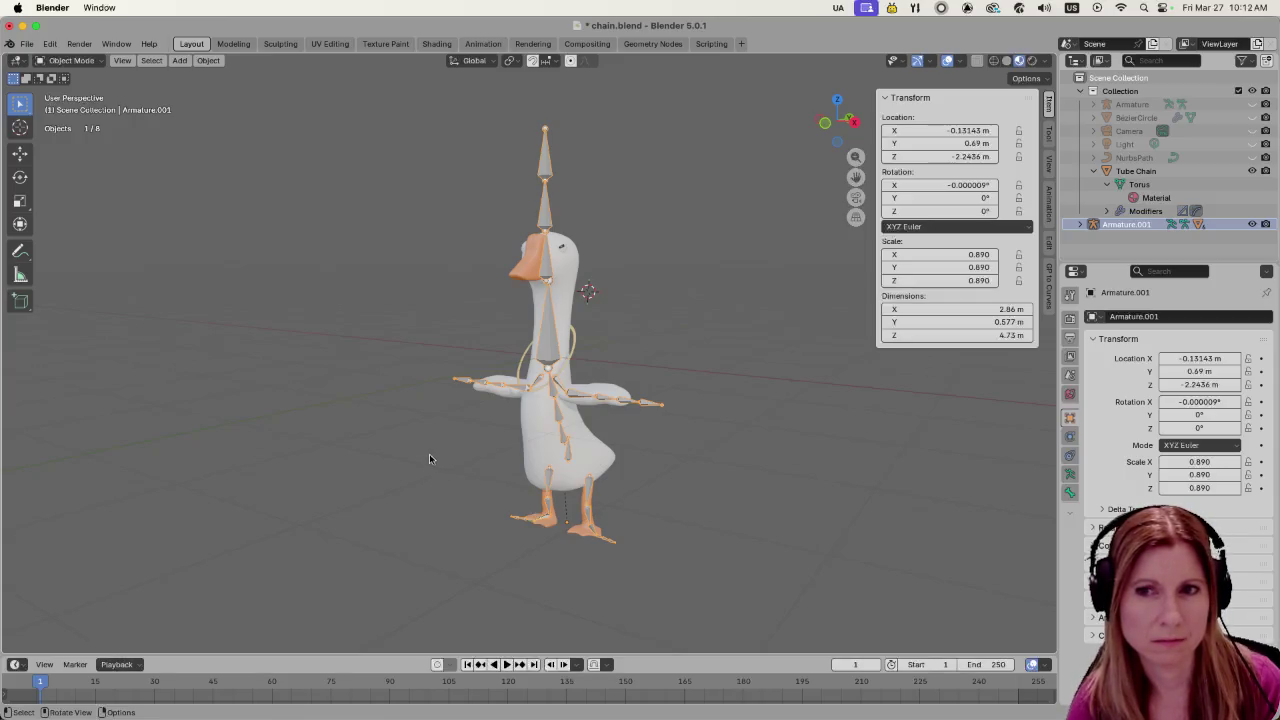
{"action": "key", "text": "s"}
{"action": "left_click", "coordinate": [381, 401]}
Nudge the armature 0.0474 m along global Y to Y 0.7374 m, then deselect
{"action": "mouse_move", "coordinate": [380, 402]}
{"action": "middle_mouse_down"}
{"action": "mouse_move", "coordinate": [511, 418]}
{"action": "mouse_move", "coordinate": [486, 457]}
{"action": "mouse_move", "coordinate": [530, 441]}
{"action": "mouse_move", "coordinate": [516, 410]}
{"action": "mouse_move", "coordinate": [369, 415]}
{"action": "mouse_move", "coordinate": [366, 457]}
{"action": "mouse_move", "coordinate": [575, 499]}
{"action": "middle_mouse_up"}
{"action": "scroll", "coordinate": [495, 458], "scroll_direction": "up", "scroll_amount": 5}
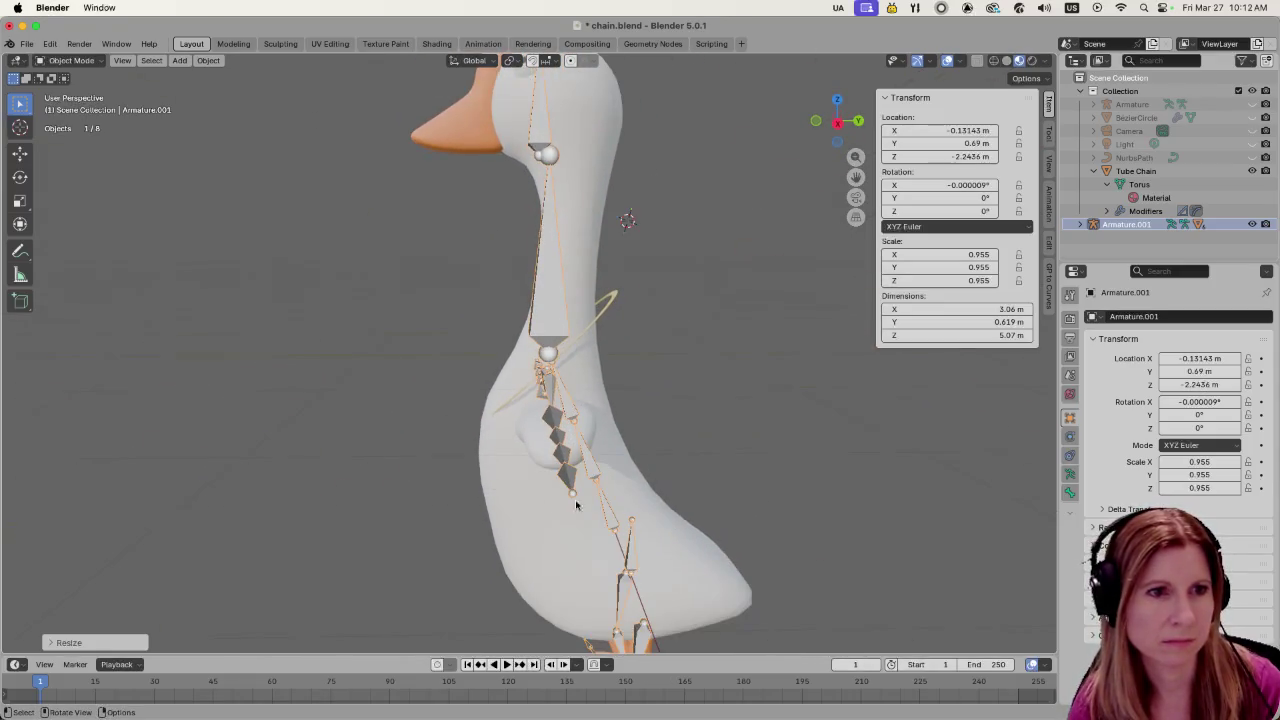
{"action": "scroll", "coordinate": [725, 518], "scroll_direction": "down", "scroll_amount": 2}
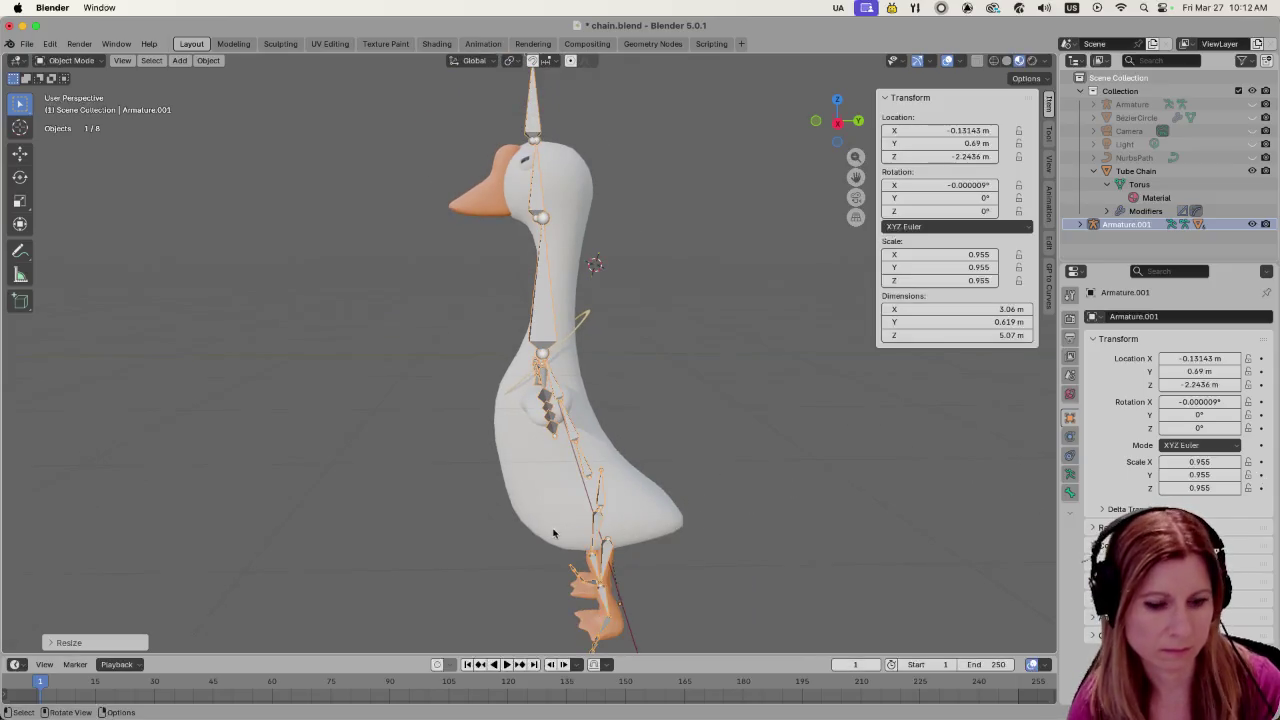
{"action": "key", "text": "g"}
{"action": "key", "text": "y"}
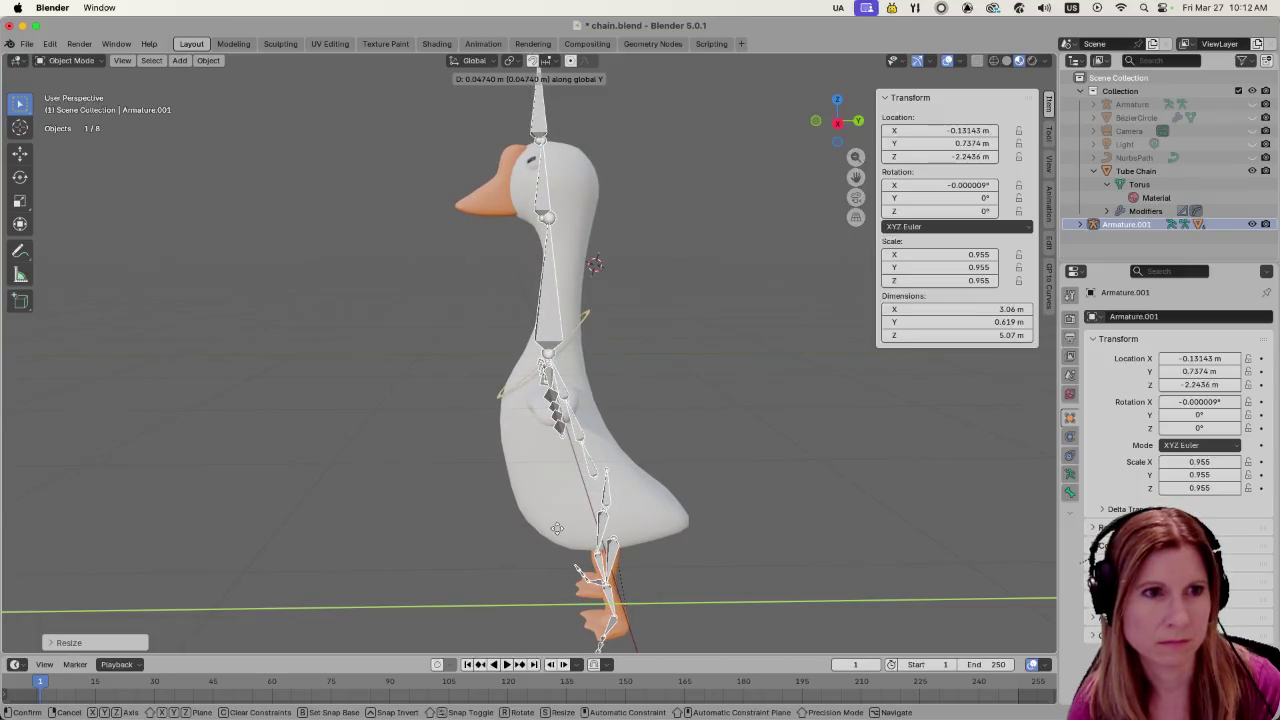
{"action": "left_click", "coordinate": [557, 529]}
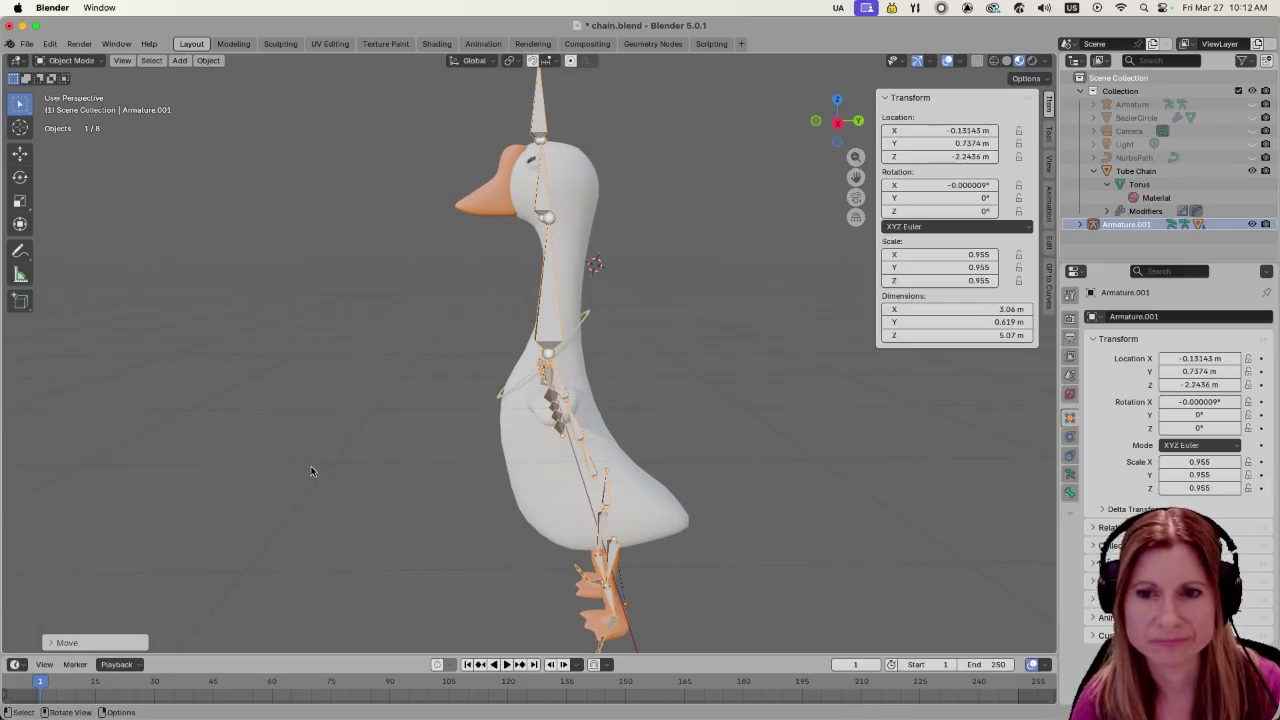
{"action": "mouse_move", "coordinate": [311, 471]}
{"action": "middle_mouse_down"}
{"action": "mouse_move", "coordinate": [323, 440]}
{"action": "mouse_move", "coordinate": [663, 434]}
{"action": "middle_mouse_up"}
{"action": "scroll", "coordinate": [786, 423], "scroll_direction": "up", "scroll_amount": 4}
{"action": "left_click", "coordinate": [797, 485]}
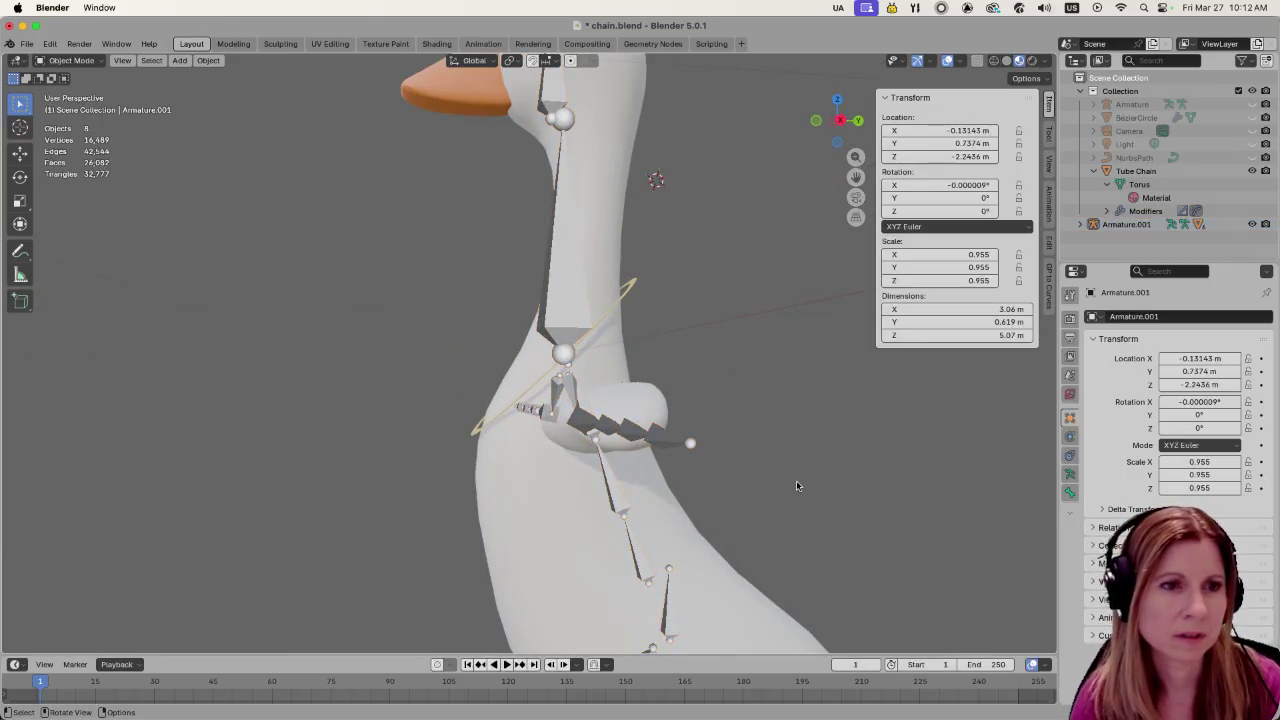
{"action": "scroll", "coordinate": [796, 484], "scroll_direction": "down", "scroll_amount": 3}
{"action": "scroll", "coordinate": [704, 499], "scroll_direction": "down", "scroll_amount": 3}
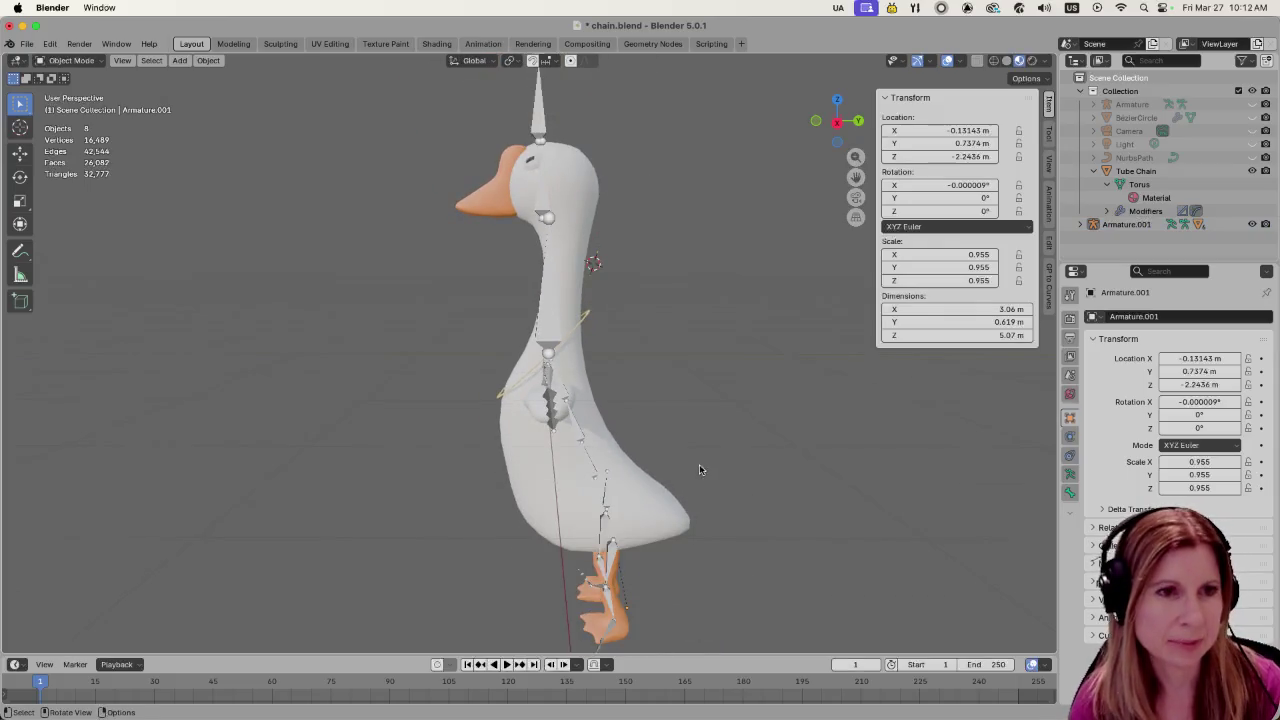
{"action": "mouse_move", "coordinate": [699, 470]}
{"action": "middle_mouse_down"}
{"action": "mouse_move", "coordinate": [775, 455]}
{"action": "mouse_move", "coordinate": [798, 465]}
{"action": "middle_mouse_up"}
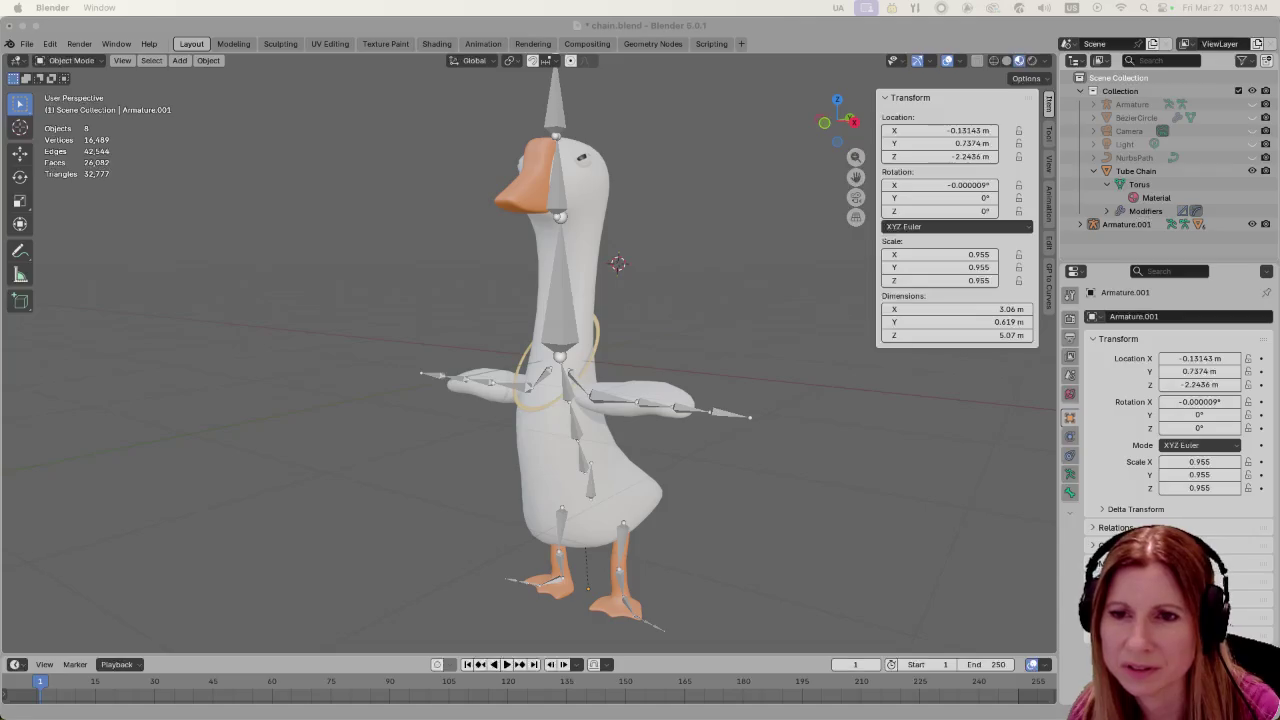
{"action": "left_click", "coordinate": [657, 293]}
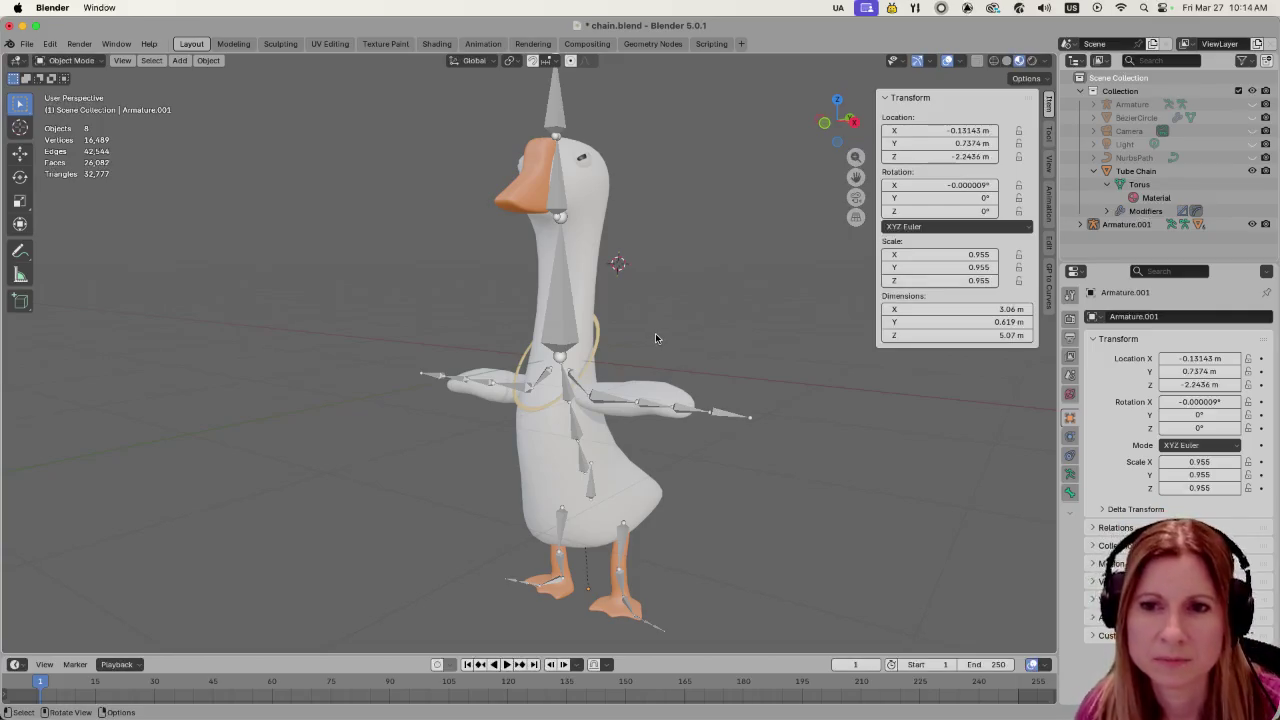
{"action": "middle_click_drag", "start_coordinate": [672, 319], "coordinate": [667, 319]}
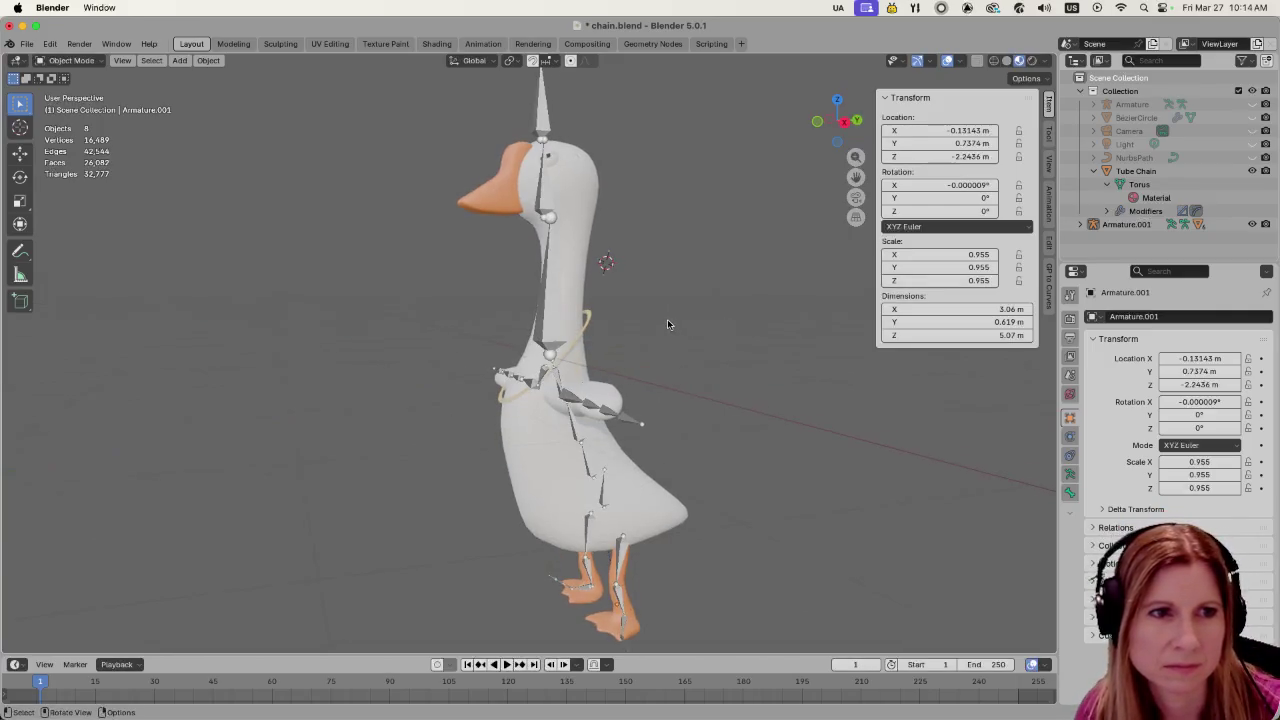
{"action": "left_click", "coordinate": [587, 320]}
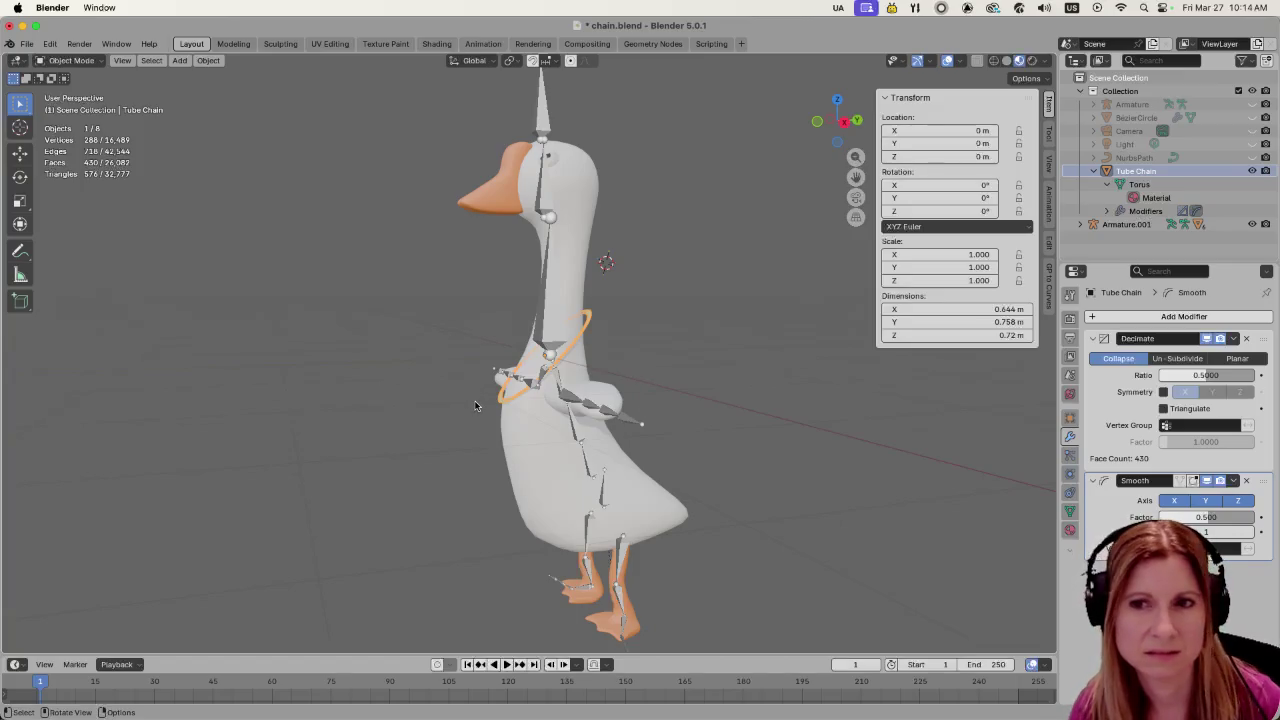
{"action": "left_click", "coordinate": [732, 497]}
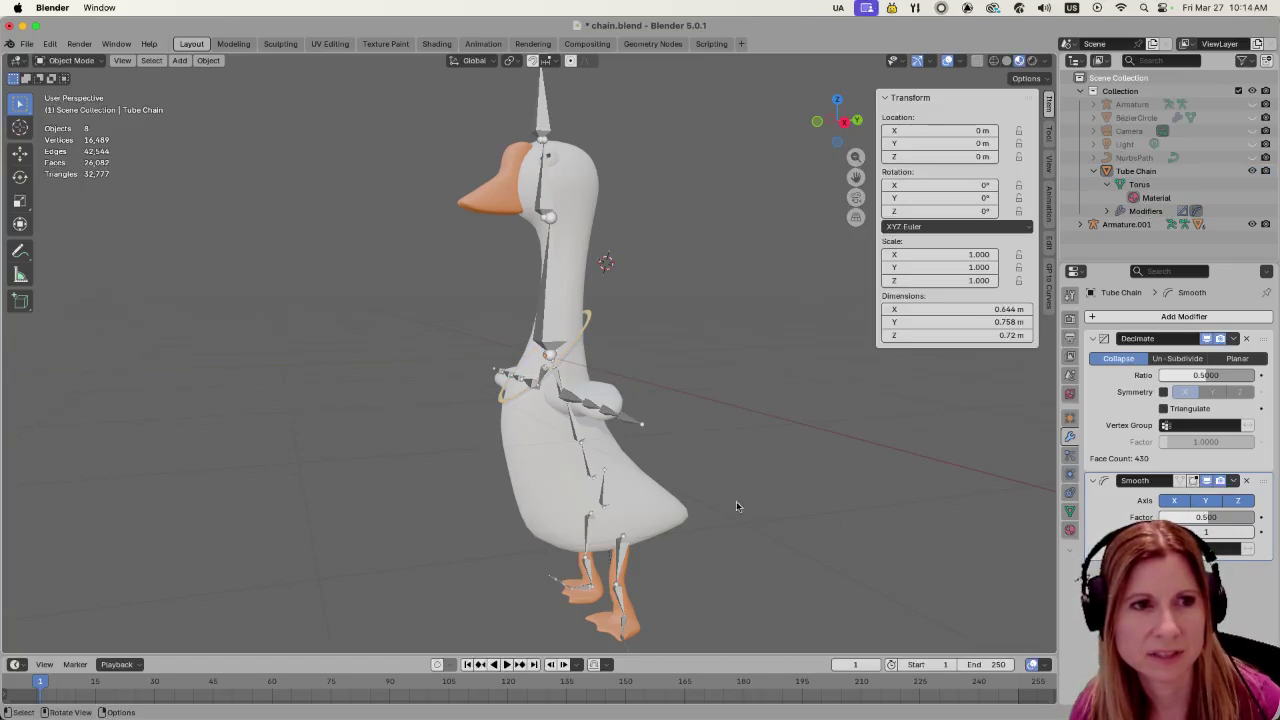
{"action": "mouse_move", "coordinate": [736, 504]}
{"action": "middle_mouse_down"}
{"action": "mouse_move", "coordinate": [594, 436]}
{"action": "mouse_move", "coordinate": [702, 513]}
{"action": "middle_mouse_up"}
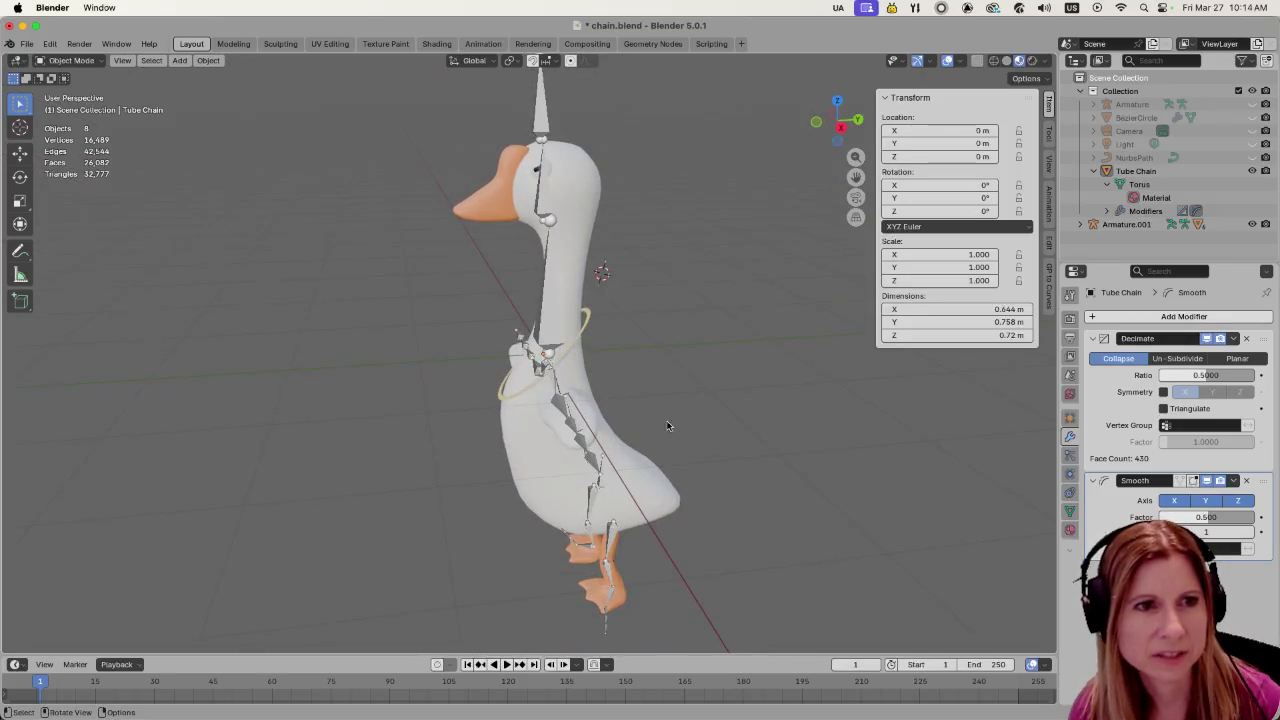
{"action": "middle_click_drag", "start_coordinate": [668, 426], "coordinate": [661, 428]}
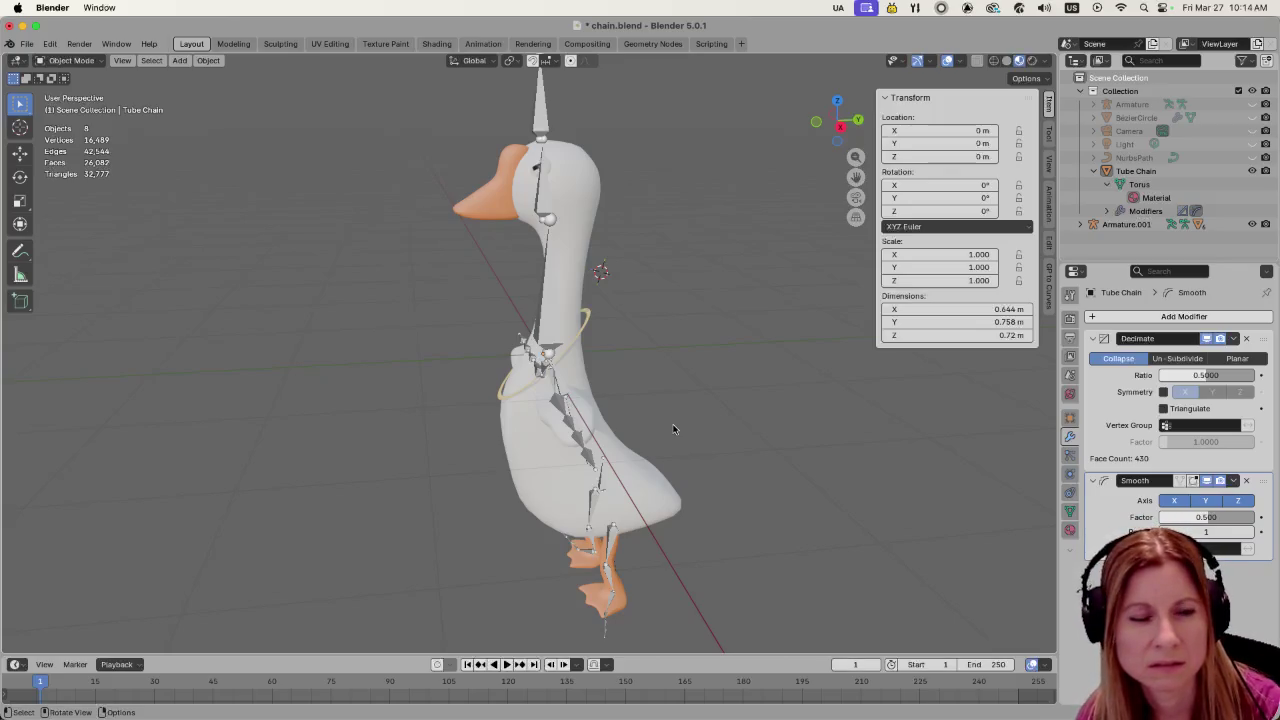
{"action": "key", "text": "KP_1"}
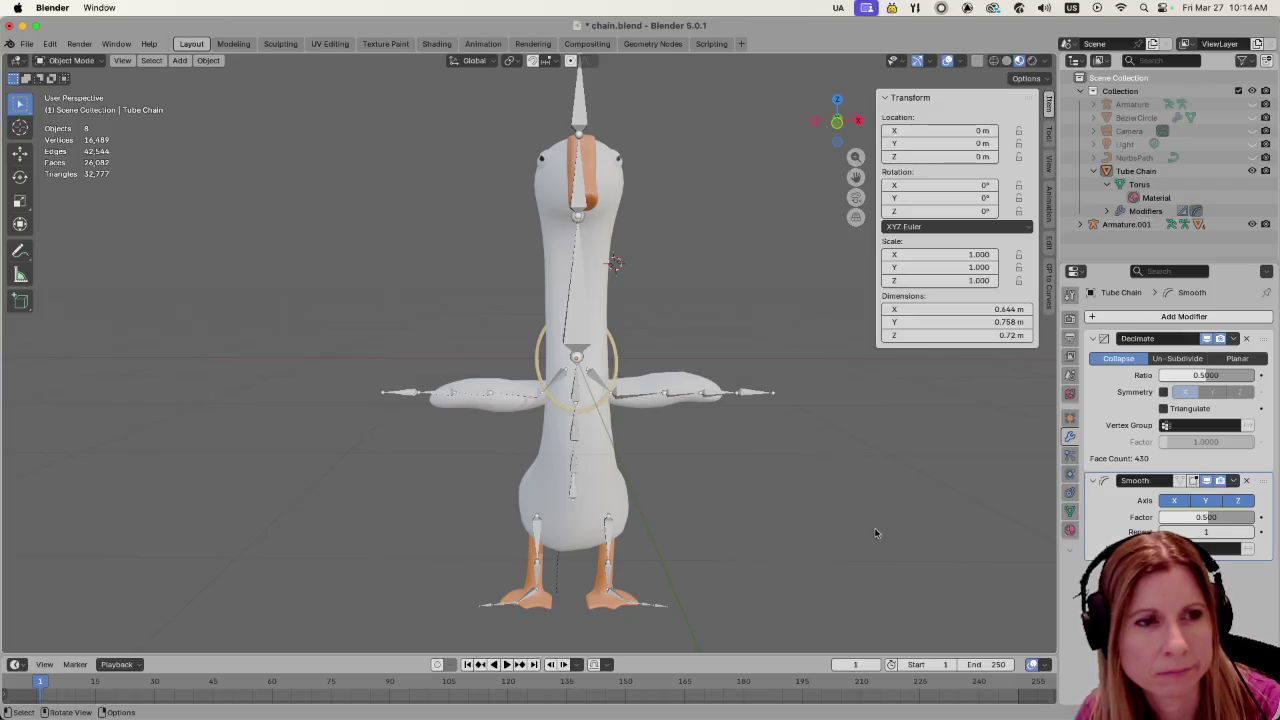
{"action": "mouse_move", "coordinate": [877, 534]}
{"action": "middle_mouse_down"}
{"action": "mouse_move", "coordinate": [749, 548]}
{"action": "mouse_move", "coordinate": [874, 528]}
{"action": "mouse_move", "coordinate": [718, 526]}
{"action": "middle_mouse_up"}
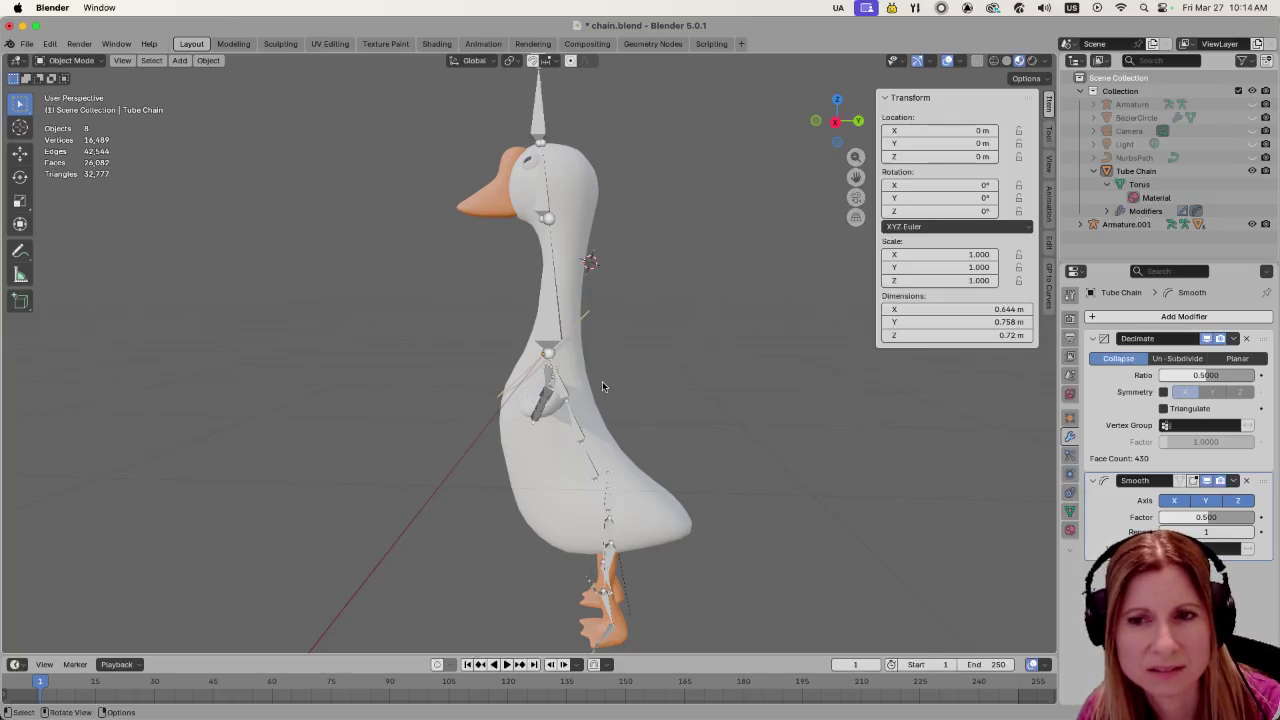
{"action": "middle_click_drag", "start_coordinate": [661, 336], "coordinate": [678, 340]}
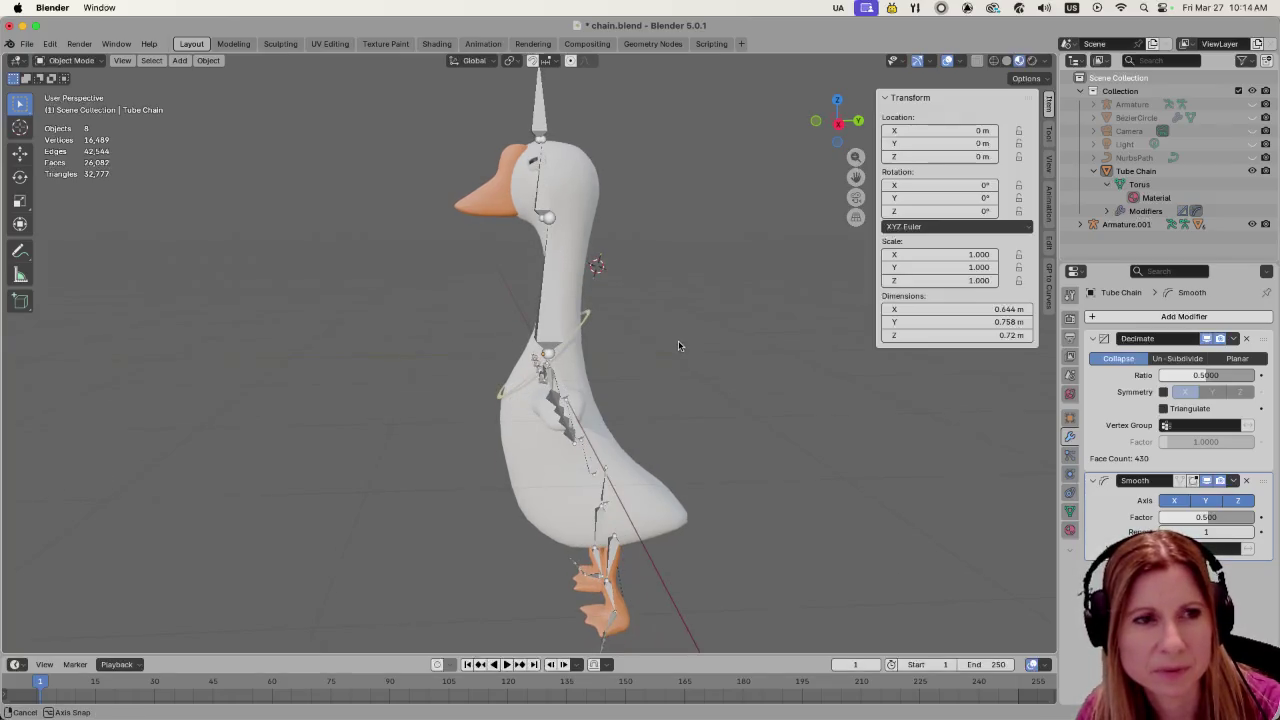
{"action": "left_click", "coordinate": [586, 318]}
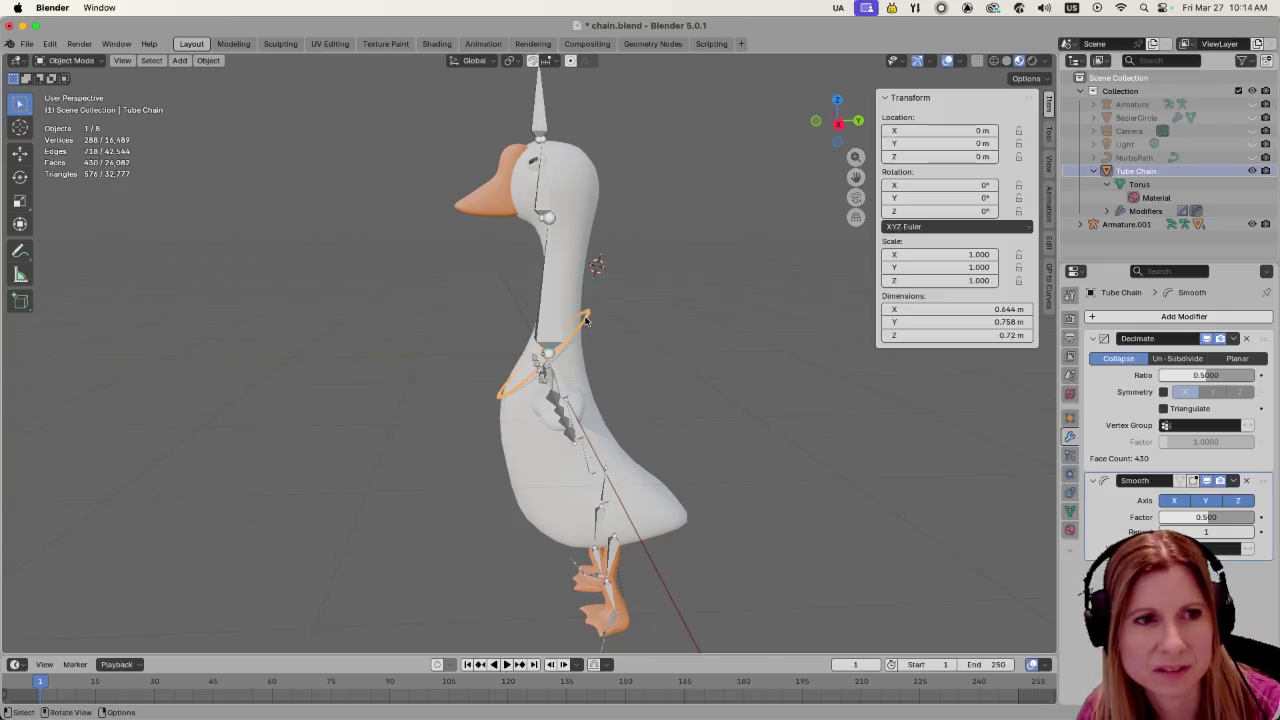
Add Collision physics to the goose Body mesh, then select the Tube Chain necklace
{"action": "left_click", "coordinate": [613, 482]}
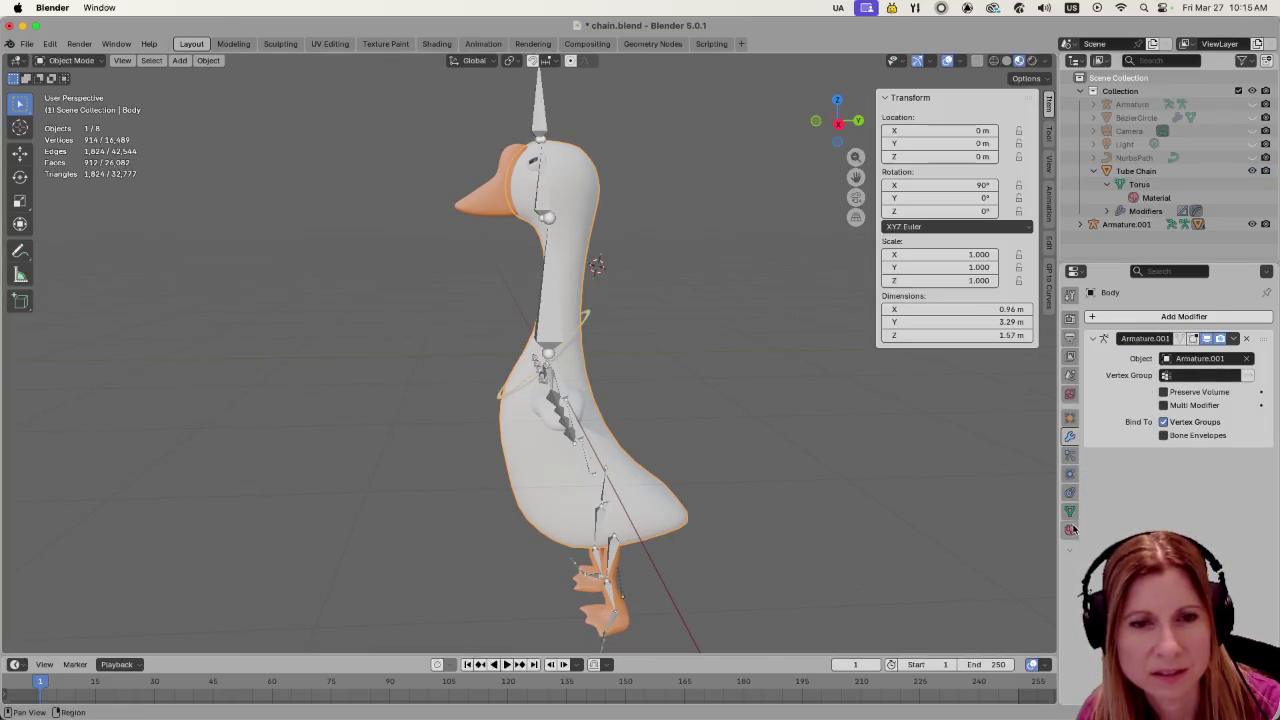
{"action": "left_click", "coordinate": [1069, 475]}
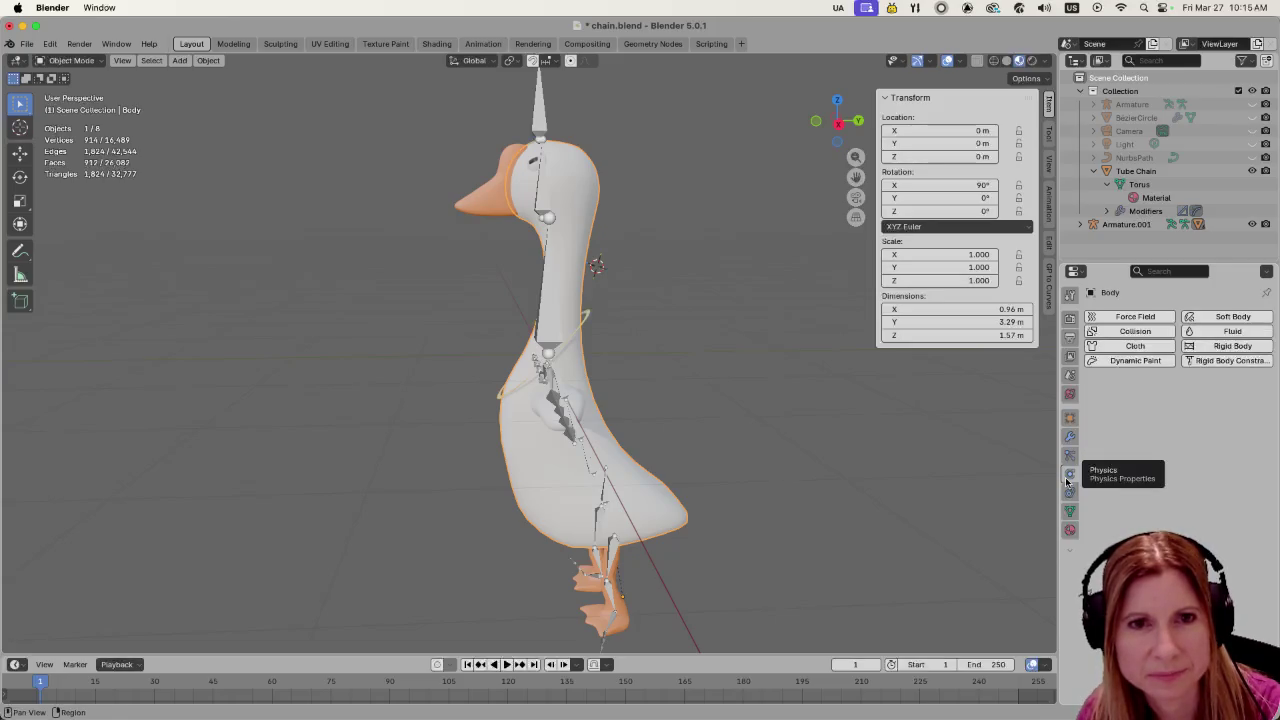
{"action": "left_click", "coordinate": [1129, 331]}
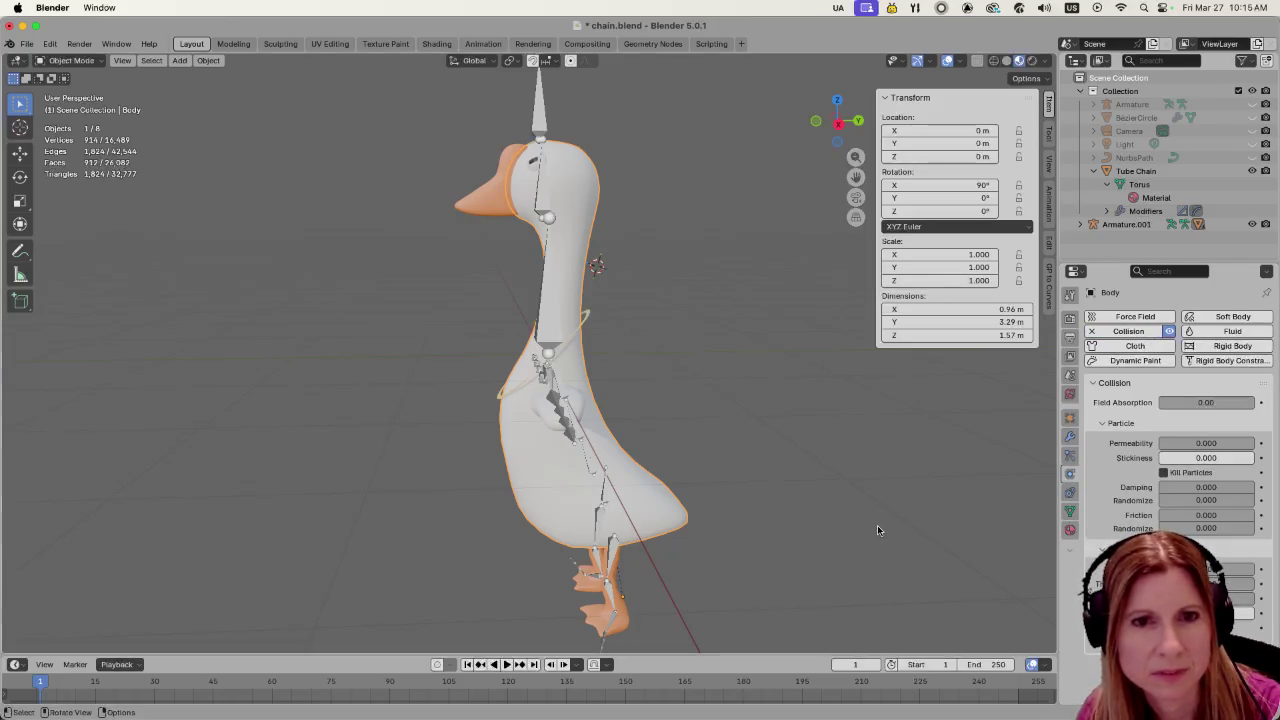
{"action": "left_click", "coordinate": [586, 316]}
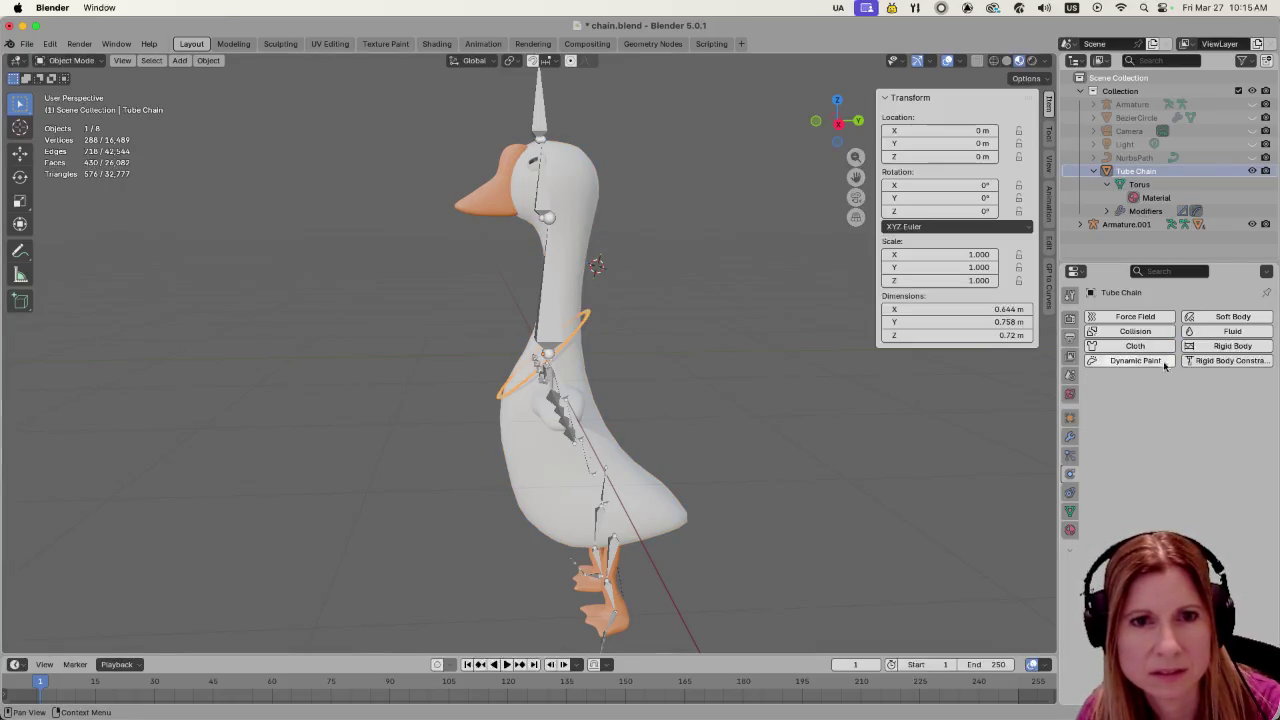
{"action": "left_click", "coordinate": [1135, 345]}
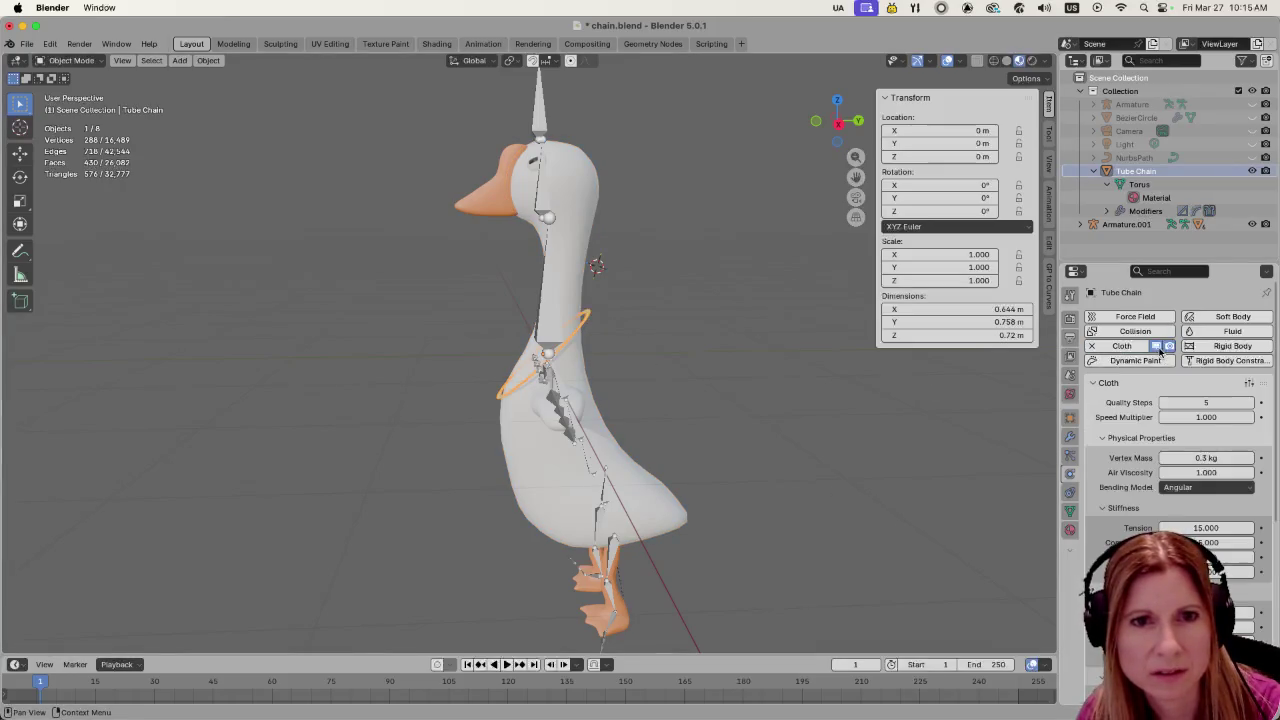
{"action": "left_click", "coordinate": [1200, 402]}
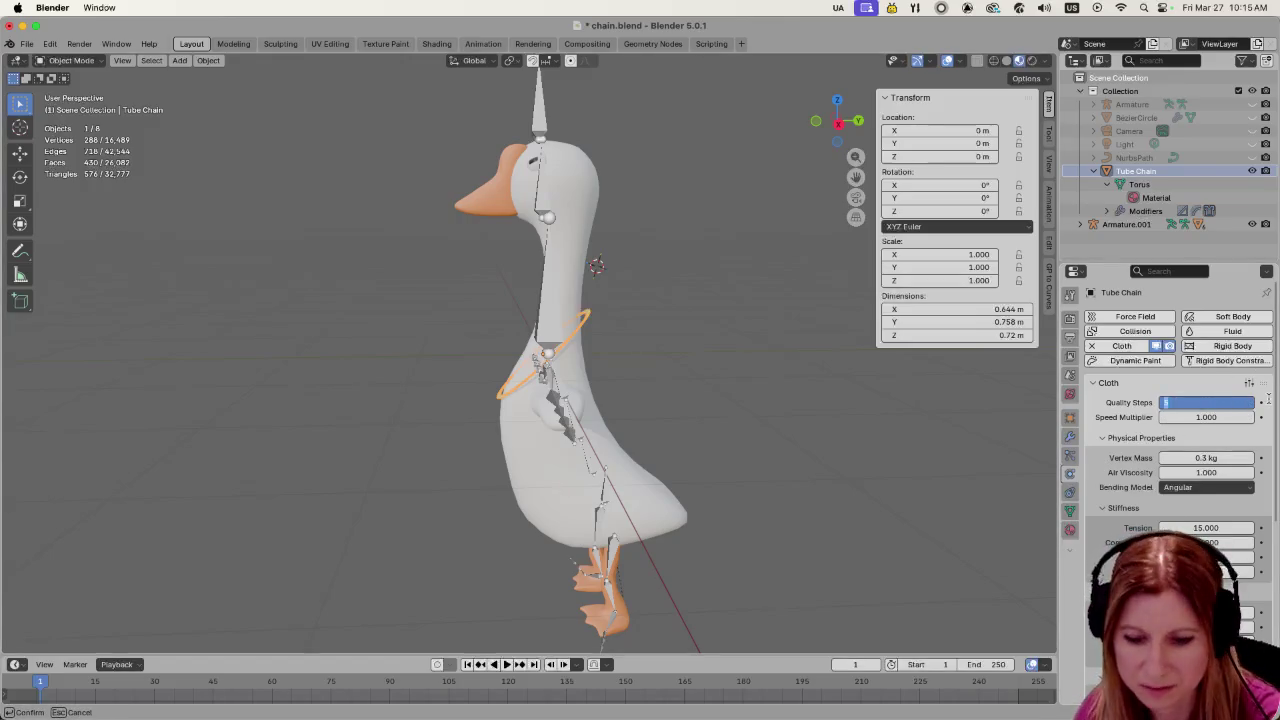
{"action": "type", "text": "12"}
{"action": "key", "text": "Return"}
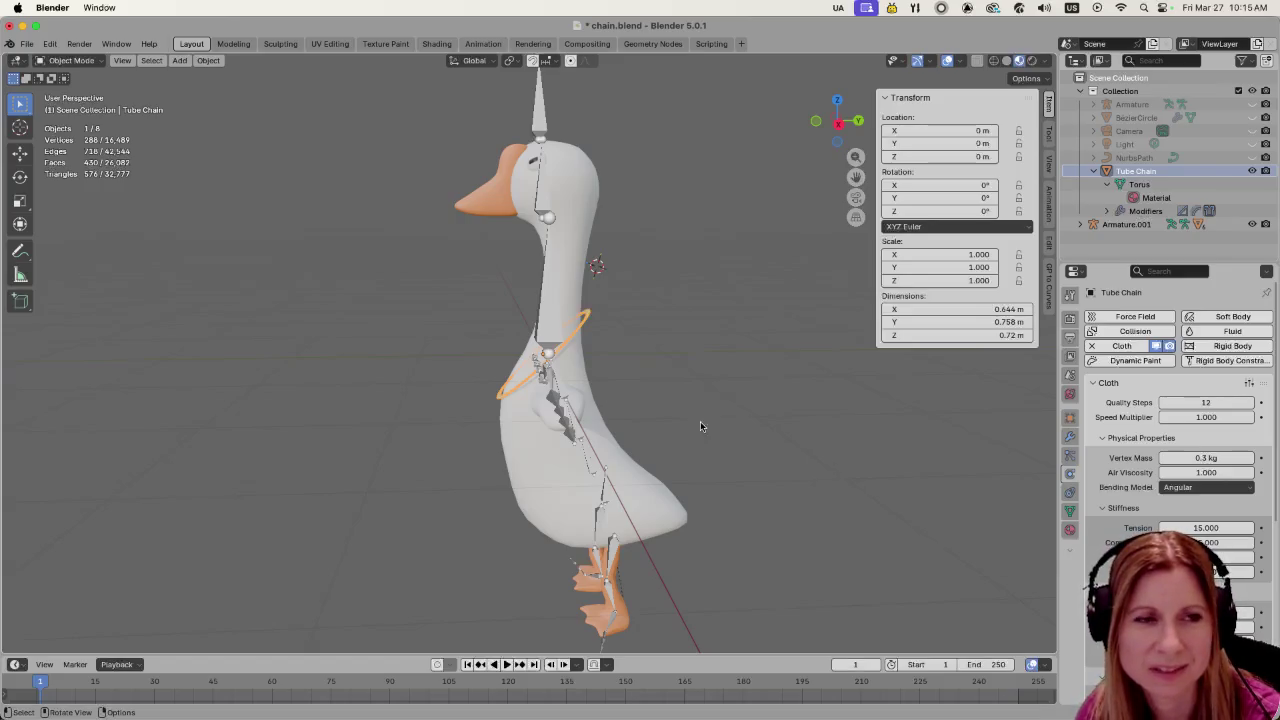
{"action": "left_click", "coordinate": [1197, 457]}
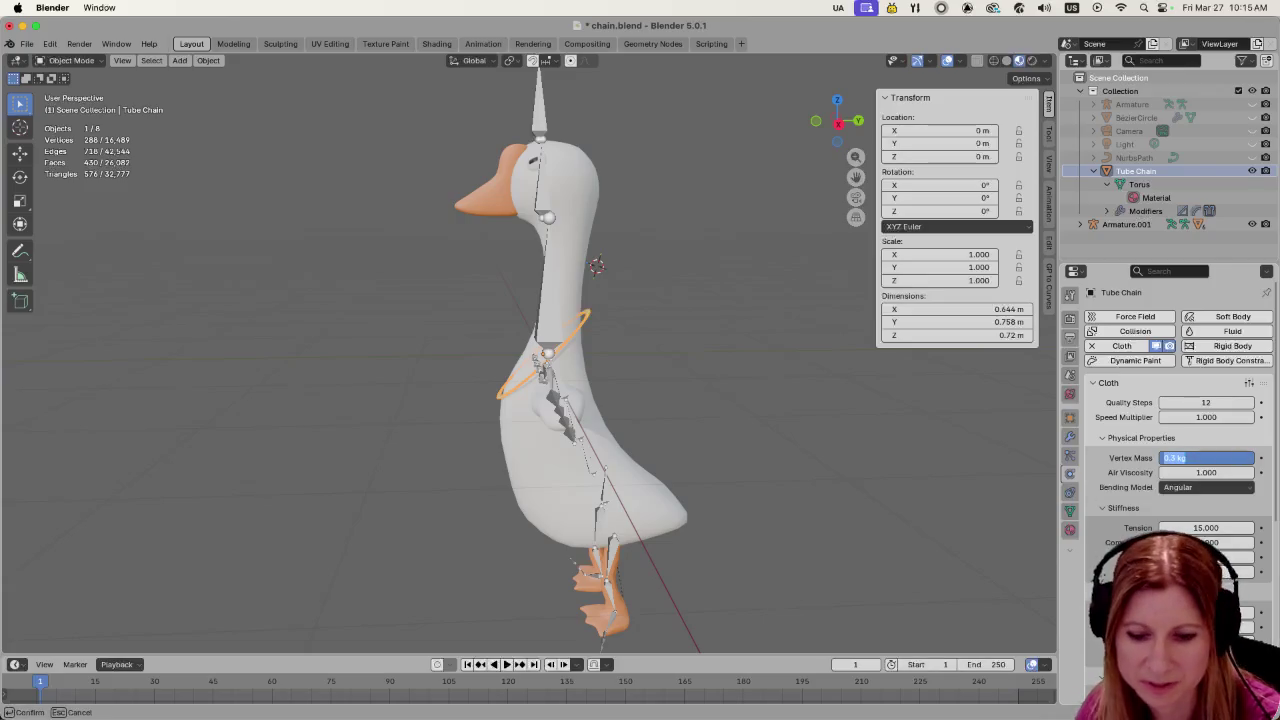
{"action": "type", "text": "2"}
{"action": "key", "text": "Return"}
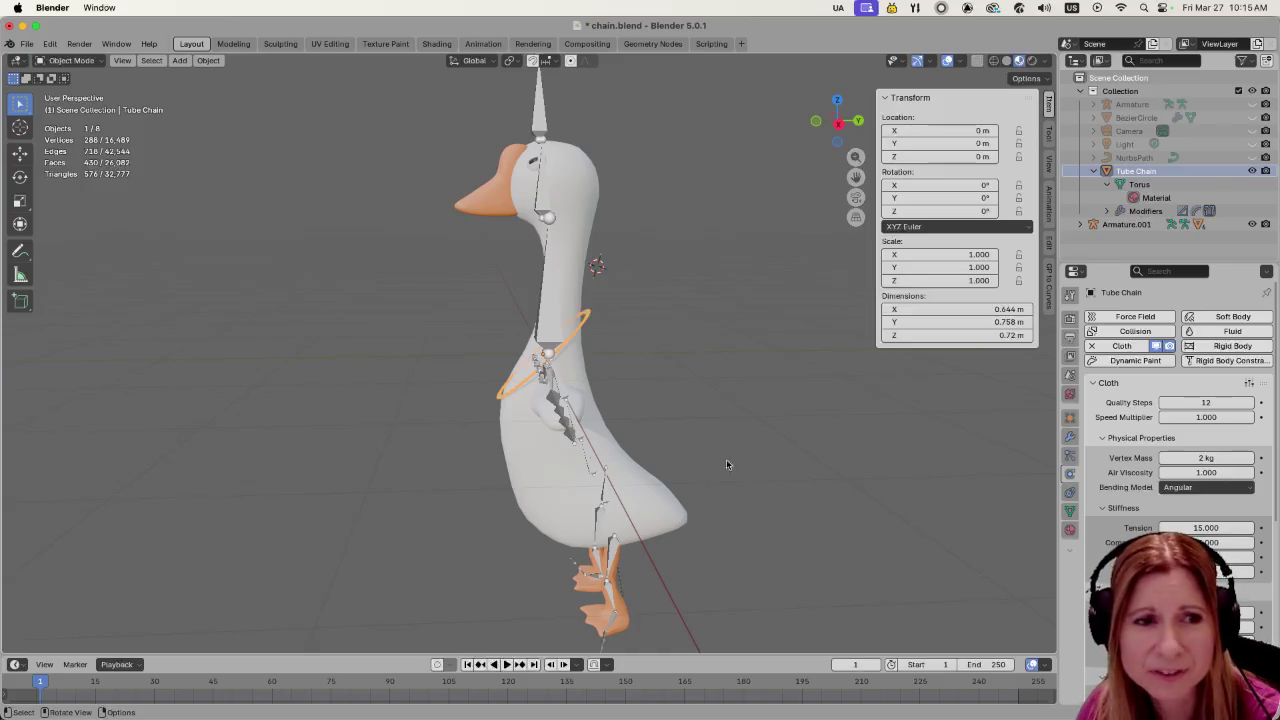
{"action": "mouse_move", "coordinate": [727, 464]}
{"action": "middle_mouse_down"}
{"action": "mouse_move", "coordinate": [856, 506]}
{"action": "mouse_move", "coordinate": [726, 512]}
{"action": "mouse_move", "coordinate": [726, 501]}
{"action": "middle_mouse_up"}
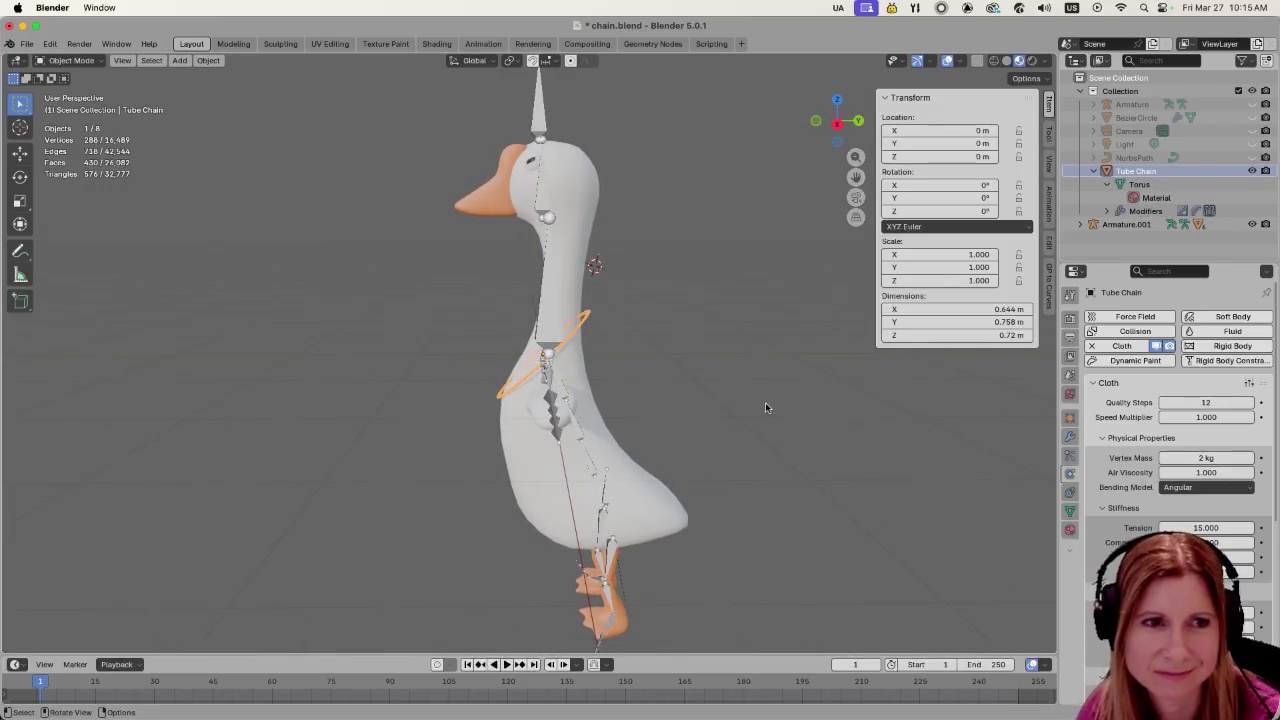
{"action": "left_click", "coordinate": [616, 325]}
{"action": "left_click", "coordinate": [588, 317]}
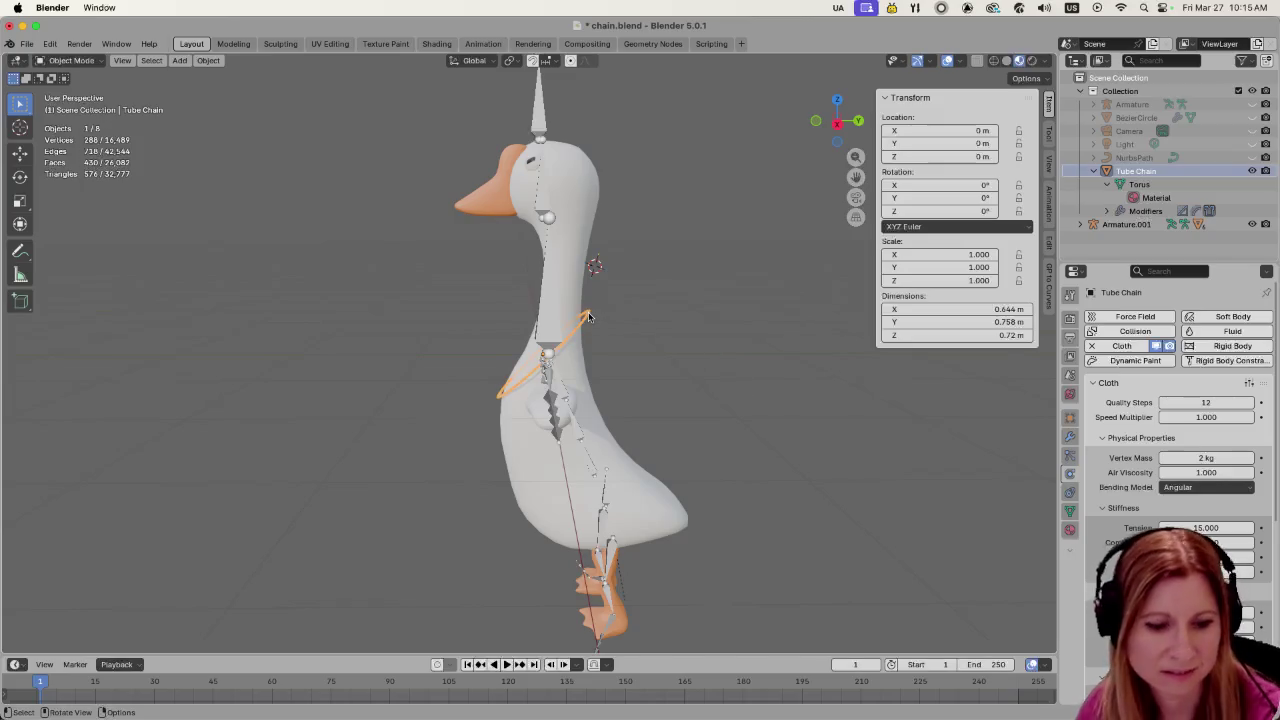
Raise Tube Chain to Z 0.79751 m and briefly play the cloth simulation
{"action": "key", "text": "g"}
{"action": "key", "text": "z"}
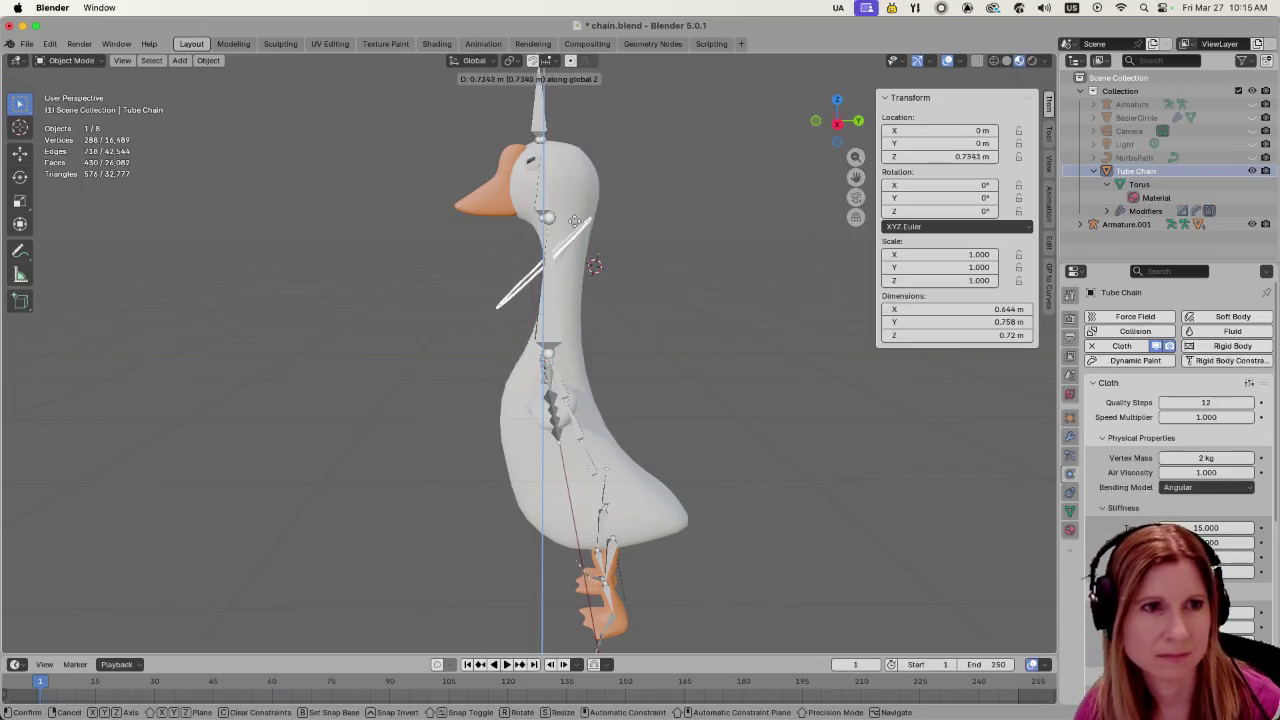
{"action": "left_click", "coordinate": [620, 314]}
{"action": "key", "text": "space"}
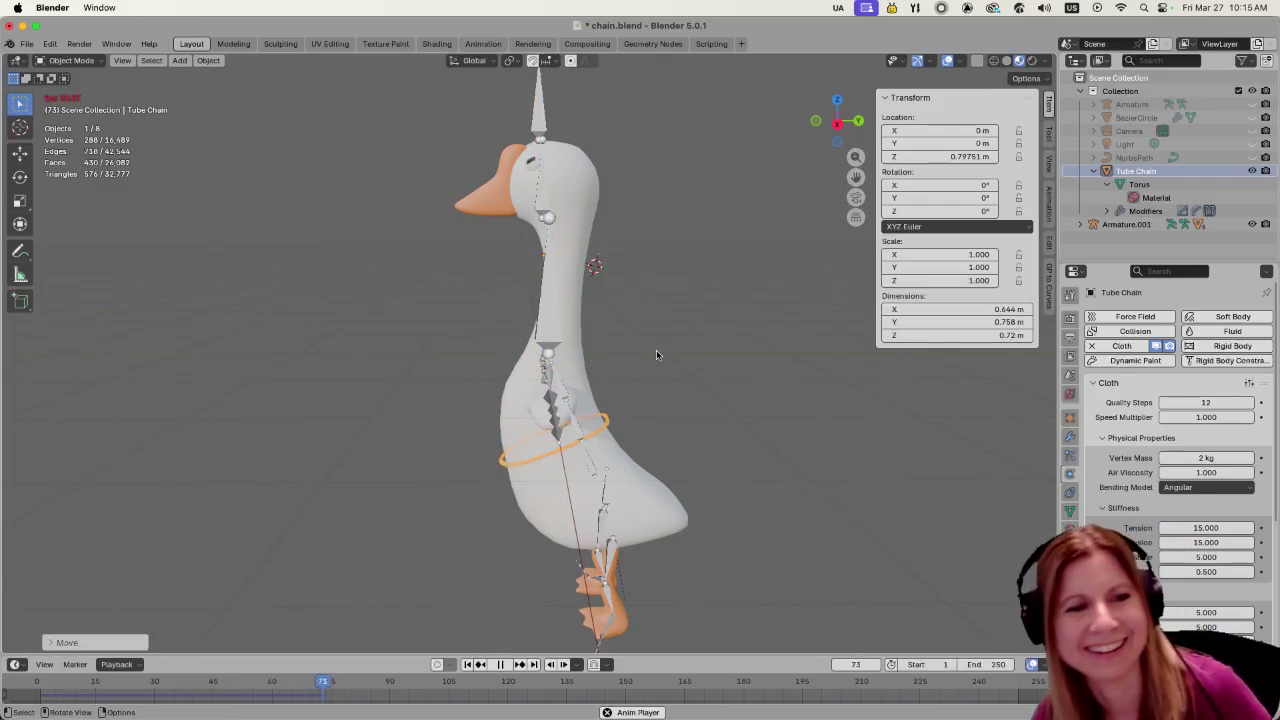
{"action": "key", "text": "space"}
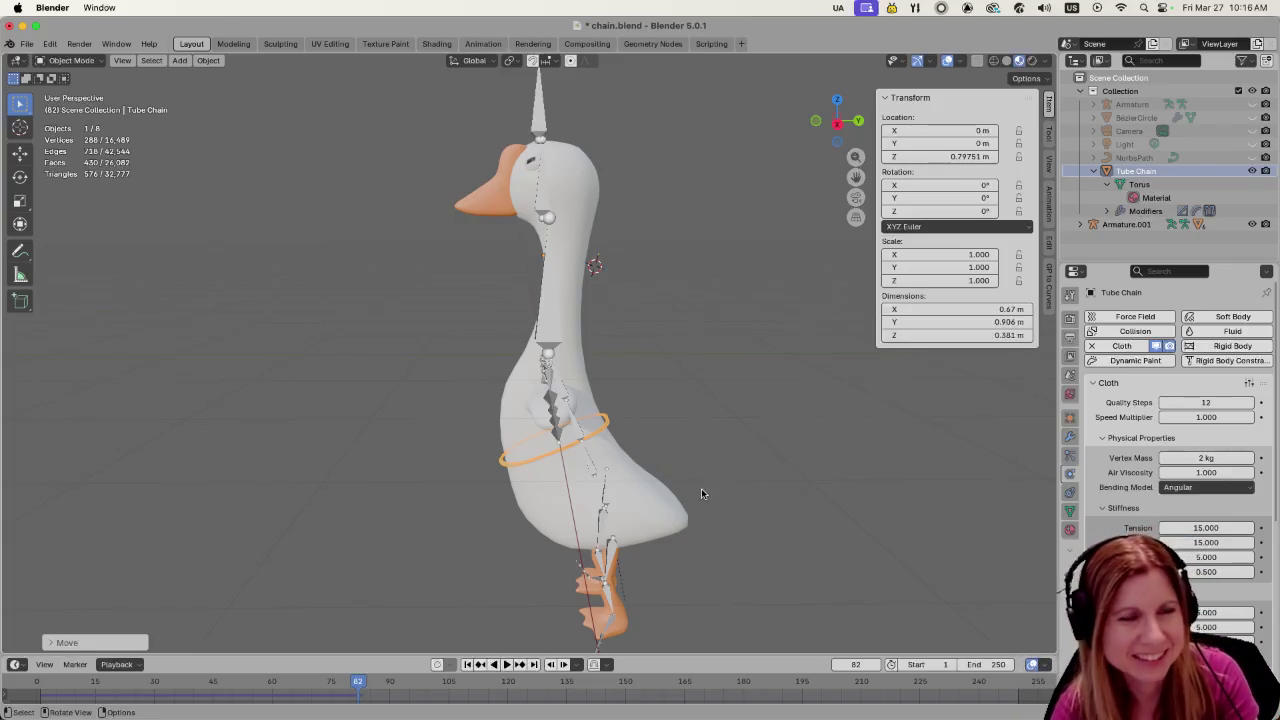
{"action": "mouse_move", "coordinate": [761, 453]}
{"action": "middle_mouse_down"}
{"action": "mouse_move", "coordinate": [851, 474]}
{"action": "mouse_move", "coordinate": [741, 491]}
{"action": "mouse_move", "coordinate": [692, 485]}
{"action": "mouse_move", "coordinate": [688, 456]}
{"action": "mouse_move", "coordinate": [714, 466]}
{"action": "mouse_move", "coordinate": [627, 505]}
{"action": "middle_mouse_up"}
Test a higher chain placement, undo it, then replay and scrub the simulation from frame 51
{"action": "key", "text": "g"}
{"action": "key", "text": "z"}
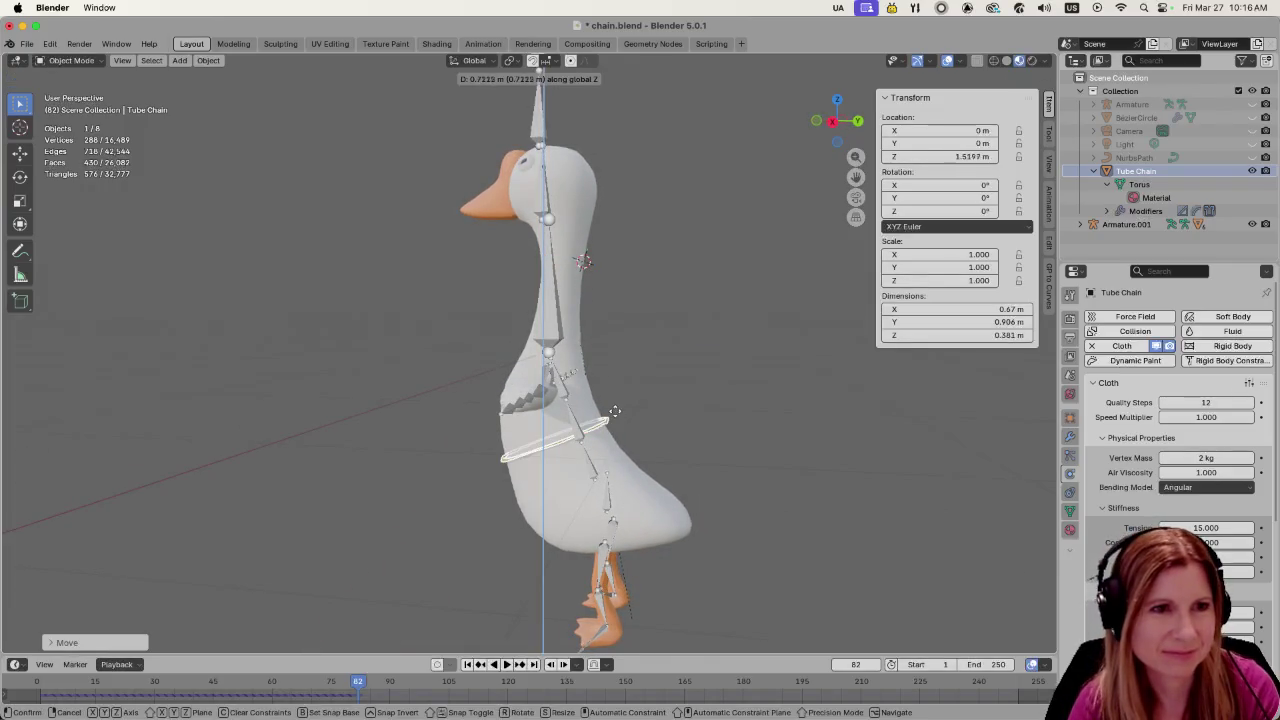
{"action": "left_click", "coordinate": [603, 425]}
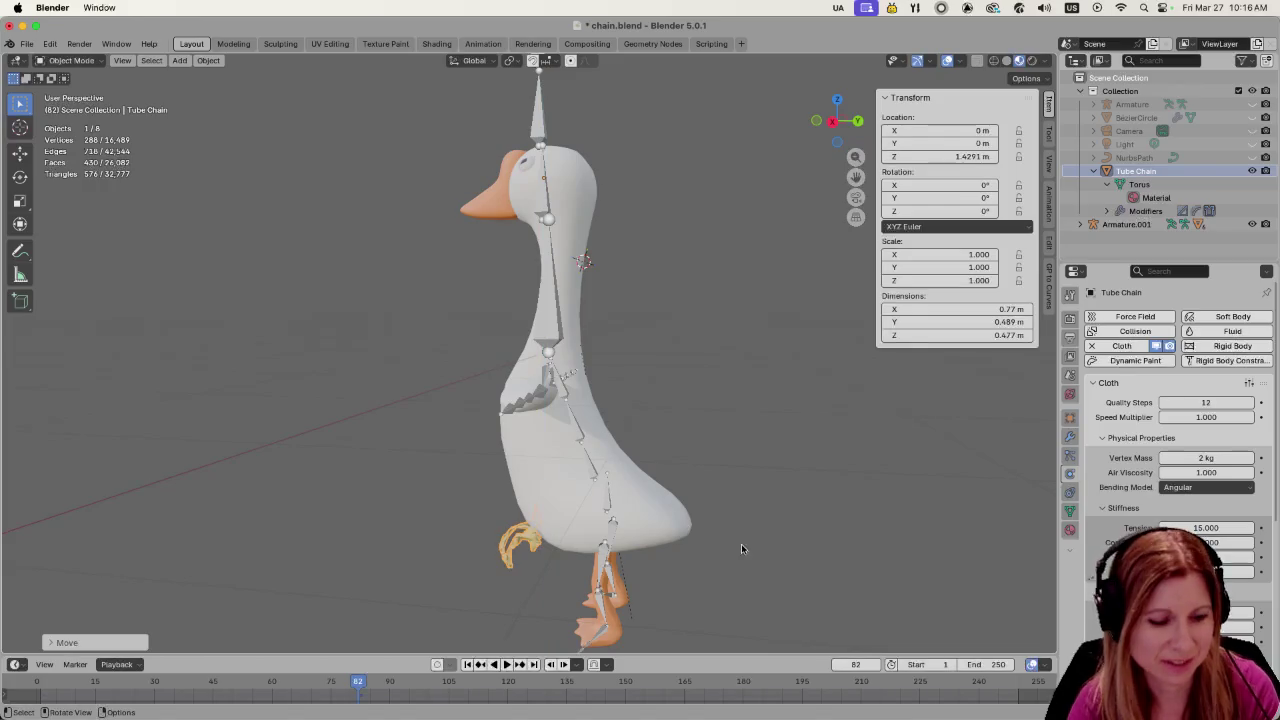
{"action": "key", "text": "ctrl+z"}
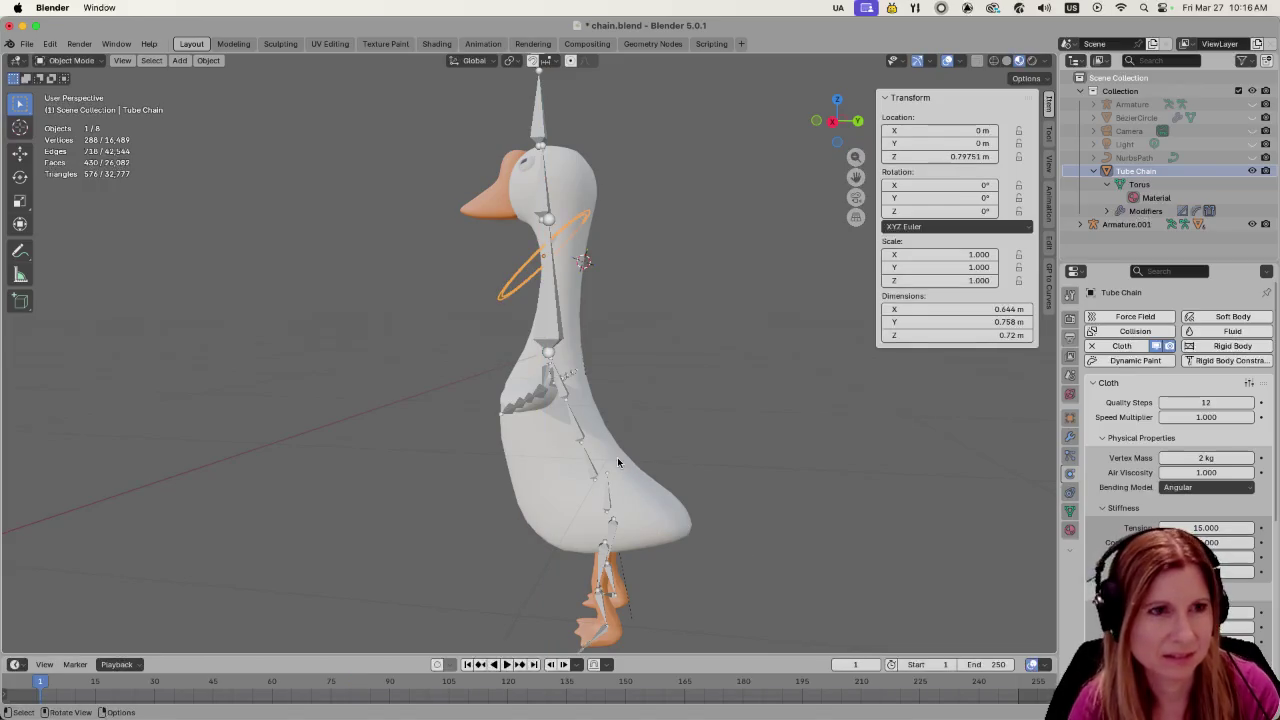
{"action": "key", "text": "space"}
{"action": "left_click", "coordinate": [239, 686]}
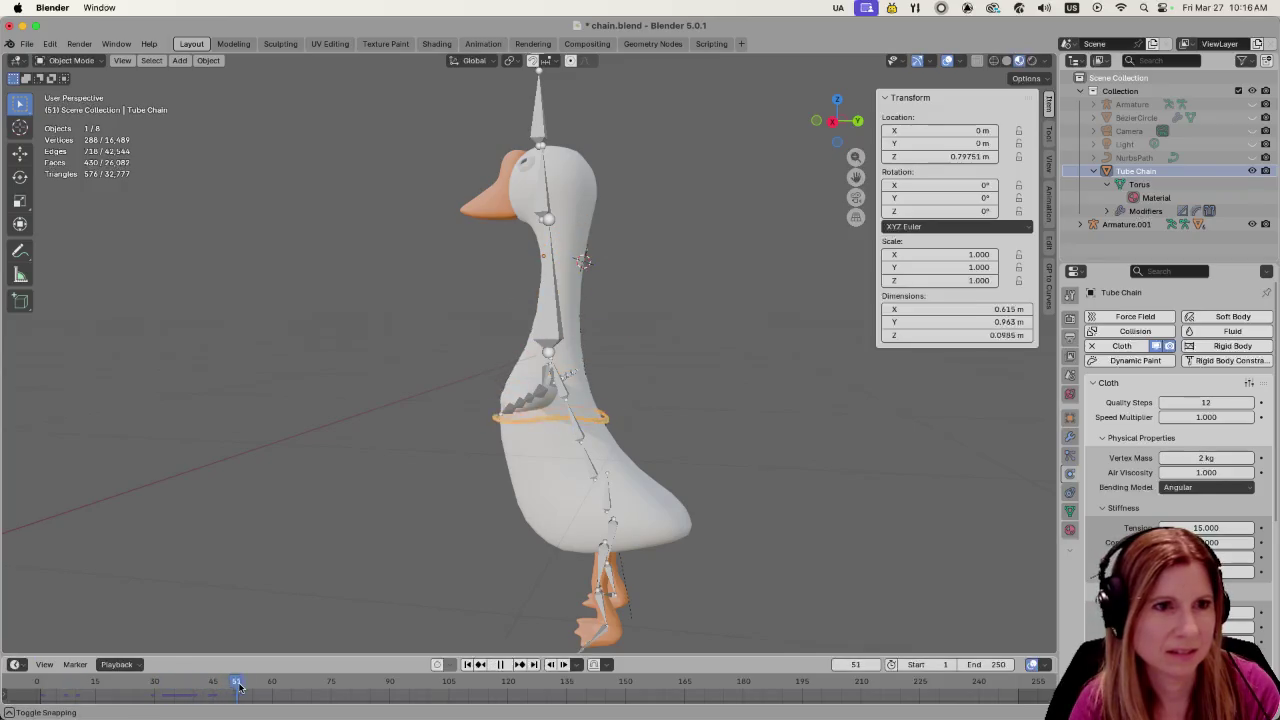
{"action": "mouse_move", "coordinate": [239, 686]}
{"action": "left_mouse_down"}
{"action": "mouse_move", "coordinate": [268, 670]}
{"action": "mouse_move", "coordinate": [166, 667]}
{"action": "left_mouse_up"}
{"action": "key", "text": "space"}
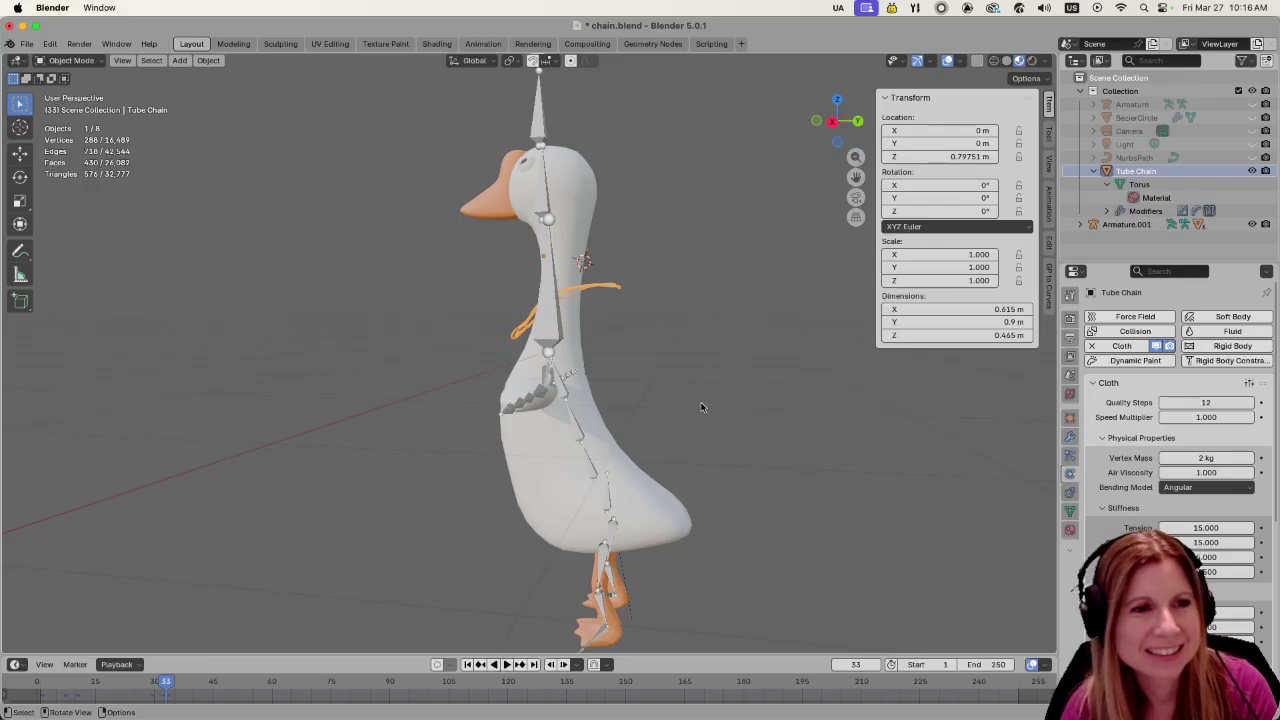
Lift the Tube Chain straight up to Z 1.478 m above the goose's head
{"action": "key", "text": "g"}
{"action": "key", "text": "z"}
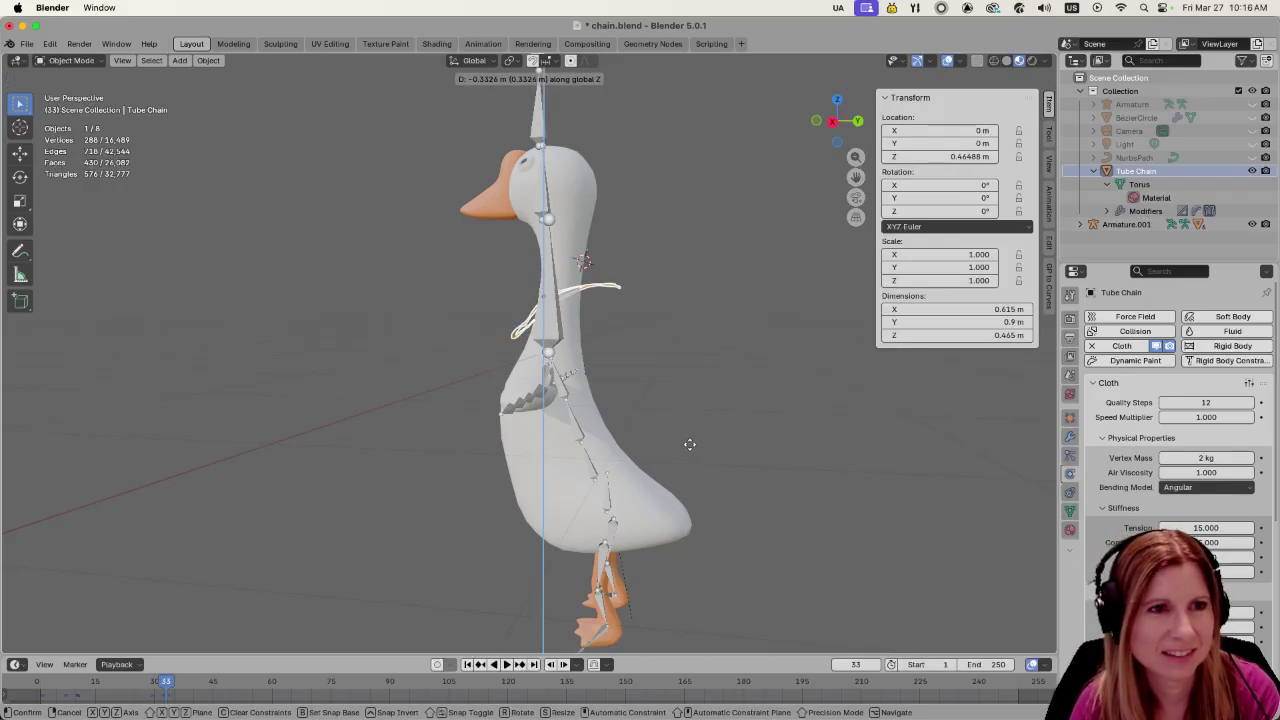
{"action": "left_click", "coordinate": [603, 286]}
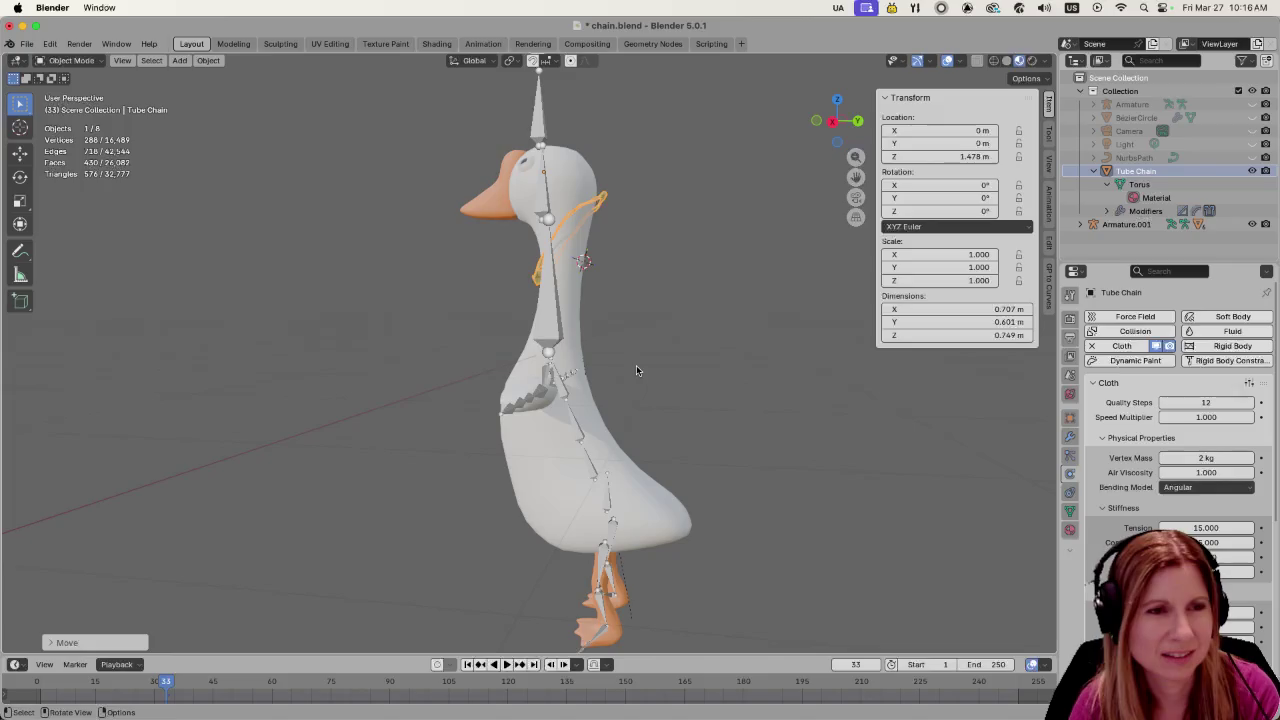
Reselect the Tube Chain and advance the simulation to frame 65 so it drops onto the chest
{"action": "left_click", "coordinate": [757, 347]}
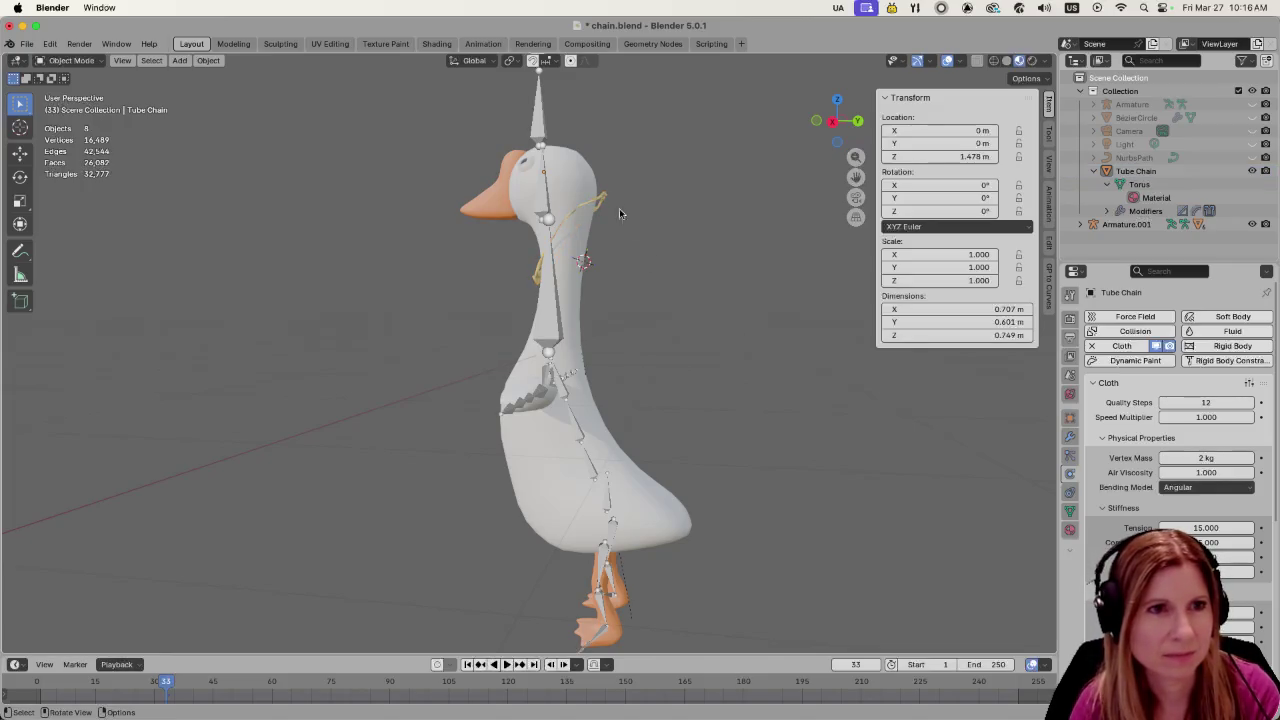
{"action": "left_click", "coordinate": [598, 204]}
{"action": "mouse_move", "coordinate": [645, 330]}
{"action": "middle_mouse_down"}
{"action": "mouse_move", "coordinate": [679, 376]}
{"action": "mouse_move", "coordinate": [804, 345]}
{"action": "mouse_move", "coordinate": [655, 365]}
{"action": "middle_mouse_up"}
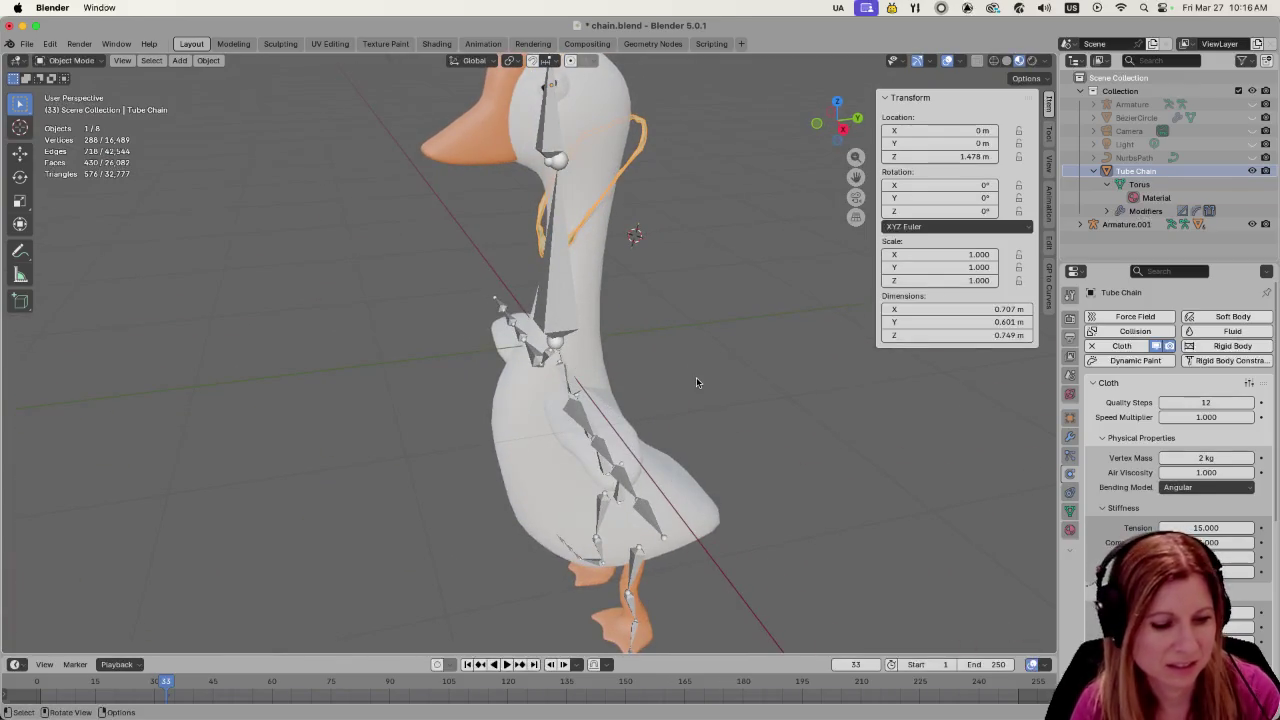
{"action": "mouse_move", "coordinate": [172, 686]}
{"action": "left_mouse_down"}
{"action": "mouse_move", "coordinate": [308, 690]}
{"action": "mouse_move", "coordinate": [292, 690]}
{"action": "left_mouse_up"}
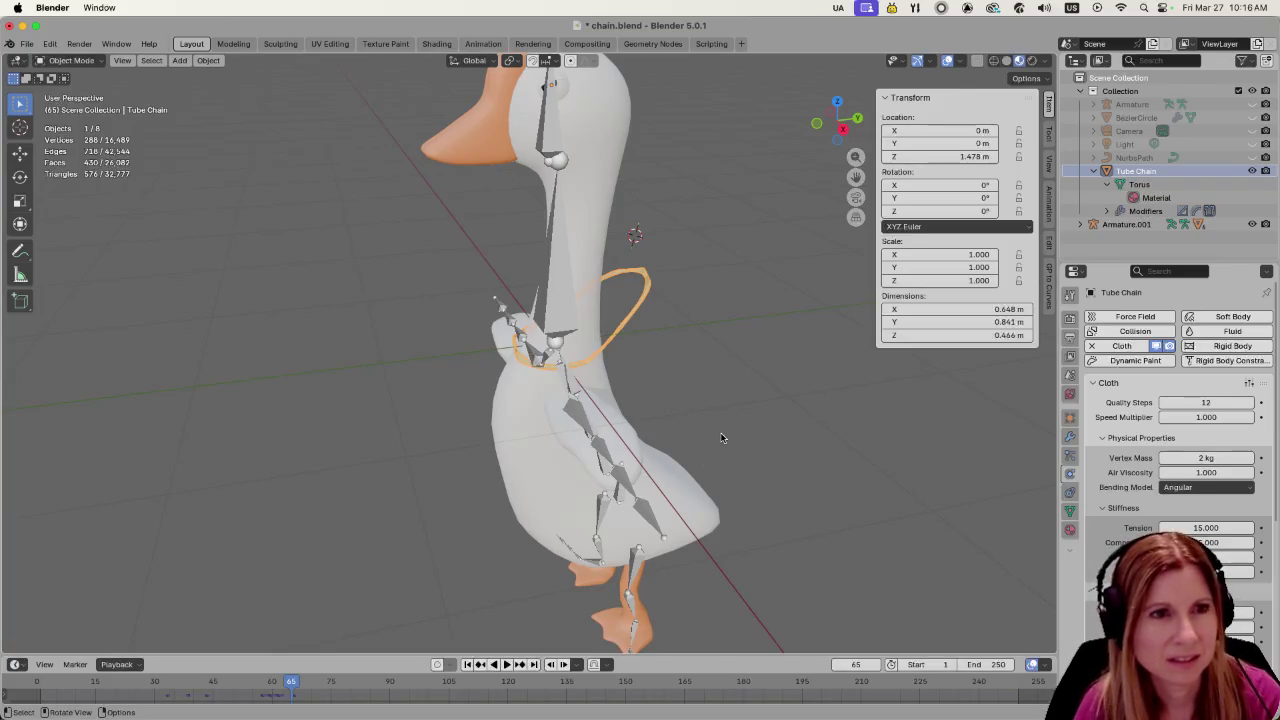
Orbit and zoom in on the Tube Chain ring resting at the base of the goose's neck
{"action": "mouse_move", "coordinate": [779, 408]}
{"action": "middle_mouse_down"}
{"action": "mouse_move", "coordinate": [924, 400]}
{"action": "mouse_move", "coordinate": [800, 400]}
{"action": "middle_mouse_up"}
{"action": "scroll", "coordinate": [740, 405], "scroll_direction": "up", "scroll_amount": 2}
{"action": "scroll", "coordinate": [740, 405], "scroll_direction": "up", "scroll_amount": 2}
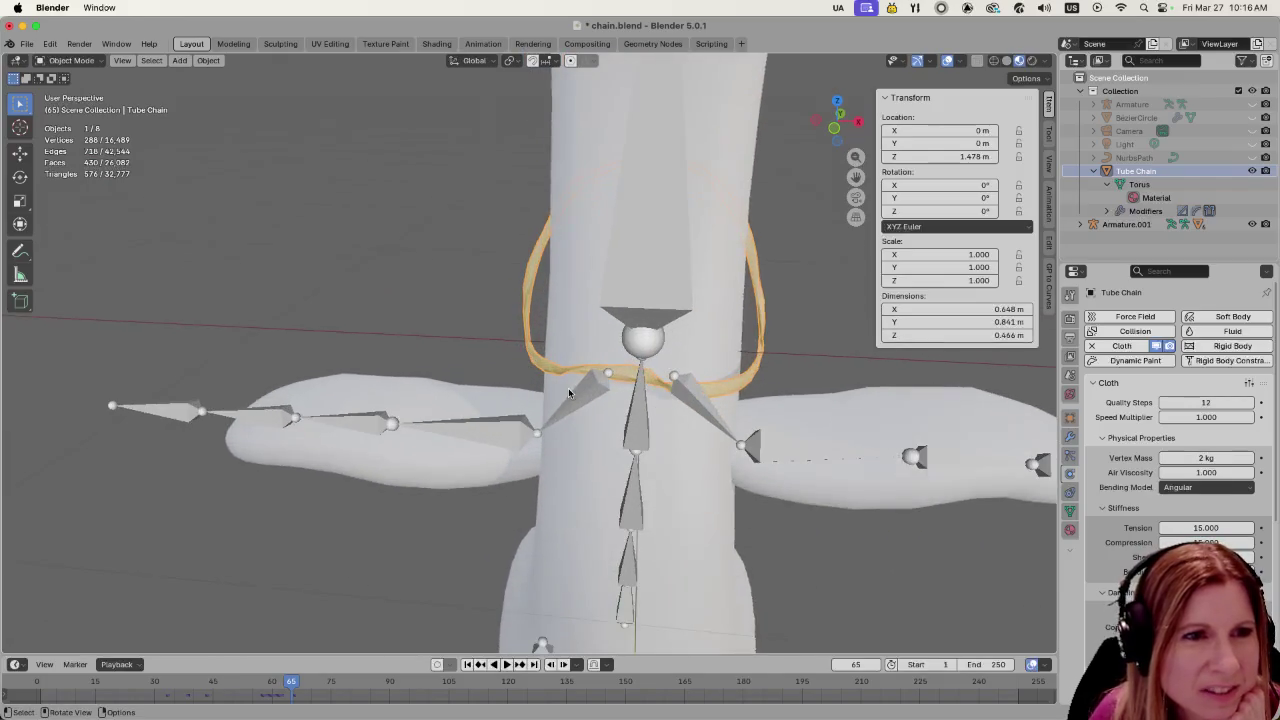
{"action": "scroll", "coordinate": [740, 405], "scroll_direction": "up", "scroll_amount": 2}
{"action": "scroll", "coordinate": [740, 405], "scroll_direction": "up", "scroll_amount": 2}
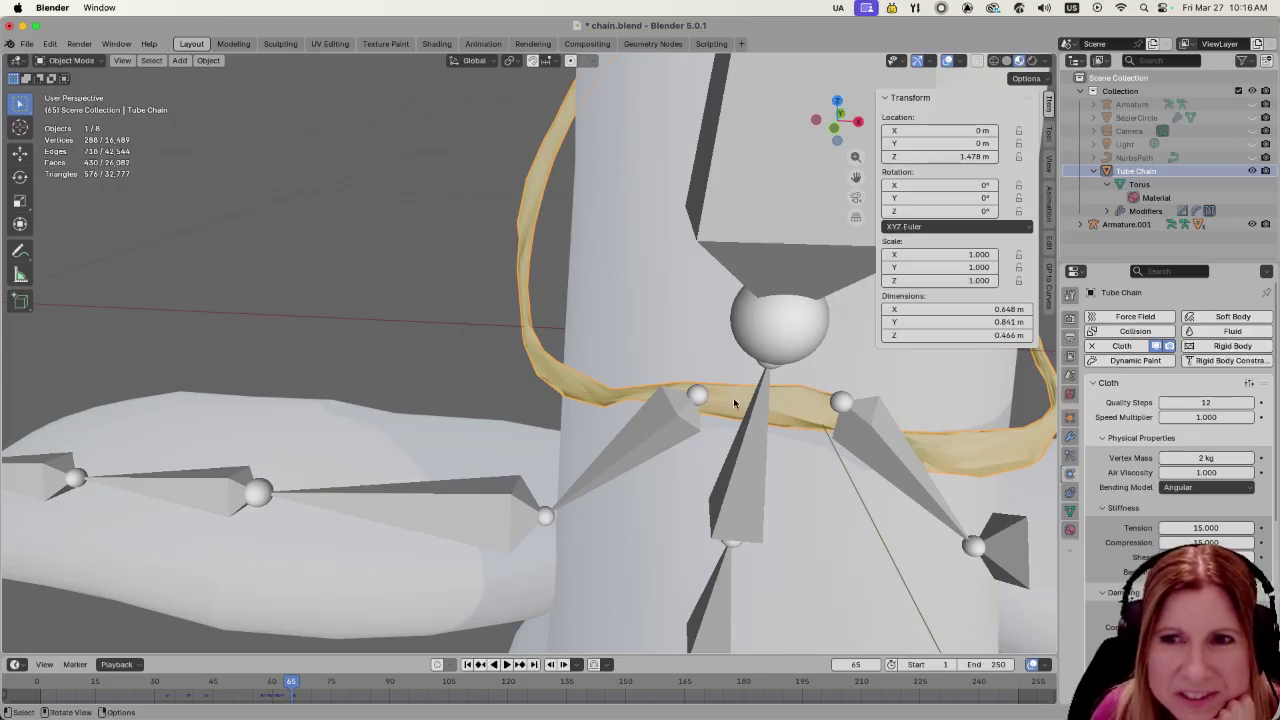
{"action": "mouse_move", "coordinate": [745, 420]}
{"action": "middle_mouse_down"}
{"action": "mouse_move", "coordinate": [808, 412]}
{"action": "mouse_move", "coordinate": [697, 395]}
{"action": "mouse_move", "coordinate": [619, 415]}
{"action": "mouse_move", "coordinate": [577, 405]}
{"action": "middle_mouse_up"}
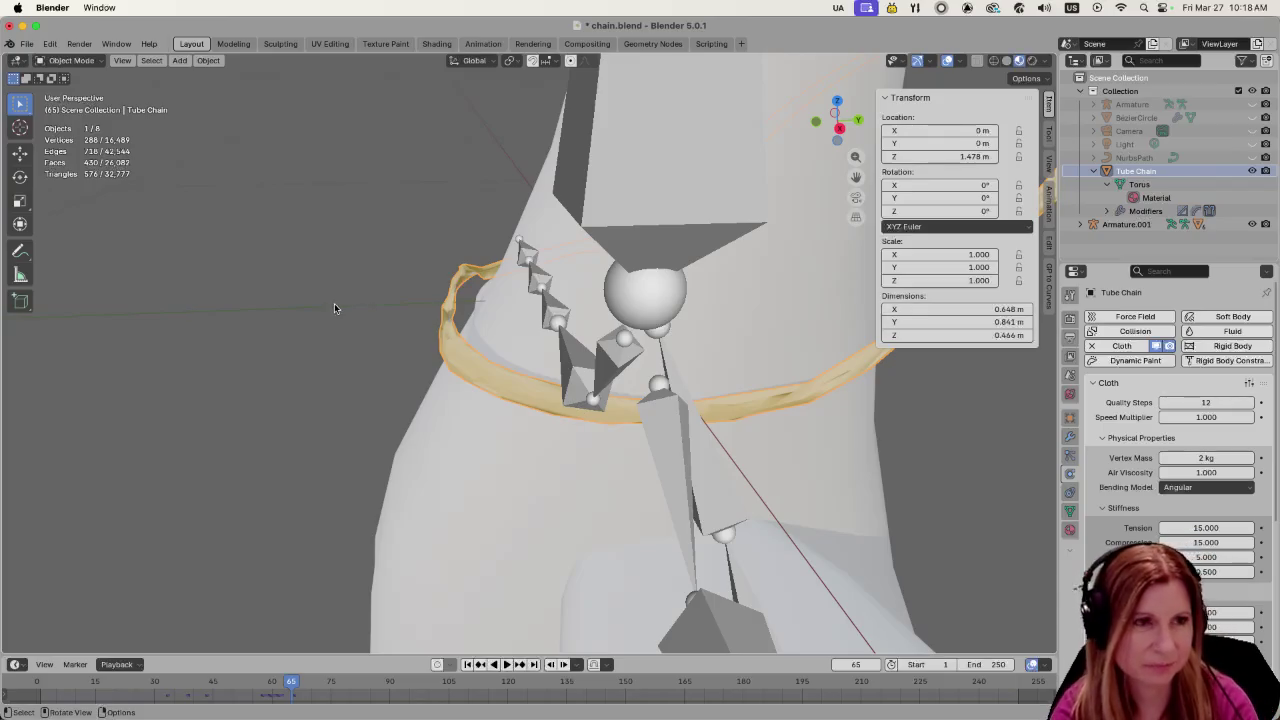
Reset the current frame to 1 and zoom out to see the whole goose
{"action": "left_click", "coordinate": [375, 485]}
{"action": "left_click", "coordinate": [850, 664]}
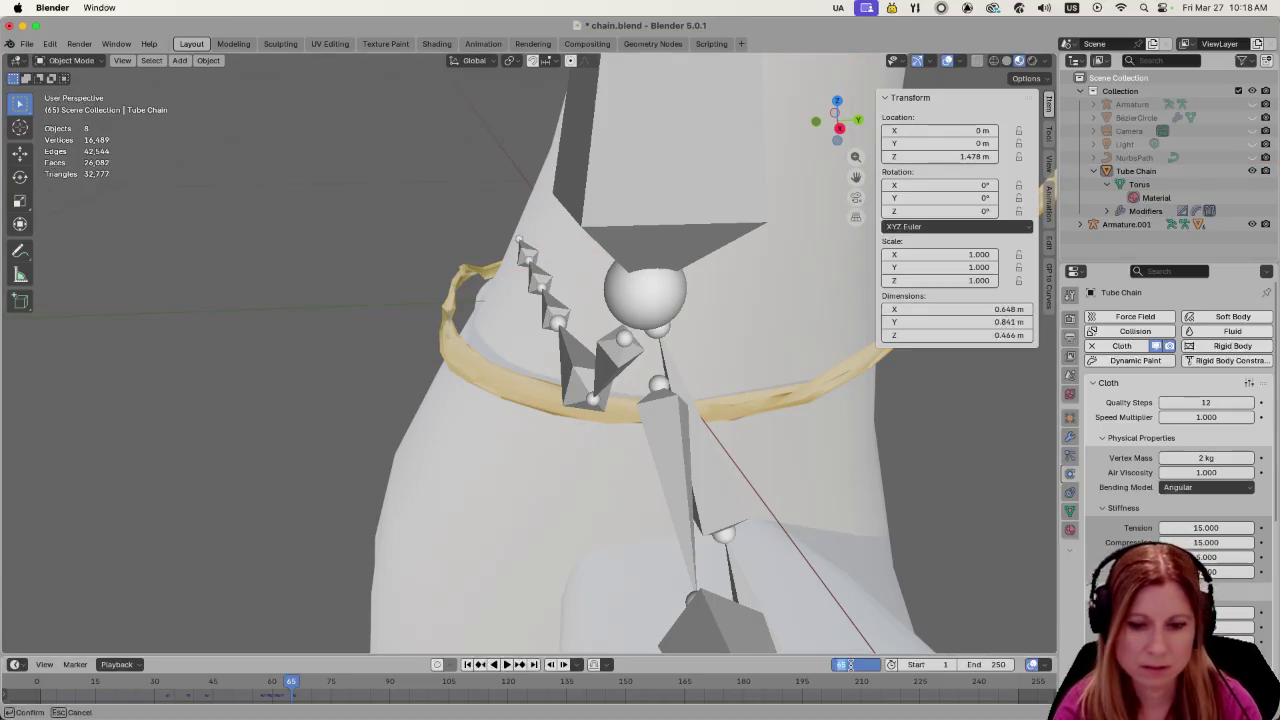
{"action": "type", "text": "1"}
{"action": "key", "text": "Return"}
{"action": "scroll", "coordinate": [900, 510], "scroll_direction": "down", "scroll_amount": 2}
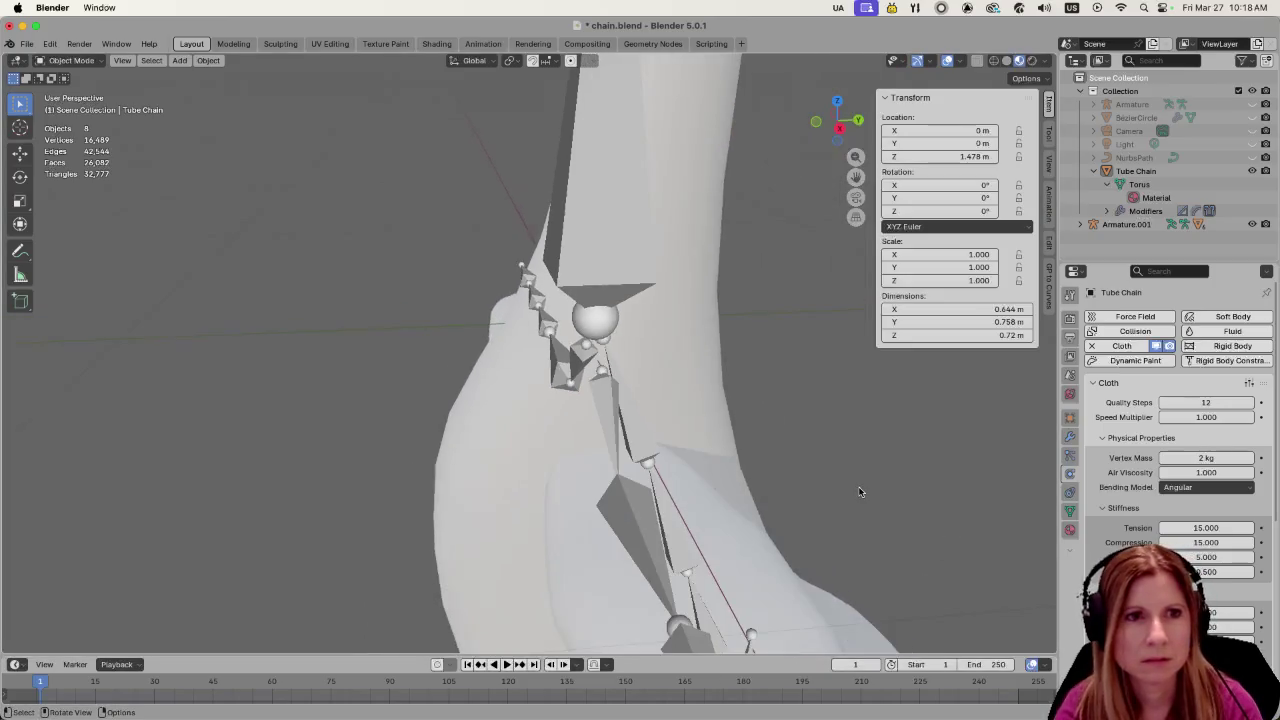
{"action": "scroll", "coordinate": [856, 490], "scroll_direction": "down", "scroll_amount": 2}
{"action": "scroll", "coordinate": [855, 491], "scroll_direction": "down", "scroll_amount": 3}
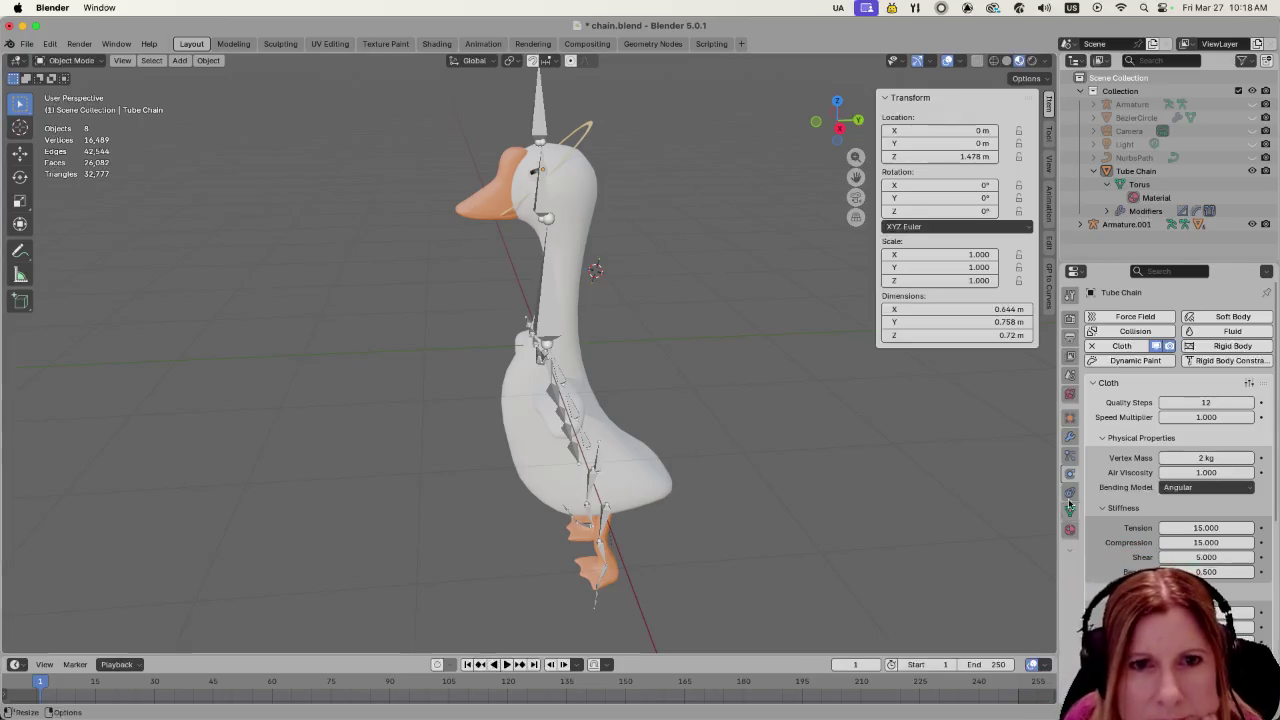
Change a cloth setting value on the Tube Chain and replay the simulation from frame 1
{"action": "left_click", "coordinate": [587, 133]}
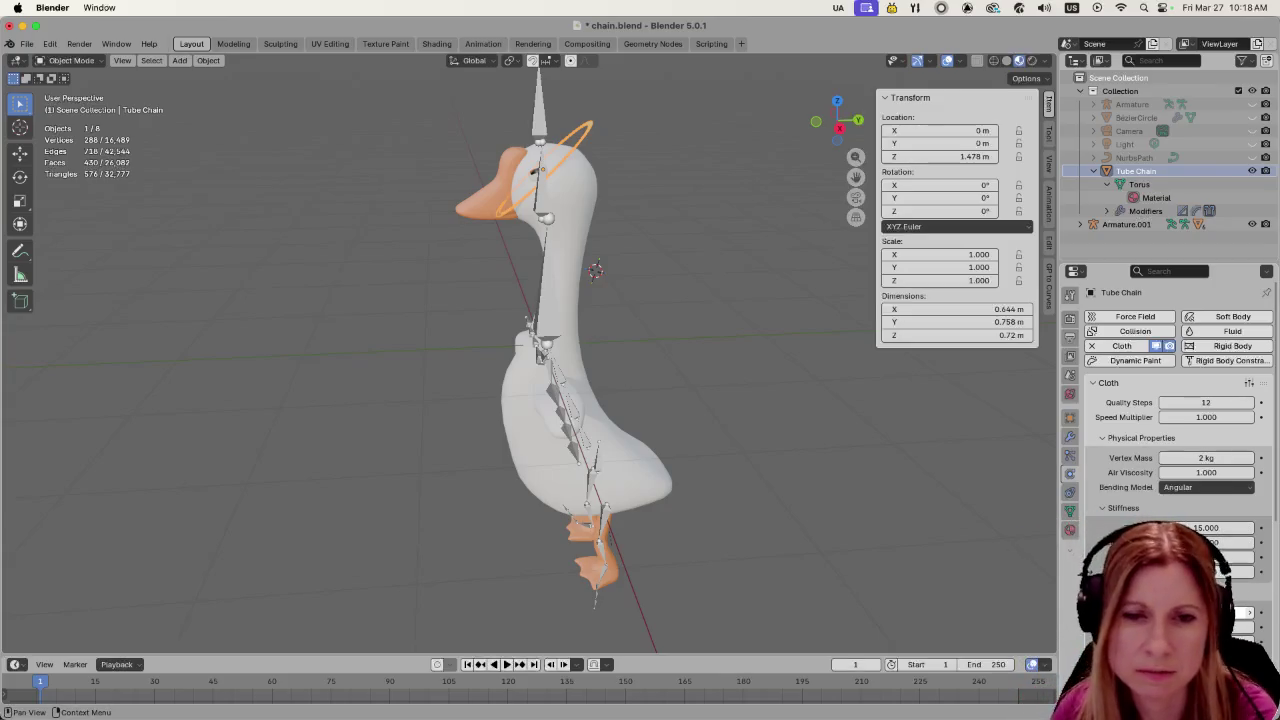
{"action": "left_click", "coordinate": [1248, 612]}
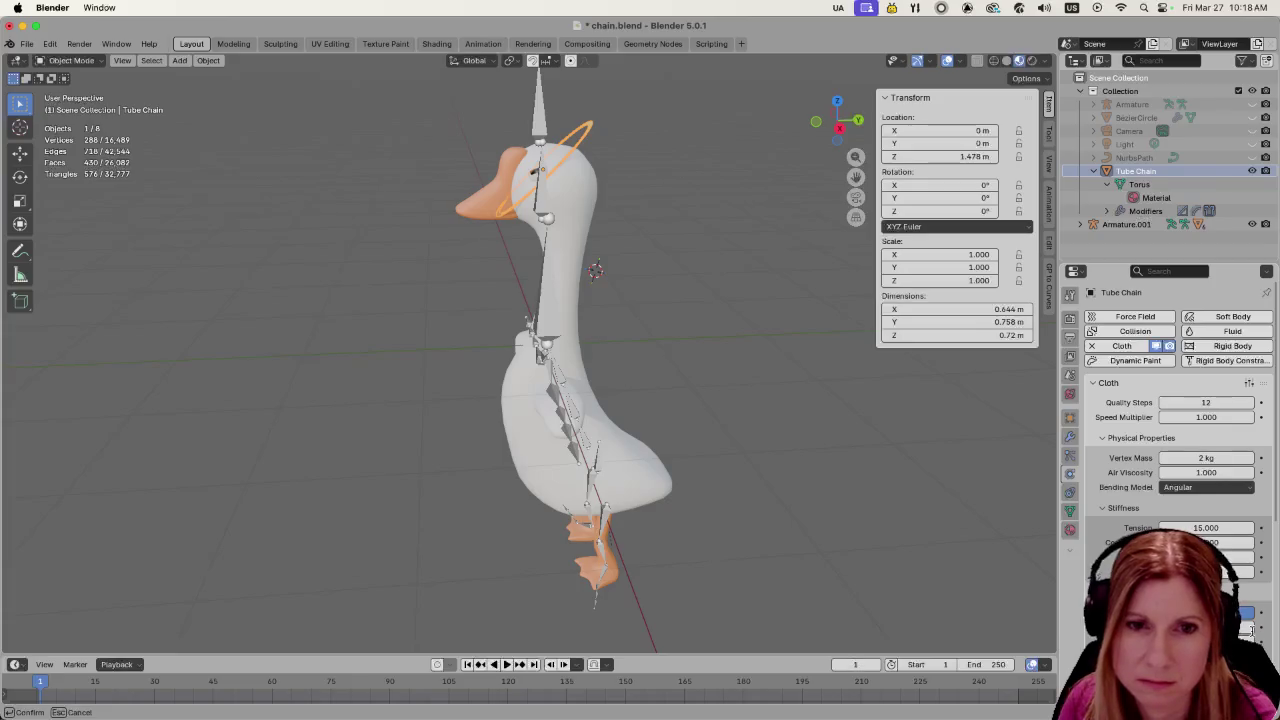
{"action": "key", "text": "Return"}
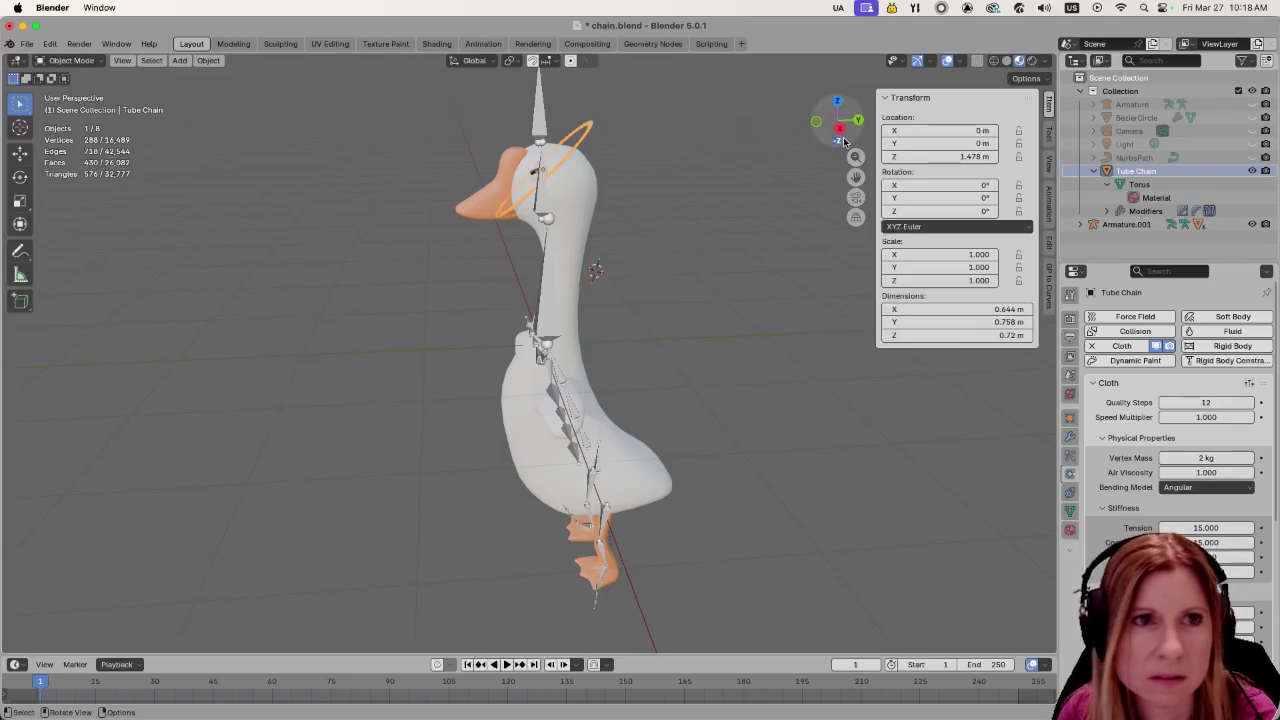
{"action": "key", "text": "space"}
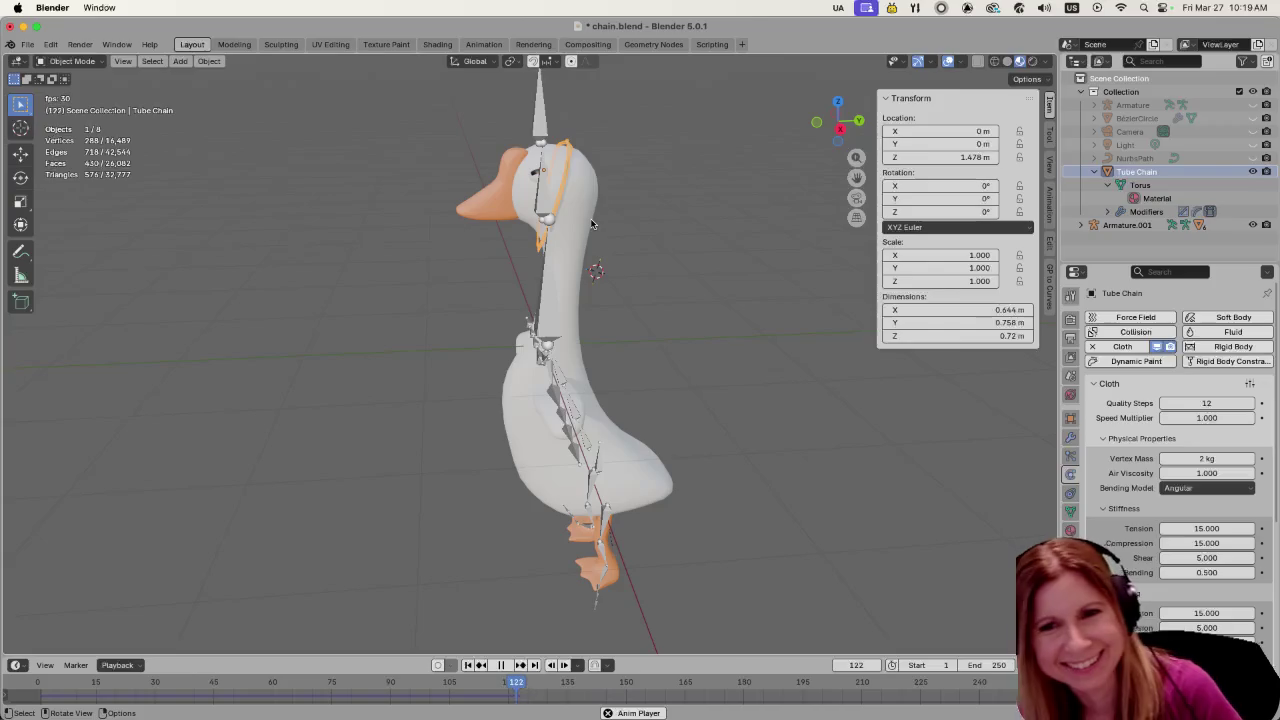
Stop playback and inspect the hanging ring from front and side views
{"action": "key", "text": "space"}
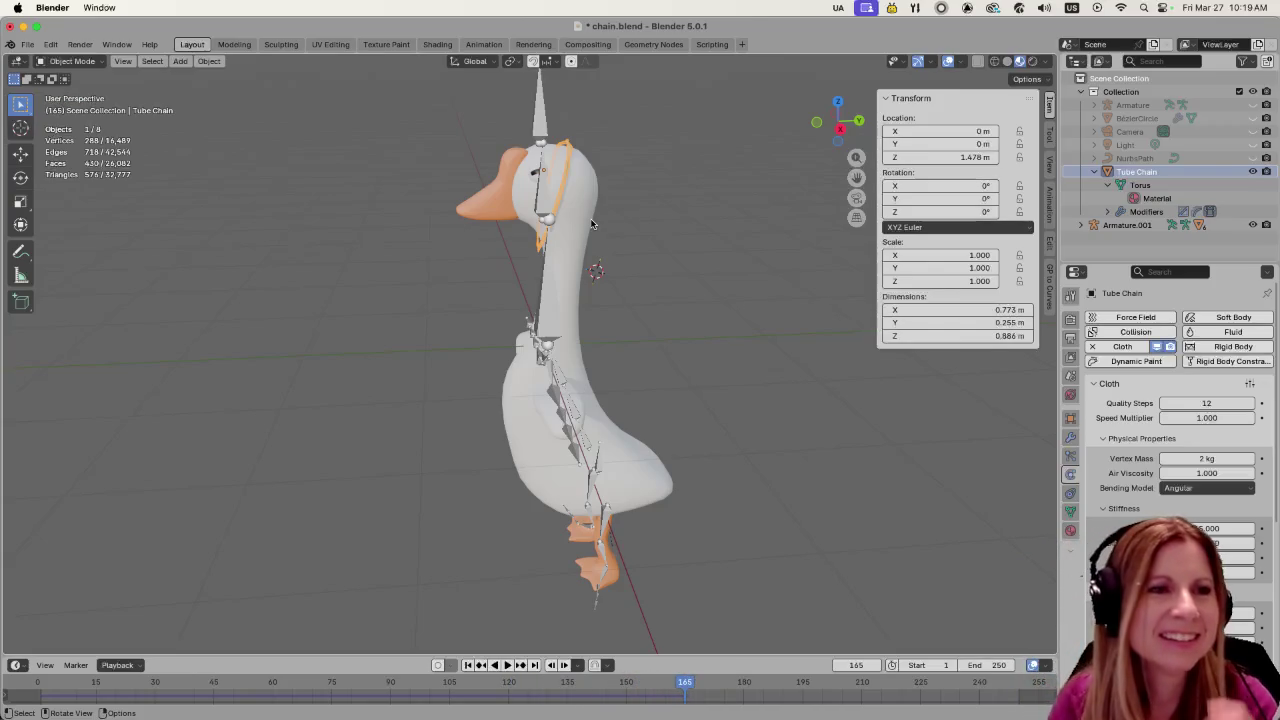
{"action": "mouse_move", "coordinate": [594, 309]}
{"action": "middle_mouse_down"}
{"action": "mouse_move", "coordinate": [797, 353]}
{"action": "mouse_move", "coordinate": [612, 226]}
{"action": "middle_mouse_up"}
{"action": "scroll", "coordinate": [612, 226], "scroll_direction": "up", "scroll_amount": 4}
{"action": "scroll", "coordinate": [610, 251], "scroll_direction": "down", "scroll_amount": 4}
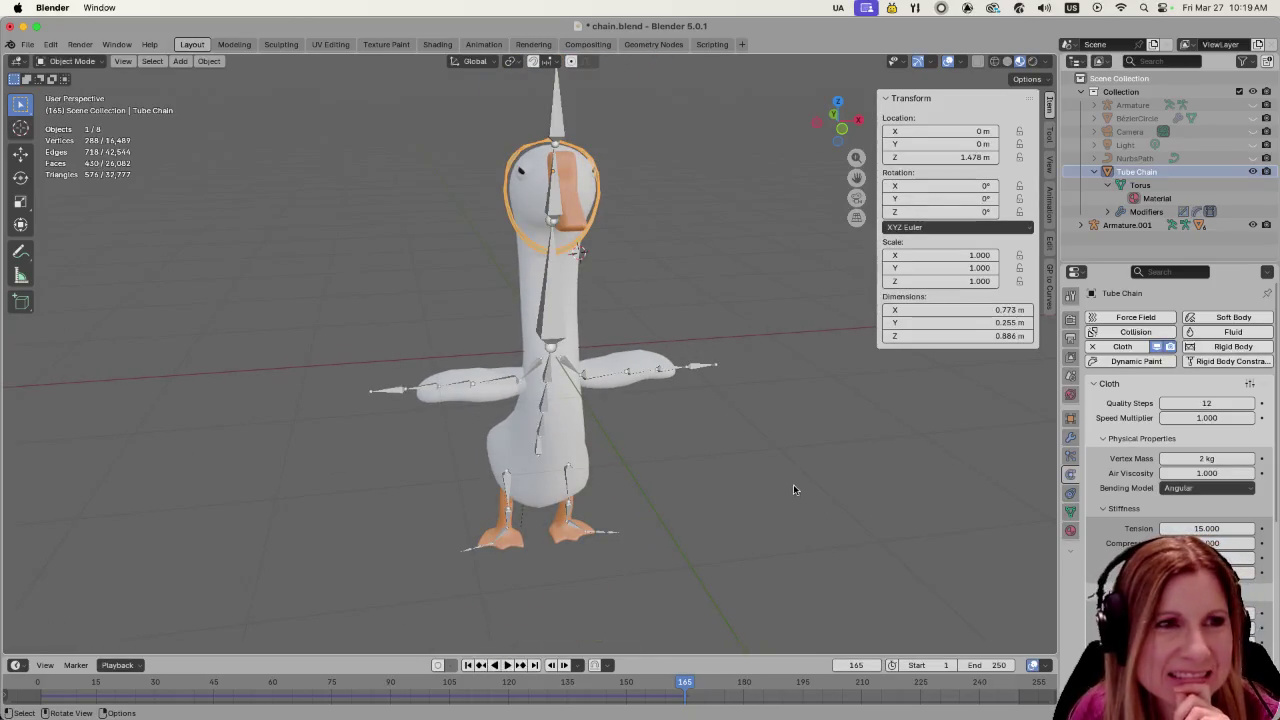
{"action": "middle_click_drag", "start_coordinate": [793, 489], "coordinate": [532, 298]}
{"action": "scroll", "coordinate": [532, 298], "scroll_direction": "up", "scroll_amount": 3}
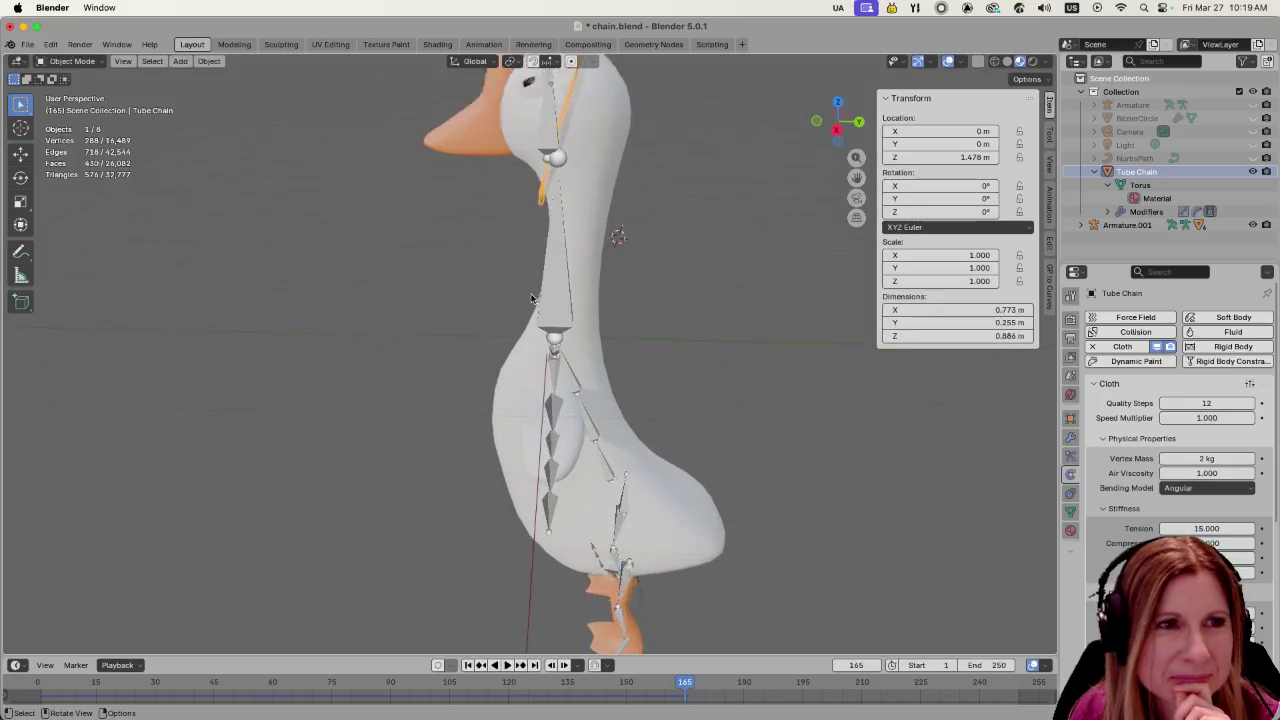
{"action": "scroll", "coordinate": [530, 295], "scroll_direction": "up", "scroll_amount": 1}
{"action": "scroll", "coordinate": [523, 288], "scroll_direction": "down", "scroll_amount": 3}
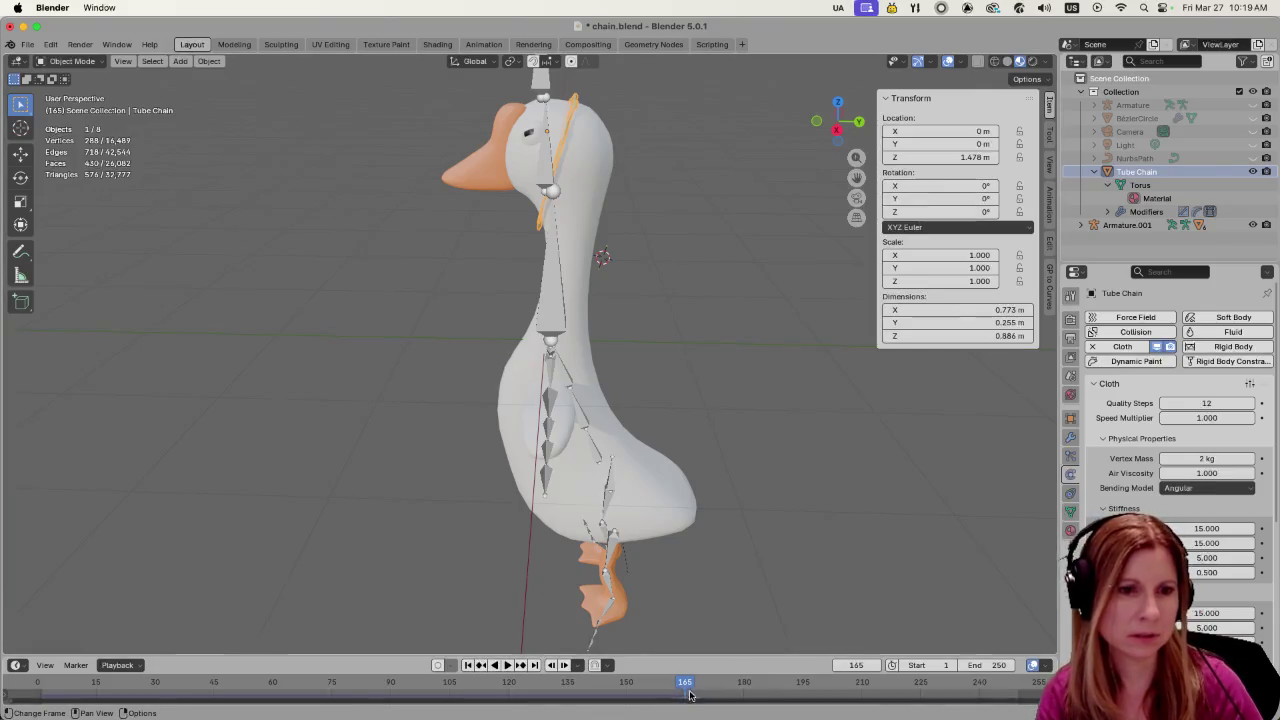
Rewind to frame 1 and raise the cloth Tension stiffness from 15 to 25
{"action": "left_click", "coordinate": [846, 665]}
{"action": "type", "text": "1"}
{"action": "key", "text": "Return"}
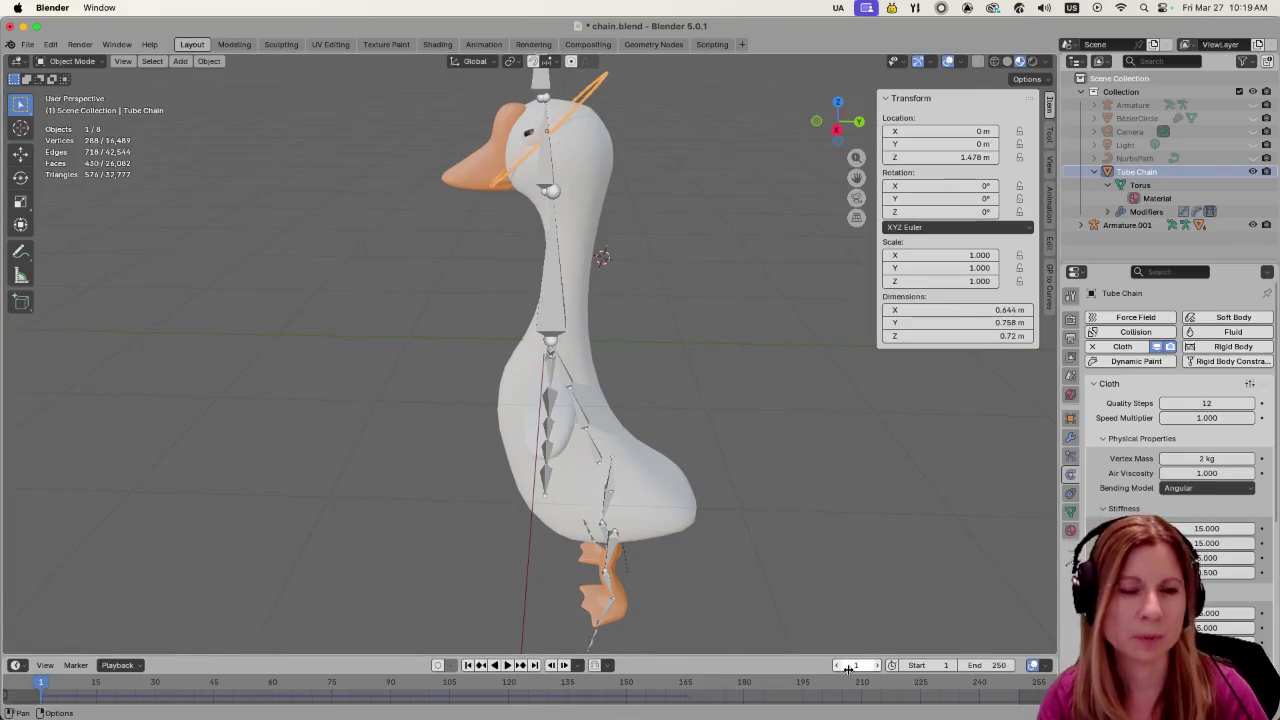
{"action": "left_click_drag", "start_coordinate": [1227, 528], "coordinate": [1250, 528]}
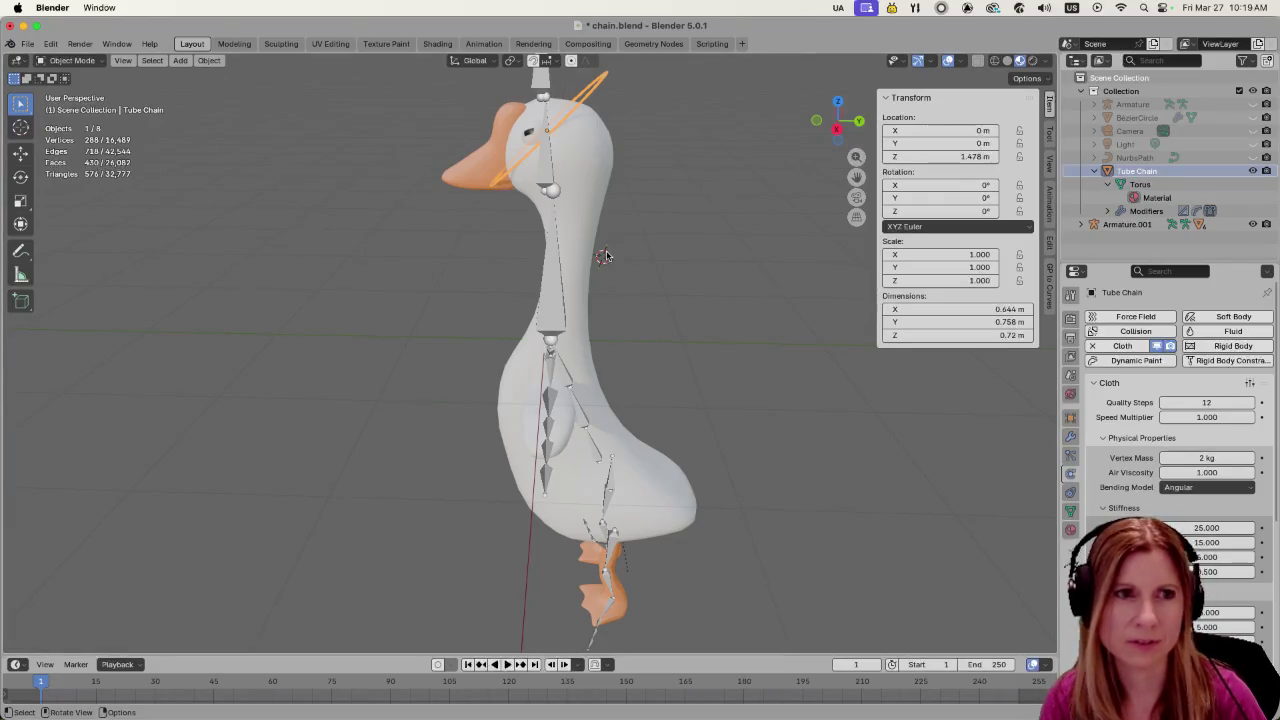
Lower the chain ring along Z so it sits around the goose's neck
{"action": "key", "text": "g"}
{"action": "key", "text": "z"}
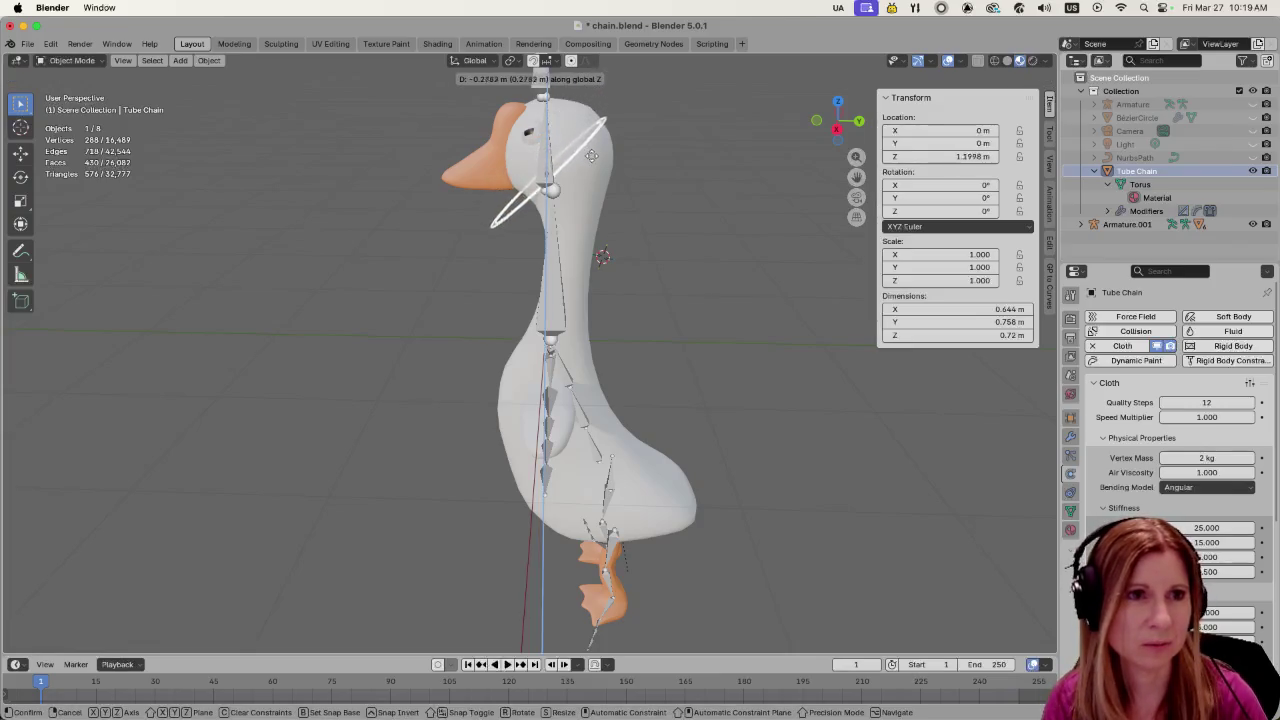
{"action": "left_click", "coordinate": [608, 214]}
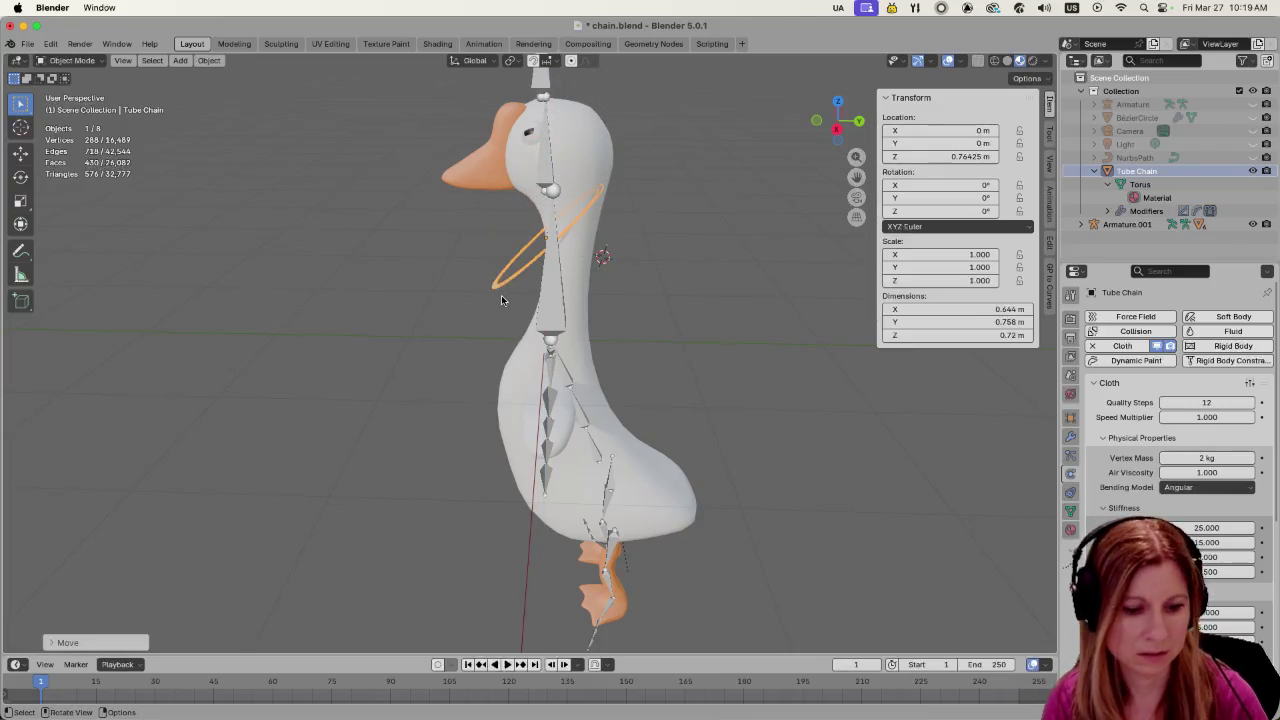
{"action": "key", "text": "g"}
{"action": "key", "text": "x"}
{"action": "key", "text": "Escape"}
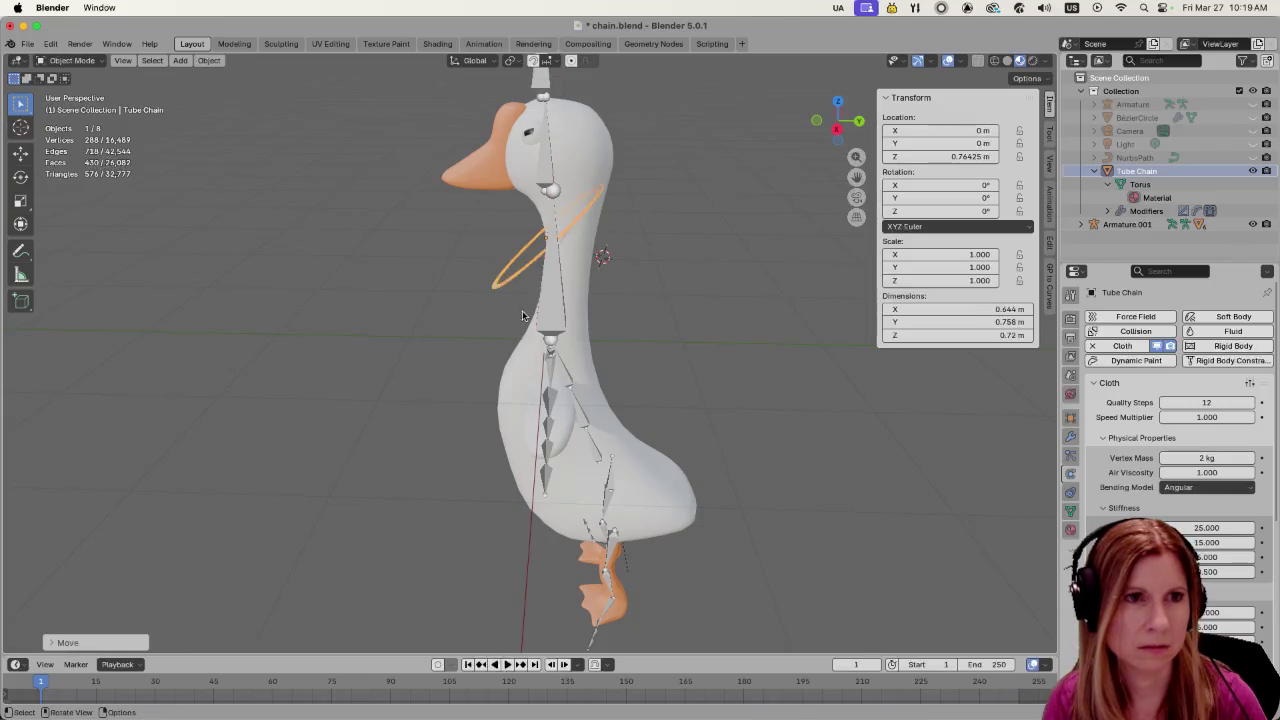
Select every object with the chain ring active, and briefly test-play the simulation
{"action": "left_click", "coordinate": [647, 497]}
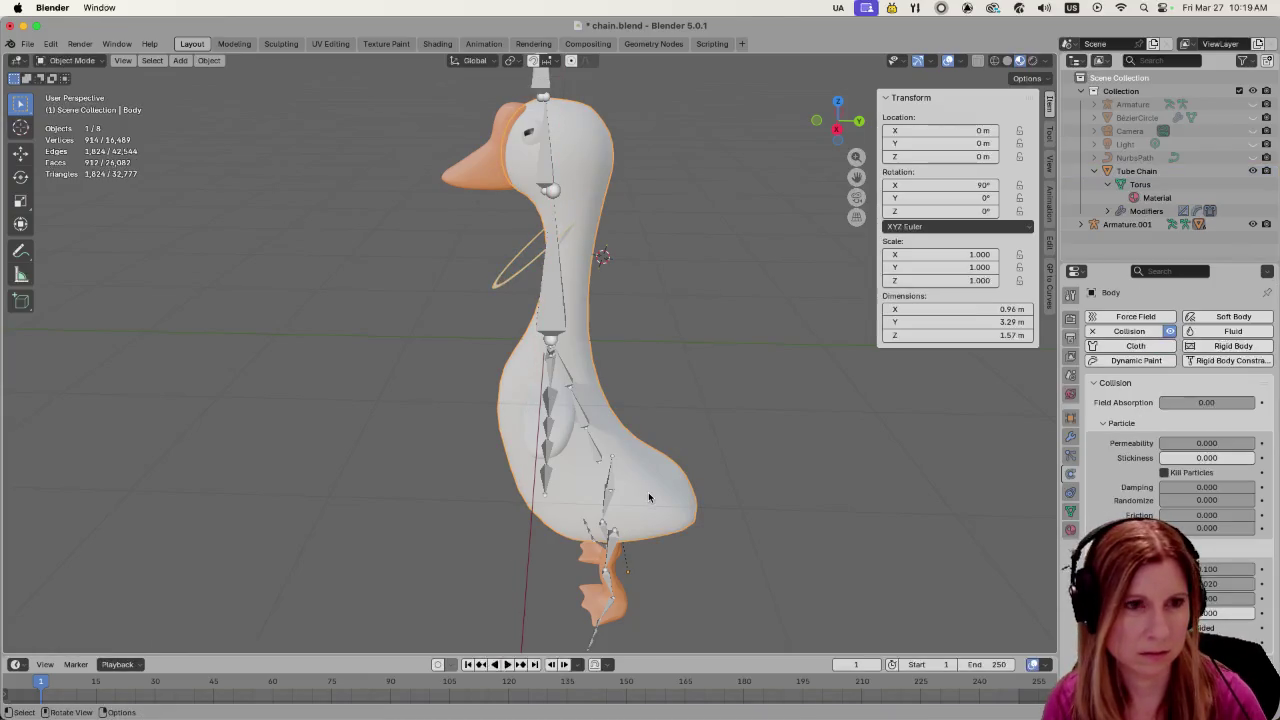
{"action": "key", "text": "a"}
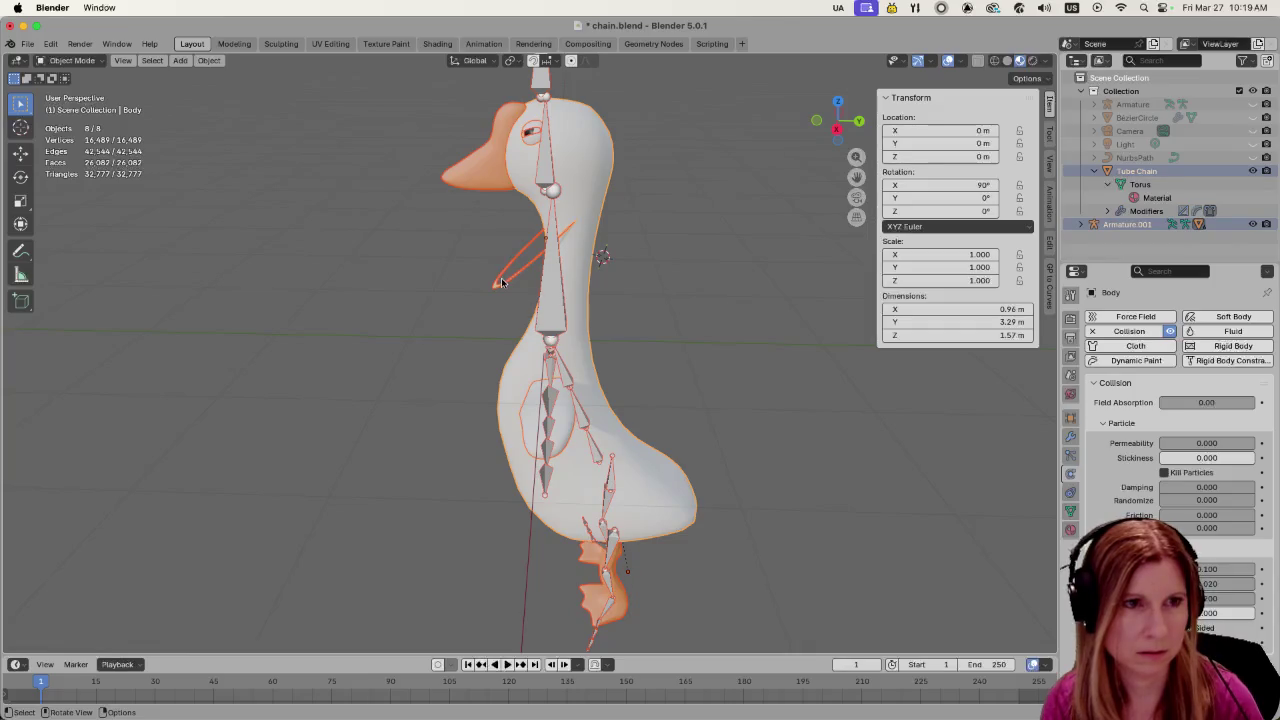
{"action": "left_click", "coordinate": [500, 280], "text": "shift"}
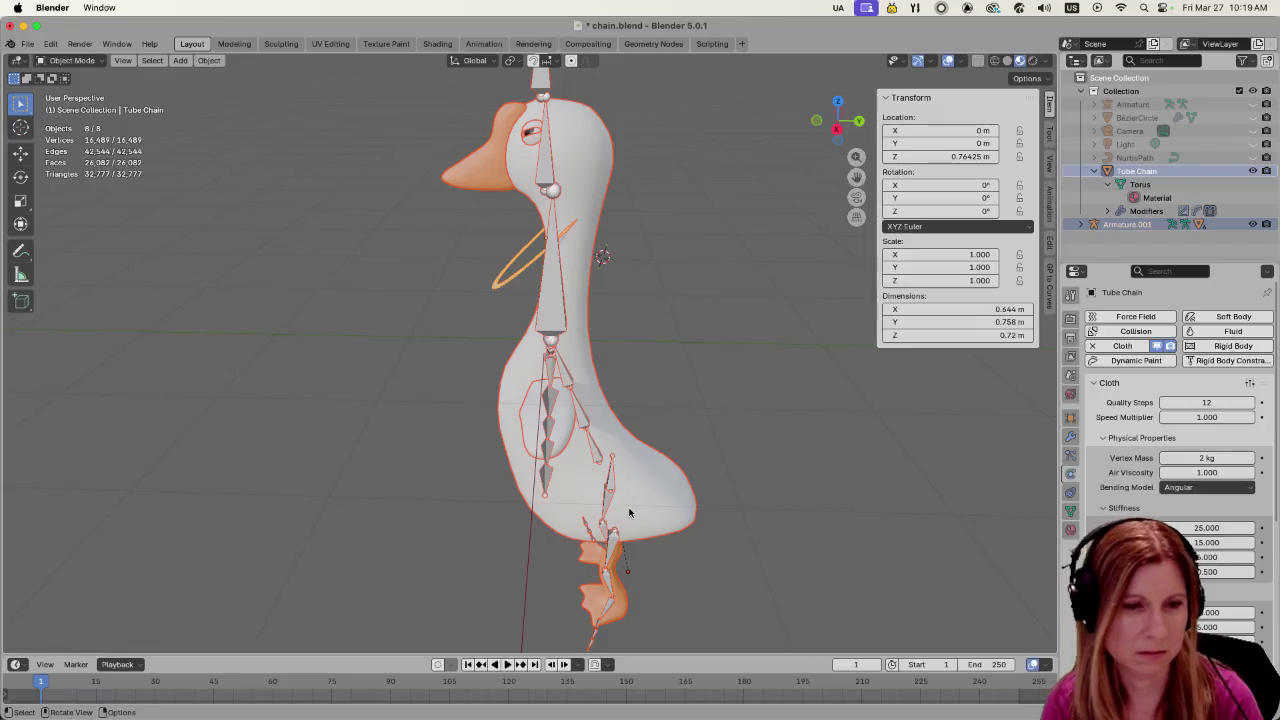
{"action": "key", "text": "space"}
{"action": "key", "text": "Escape"}
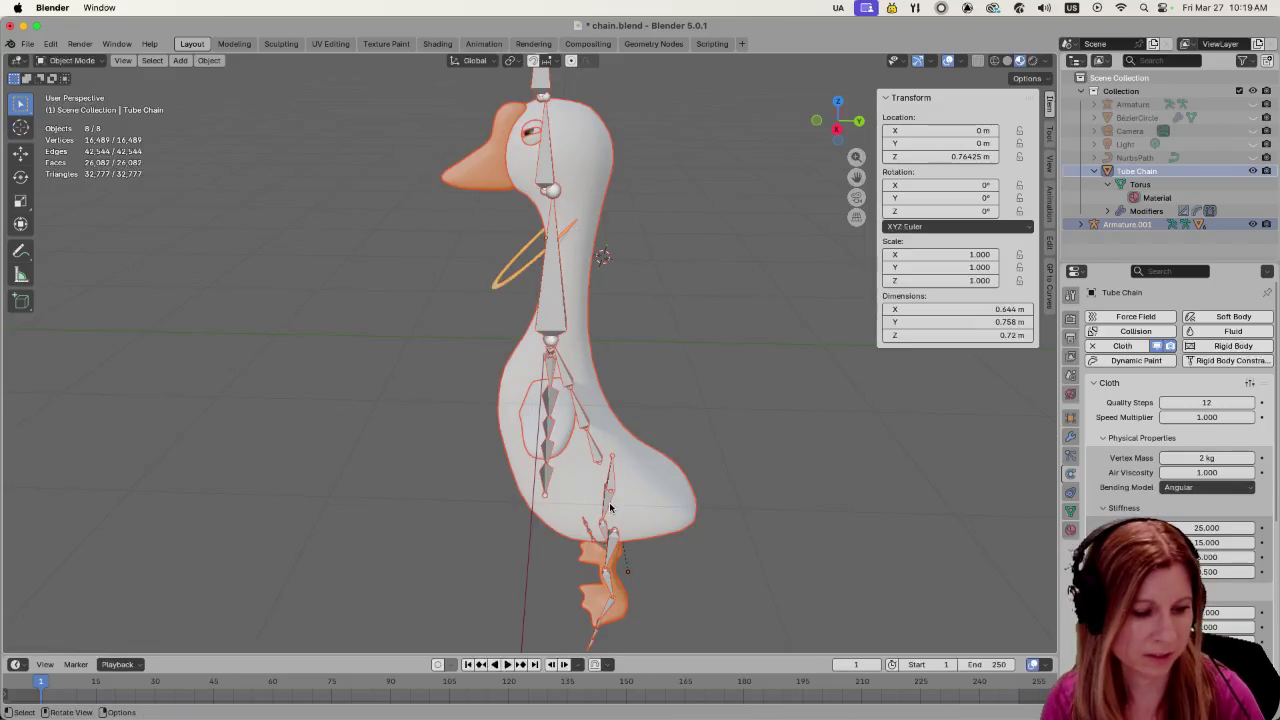
Deselect the ring and shift the goose and its rig slightly along Y
{"action": "left_click", "coordinate": [507, 280], "text": "shift"}
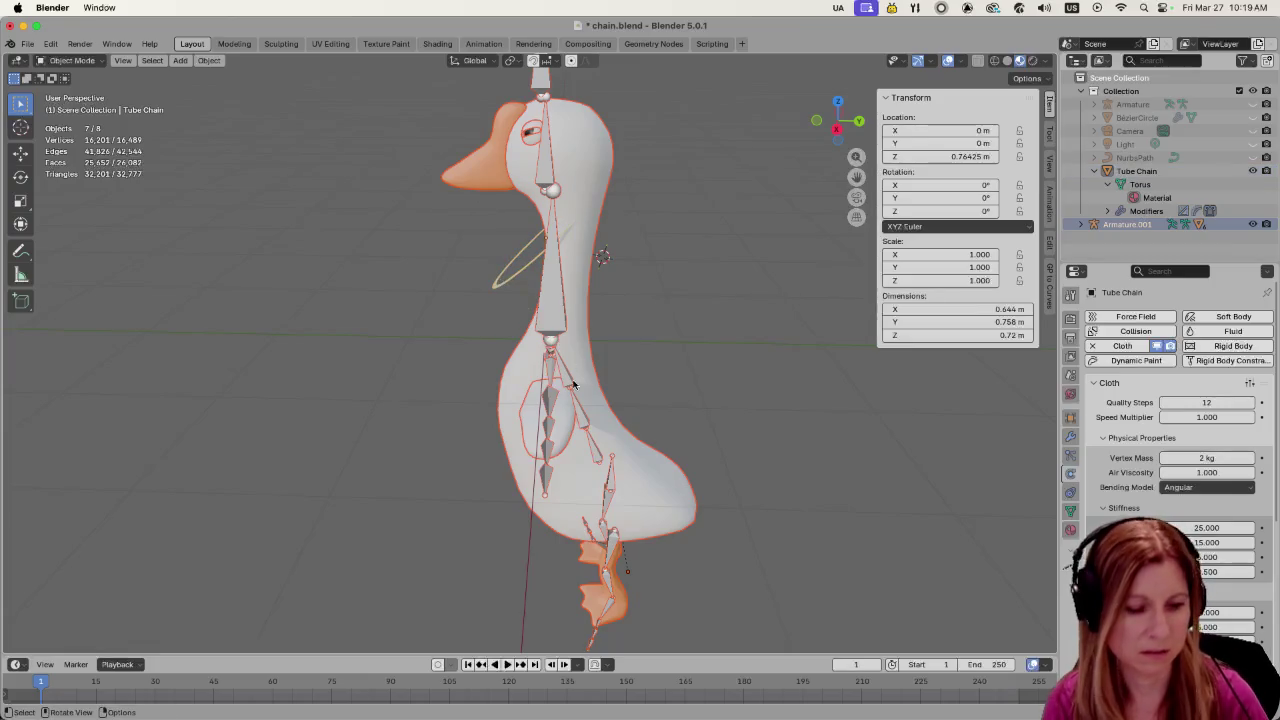
{"action": "key", "text": "g"}
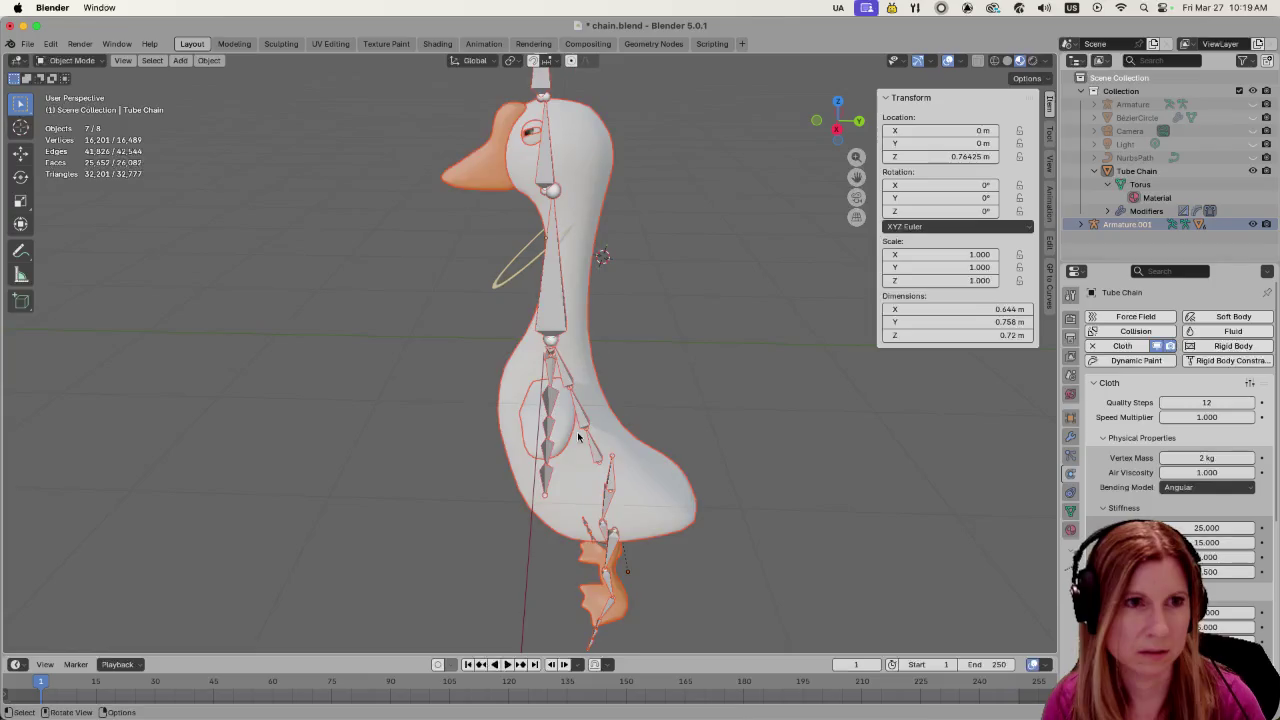
{"action": "key", "text": "y"}
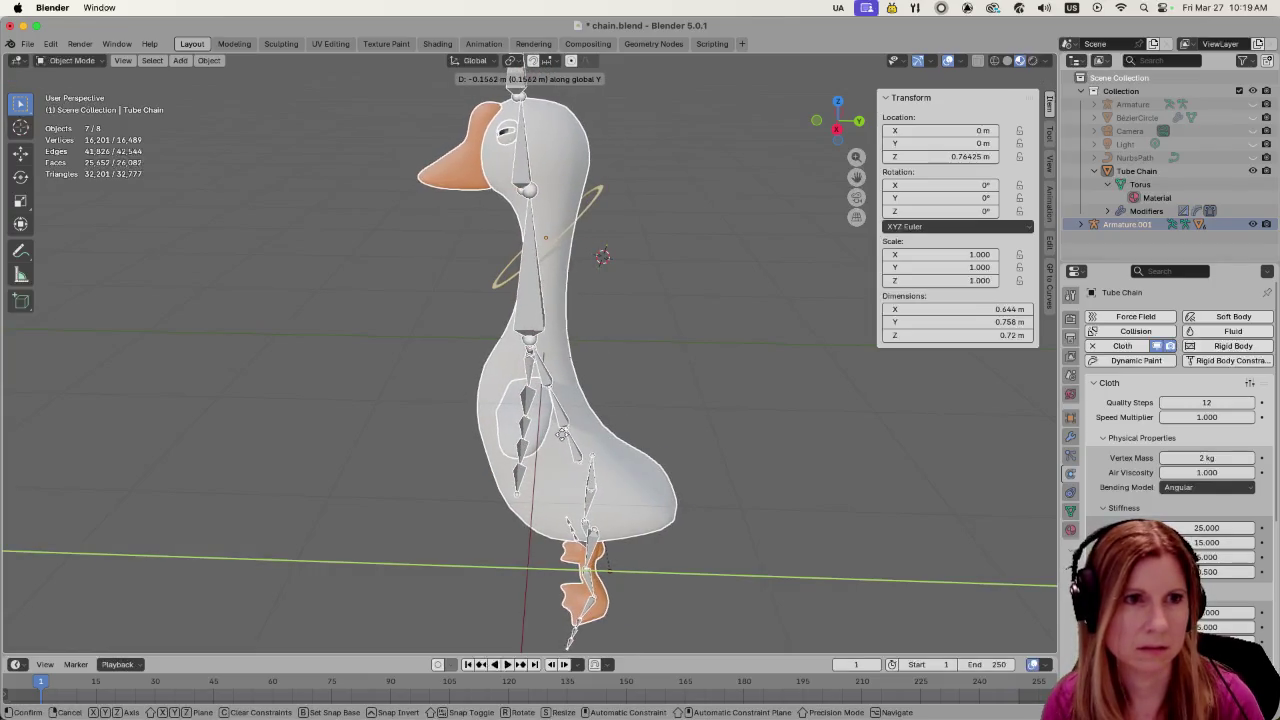
{"action": "left_click", "coordinate": [563, 433]}
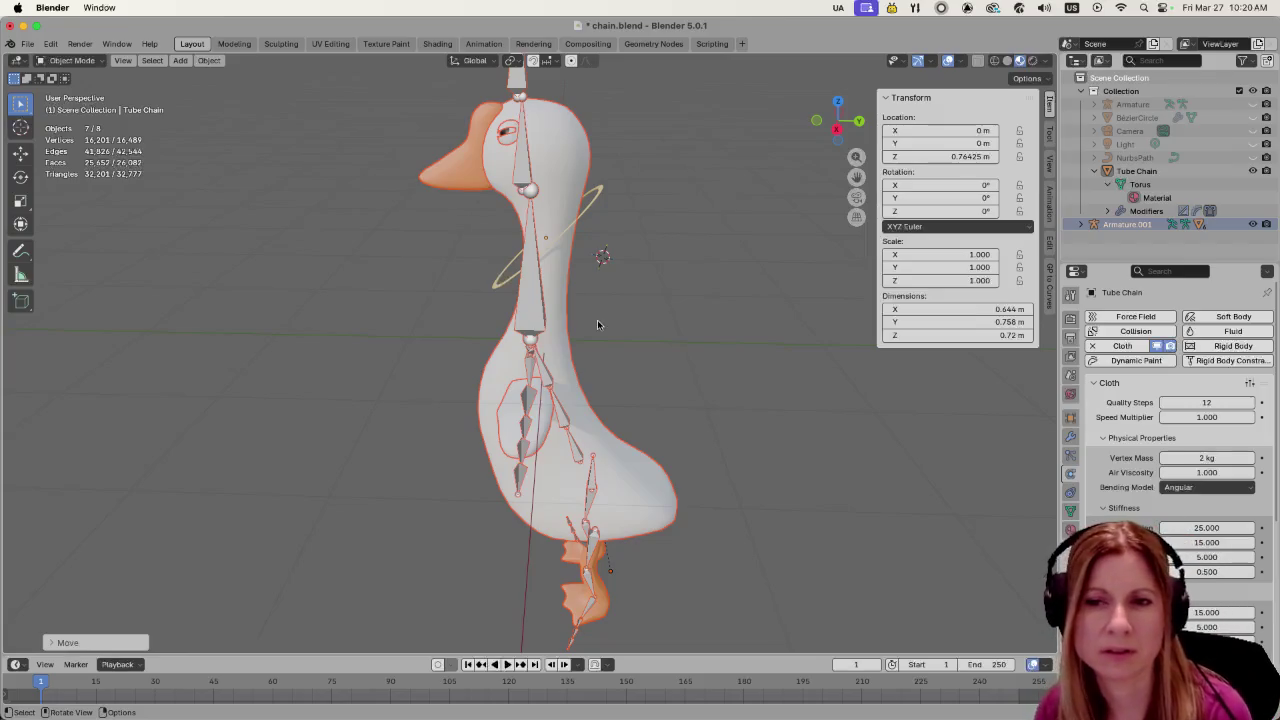
{"action": "left_click", "coordinate": [687, 295]}
{"action": "left_click", "coordinate": [597, 200]}
{"action": "key", "text": "space"}
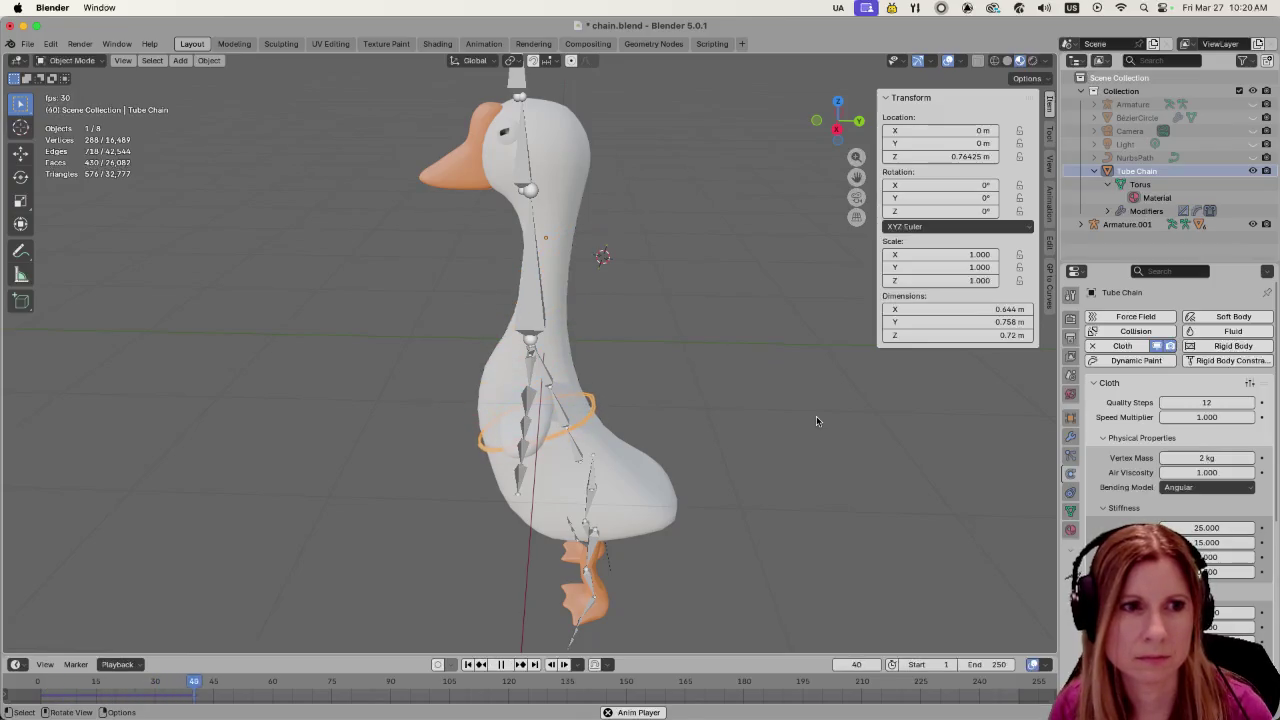
{"action": "key", "text": "space"}
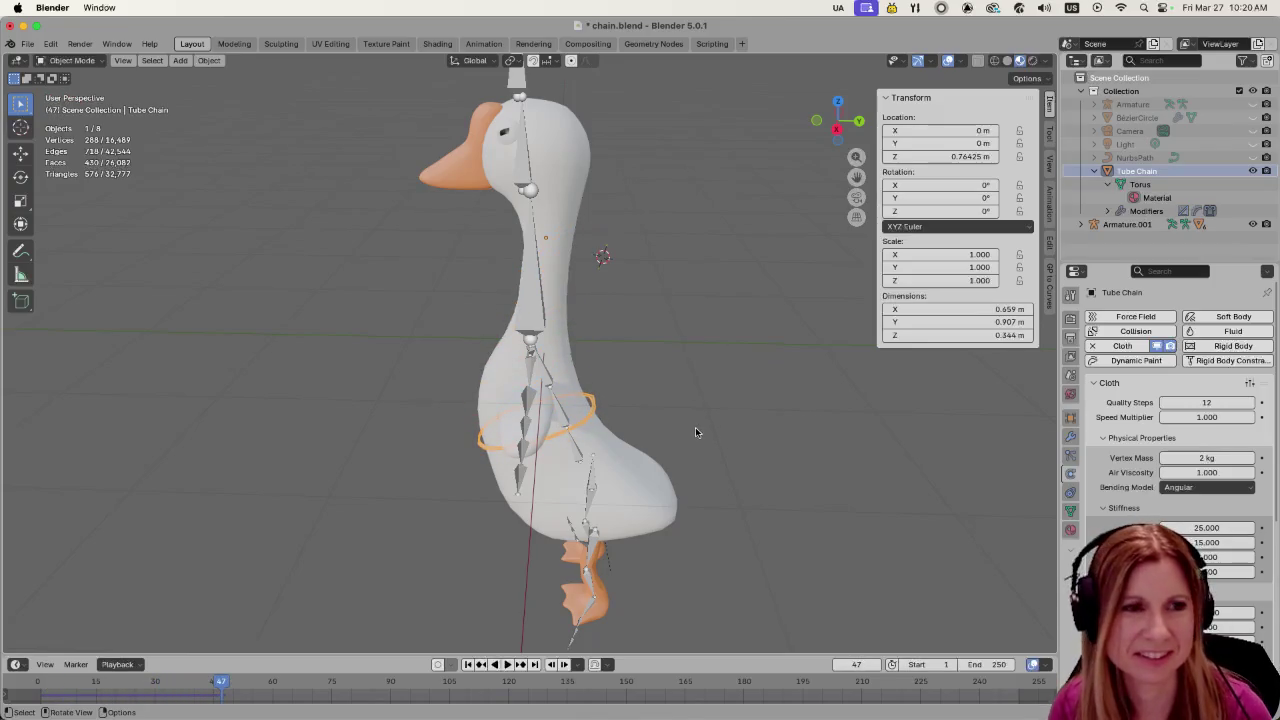
{"action": "mouse_move", "coordinate": [673, 441]}
{"action": "middle_mouse_down"}
{"action": "mouse_move", "coordinate": [786, 414]}
{"action": "mouse_move", "coordinate": [517, 488]}
{"action": "middle_mouse_up"}
{"action": "scroll", "coordinate": [517, 488], "scroll_direction": "up", "scroll_amount": 4}
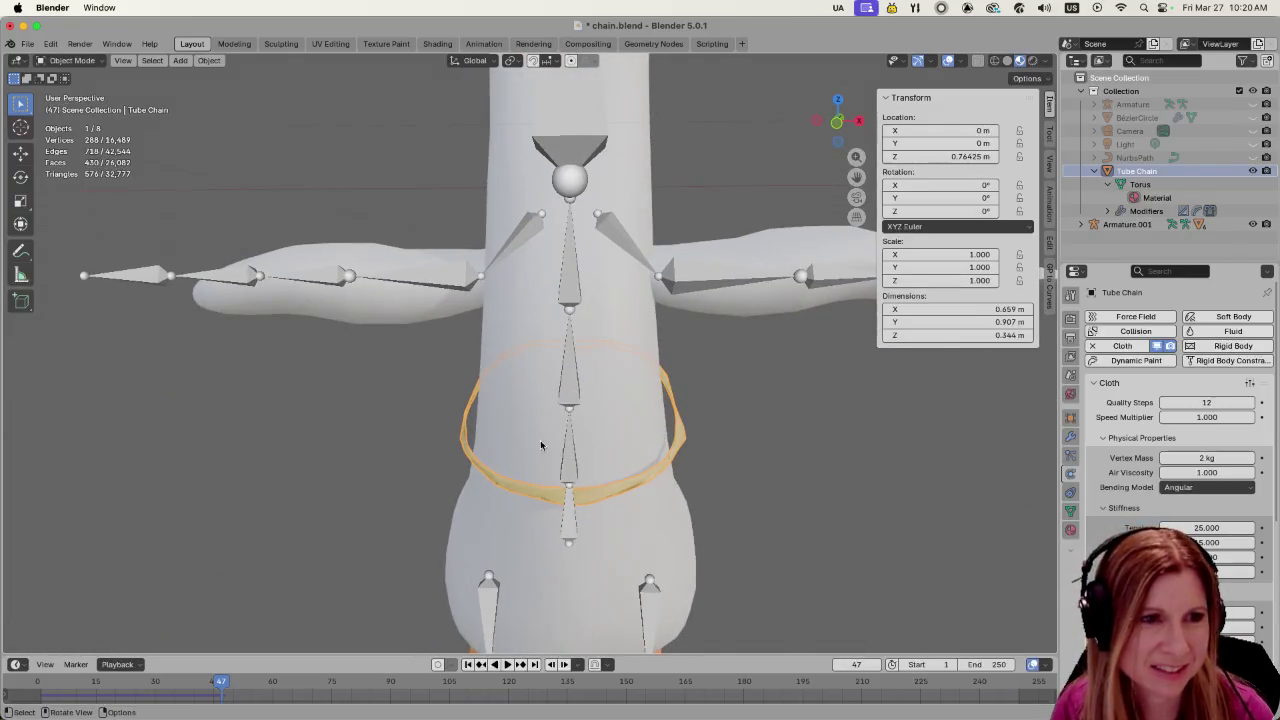
{"action": "mouse_move", "coordinate": [677, 481]}
{"action": "middle_mouse_down"}
{"action": "mouse_move", "coordinate": [628, 439]}
{"action": "mouse_move", "coordinate": [586, 479]}
{"action": "mouse_move", "coordinate": [546, 467]}
{"action": "middle_mouse_up"}
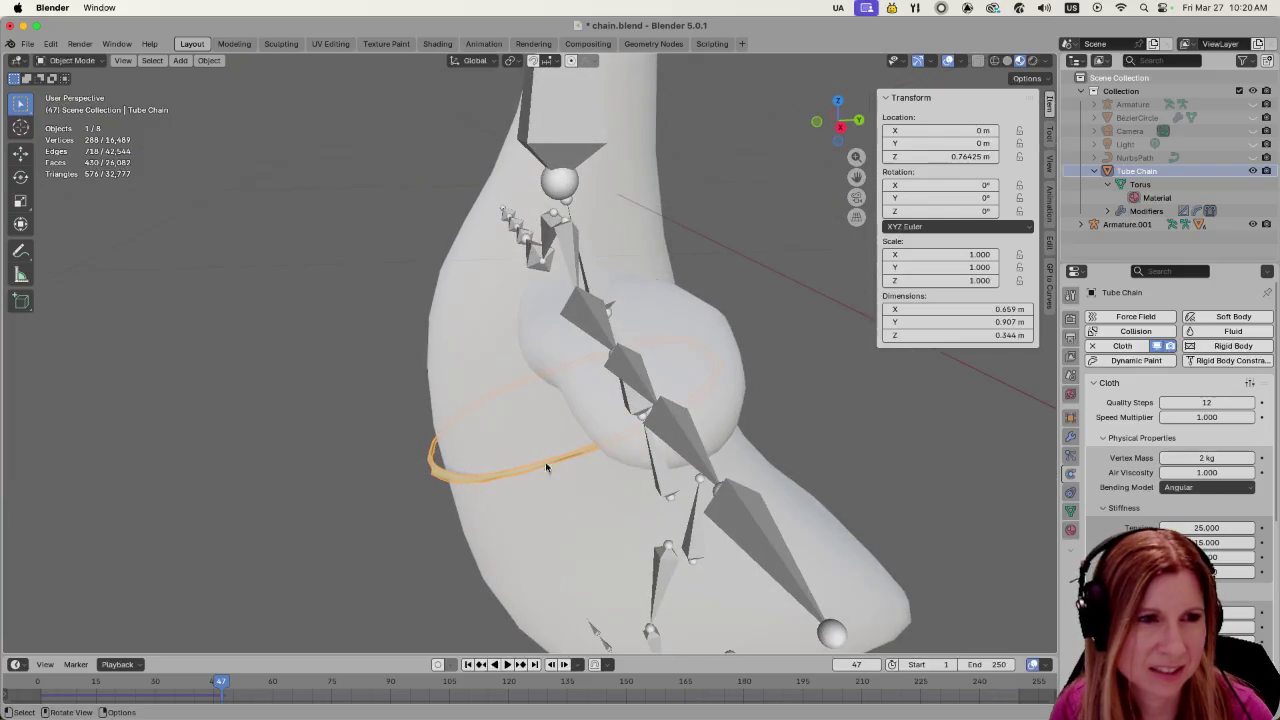
{"action": "scroll", "coordinate": [515, 493], "scroll_direction": "up", "scroll_amount": 2}
{"action": "scroll", "coordinate": [507, 542], "scroll_direction": "up", "scroll_amount": 2}
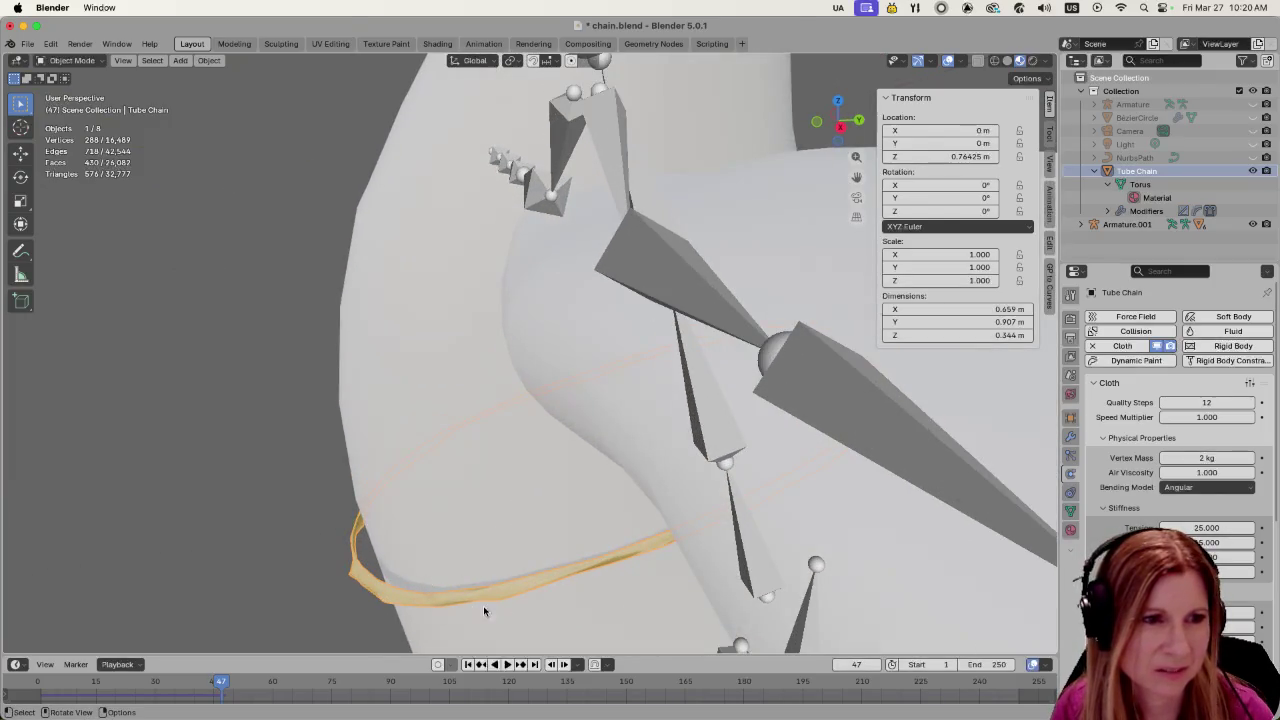
{"action": "scroll", "coordinate": [557, 560], "scroll_direction": "down", "scroll_amount": 1}
{"action": "scroll", "coordinate": [556, 548], "scroll_direction": "down", "scroll_amount": 1}
{"action": "scroll", "coordinate": [556, 548], "scroll_direction": "down", "scroll_amount": 1}
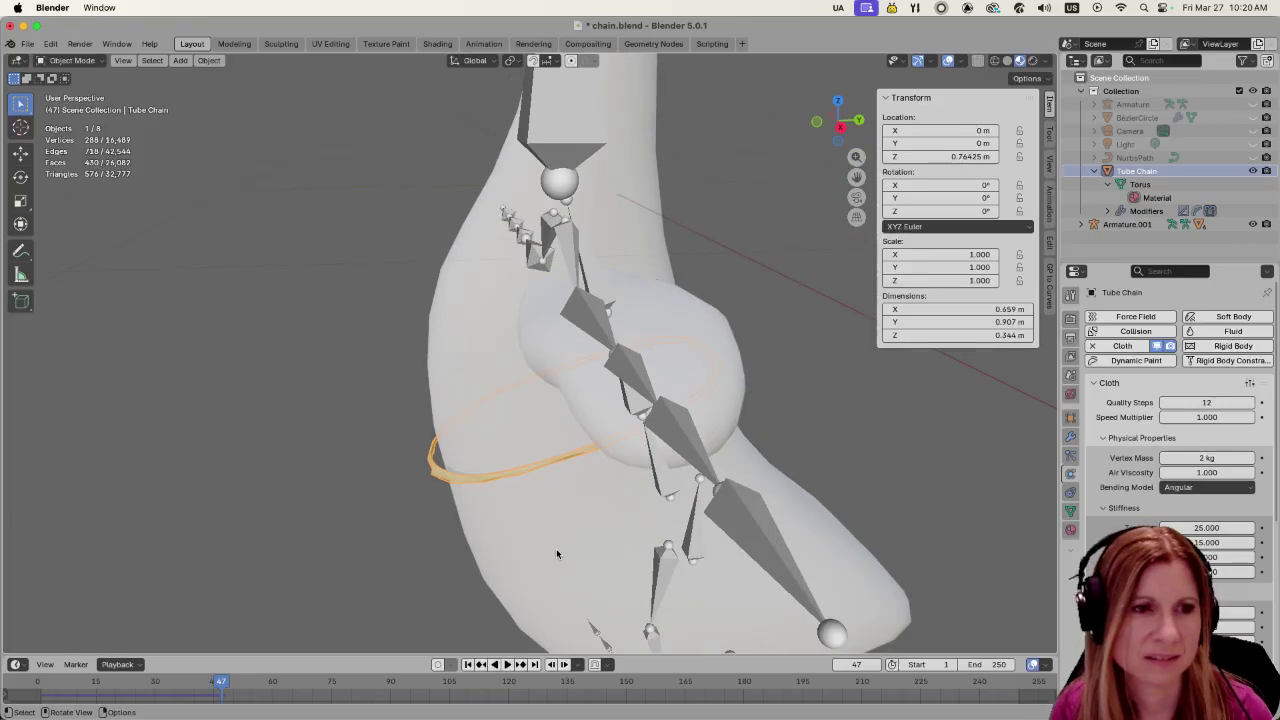
{"action": "key", "text": "shift+Left"}
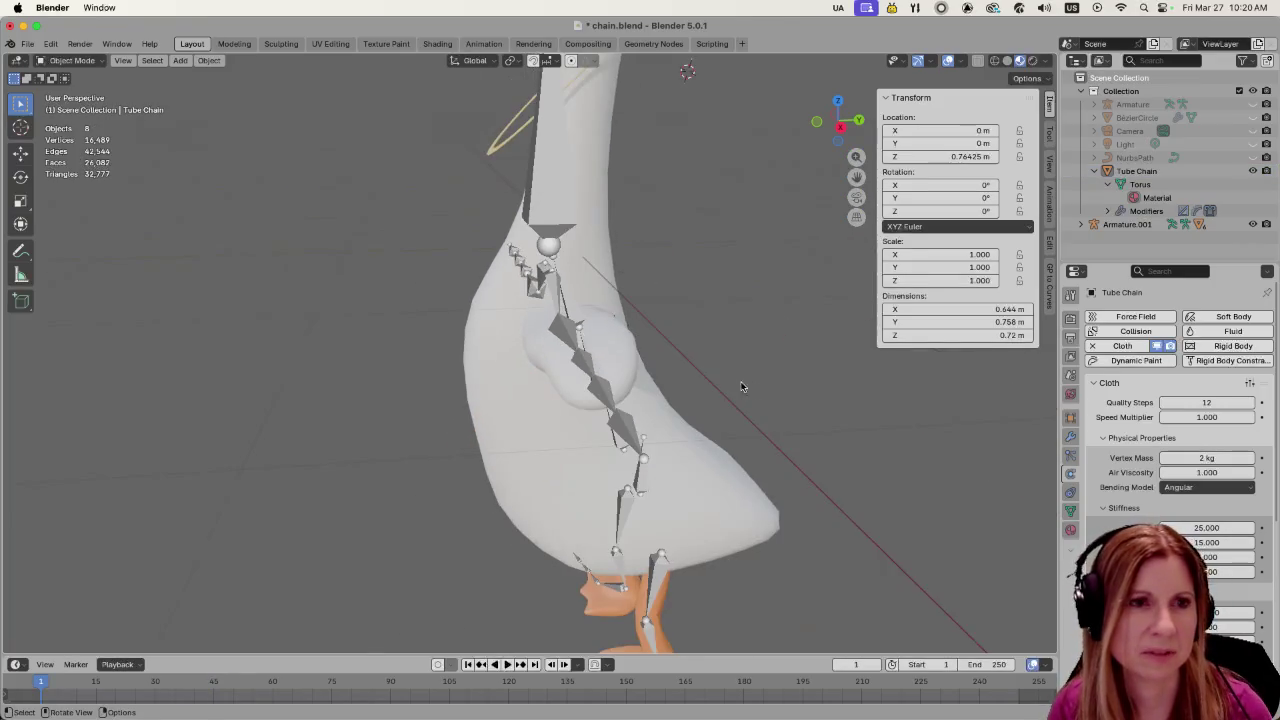
{"action": "middle_click_drag", "start_coordinate": [690, 285], "coordinate": [692, 402]}
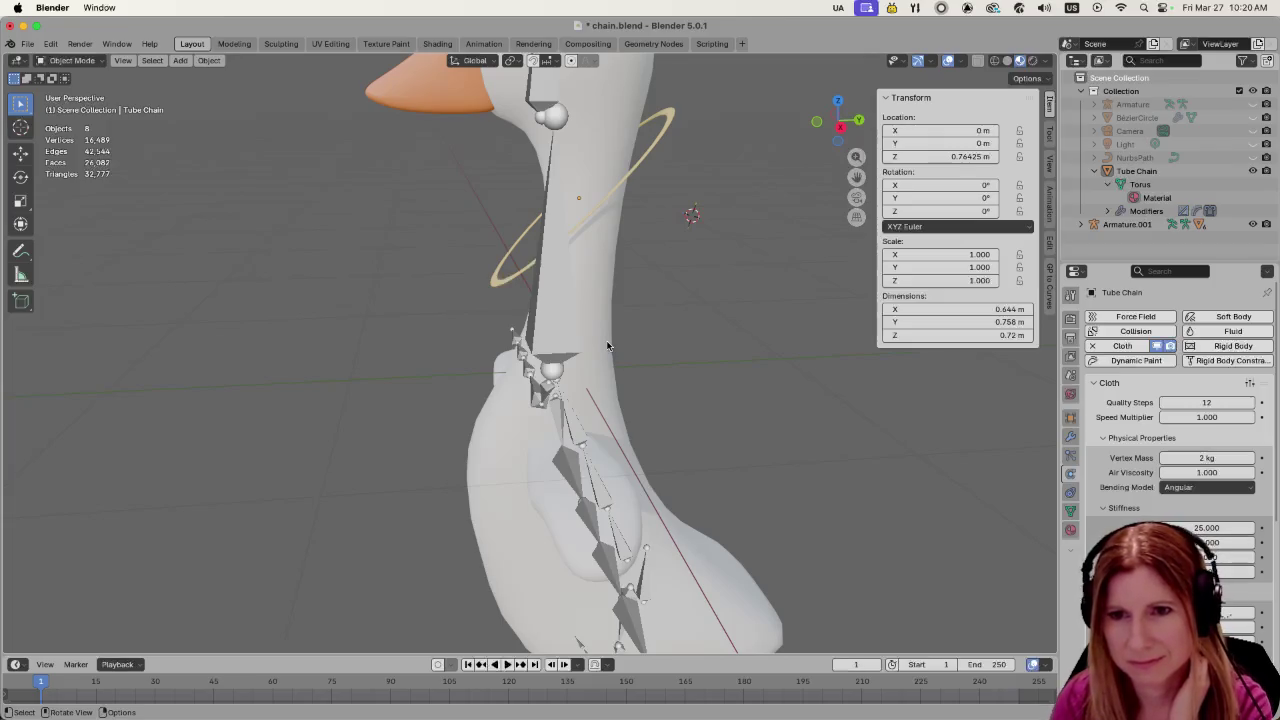
{"action": "mouse_move", "coordinate": [731, 306]}
{"action": "middle_mouse_down"}
{"action": "mouse_move", "coordinate": [690, 359]}
{"action": "mouse_move", "coordinate": [775, 441]}
{"action": "mouse_move", "coordinate": [634, 449]}
{"action": "middle_mouse_up"}
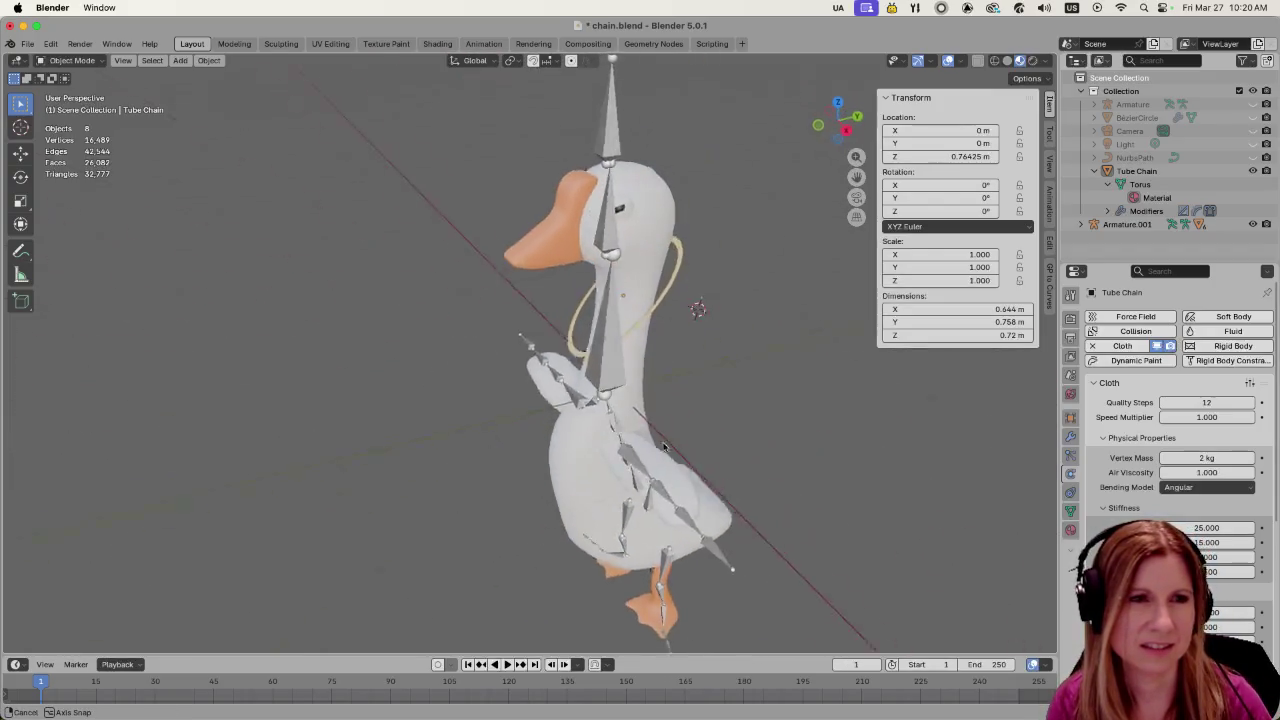
{"action": "scroll", "coordinate": [664, 416], "scroll_direction": "up", "scroll_amount": 2}
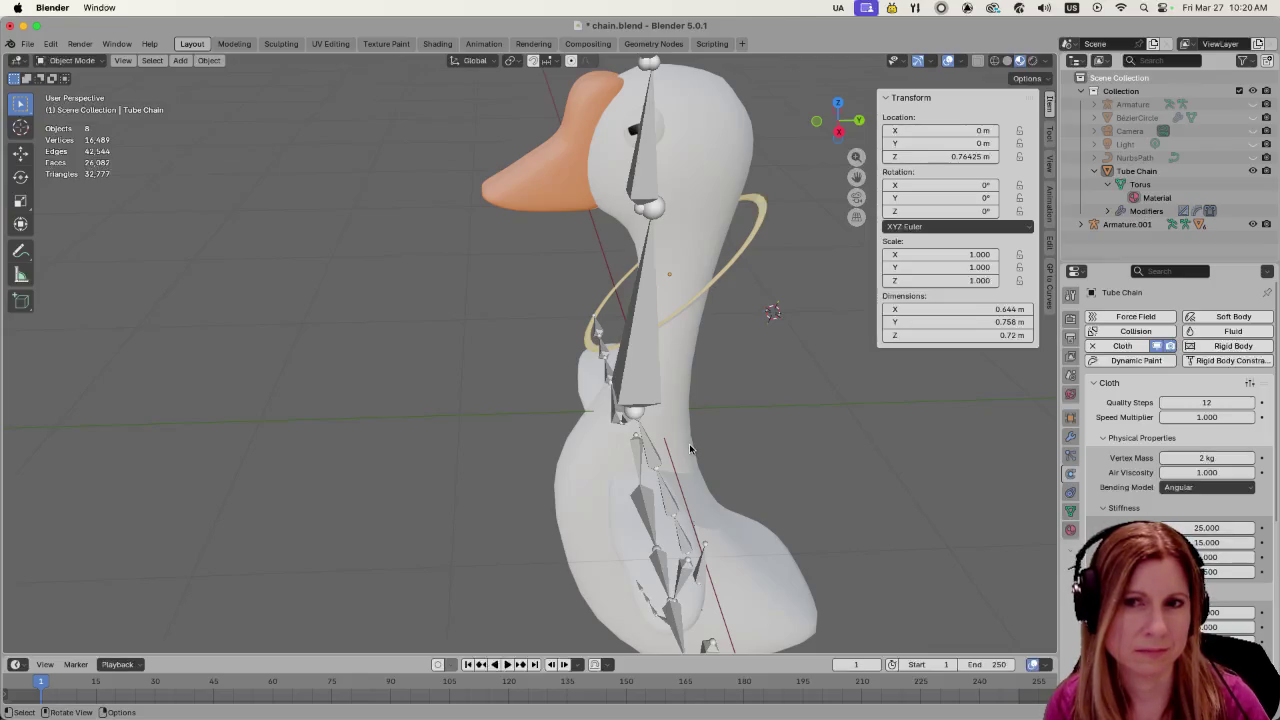
{"action": "middle_click_drag", "start_coordinate": [803, 388], "coordinate": [780, 370]}
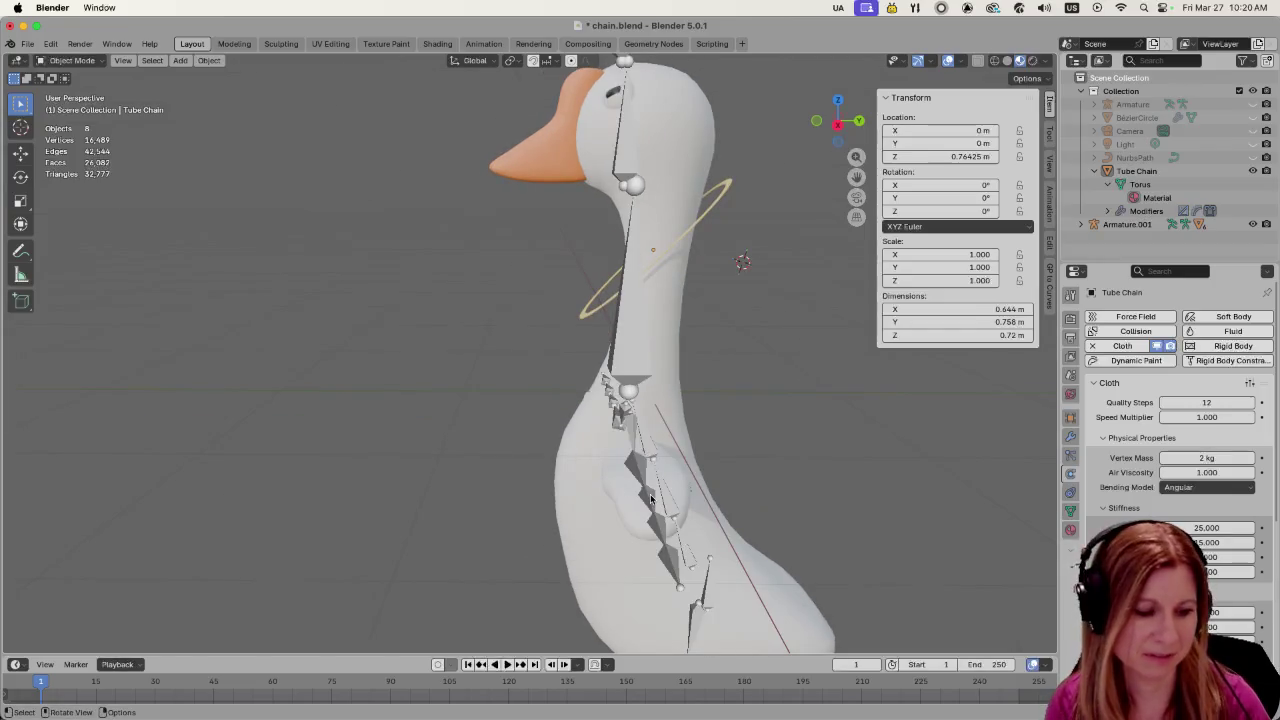
{"action": "key", "text": "a"}
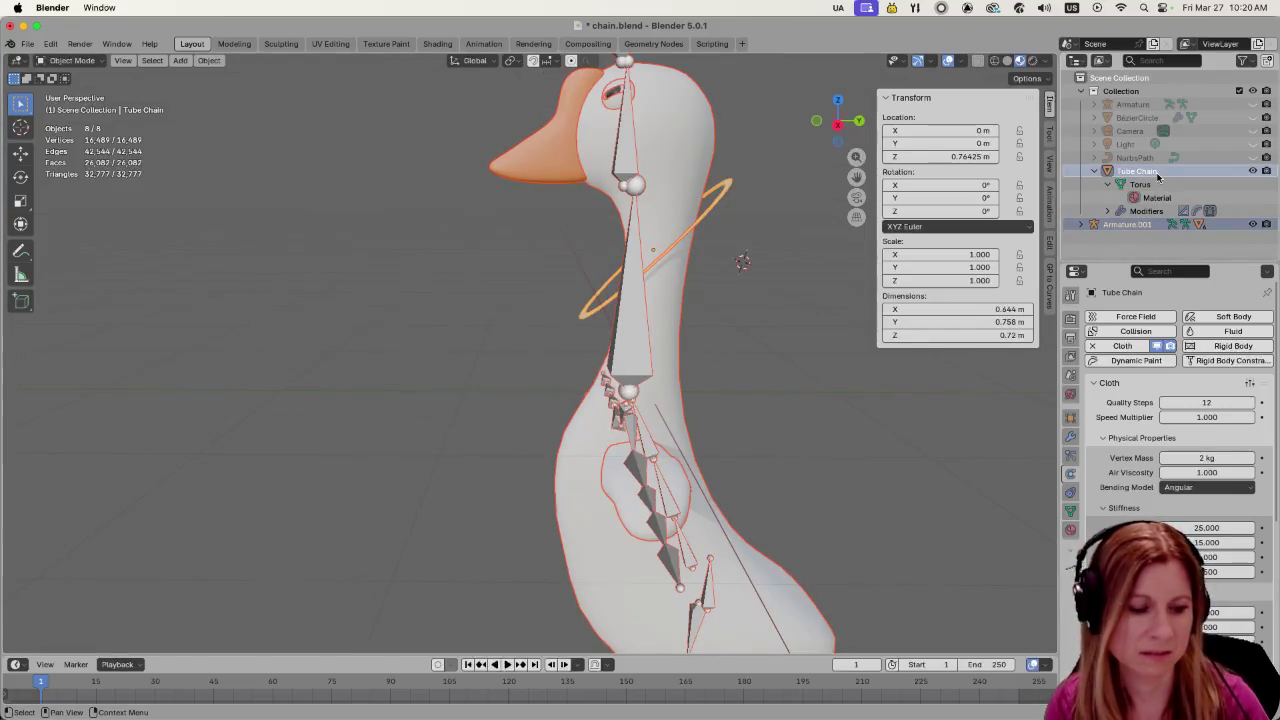
{"action": "left_click", "coordinate": [1157, 173]}
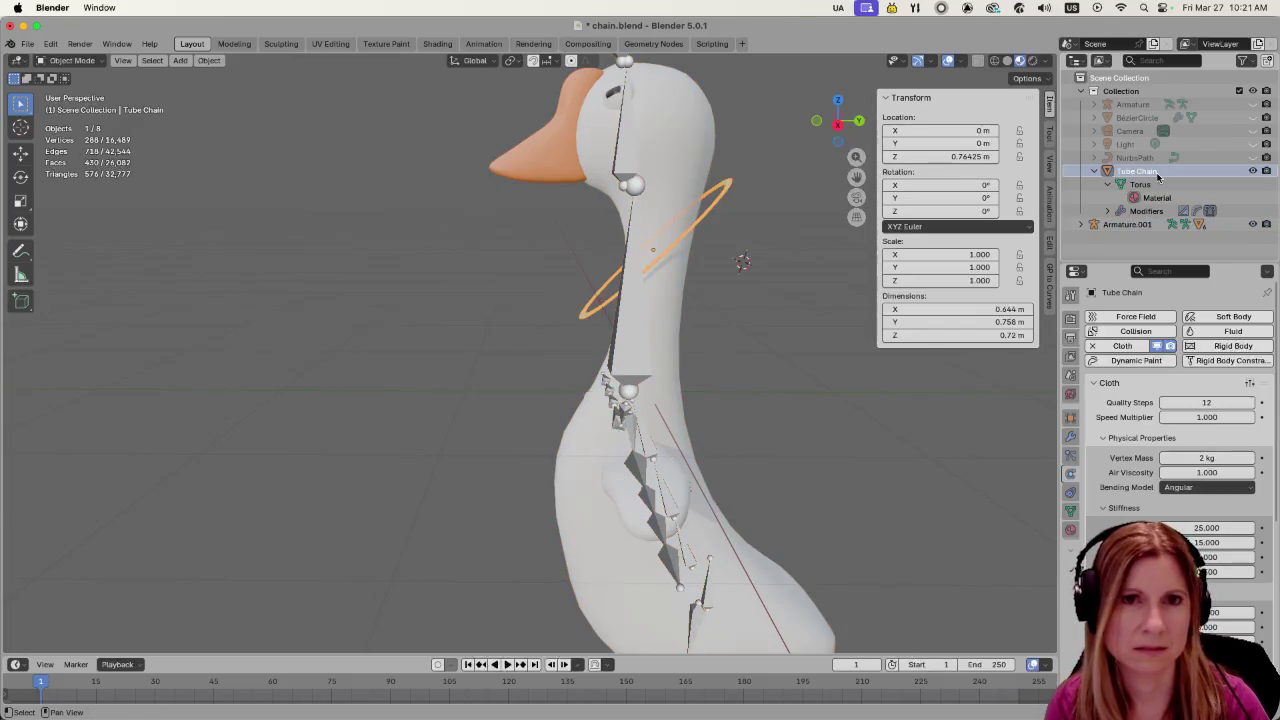
{"action": "key", "text": "a"}
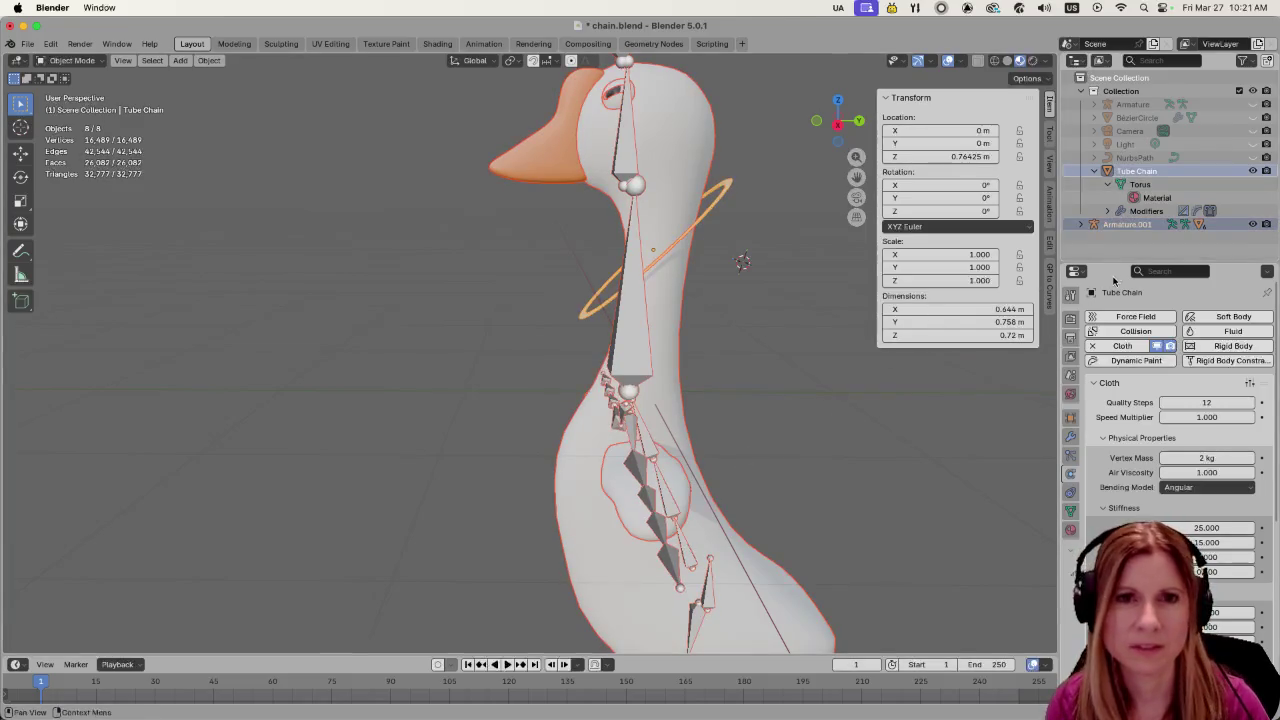
{"action": "left_click", "coordinate": [1170, 173], "text": "ctrl"}
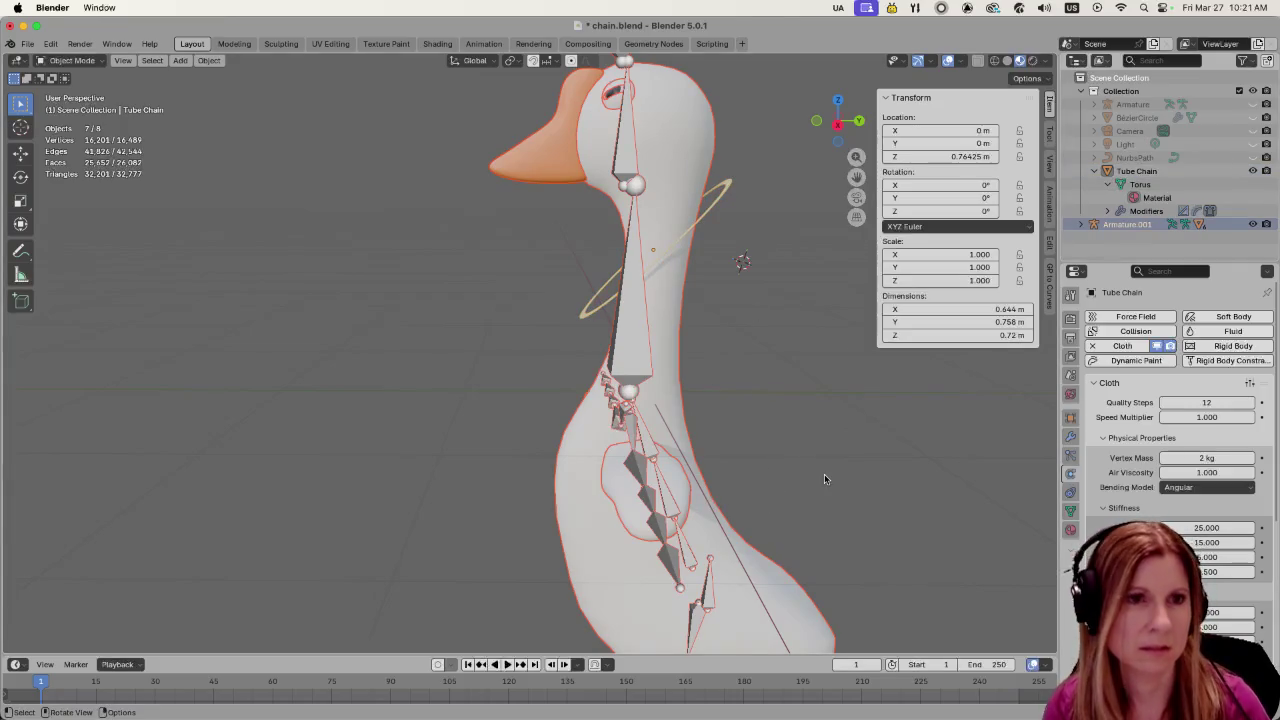
{"action": "key", "text": "g"}
{"action": "key", "text": "z"}
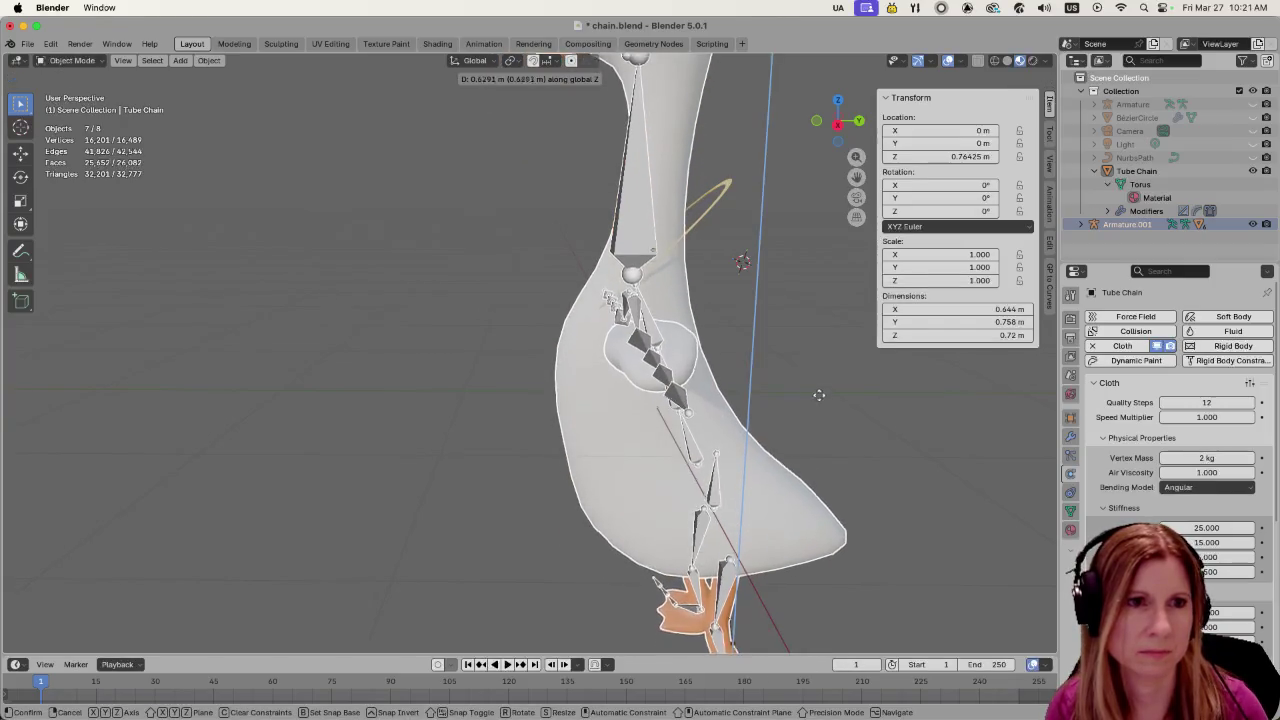
{"action": "left_click", "coordinate": [821, 405]}
{"action": "key", "text": "g"}
{"action": "key", "text": "z"}
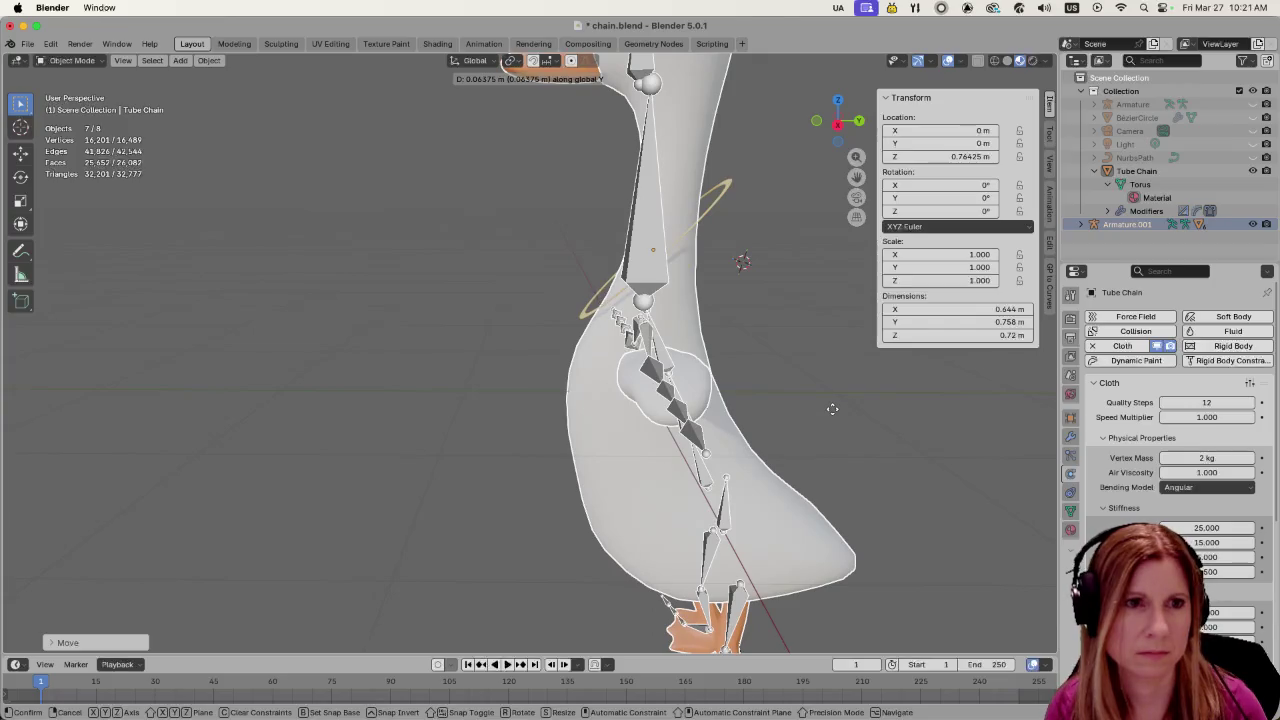
{"action": "left_click", "coordinate": [832, 410]}
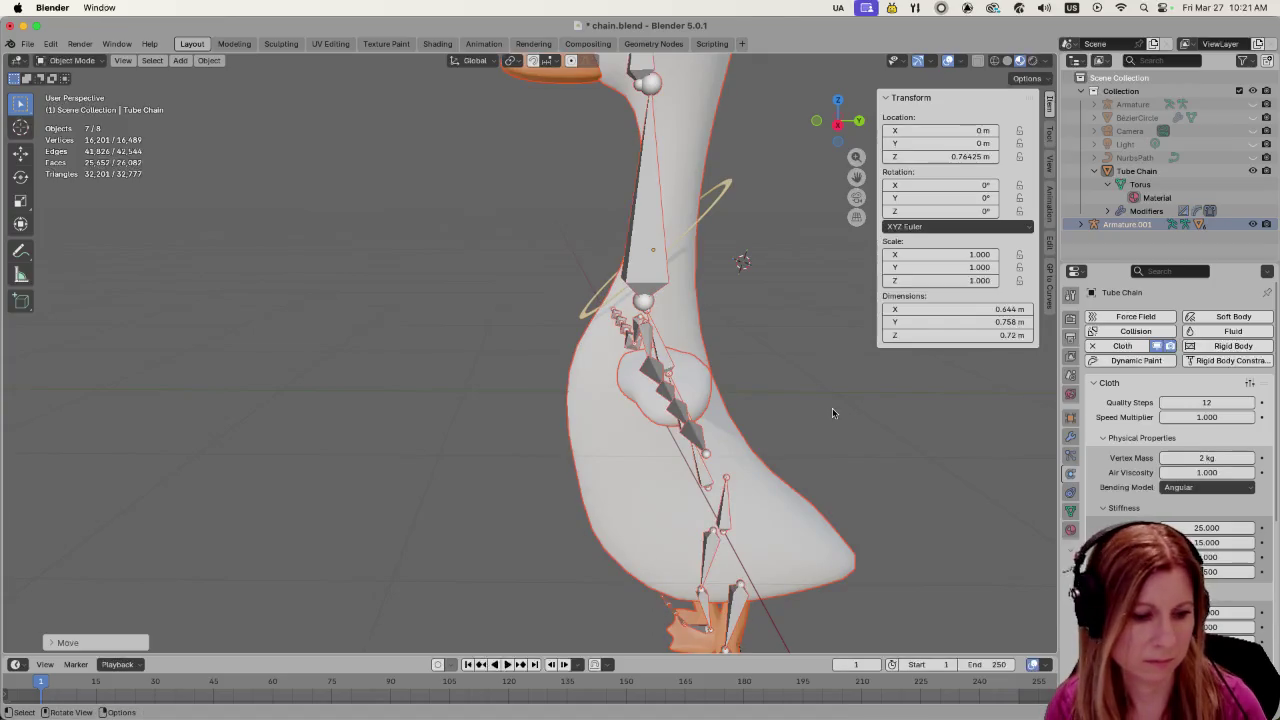
{"action": "key", "text": "g"}
{"action": "key", "text": "z"}
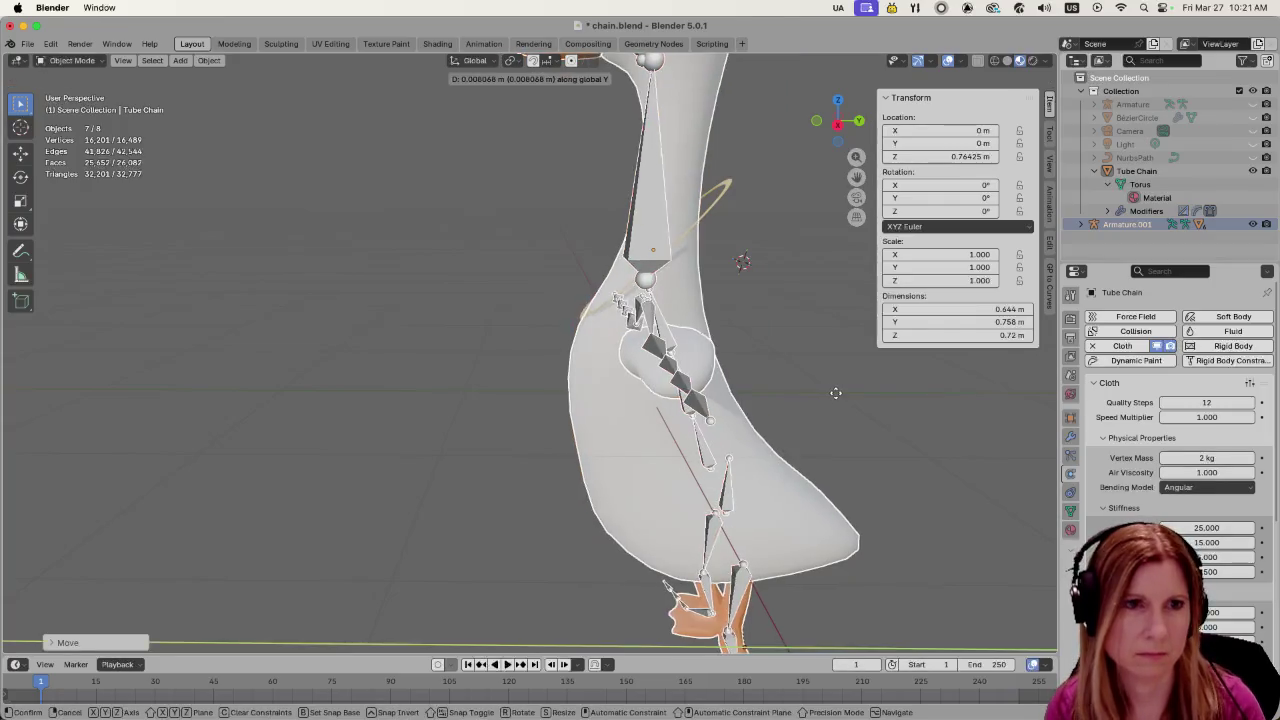
{"action": "key", "text": "y"}
{"action": "middle_click_drag", "start_coordinate": [837, 393], "coordinate": [865, 442]}
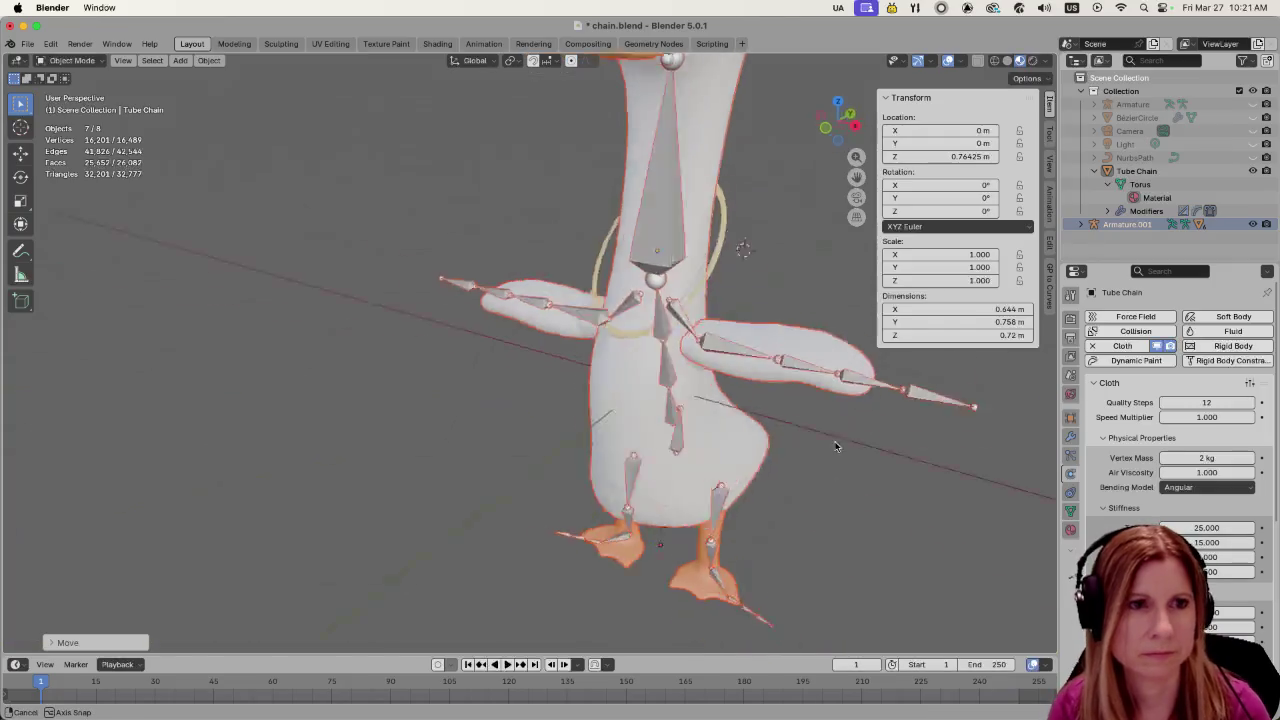
{"action": "right_click", "coordinate": [864, 440]}
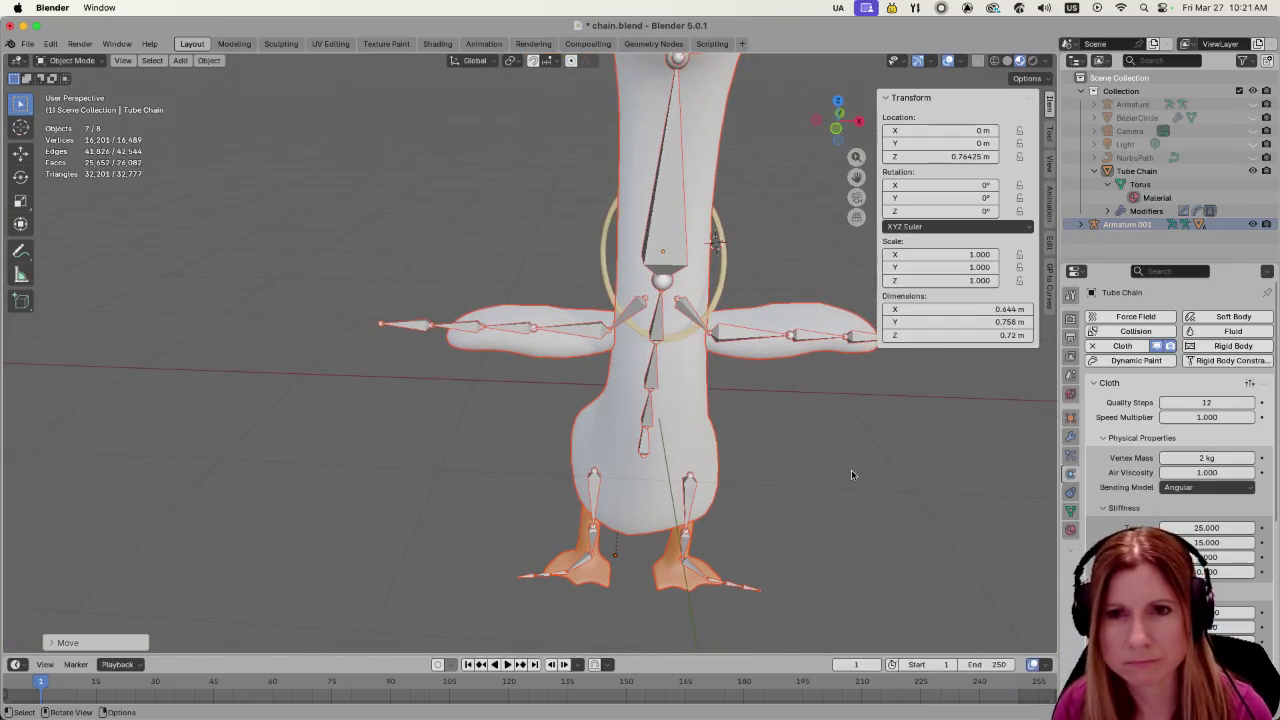
{"action": "left_click", "coordinate": [855, 471]}
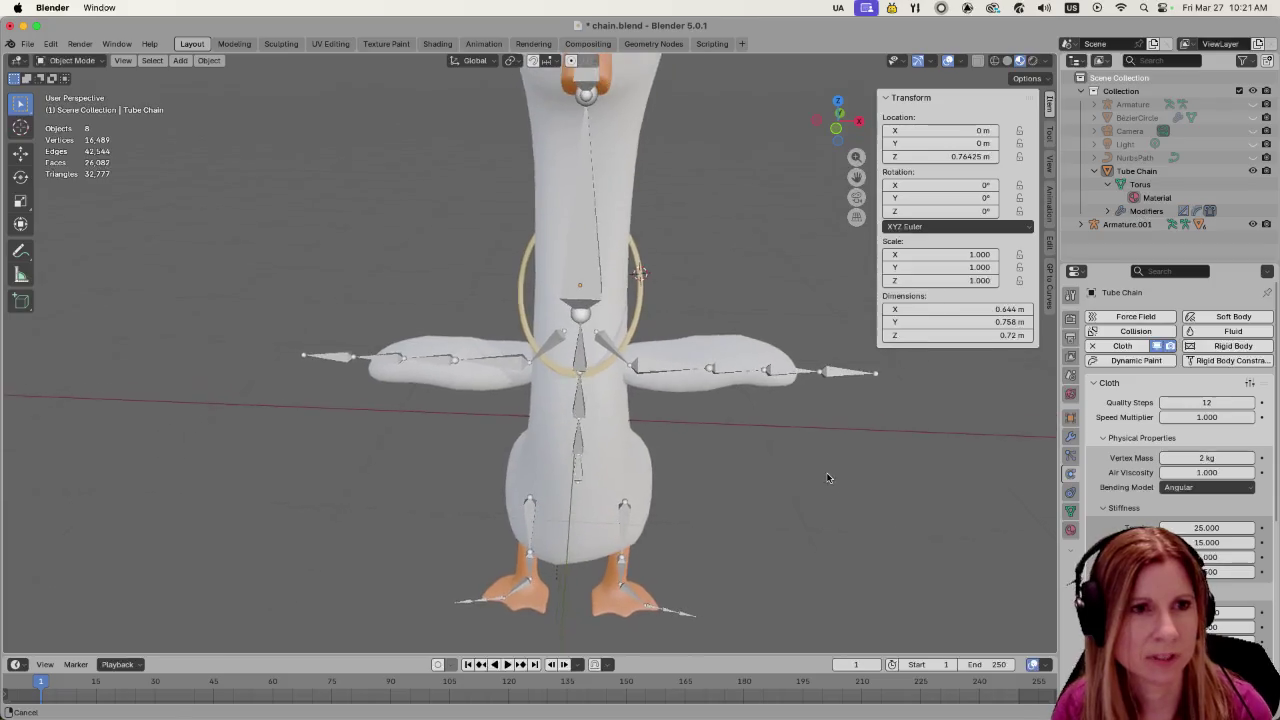
Select the Tube Chain ring on the neck and enter Edit Mode on its 576-vertex mesh
{"action": "scroll", "coordinate": [830, 450], "scroll_direction": "up", "scroll_amount": 5}
{"action": "middle_click_drag", "start_coordinate": [803, 445], "coordinate": [709, 535], "text": "shift"}
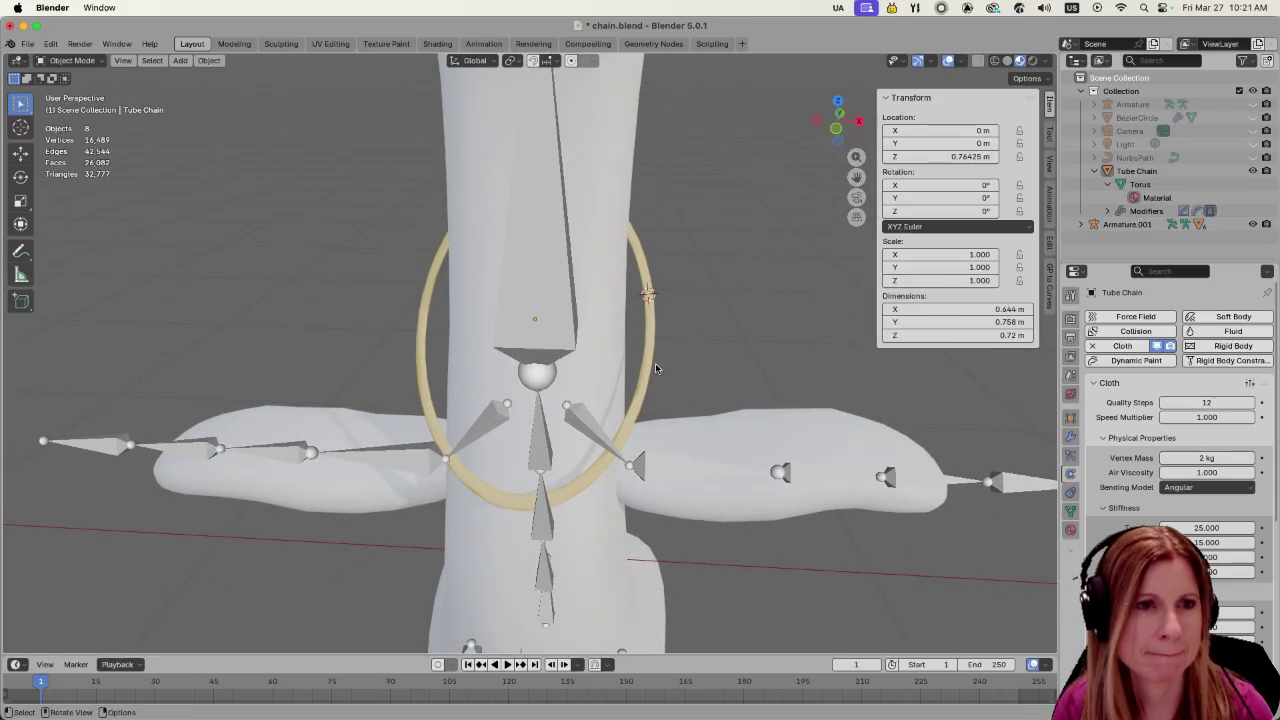
{"action": "left_click", "coordinate": [651, 362]}
{"action": "scroll", "coordinate": [578, 476], "scroll_direction": "up", "scroll_amount": 2}
{"action": "scroll", "coordinate": [597, 465], "scroll_direction": "up", "scroll_amount": 2}
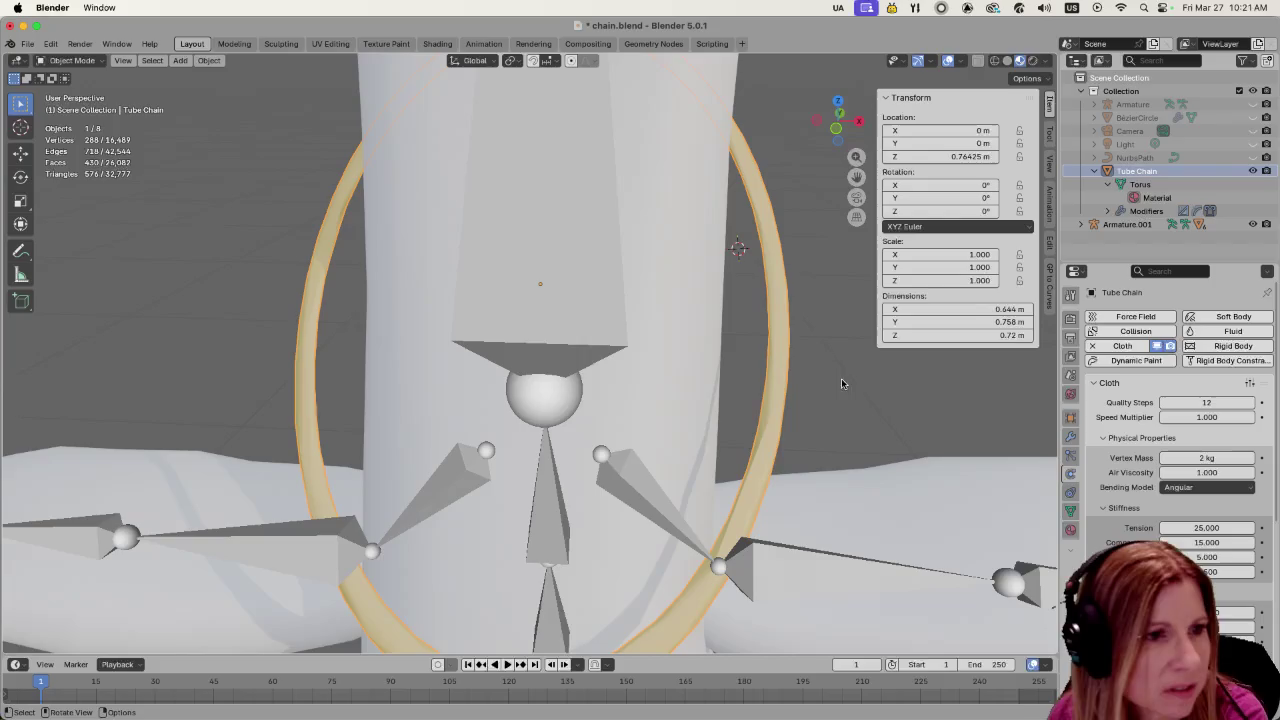
{"action": "mouse_move", "coordinate": [820, 463]}
{"action": "middle_mouse_down"}
{"action": "mouse_move", "coordinate": [773, 440]}
{"action": "mouse_move", "coordinate": [745, 445]}
{"action": "middle_mouse_up"}
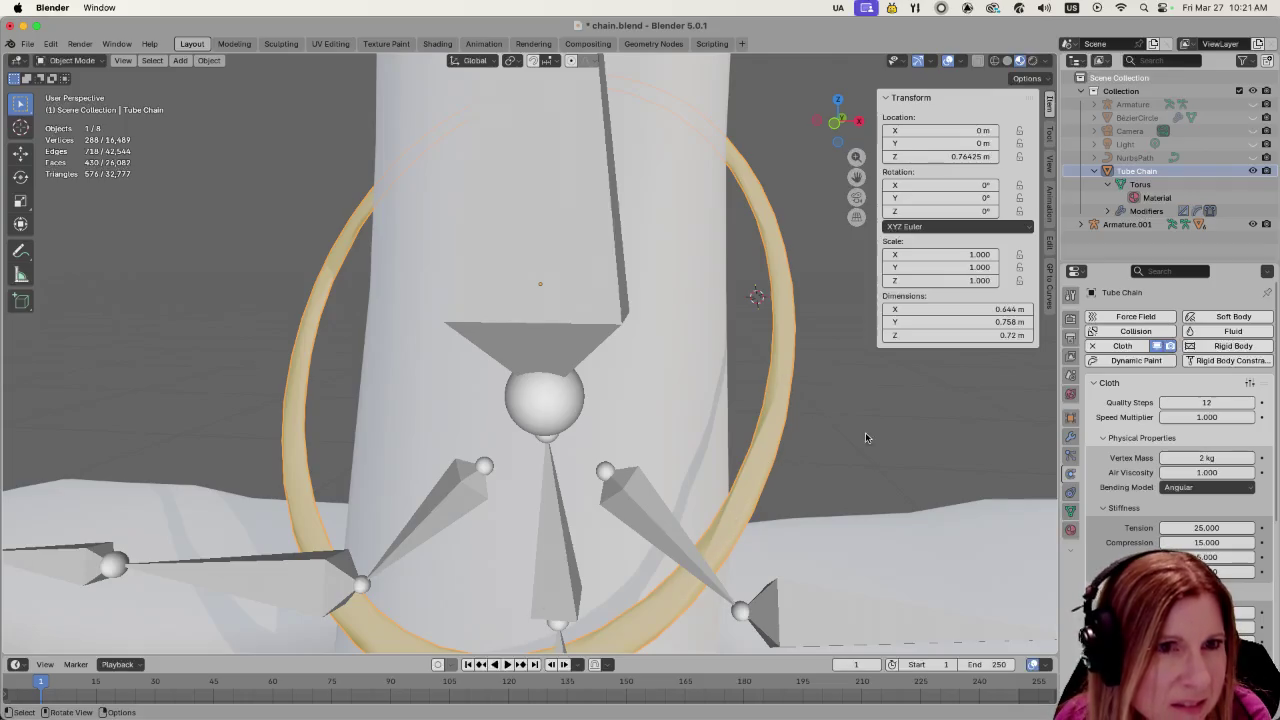
{"action": "mouse_move", "coordinate": [866, 437]}
{"action": "middle_mouse_down"}
{"action": "mouse_move", "coordinate": [758, 460]}
{"action": "mouse_move", "coordinate": [754, 416]}
{"action": "middle_mouse_up"}
{"action": "mouse_move", "coordinate": [756, 353]}
{"action": "middle_mouse_down"}
{"action": "mouse_move", "coordinate": [785, 415]}
{"action": "mouse_move", "coordinate": [734, 412]}
{"action": "middle_mouse_up"}
{"action": "key", "text": "Tab"}
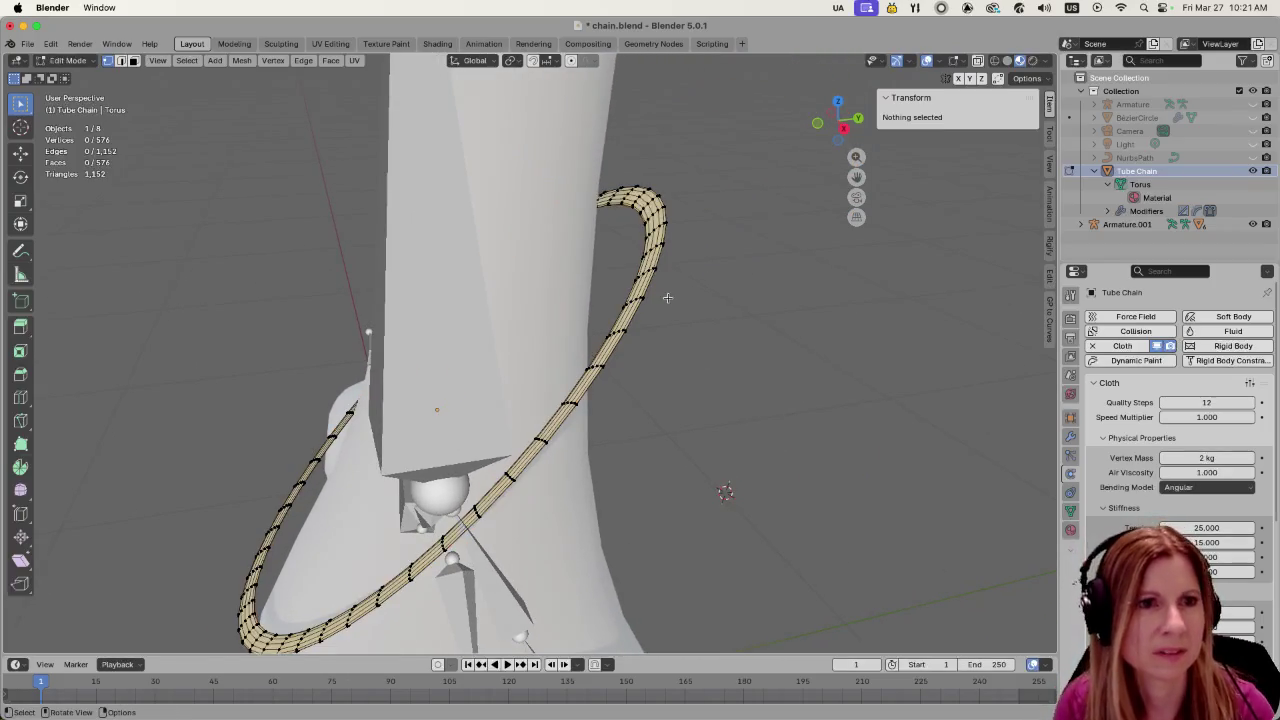
Box-select the ring's front lower vertices and turn on proportional editing
{"action": "middle_click_drag", "start_coordinate": [787, 282], "coordinate": [702, 302]}
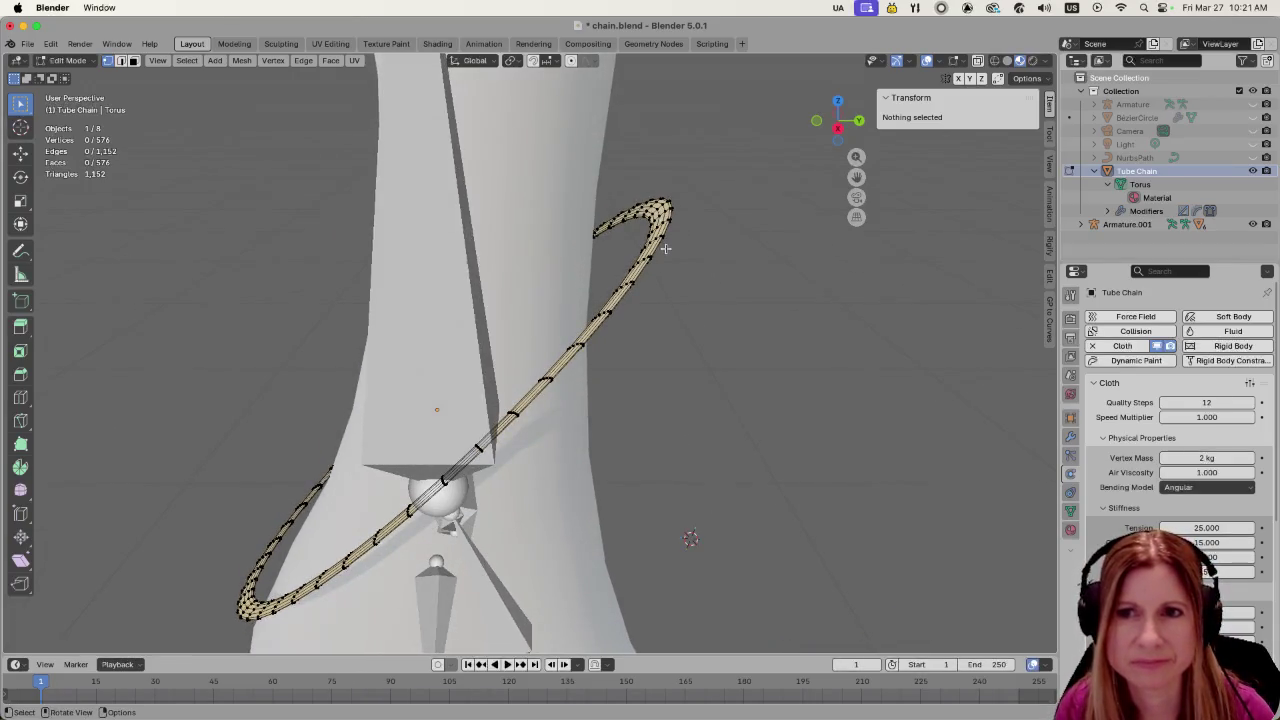
{"action": "mouse_move", "coordinate": [645, 459]}
{"action": "middle_mouse_down"}
{"action": "mouse_move", "coordinate": [840, 371]}
{"action": "mouse_move", "coordinate": [332, 519]}
{"action": "middle_mouse_up"}
{"action": "left_click_drag", "start_coordinate": [290, 417], "coordinate": [466, 610]}
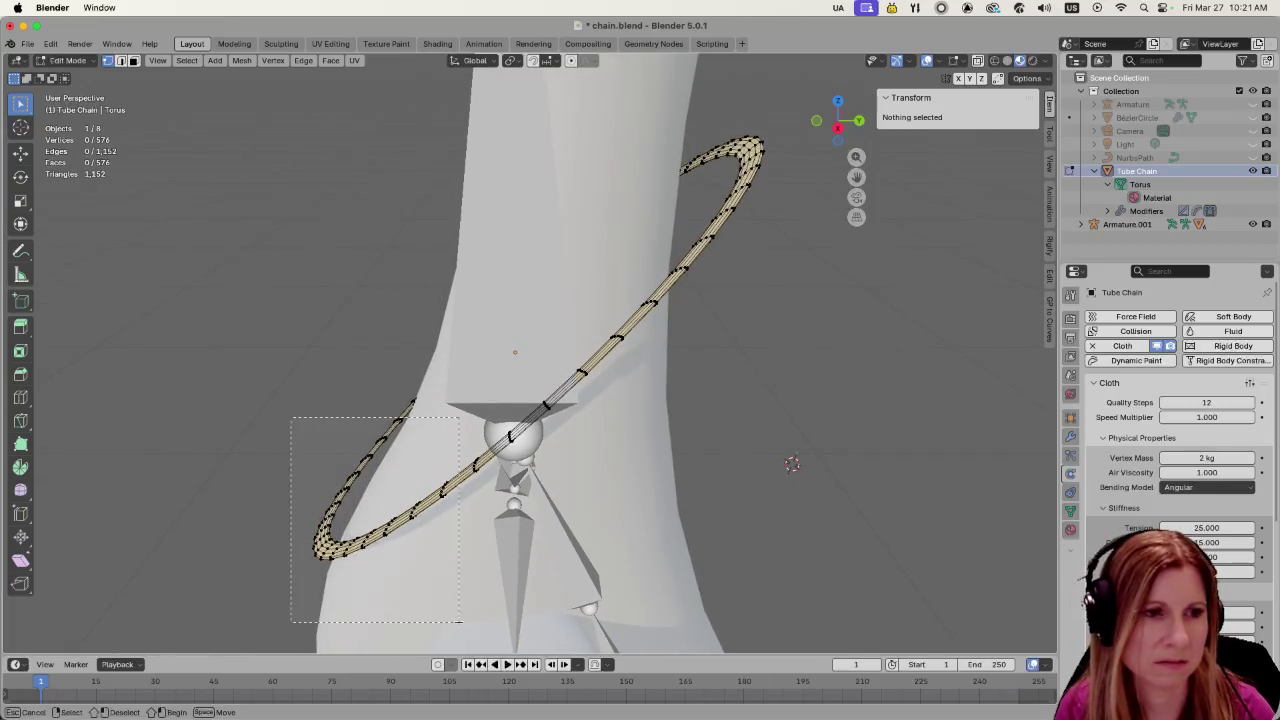
{"action": "left_click", "coordinate": [571, 60]}
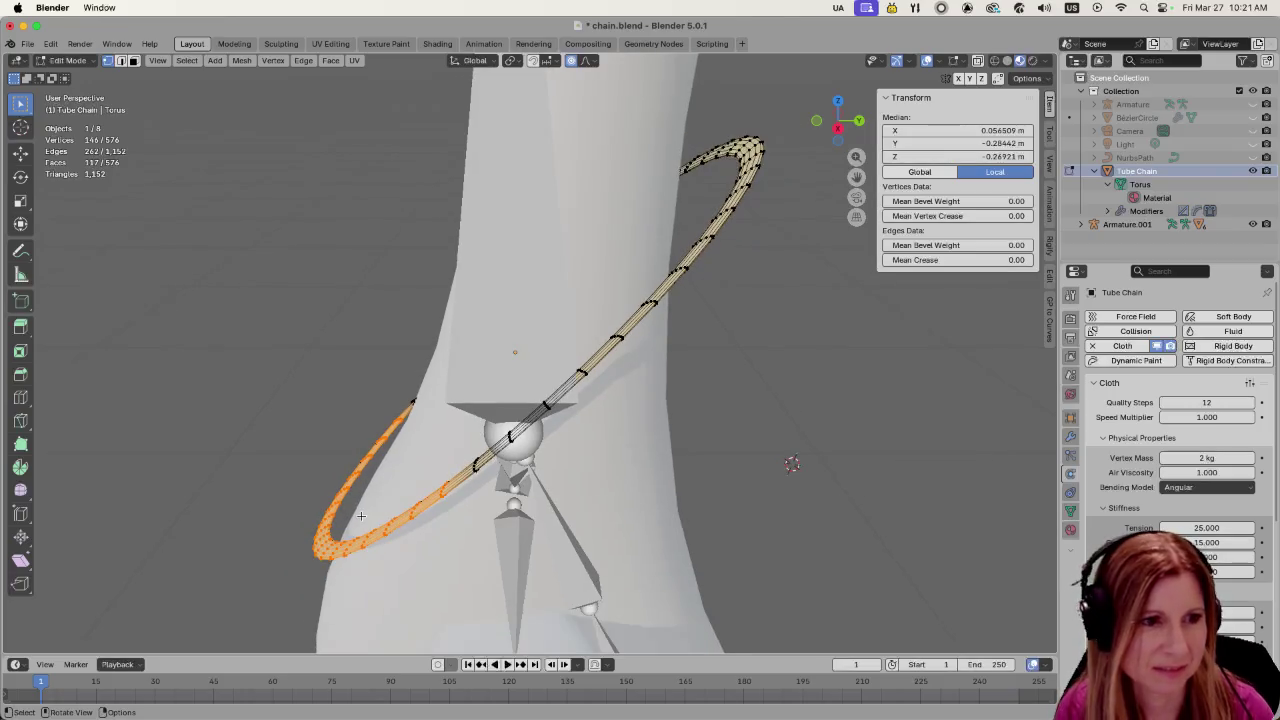
{"action": "key", "text": "s"}
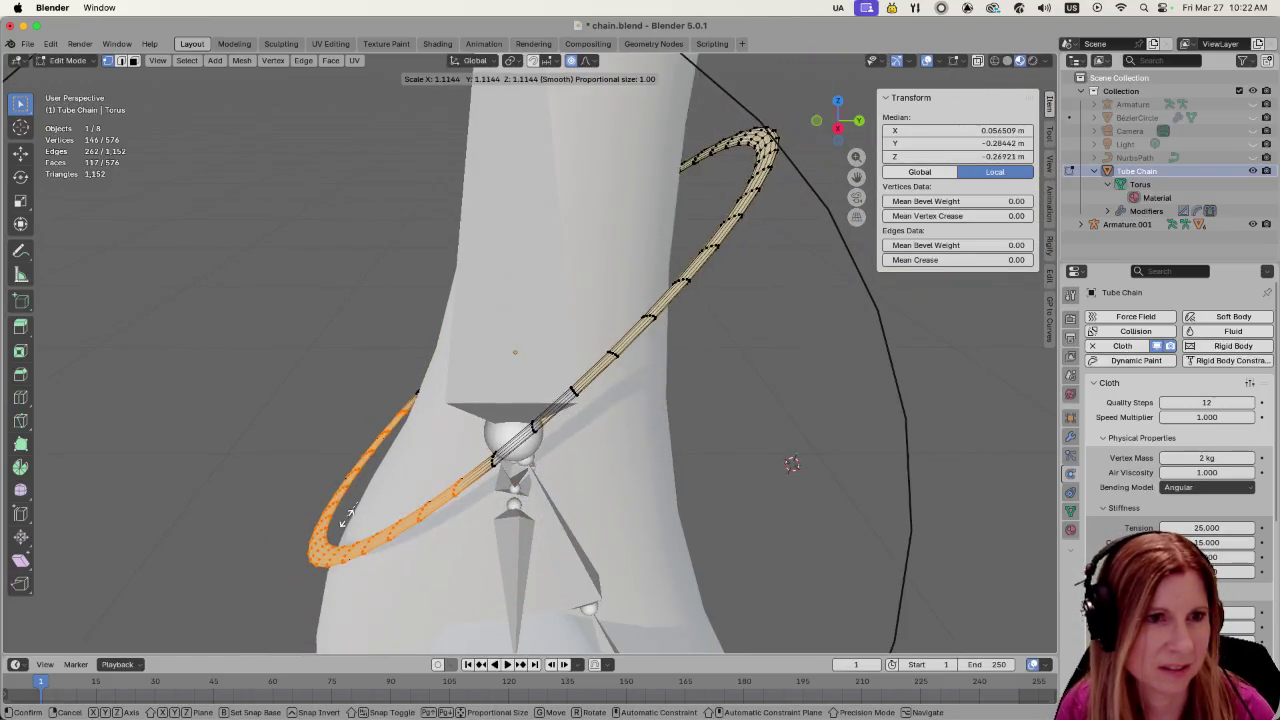
{"action": "left_click", "coordinate": [328, 524]}
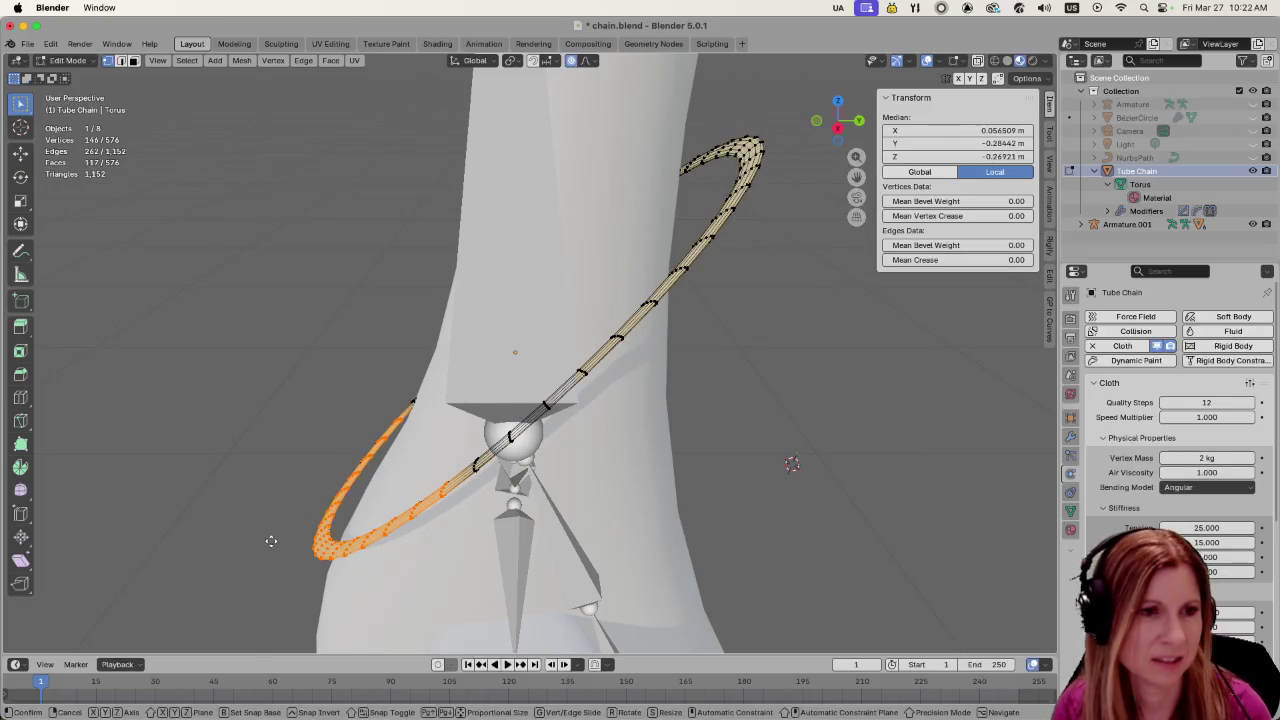
Pull the selected front section down with a small falloff radius so the chain sags
{"action": "key", "text": "g"}
{"action": "scroll", "coordinate": [273, 542], "scroll_direction": "up", "scroll_amount": 10}
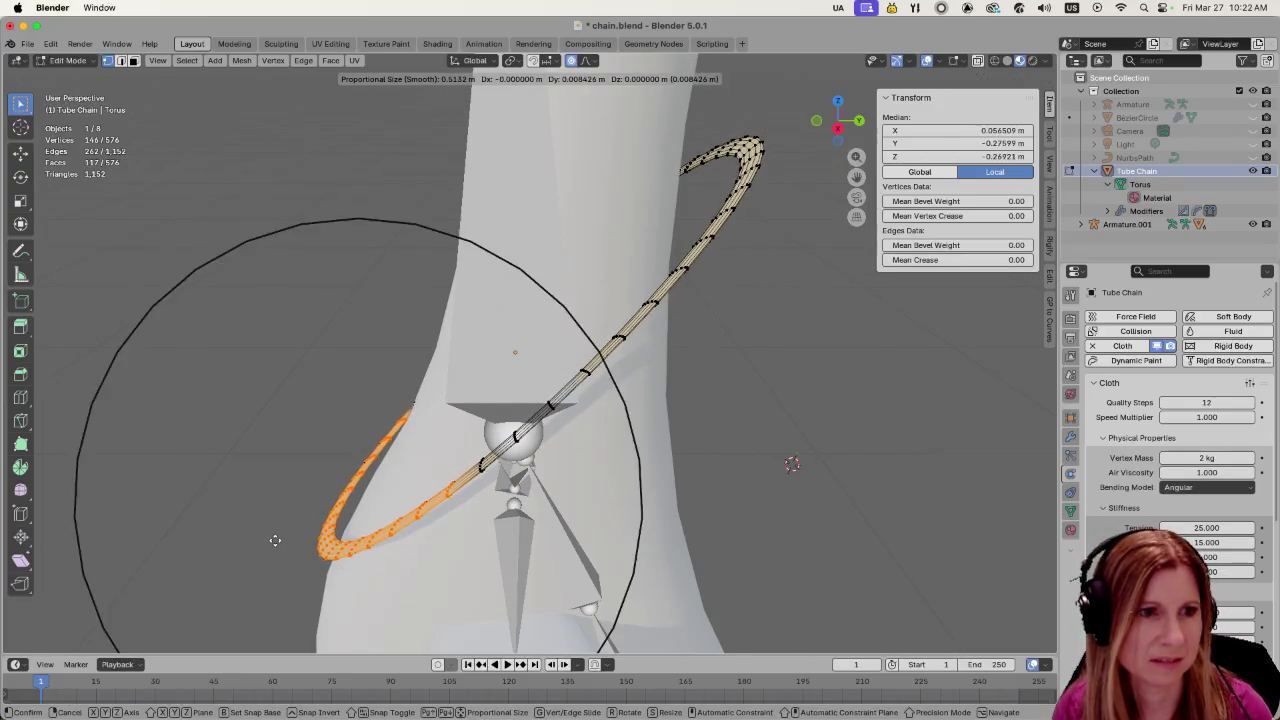
{"action": "scroll", "coordinate": [275, 541], "scroll_direction": "up", "scroll_amount": 3}
{"action": "scroll", "coordinate": [276, 541], "scroll_direction": "up", "scroll_amount": 3}
{"action": "scroll", "coordinate": [276, 541], "scroll_direction": "up", "scroll_amount": 6}
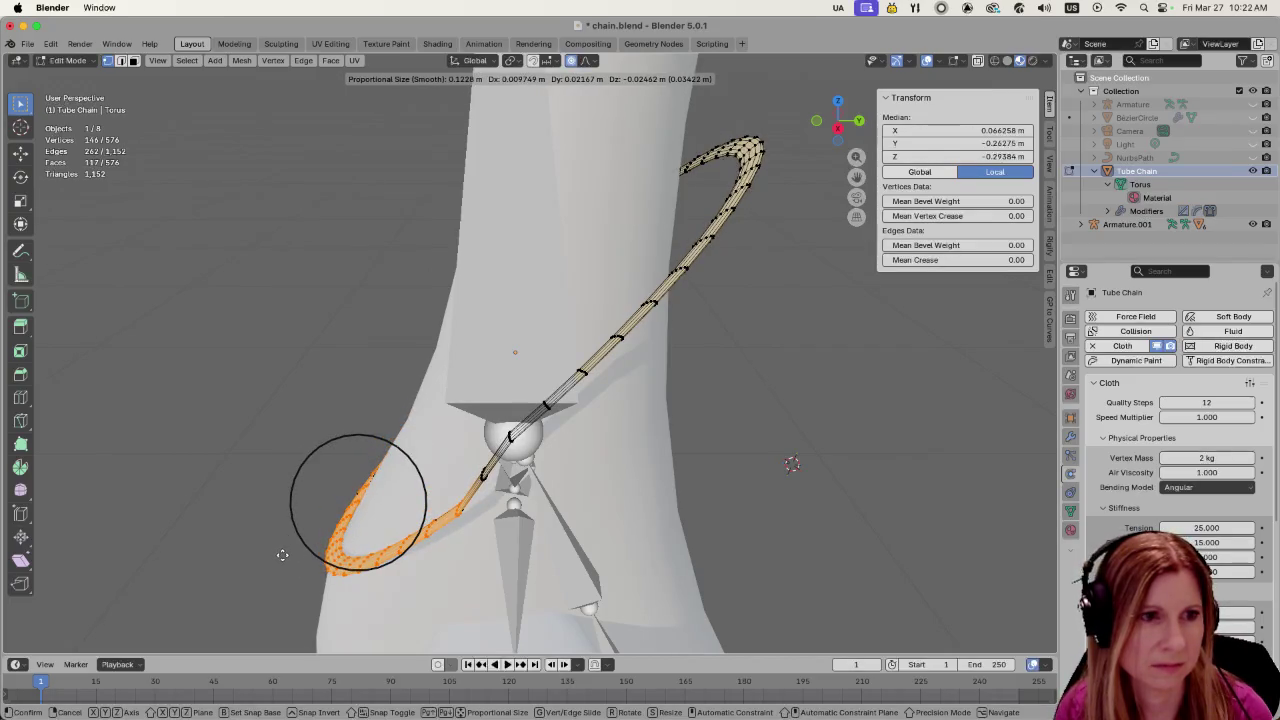
{"action": "left_click", "coordinate": [280, 553]}
{"action": "mouse_move", "coordinate": [280, 553]}
{"action": "middle_mouse_down"}
{"action": "mouse_move", "coordinate": [420, 560]}
{"action": "mouse_move", "coordinate": [561, 383]}
{"action": "middle_mouse_up"}
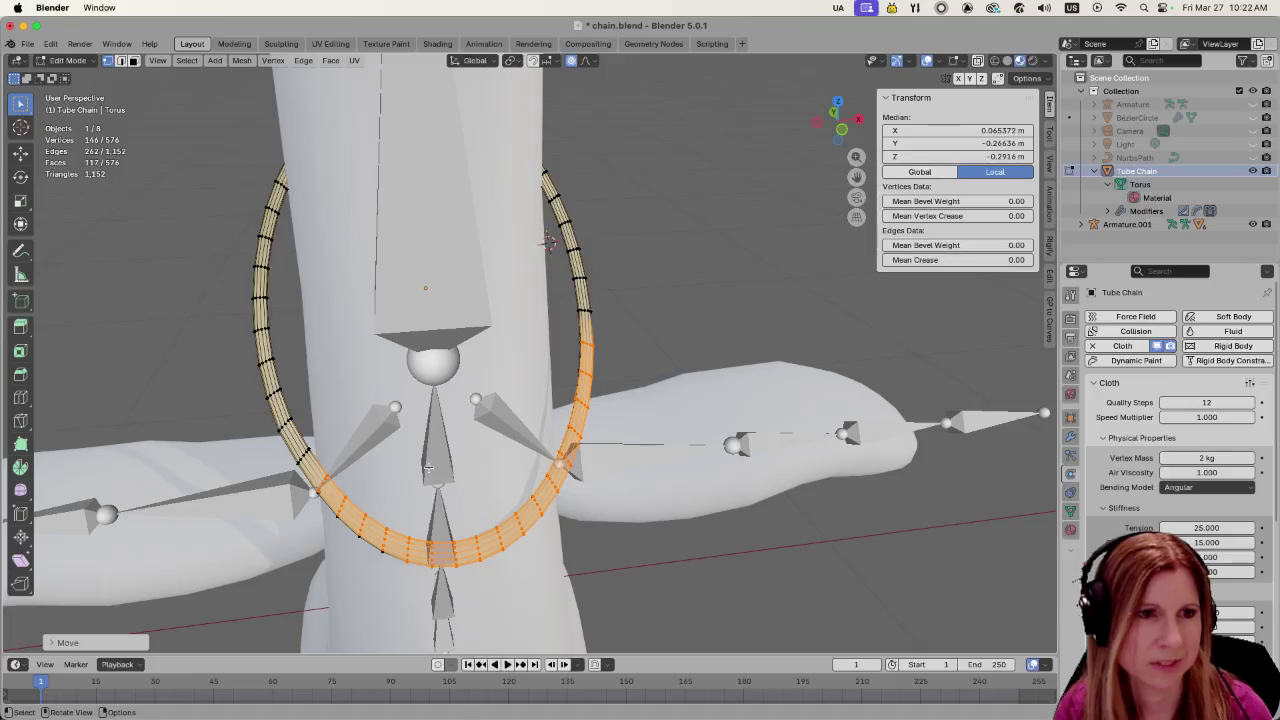
{"action": "mouse_move", "coordinate": [561, 383]}
{"action": "middle_mouse_down"}
{"action": "mouse_move", "coordinate": [488, 473]}
{"action": "mouse_move", "coordinate": [624, 450]}
{"action": "middle_mouse_up"}
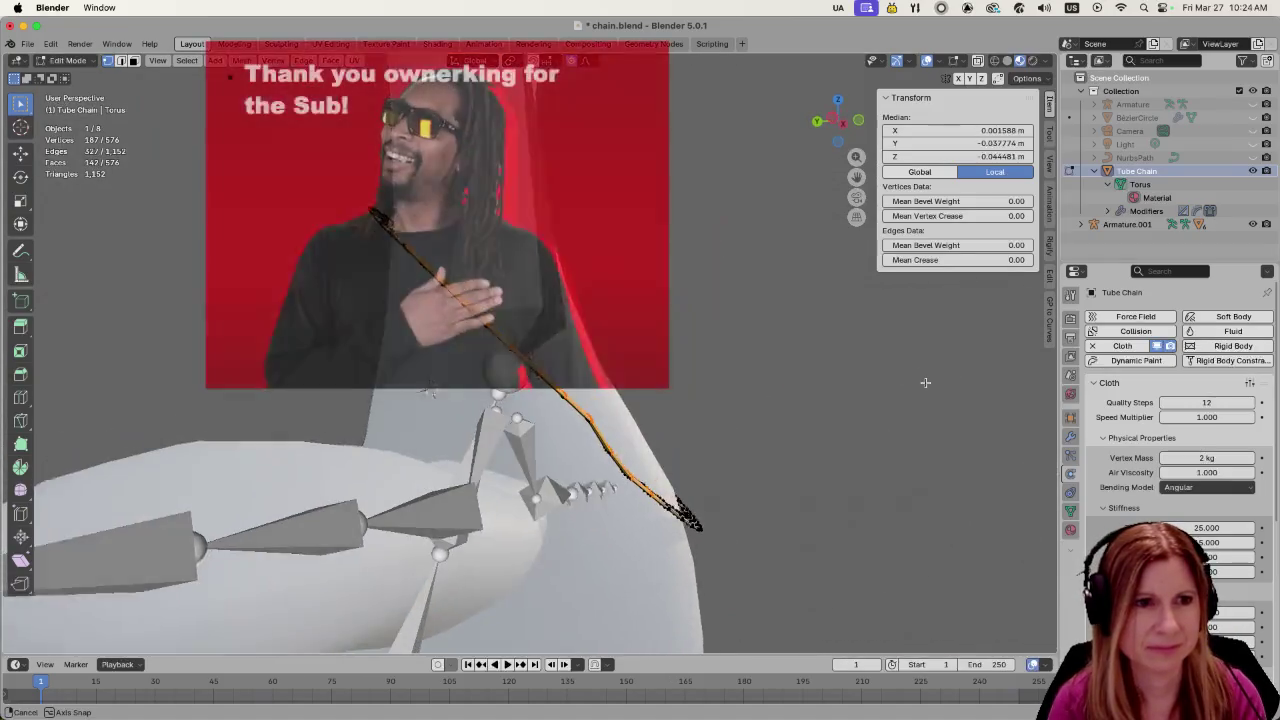
{"action": "middle_click_drag", "start_coordinate": [925, 382], "coordinate": [923, 380]}
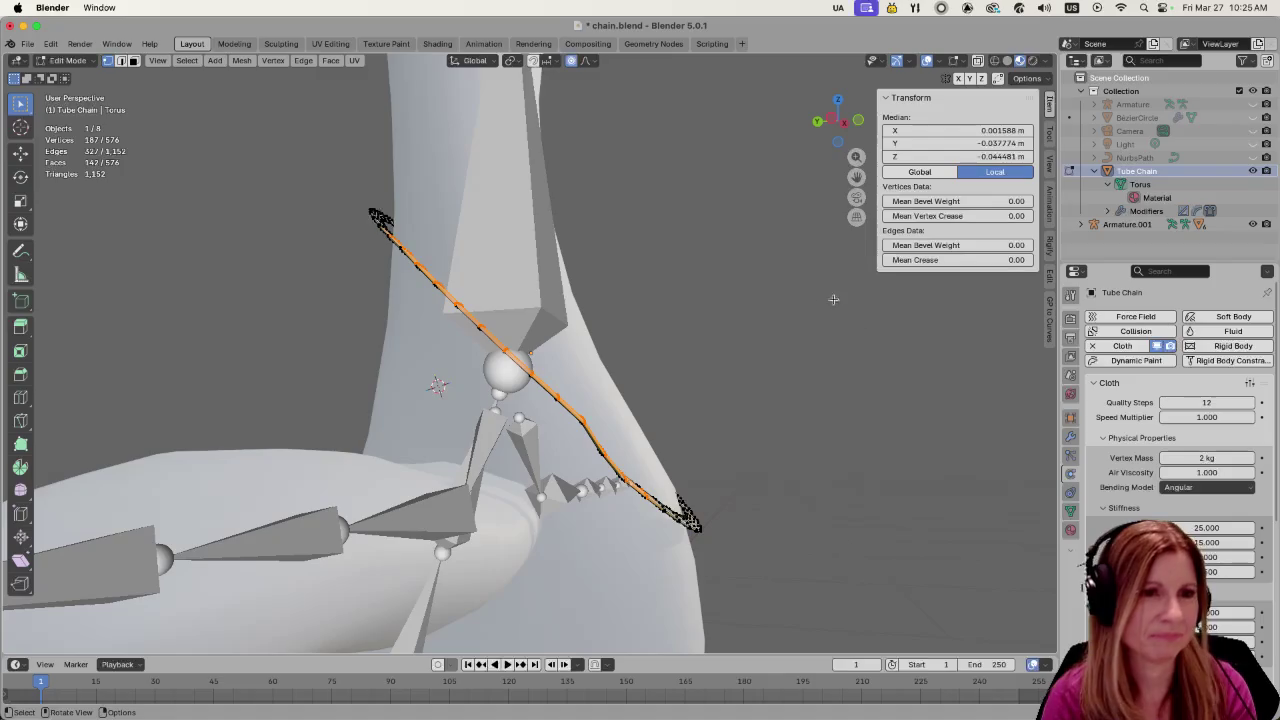
{"action": "left_click", "coordinate": [758, 360]}
{"action": "mouse_move", "coordinate": [771, 358]}
{"action": "middle_mouse_down"}
{"action": "mouse_move", "coordinate": [863, 364]}
{"action": "mouse_move", "coordinate": [646, 375]}
{"action": "middle_mouse_up"}
{"action": "left_click", "coordinate": [646, 375], "text": "alt"}
{"action": "key", "text": "ctrl+z"}
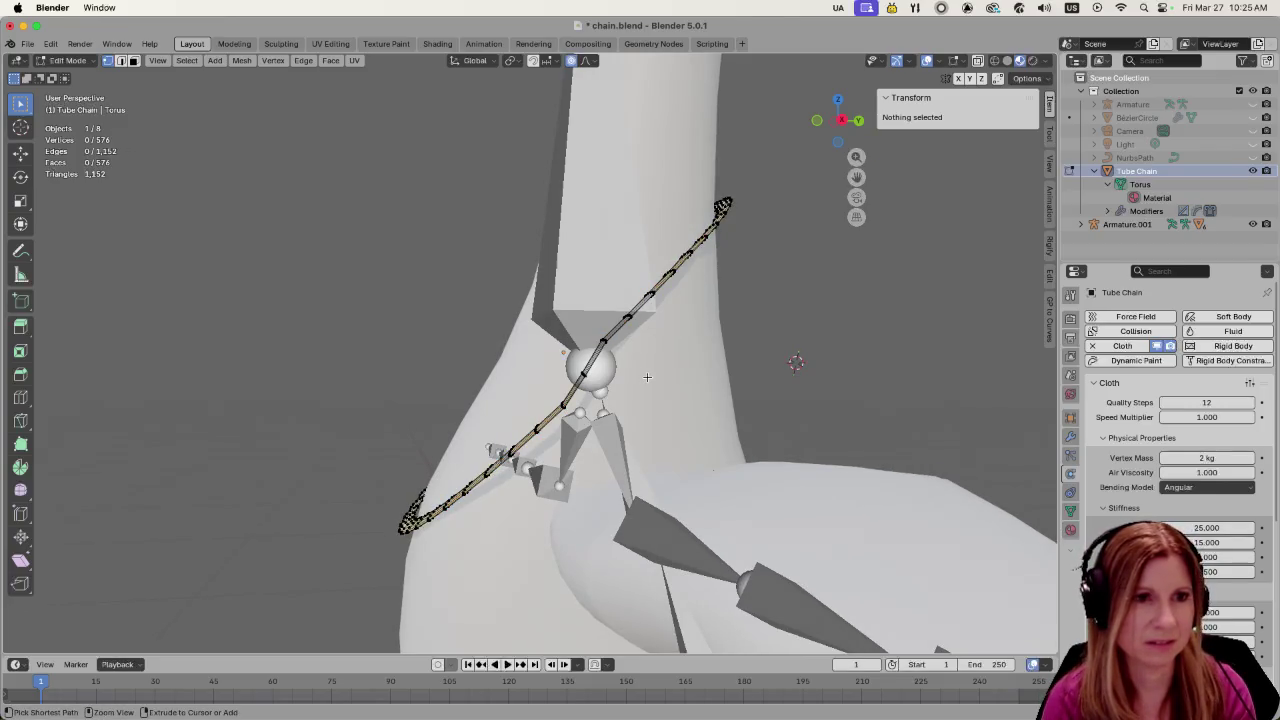
{"action": "key", "text": "Tab"}
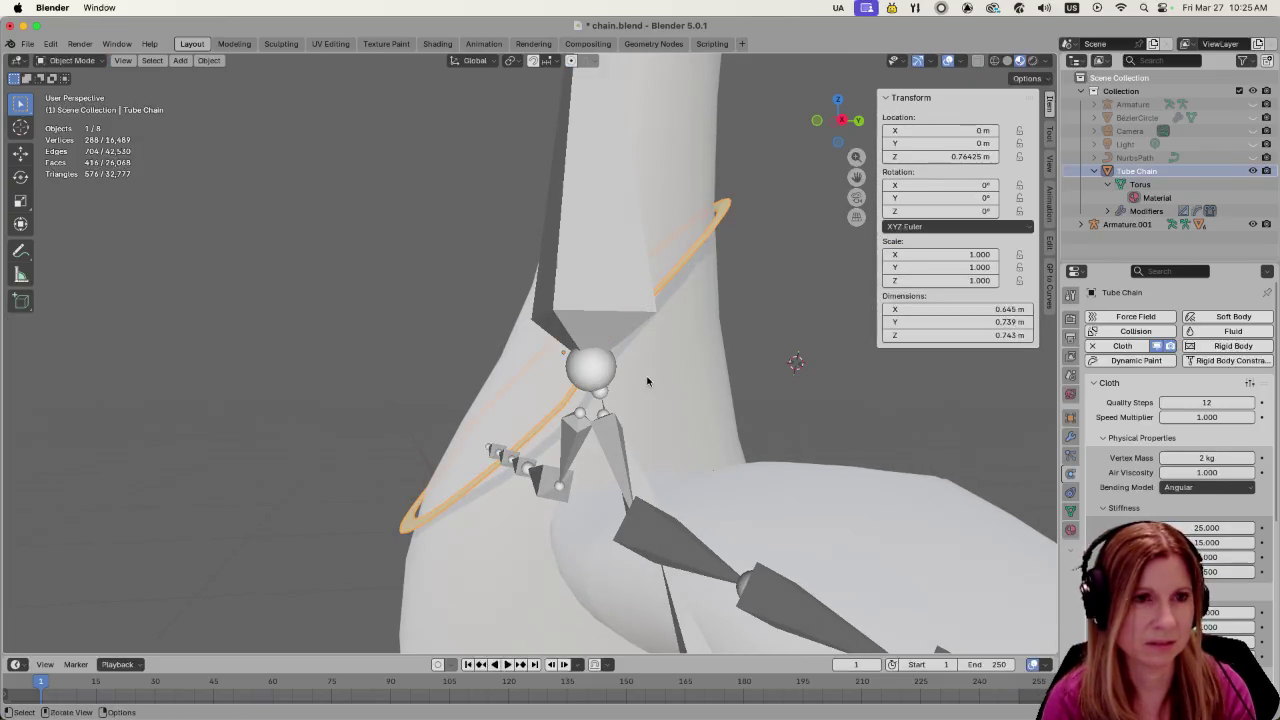
{"action": "middle_click_drag", "start_coordinate": [647, 381], "coordinate": [786, 402]}
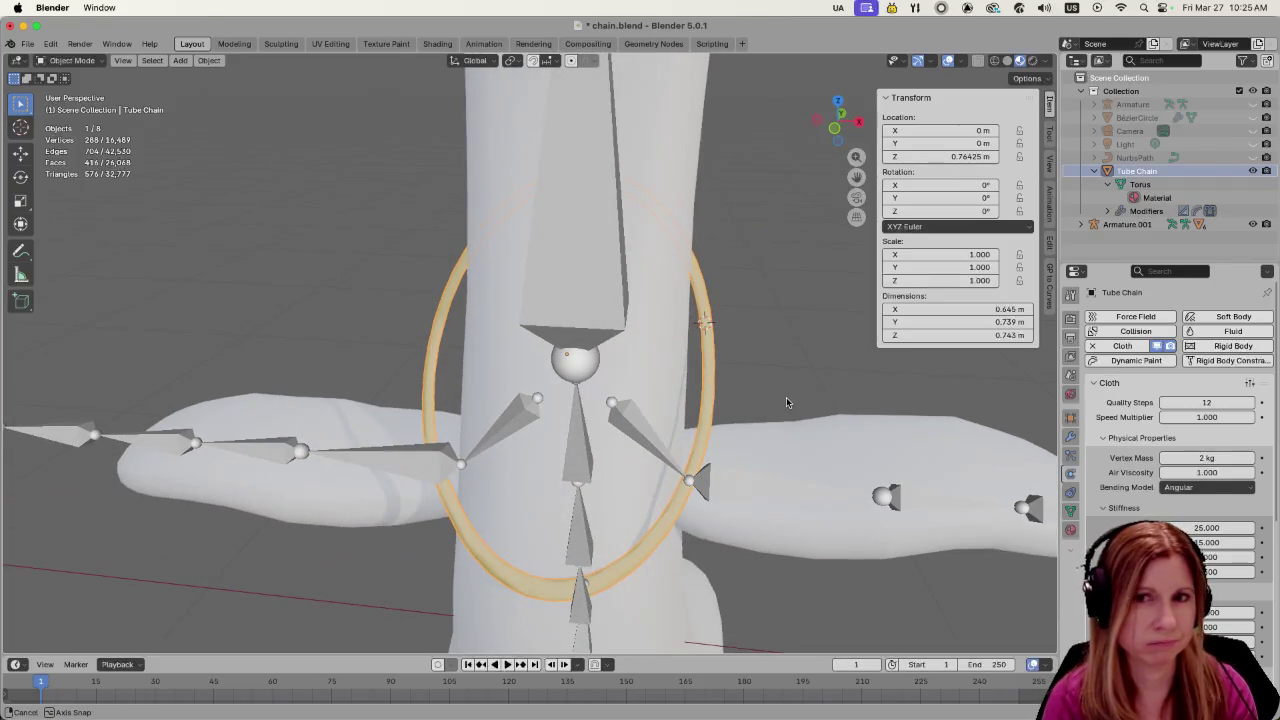
{"action": "mouse_move", "coordinate": [786, 402]}
{"action": "middle_mouse_down"}
{"action": "mouse_move", "coordinate": [909, 372]}
{"action": "mouse_move", "coordinate": [705, 373]}
{"action": "mouse_move", "coordinate": [710, 394]}
{"action": "mouse_move", "coordinate": [858, 377]}
{"action": "middle_mouse_up"}
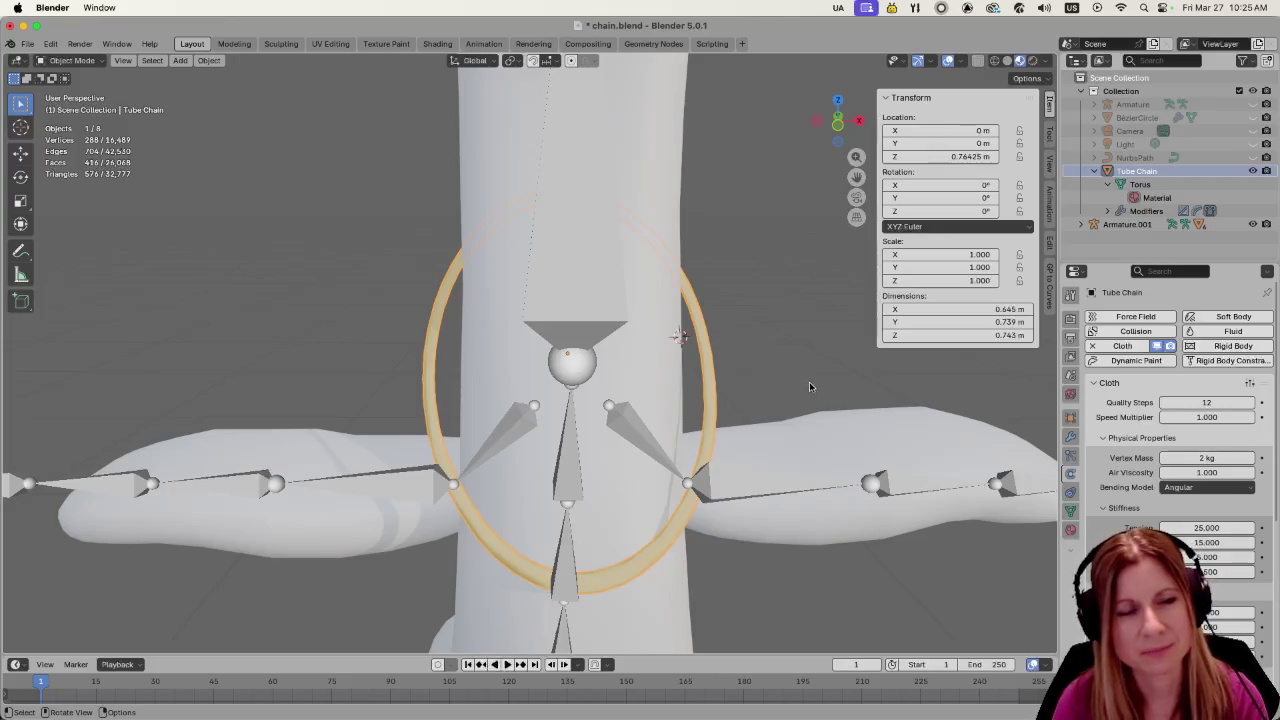
{"action": "mouse_move", "coordinate": [803, 390]}
{"action": "middle_mouse_down"}
{"action": "mouse_move", "coordinate": [519, 430]}
{"action": "mouse_move", "coordinate": [691, 530]}
{"action": "mouse_move", "coordinate": [802, 531]}
{"action": "middle_mouse_up"}
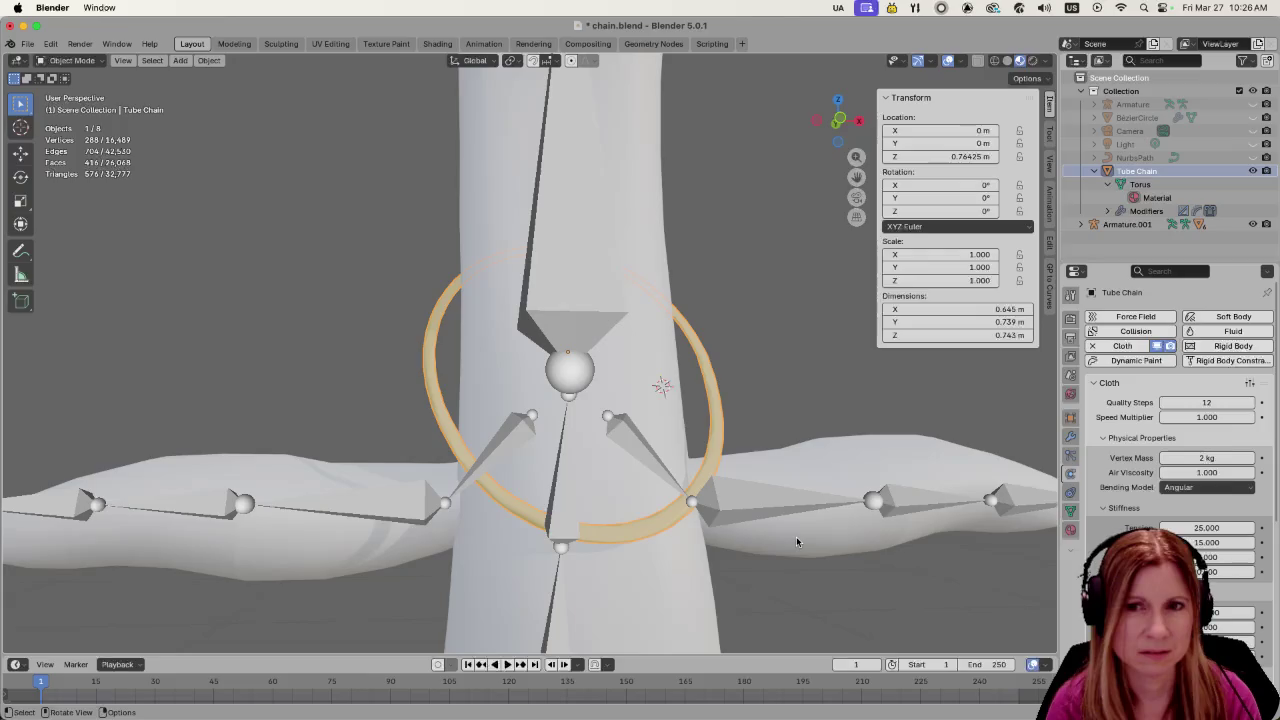
{"action": "middle_click_drag", "start_coordinate": [375, 459], "coordinate": [390, 460]}
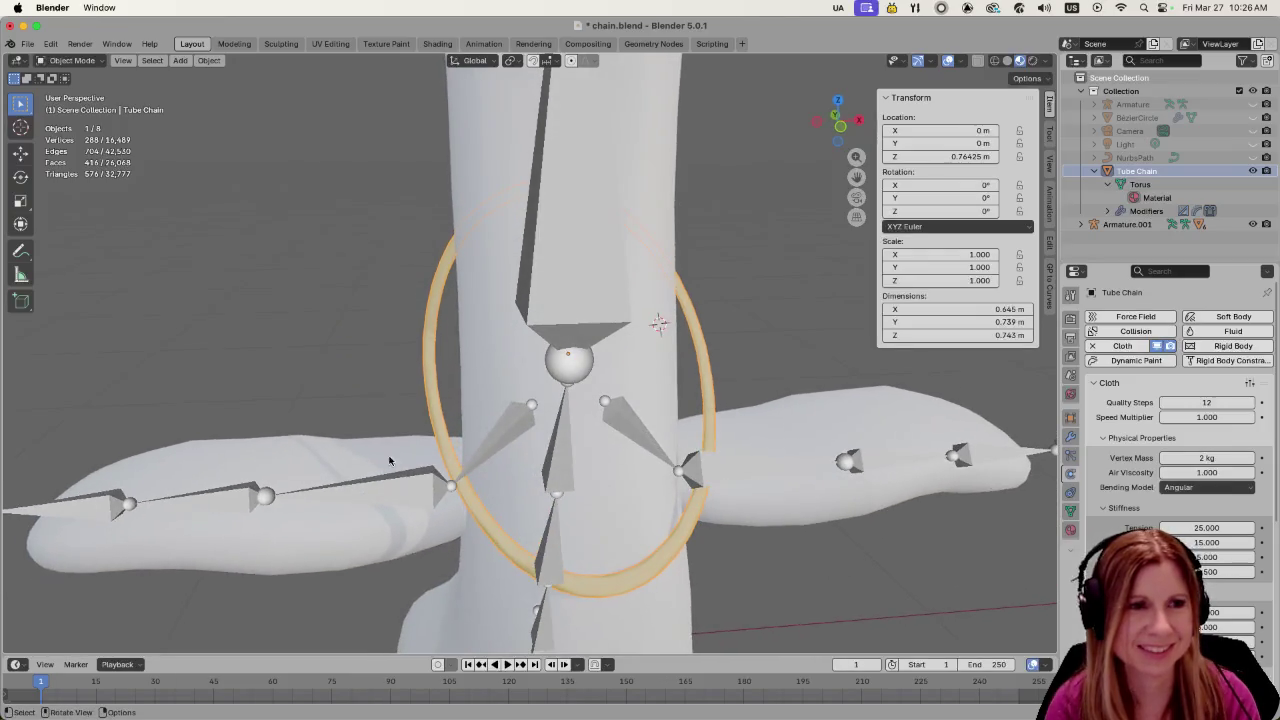
{"action": "key", "text": "Tab"}
{"action": "left_click", "coordinate": [413, 277]}
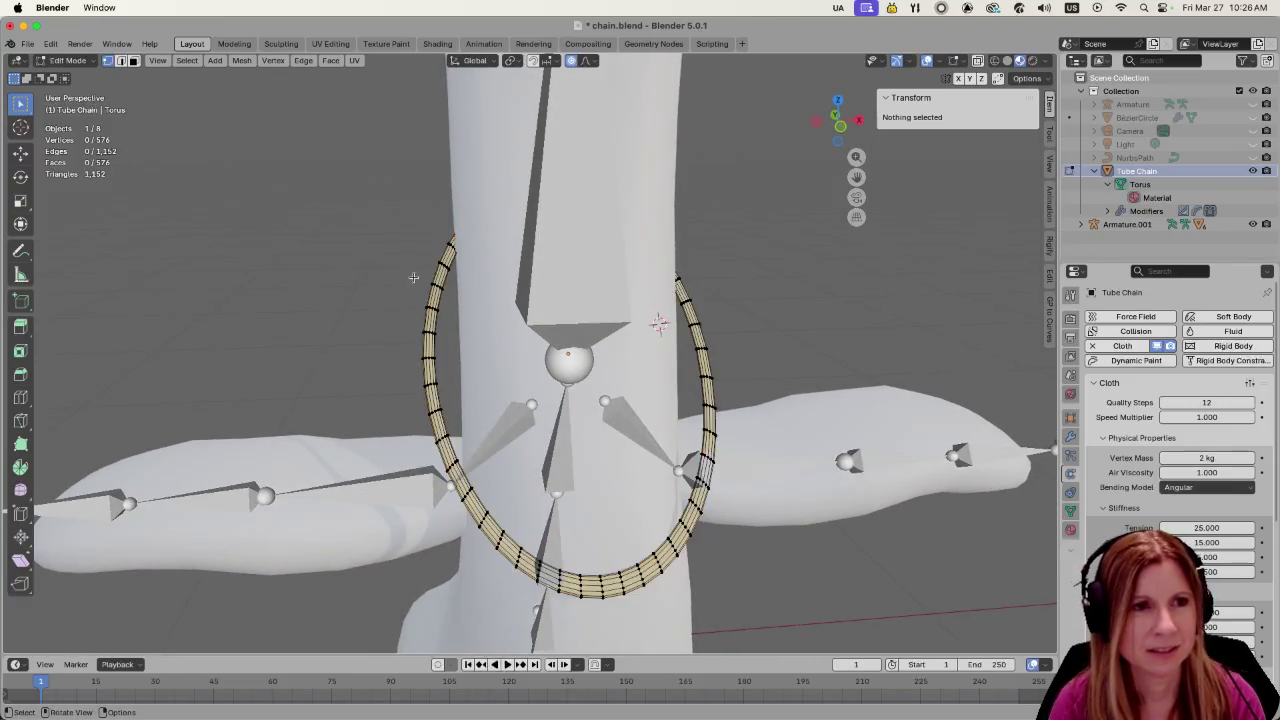
Switch to the flat front view and box-select the left half of the ring
{"action": "middle_click_drag", "start_coordinate": [409, 221], "coordinate": [666, 380]}
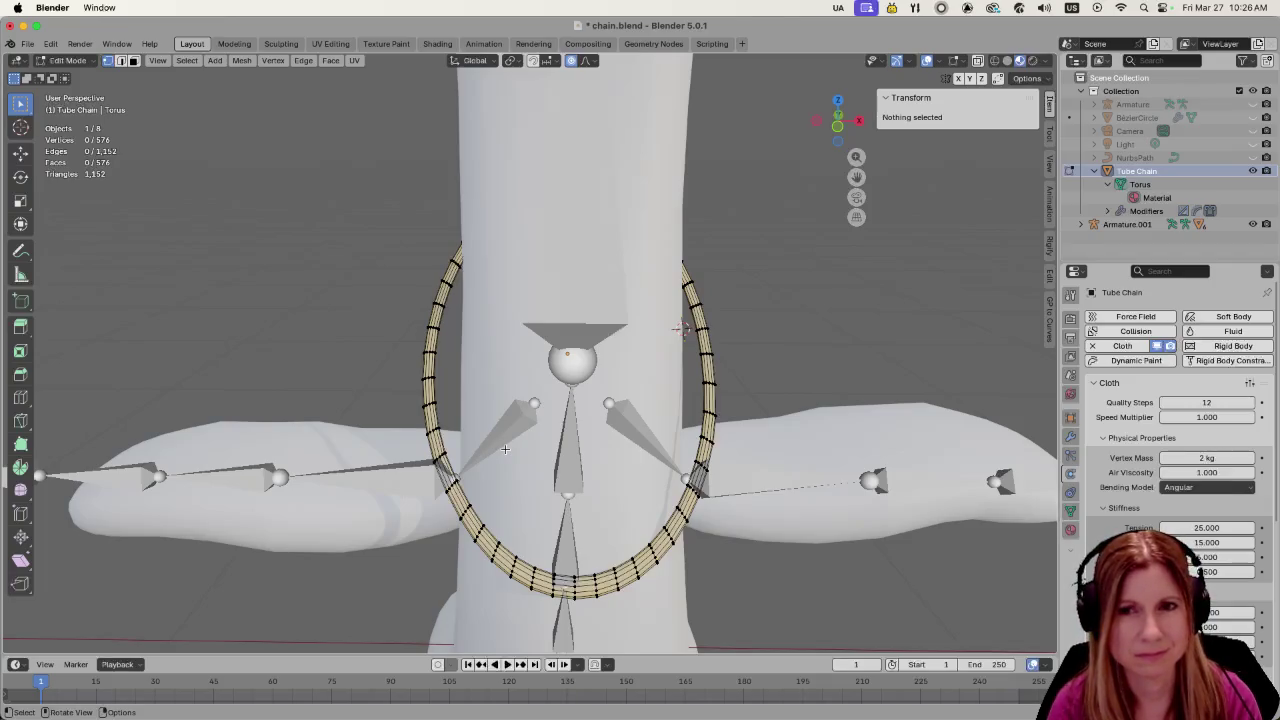
{"action": "middle_click_drag", "start_coordinate": [505, 449], "coordinate": [412, 405]}
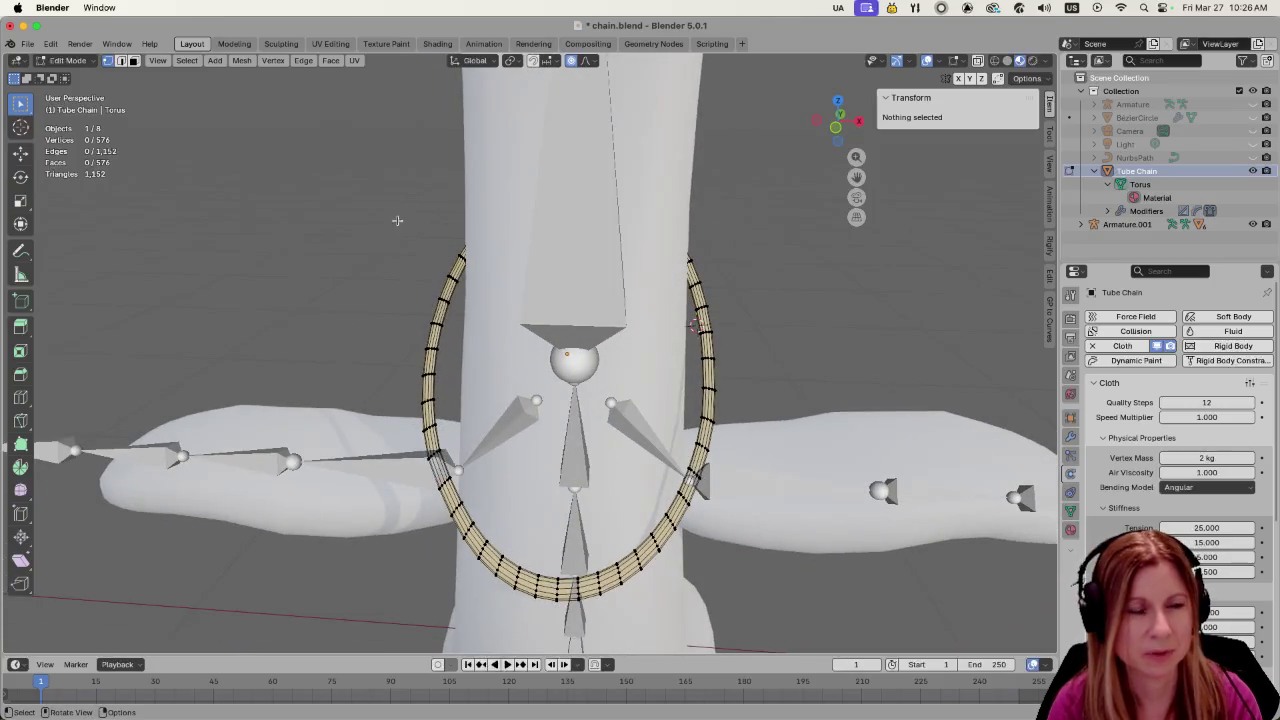
{"action": "key", "text": "1"}
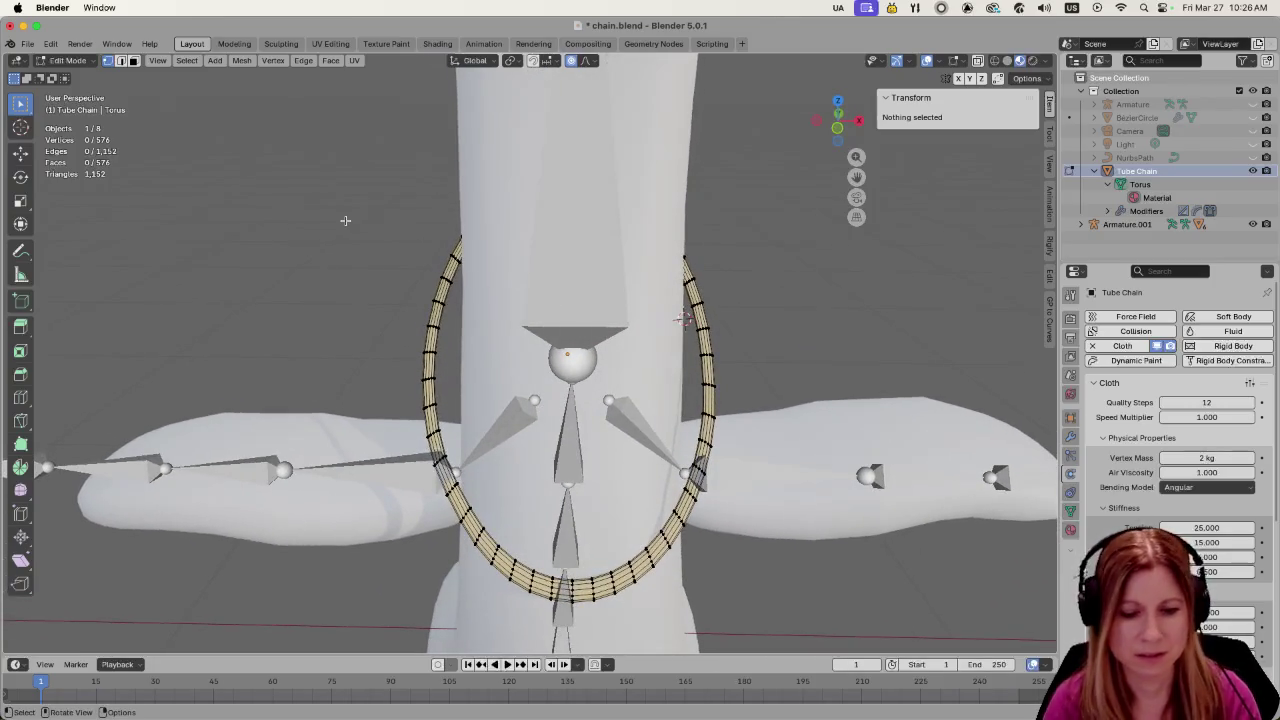
{"action": "key", "text": "5"}
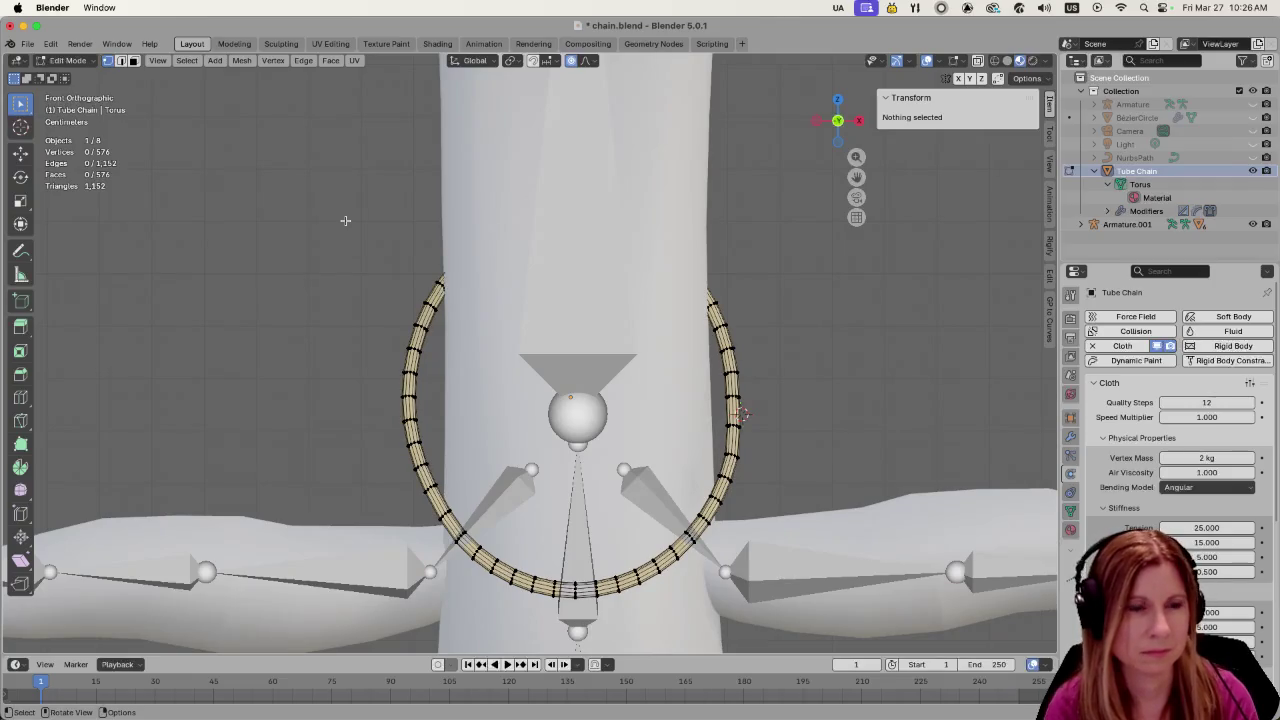
{"action": "left_click_drag", "start_coordinate": [395, 231], "coordinate": [463, 599], "text": "shift"}
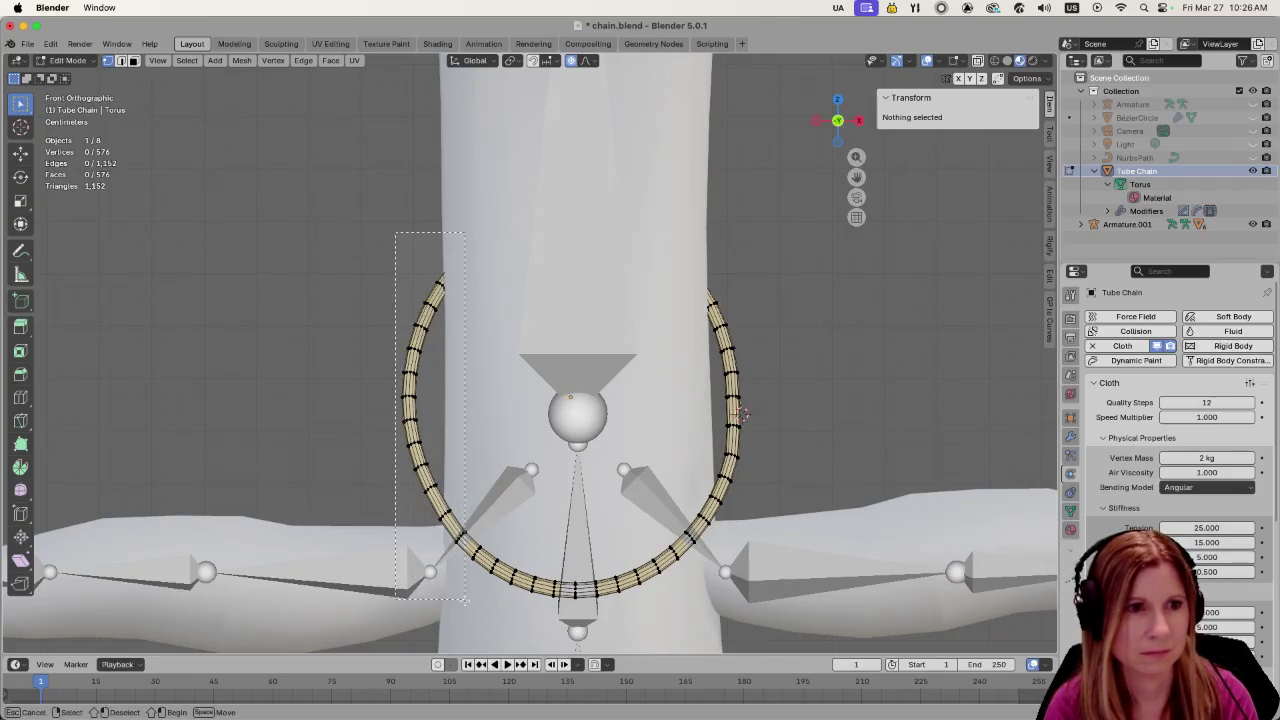
{"action": "left_click_drag", "start_coordinate": [785, 250], "coordinate": [685, 548], "text": "shift"}
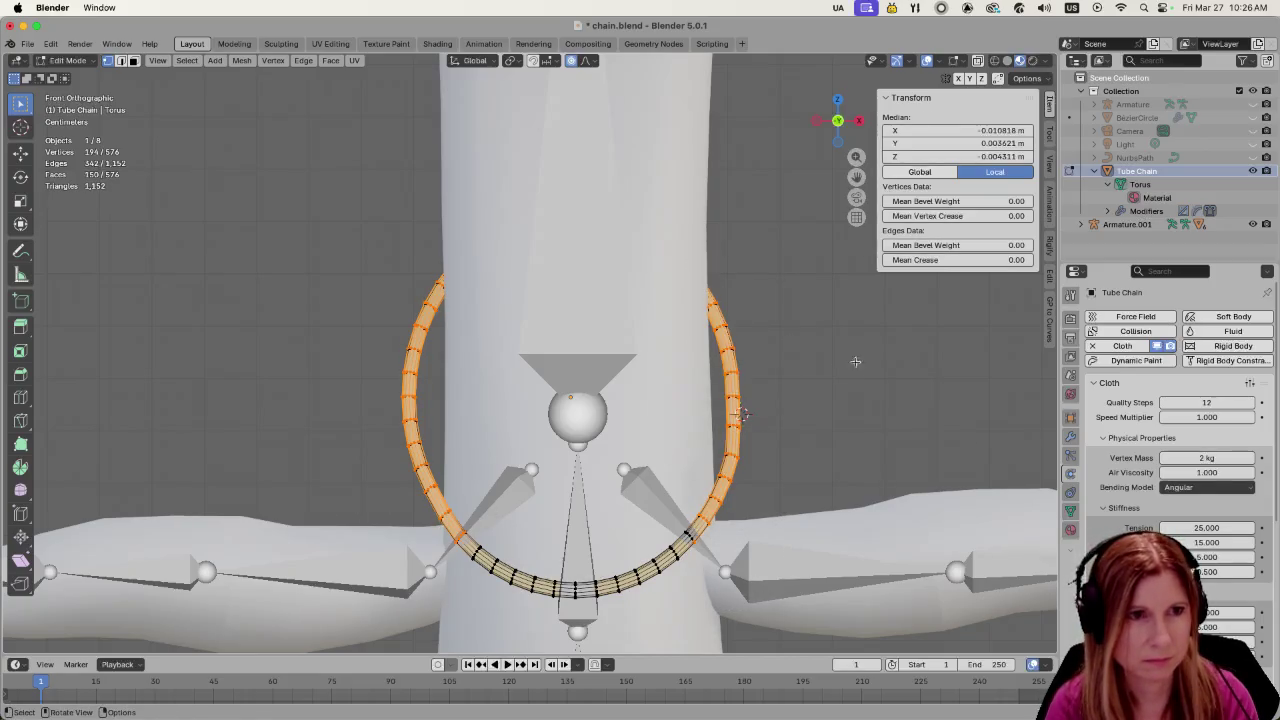
{"action": "key", "text": "alt+a"}
{"action": "left_click_drag", "start_coordinate": [349, 227], "coordinate": [457, 595]}
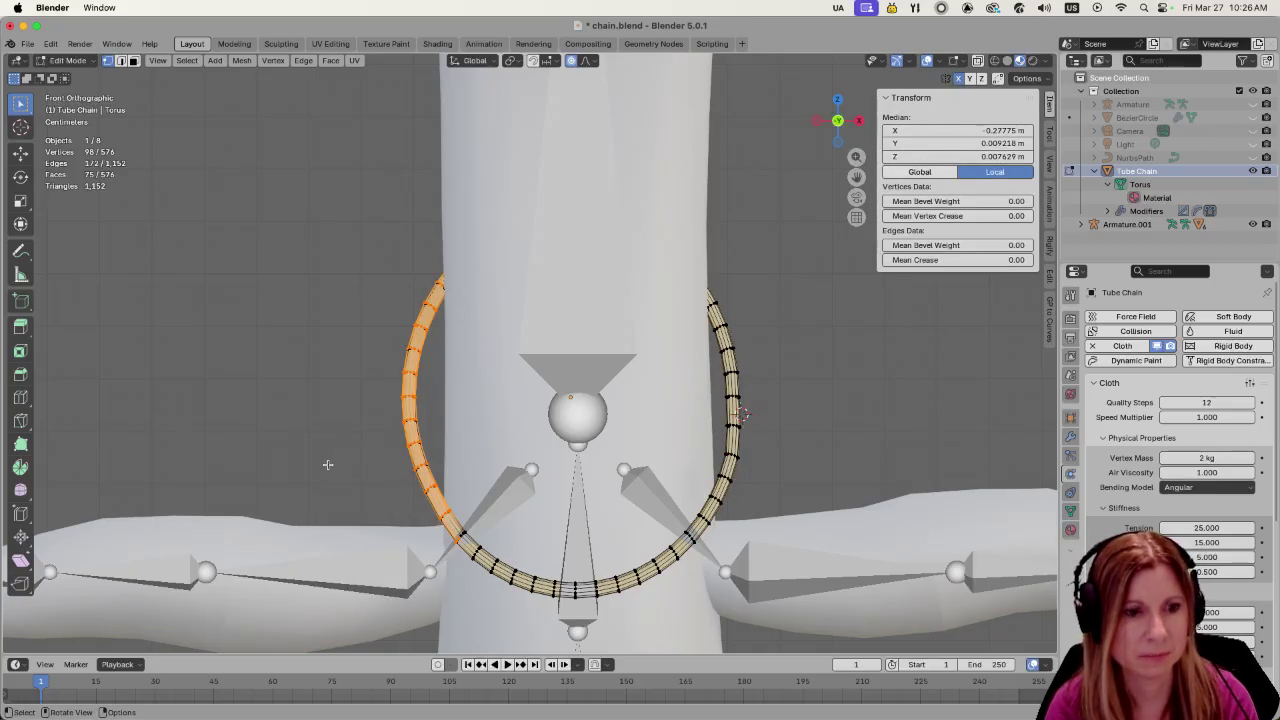
Try a proportional move of the left side, cancel it, and return to Object Mode
{"action": "key", "text": "g"}
{"action": "key", "text": "o"}
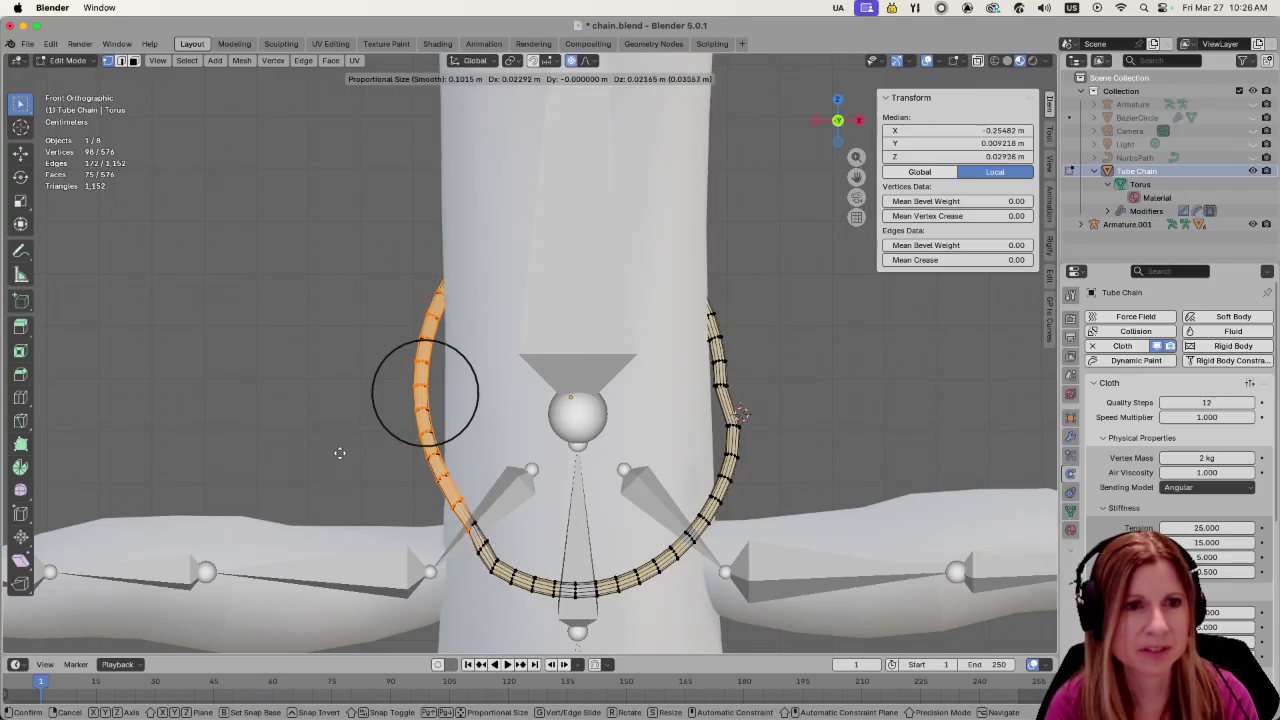
{"action": "left_click", "coordinate": [340, 450]}
{"action": "middle_click_drag", "start_coordinate": [509, 520], "coordinate": [767, 461]}
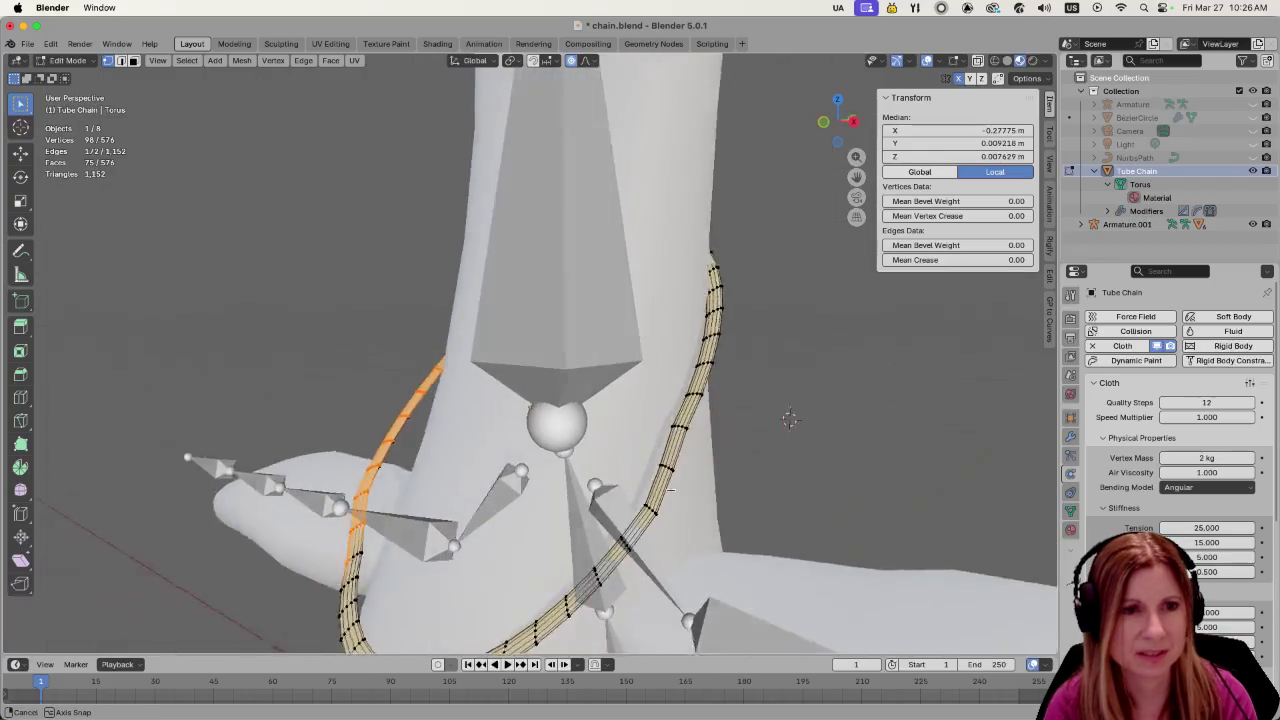
{"action": "left_click", "coordinate": [767, 461]}
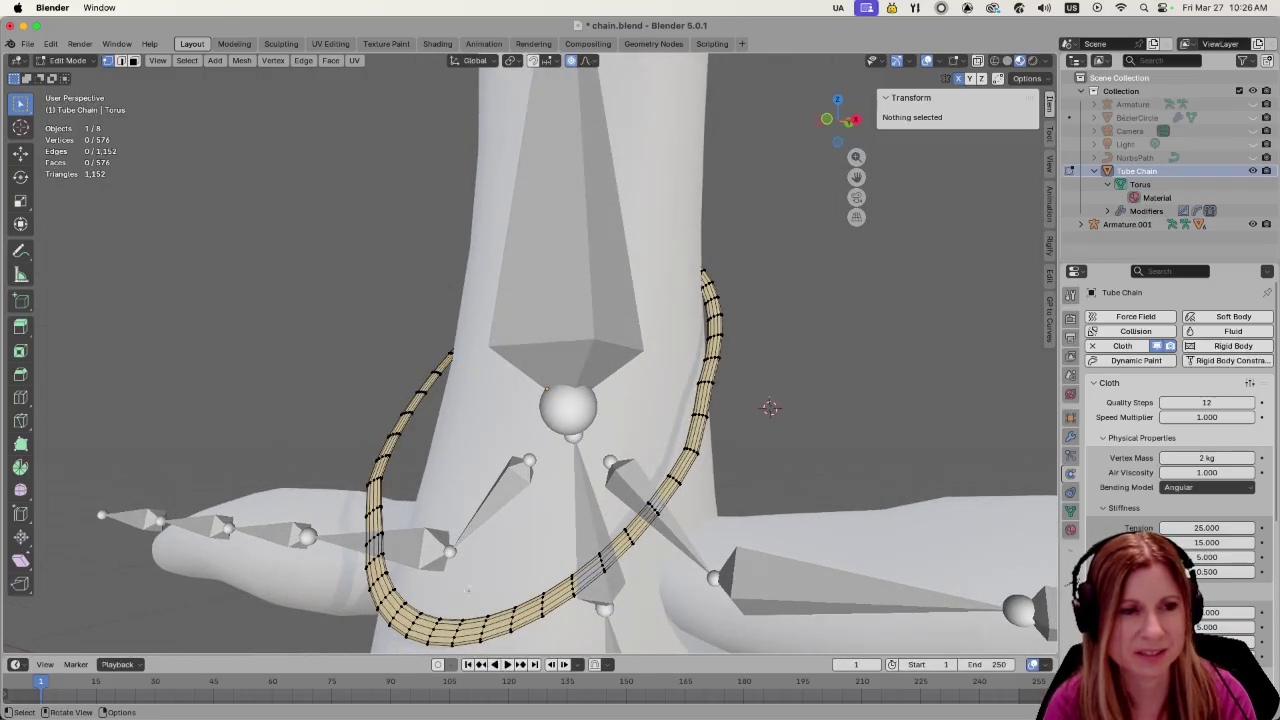
{"action": "mouse_move", "coordinate": [767, 461]}
{"action": "middle_mouse_down"}
{"action": "mouse_move", "coordinate": [297, 585]}
{"action": "mouse_move", "coordinate": [469, 559]}
{"action": "middle_mouse_up"}
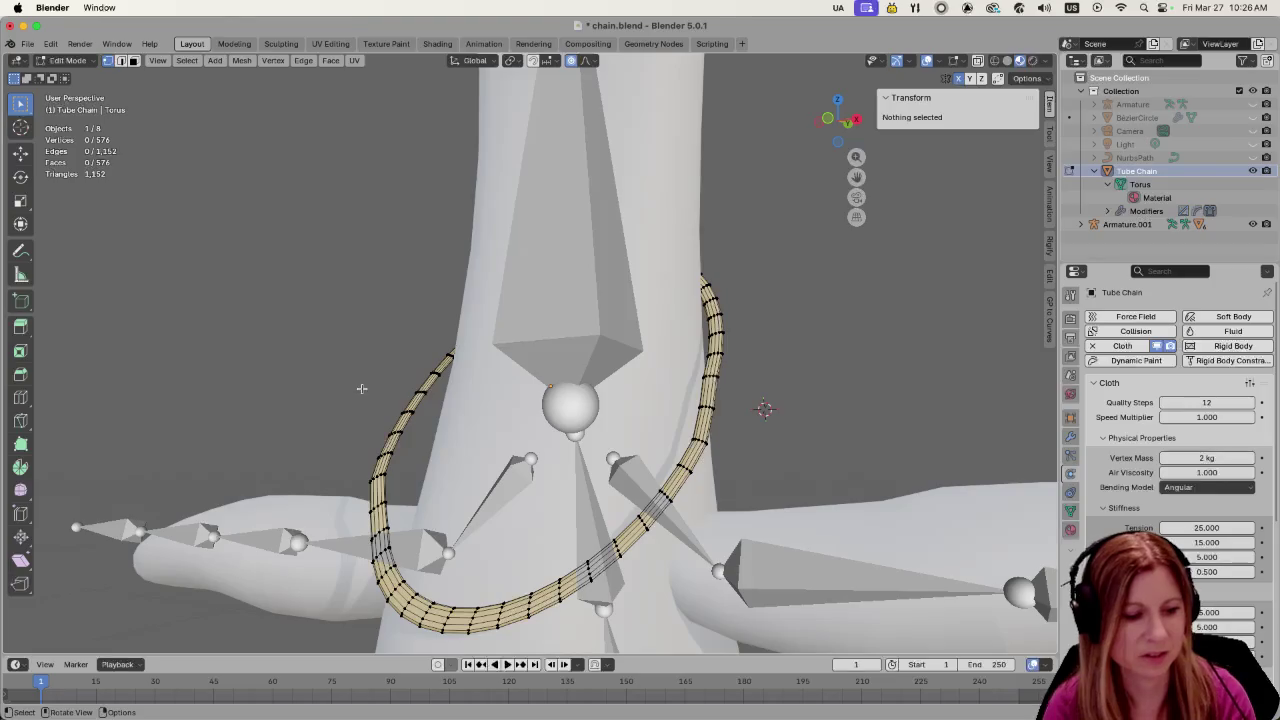
{"action": "key", "text": "Tab"}
{"action": "middle_click_drag", "start_coordinate": [718, 466], "coordinate": [774, 541]}
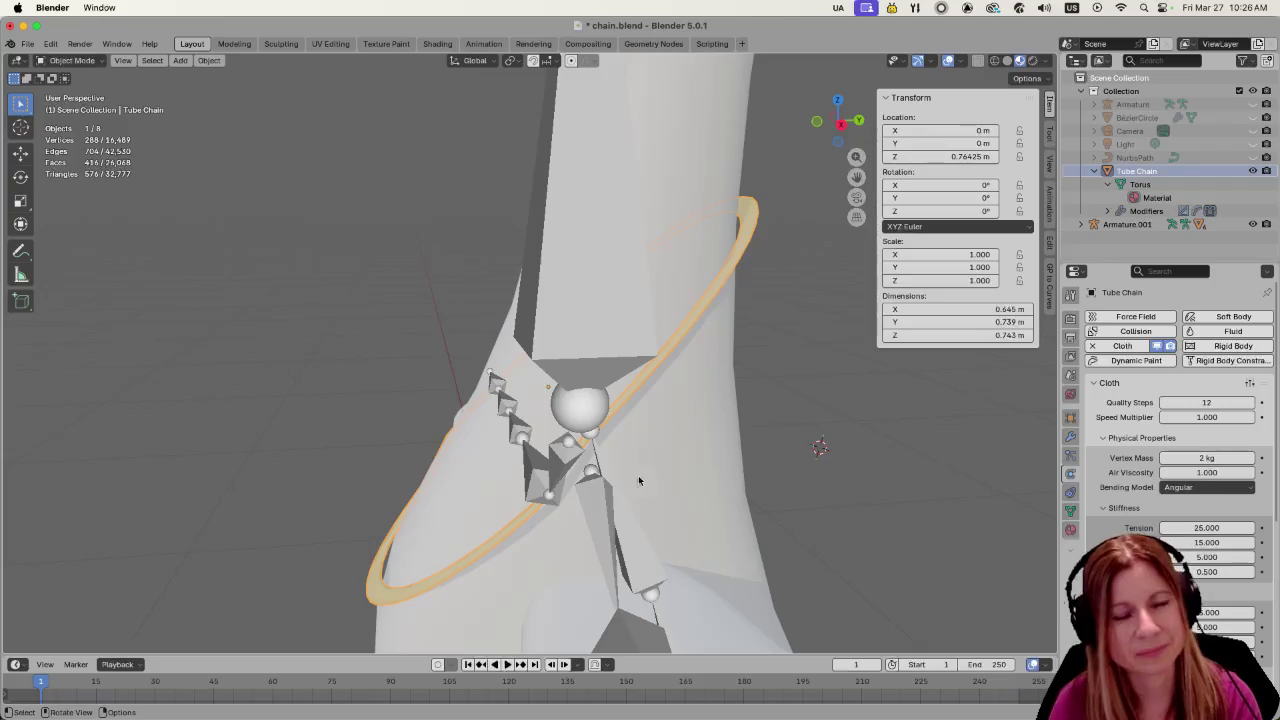
Tick Internal Springs in the Tube Chain's Cloth physics, leaving tension and compression at 15
{"action": "middle_click_drag", "start_coordinate": [774, 541], "coordinate": [502, 598]}
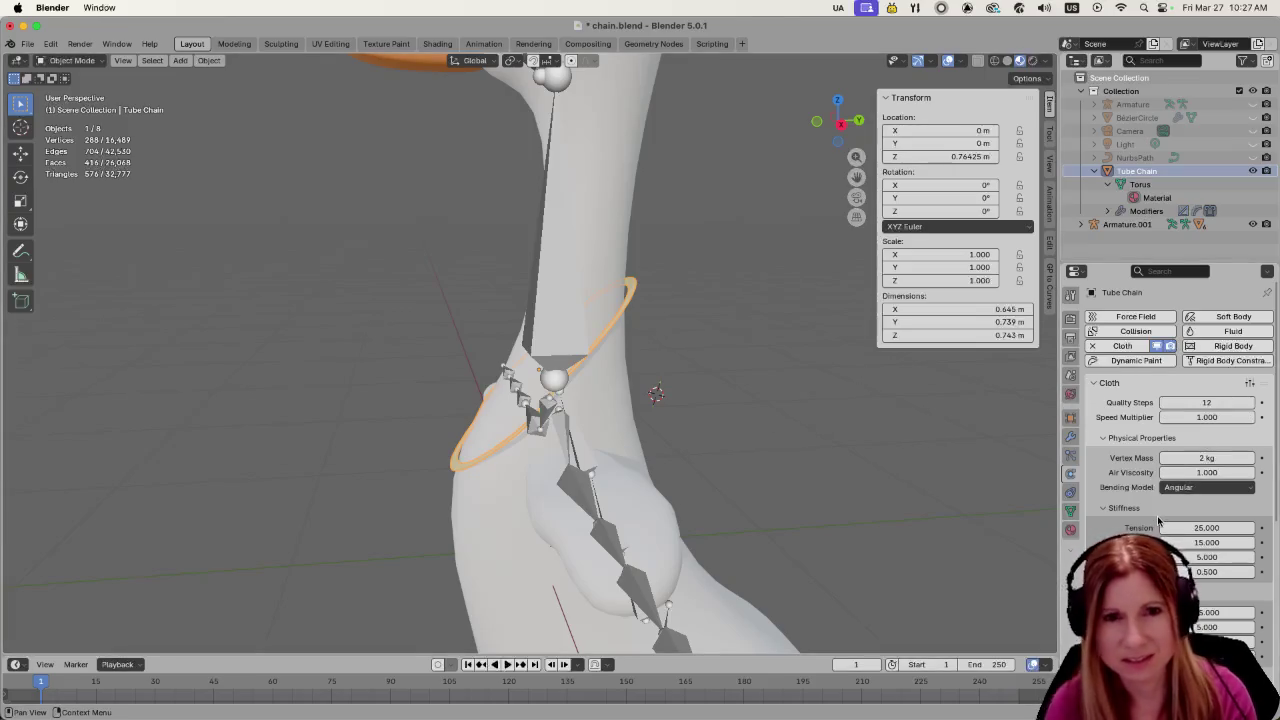
{"action": "scroll", "coordinate": [1184, 521], "scroll_direction": "down", "scroll_amount": 3}
{"action": "scroll", "coordinate": [1184, 521], "scroll_direction": "down", "scroll_amount": 2}
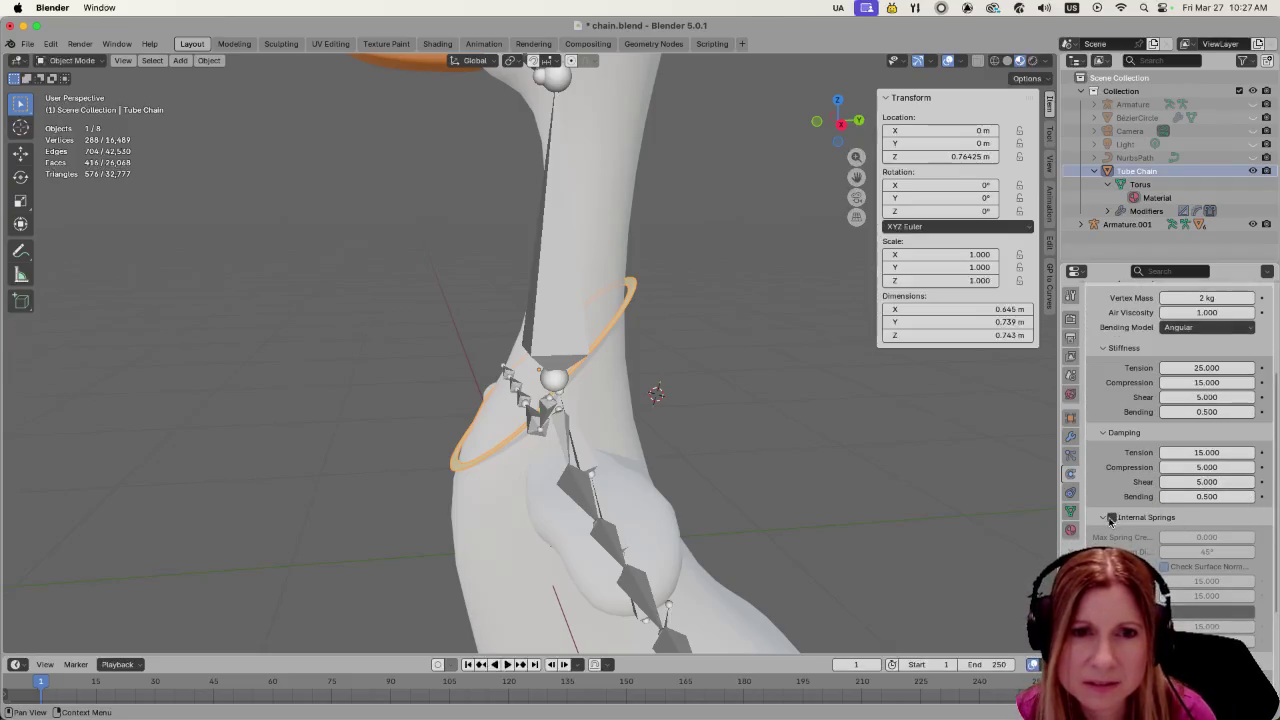
{"action": "left_click", "coordinate": [1111, 518]}
{"action": "scroll", "coordinate": [1113, 530], "scroll_direction": "down", "scroll_amount": 2}
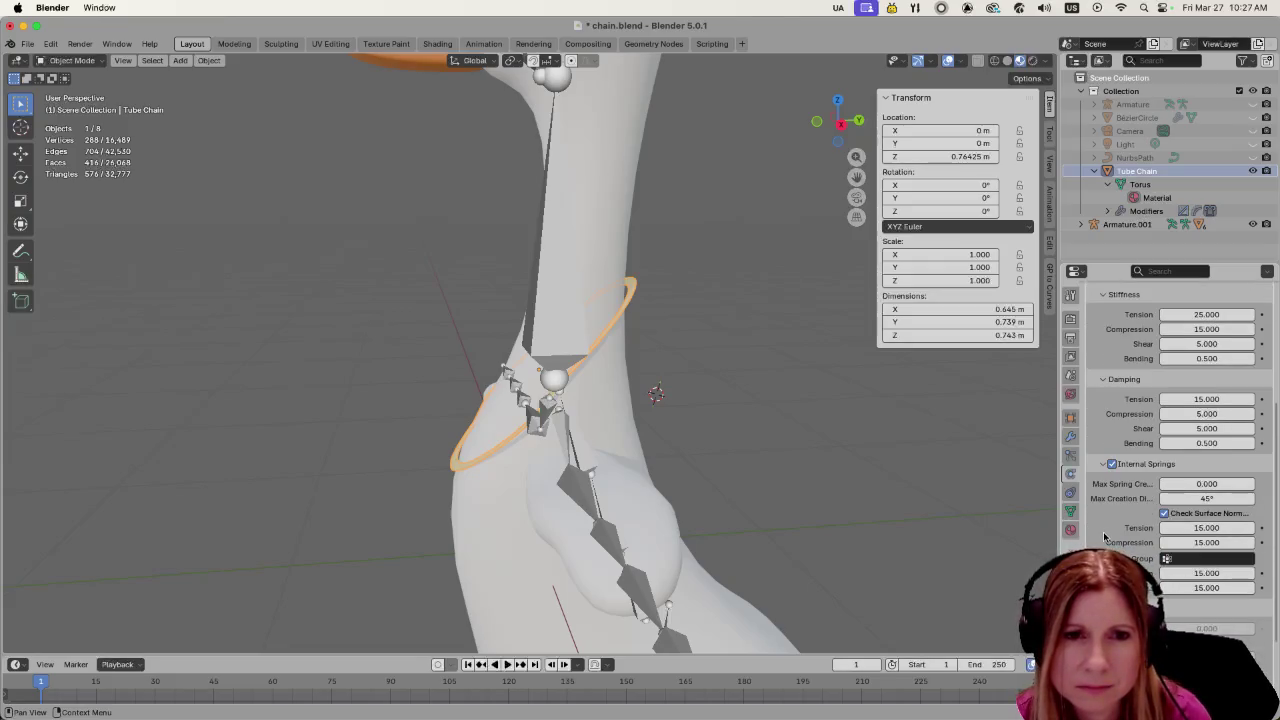
{"action": "scroll", "coordinate": [1100, 539], "scroll_direction": "down", "scroll_amount": 1}
{"action": "scroll", "coordinate": [1096, 541], "scroll_direction": "down", "scroll_amount": 1}
{"action": "scroll", "coordinate": [1096, 541], "scroll_direction": "down", "scroll_amount": 2}
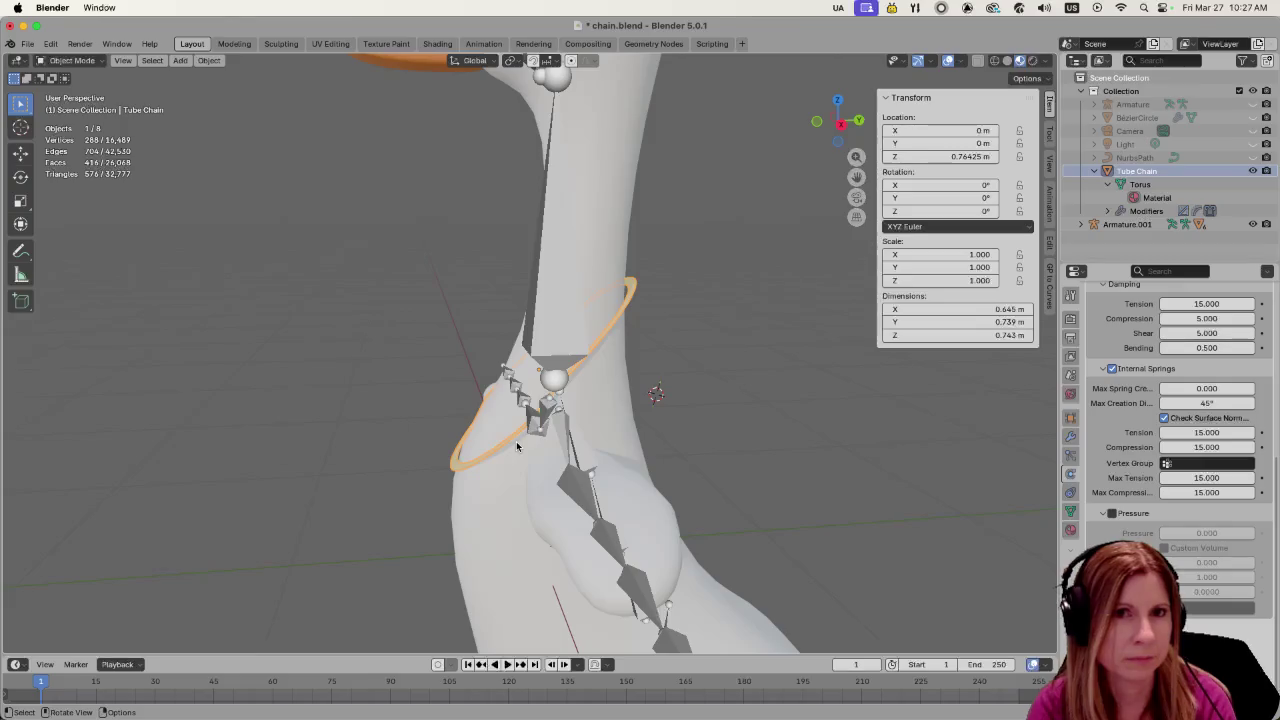
Raise the chain ring higher along Z and play the springs-enabled simulation until it falls
{"action": "key", "text": "g"}
{"action": "key", "text": "z"}
{"action": "left_click", "coordinate": [514, 271]}
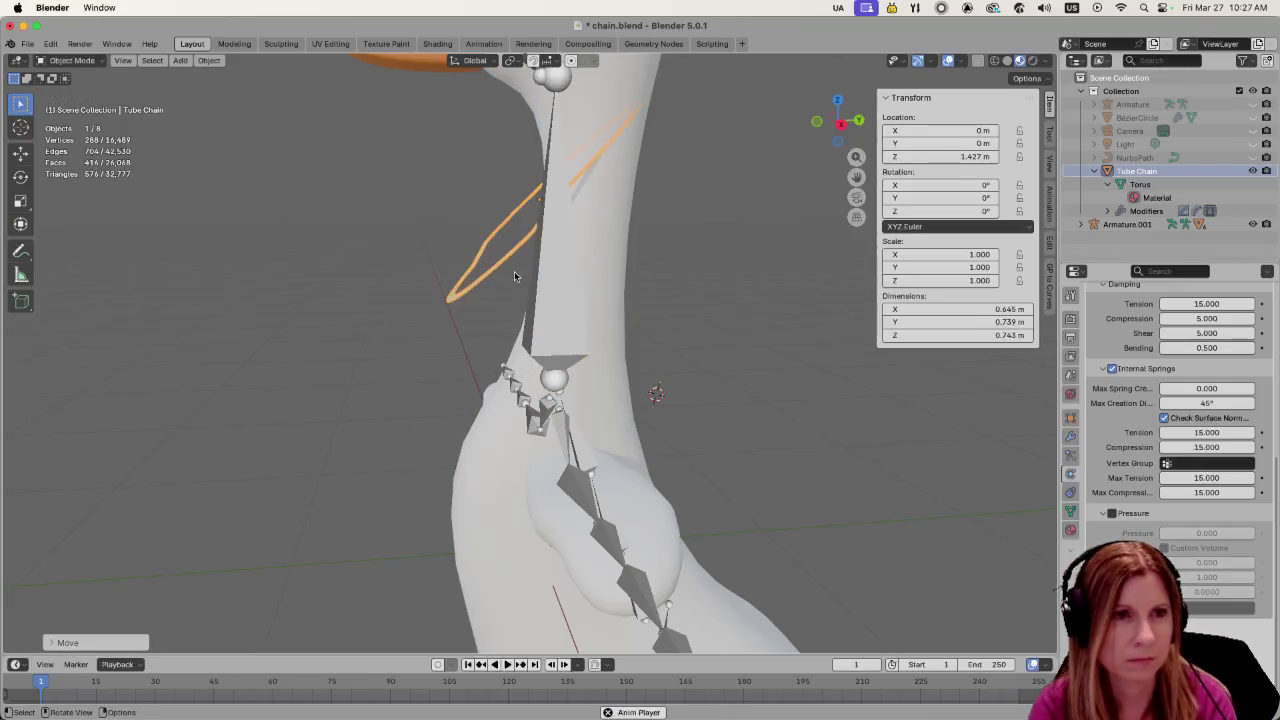
{"action": "key", "text": "space"}
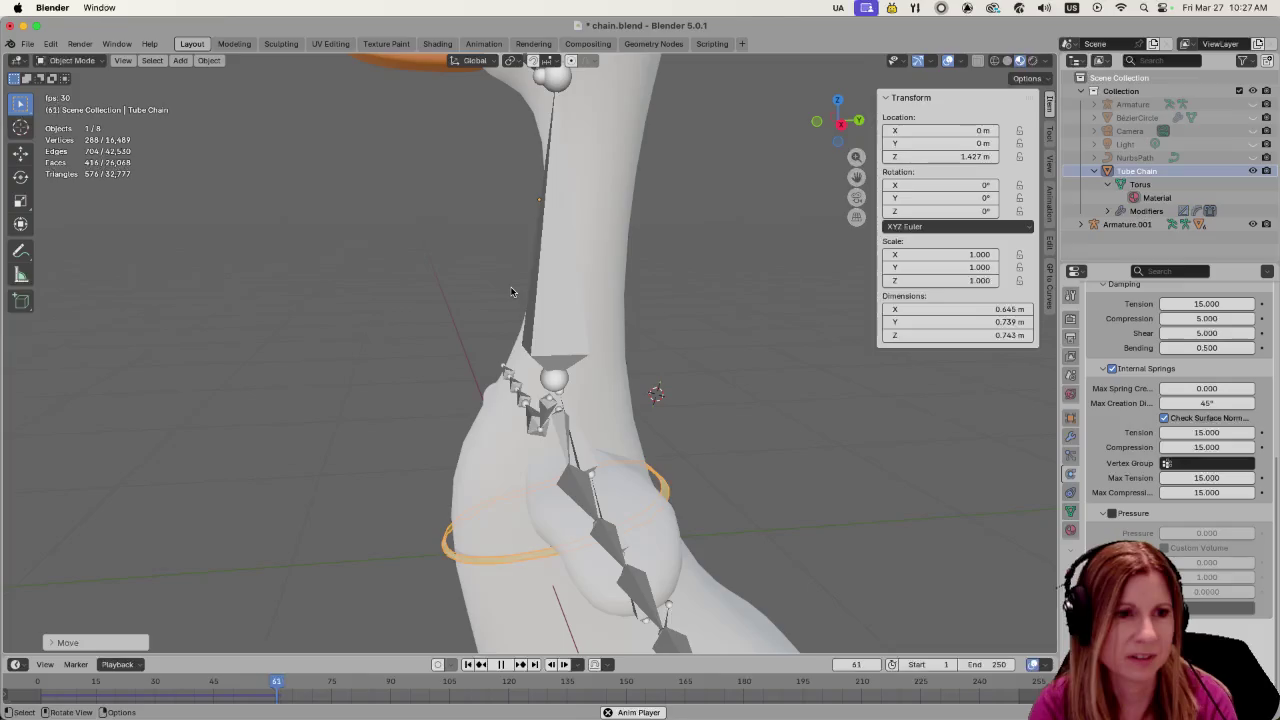
{"action": "scroll", "coordinate": [577, 484], "scroll_direction": "up", "scroll_amount": 3}
{"action": "key", "text": "space"}
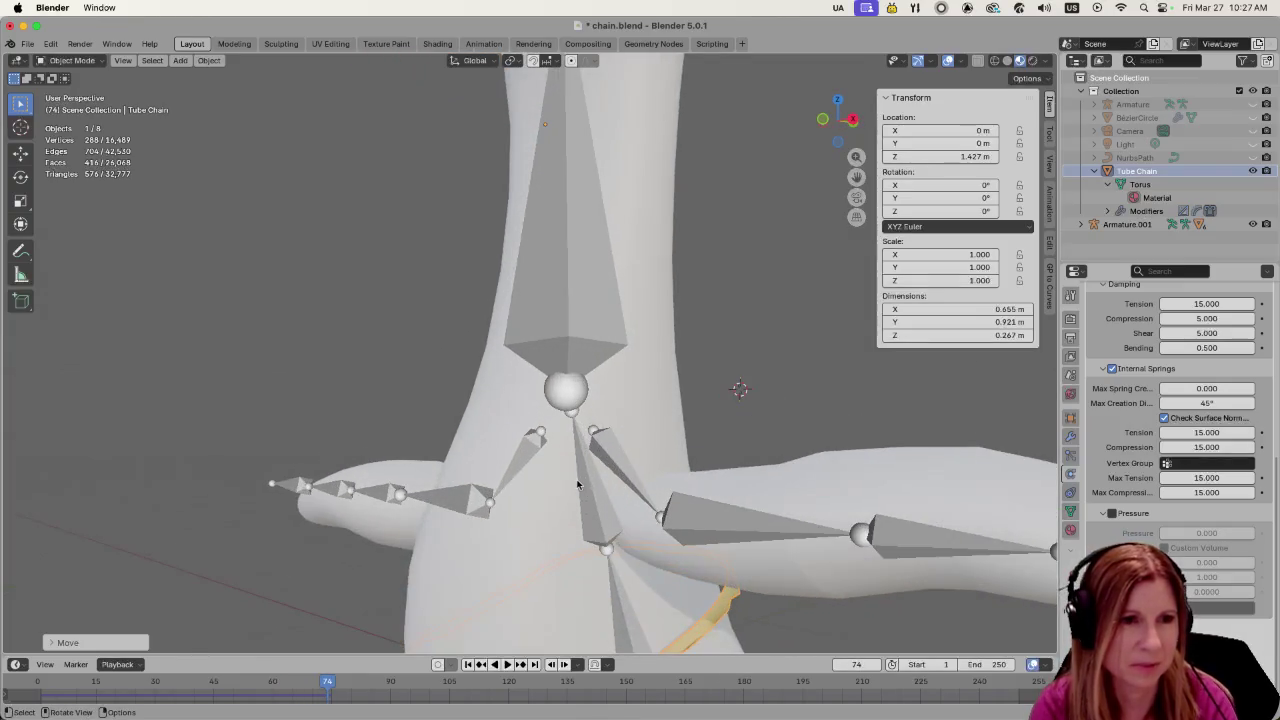
Inspect the crumpled ring using X-ray and Material Preview shading, then rewind to frame 1
{"action": "key", "text": "z"}
{"action": "left_click", "coordinate": [669, 324]}
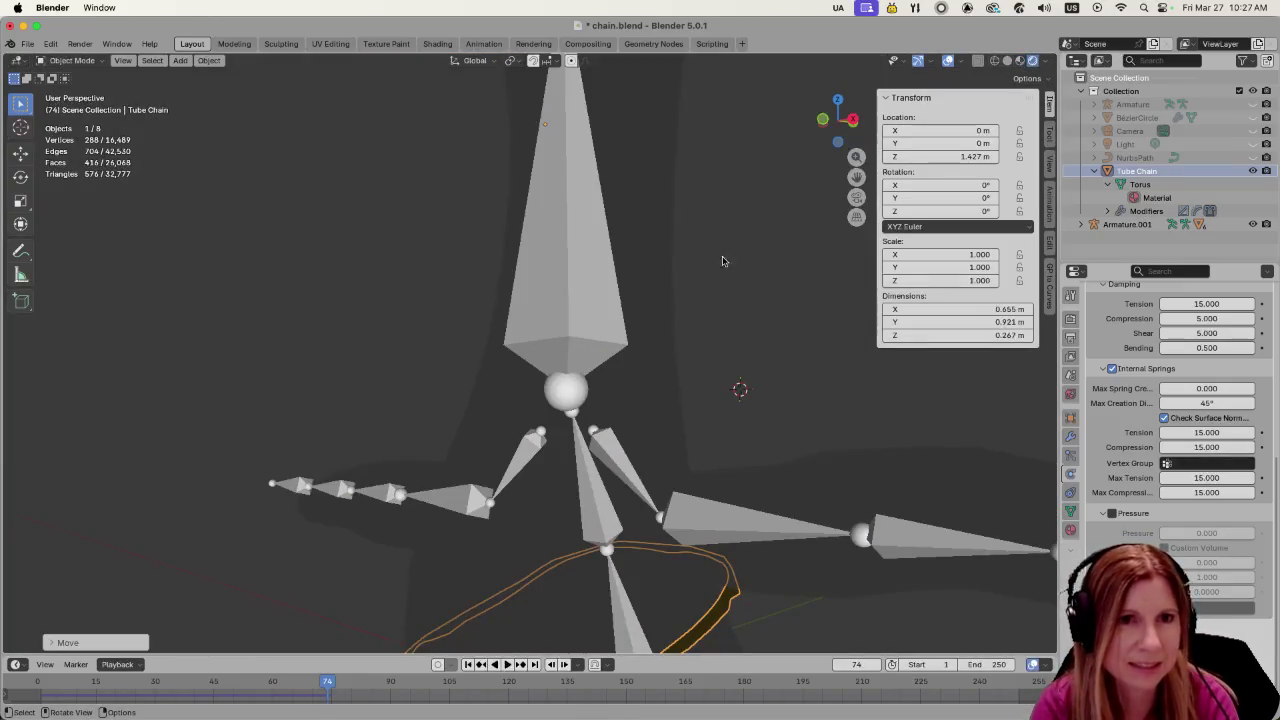
{"action": "left_click", "coordinate": [978, 61]}
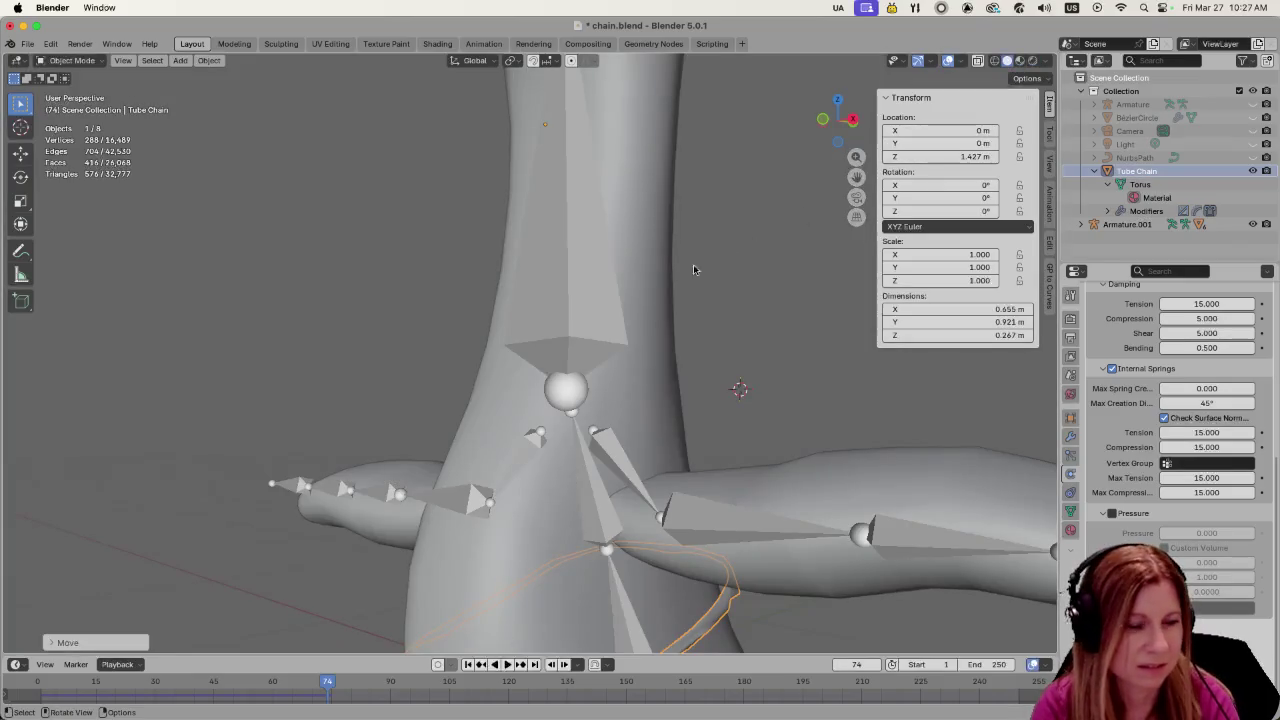
{"action": "middle_click_drag", "start_coordinate": [754, 444], "coordinate": [770, 330]}
{"action": "left_click", "coordinate": [1020, 61]}
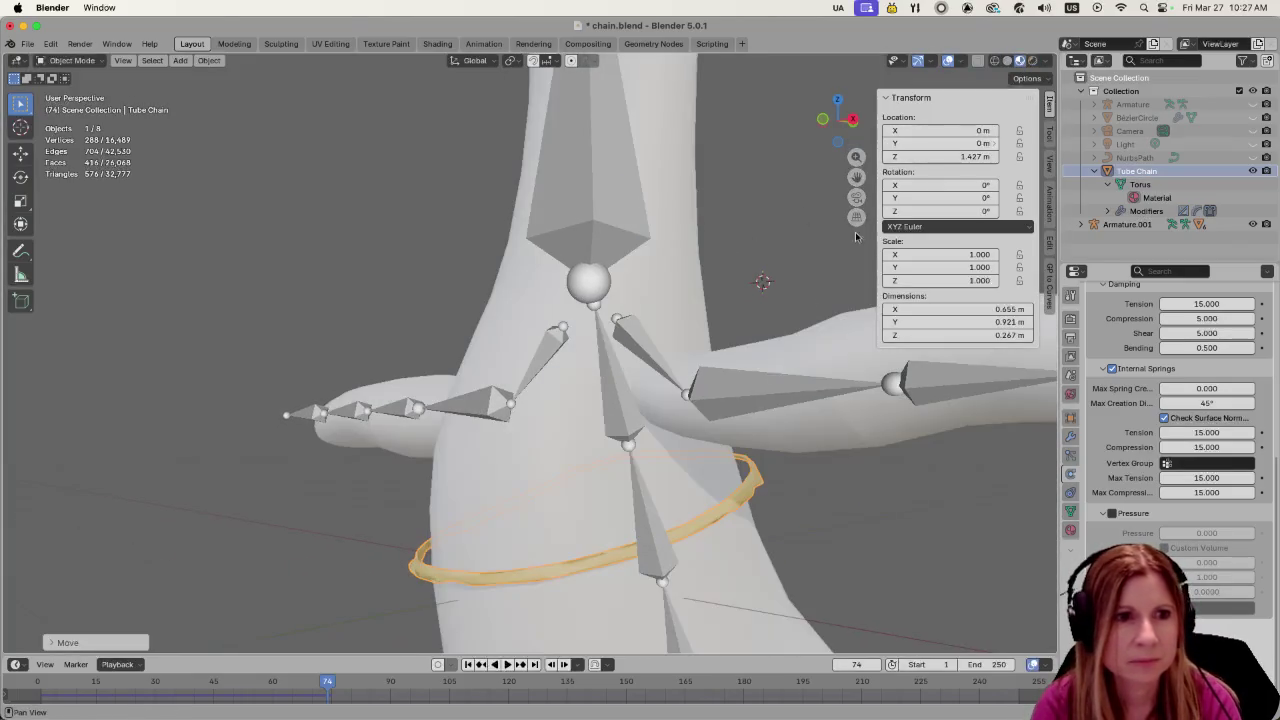
{"action": "mouse_move", "coordinate": [569, 601]}
{"action": "middle_mouse_down"}
{"action": "mouse_move", "coordinate": [647, 480]}
{"action": "mouse_move", "coordinate": [787, 467]}
{"action": "middle_mouse_up"}
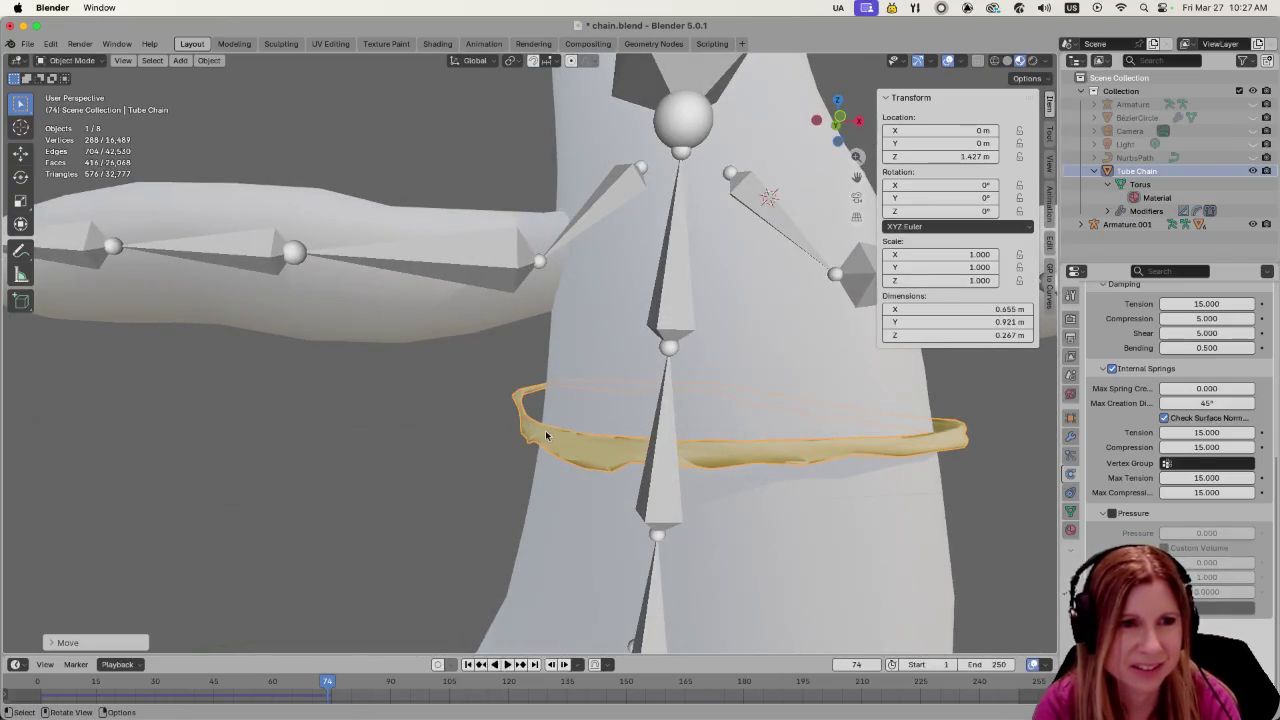
{"action": "middle_click_drag", "start_coordinate": [712, 505], "coordinate": [721, 515]}
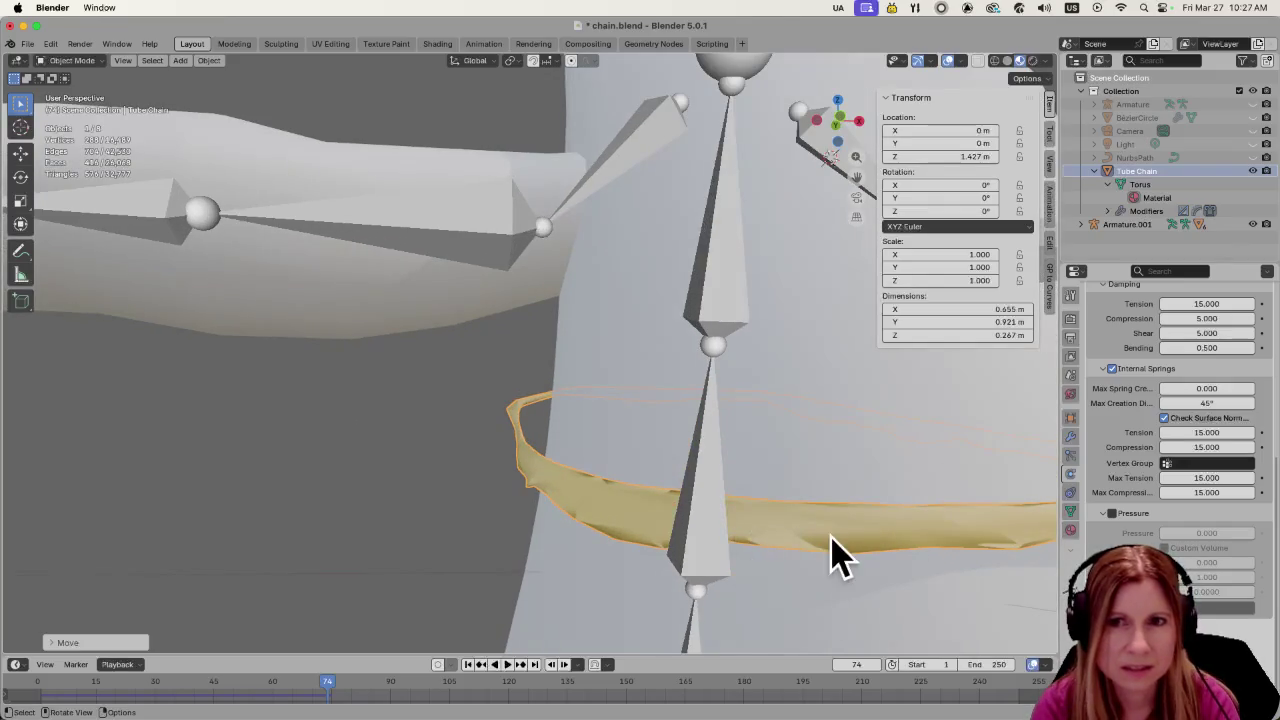
{"action": "mouse_move", "coordinate": [831, 551]}
{"action": "middle_mouse_down"}
{"action": "mouse_move", "coordinate": [810, 533]}
{"action": "mouse_move", "coordinate": [728, 542]}
{"action": "mouse_move", "coordinate": [729, 557]}
{"action": "middle_mouse_up"}
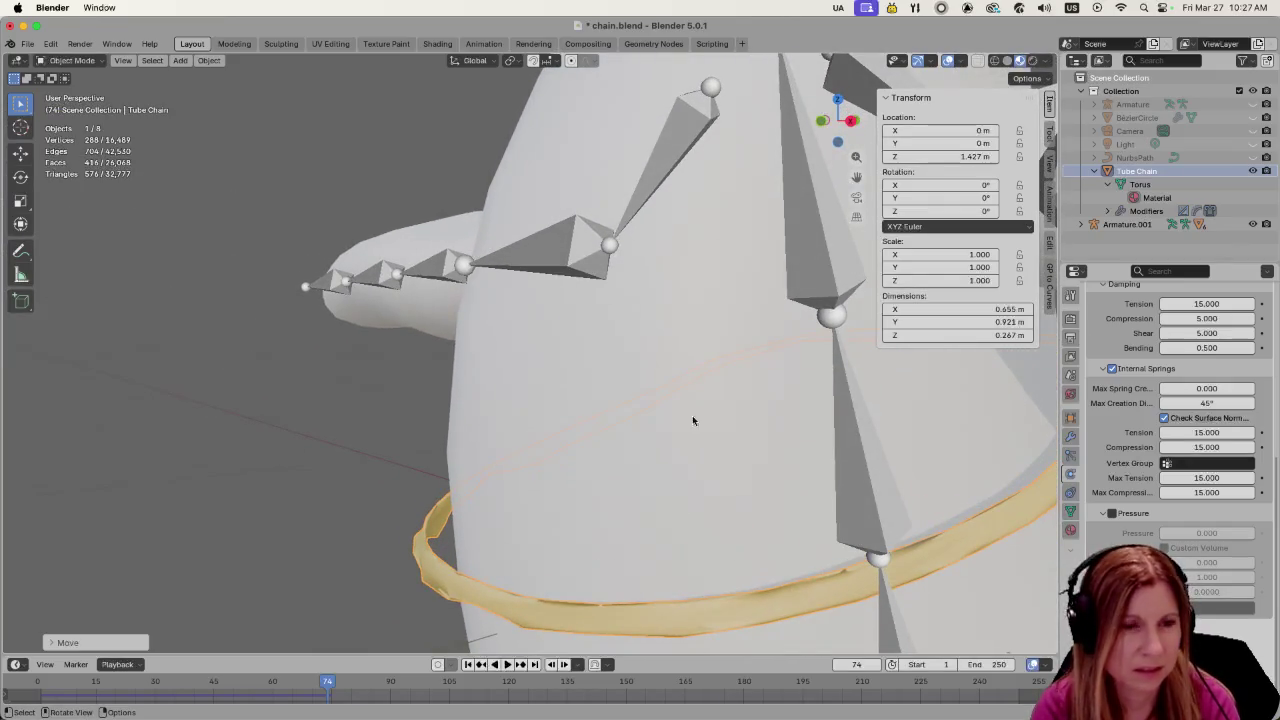
{"action": "key", "text": "shift+Left"}
{"action": "mouse_move", "coordinate": [700, 390]}
{"action": "middle_mouse_down"}
{"action": "mouse_move", "coordinate": [684, 390]}
{"action": "mouse_move", "coordinate": [797, 410]}
{"action": "mouse_move", "coordinate": [801, 450]}
{"action": "mouse_move", "coordinate": [810, 440]}
{"action": "middle_mouse_up"}
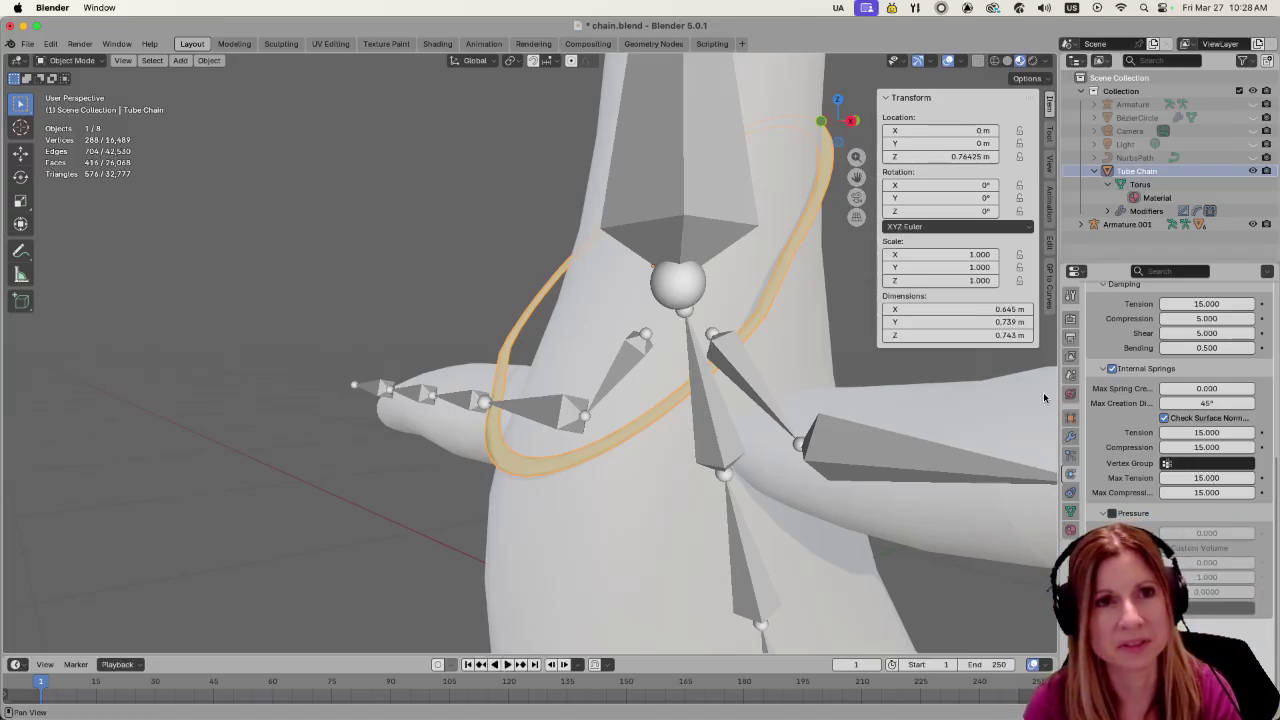
Raise the Tube Chain cloth's Internal Springs tension from 15 to 50
{"action": "mouse_move", "coordinate": [634, 396]}
{"action": "middle_mouse_down"}
{"action": "mouse_move", "coordinate": [583, 418]}
{"action": "mouse_move", "coordinate": [1029, 418]}
{"action": "middle_mouse_up"}
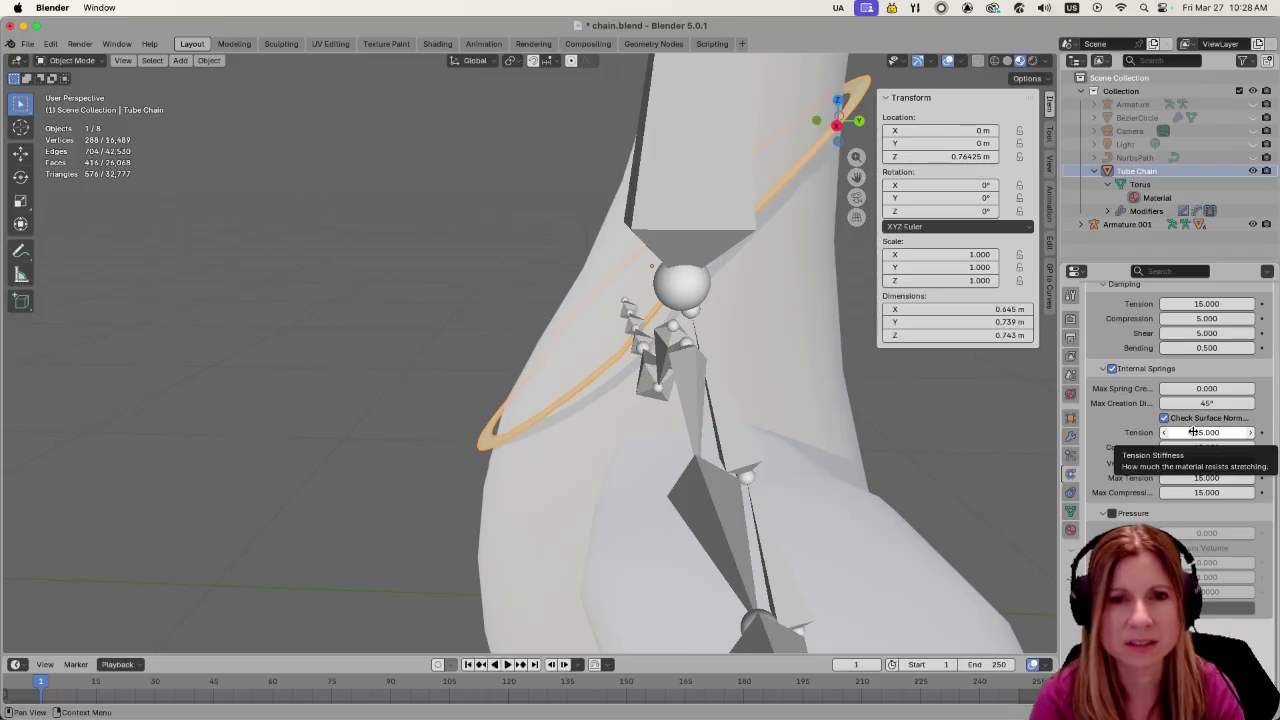
{"action": "left_click", "coordinate": [1193, 432]}
{"action": "type", "text": "50"}
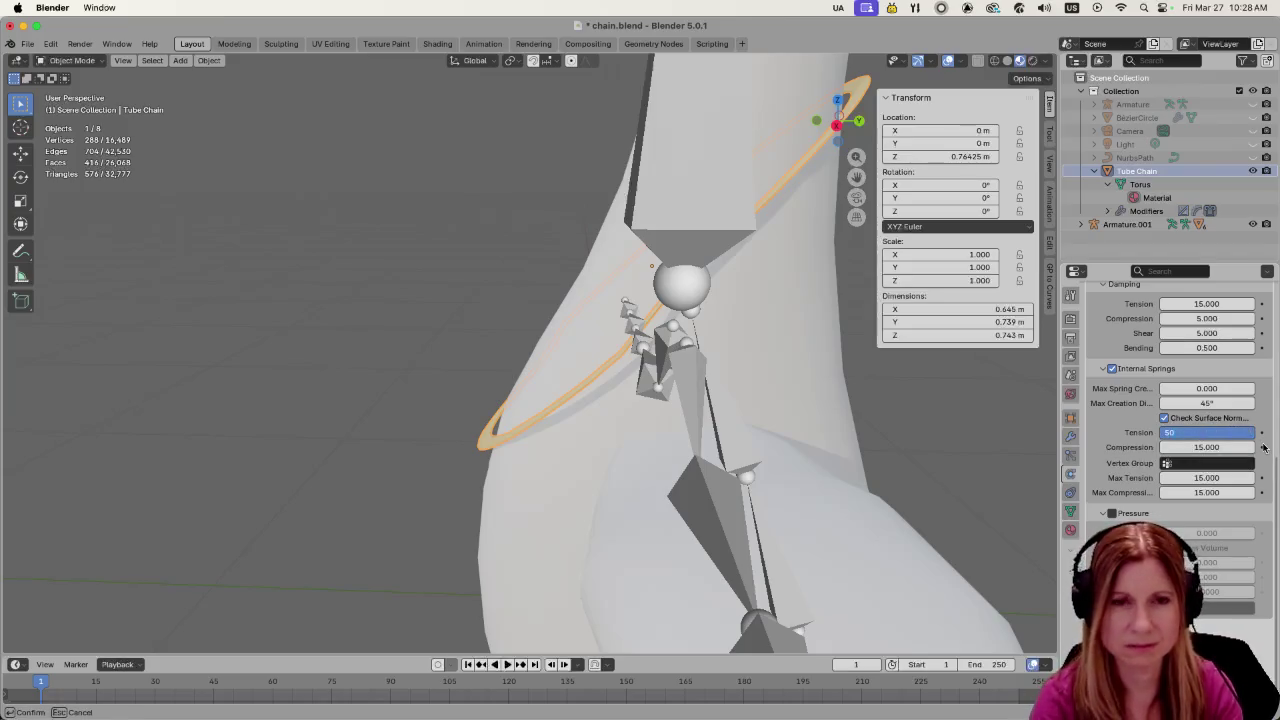
{"action": "key", "text": "Return"}
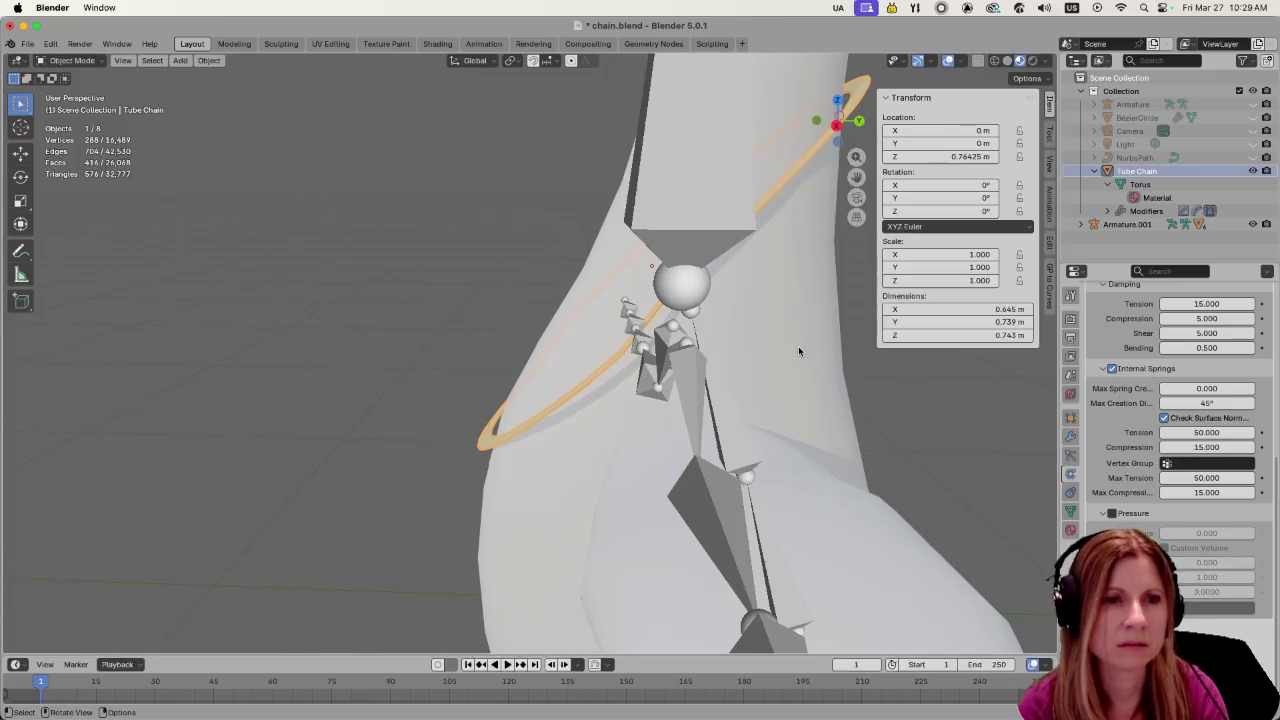
Raise the chain ring, play a test drop of the cloth, then undo the raise
{"action": "scroll", "coordinate": [798, 351], "scroll_direction": "down", "scroll_amount": 3}
{"action": "key", "text": "g"}
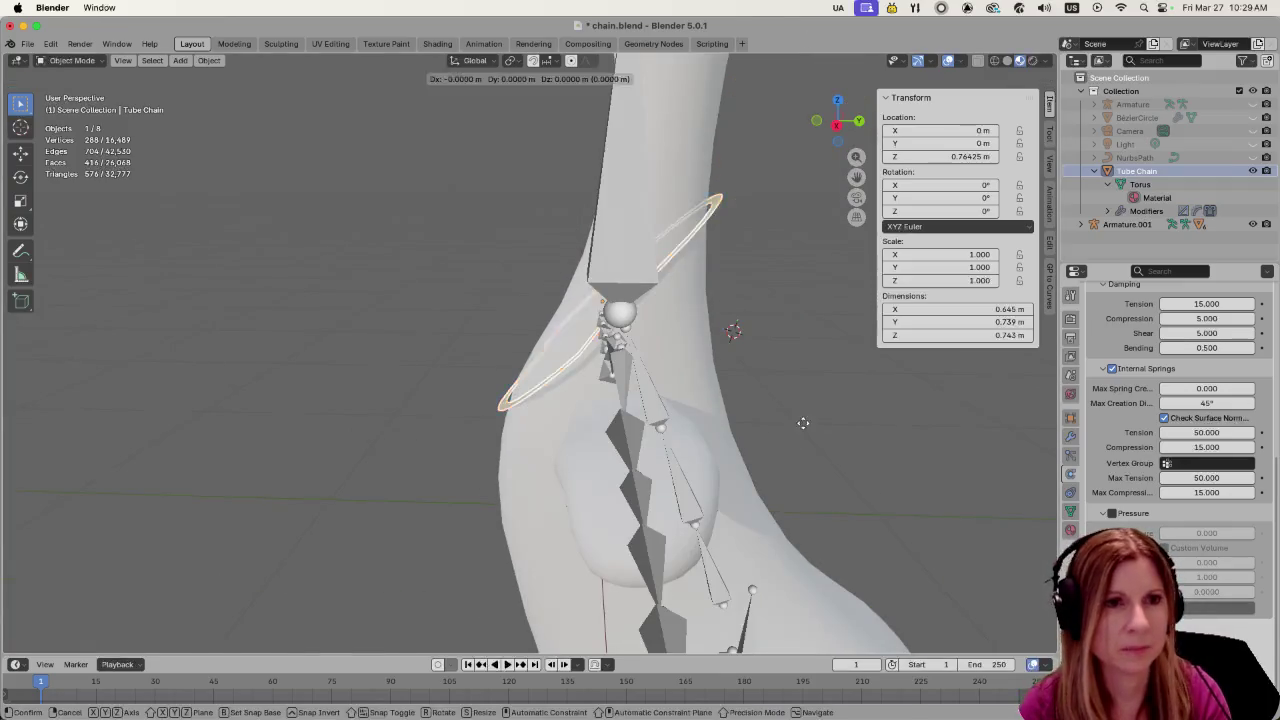
{"action": "left_click", "coordinate": [791, 350]}
{"action": "key", "text": "space"}
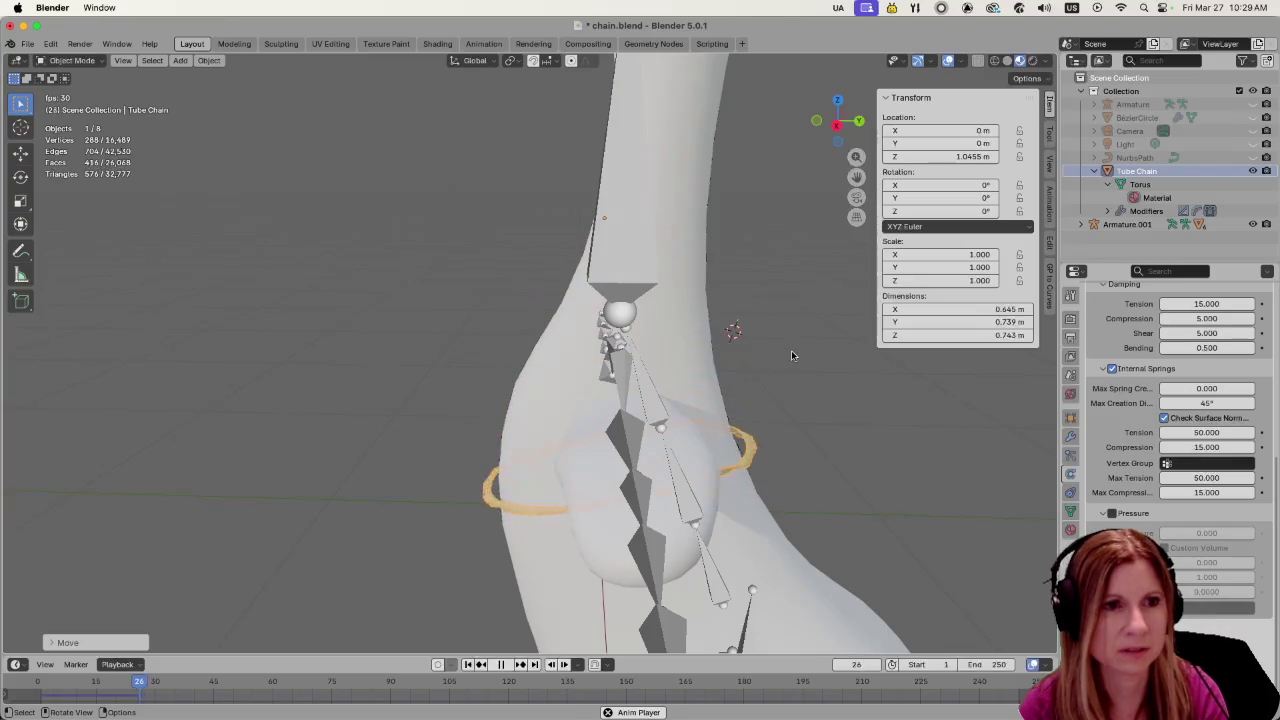
{"action": "key", "text": "space"}
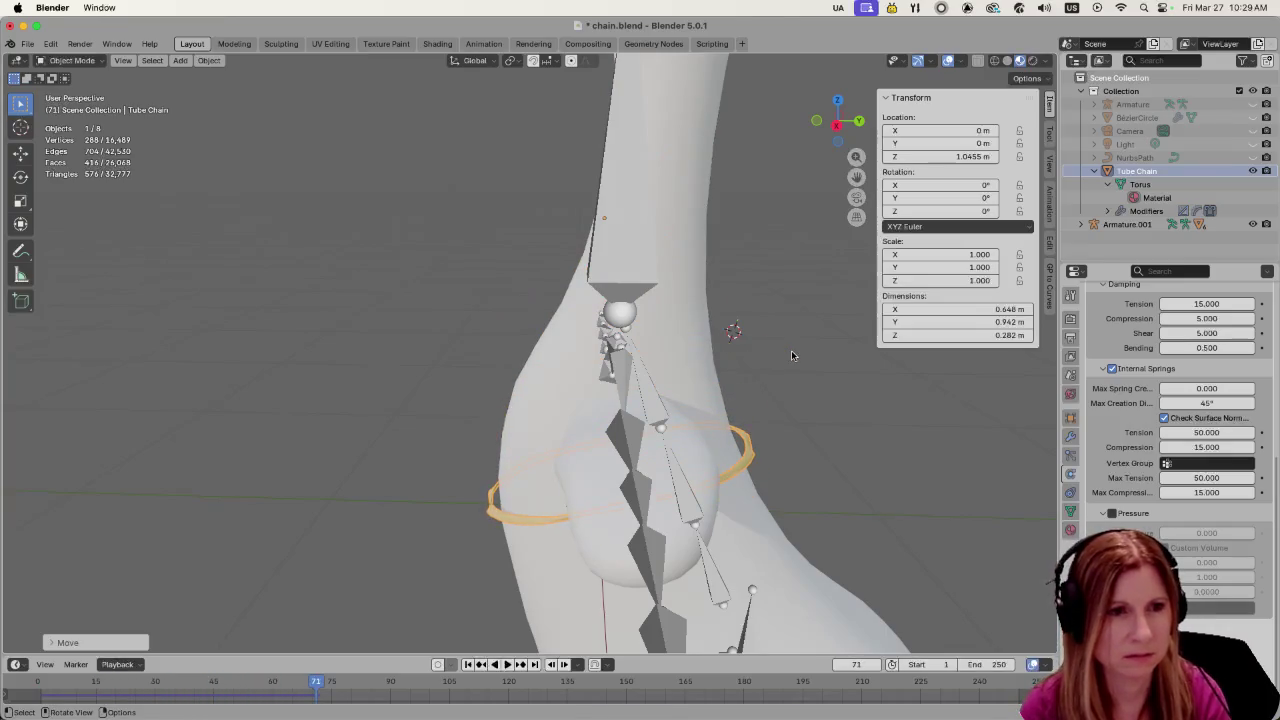
{"action": "key", "text": "ctrl+z"}
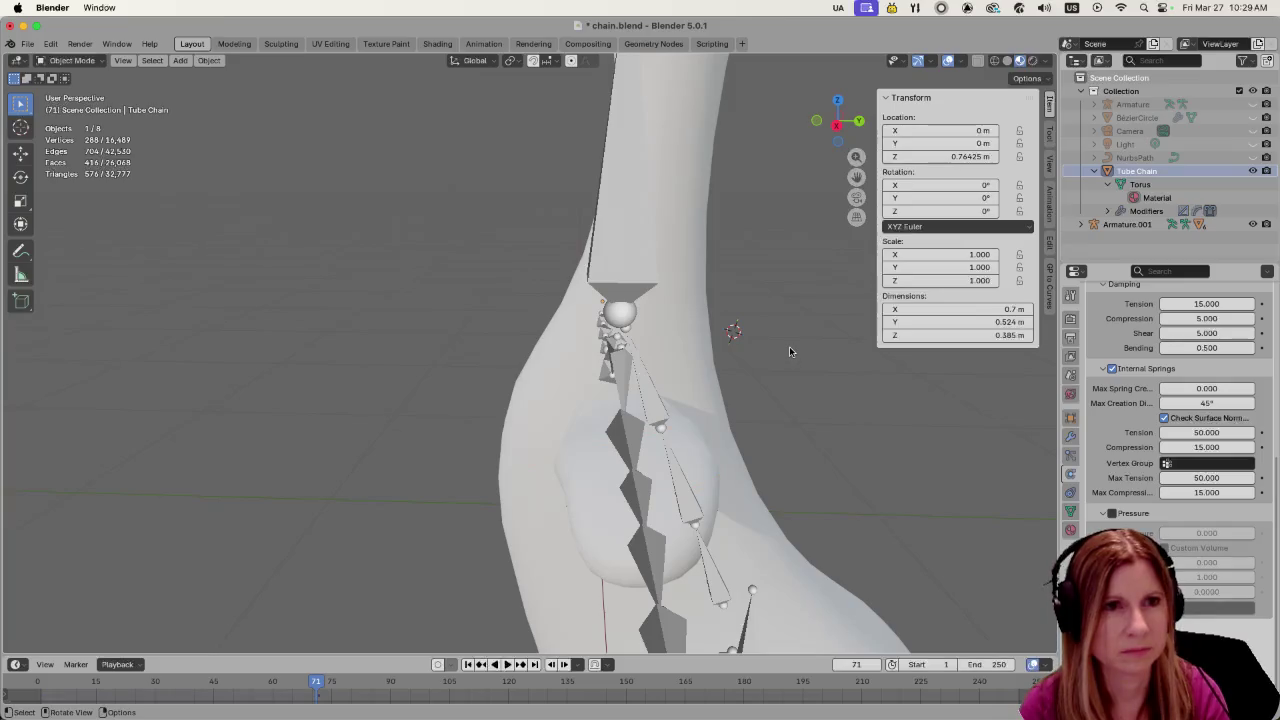
Rewind the simulation to frame 1 and orbit to a front view of the goose
{"action": "scroll", "coordinate": [786, 342], "scroll_direction": "down", "scroll_amount": 5}
{"action": "scroll", "coordinate": [786, 342], "scroll_direction": "up", "scroll_amount": 5}
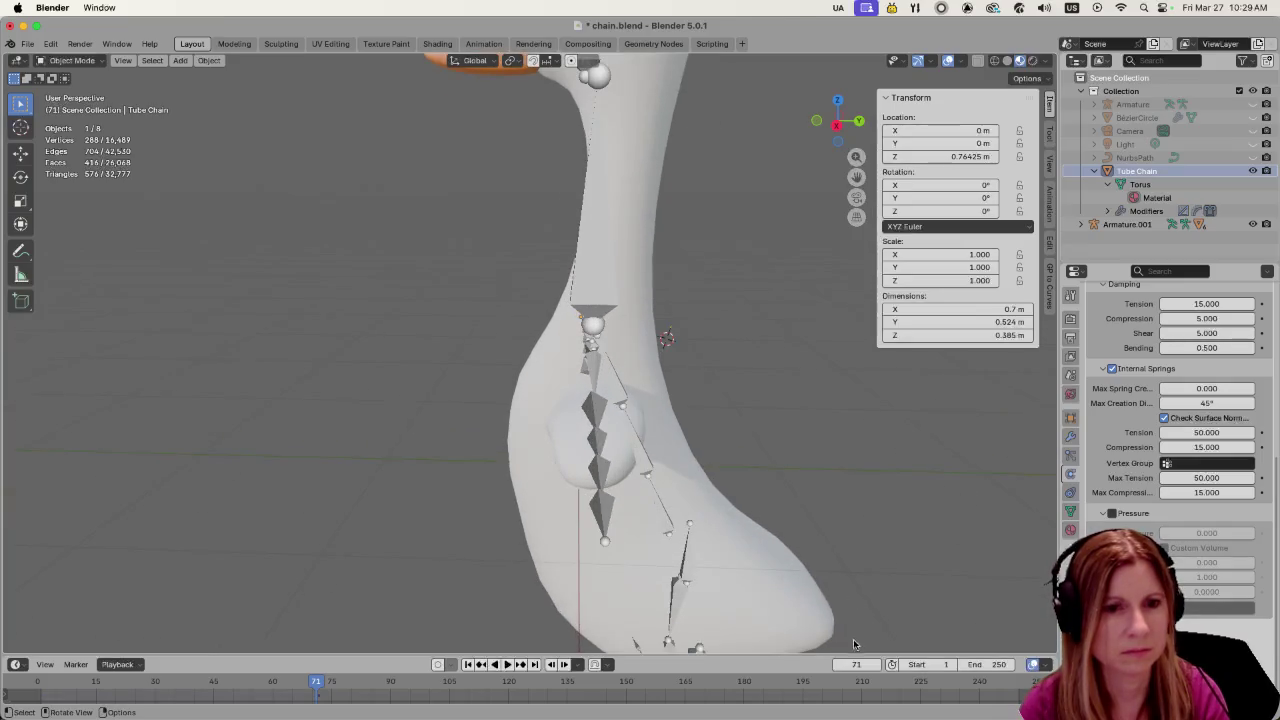
{"action": "key", "text": "shift+Left"}
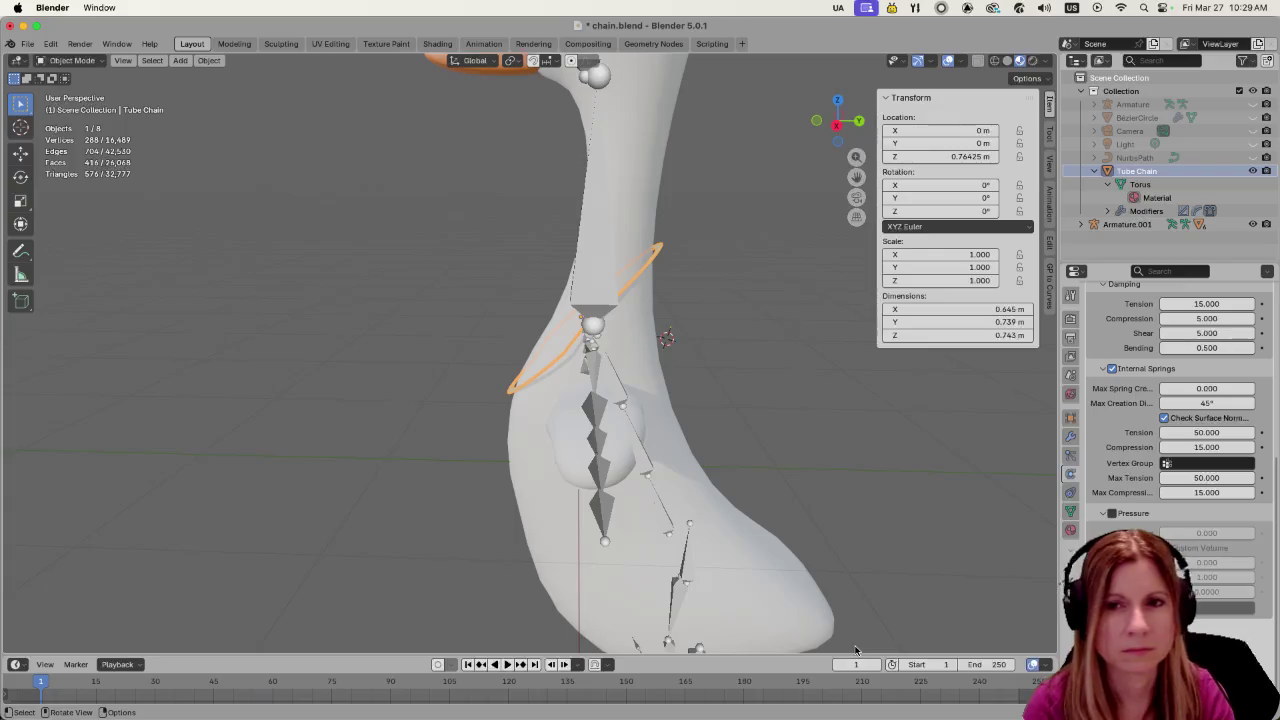
{"action": "key", "text": "space"}
{"action": "key", "text": "Escape"}
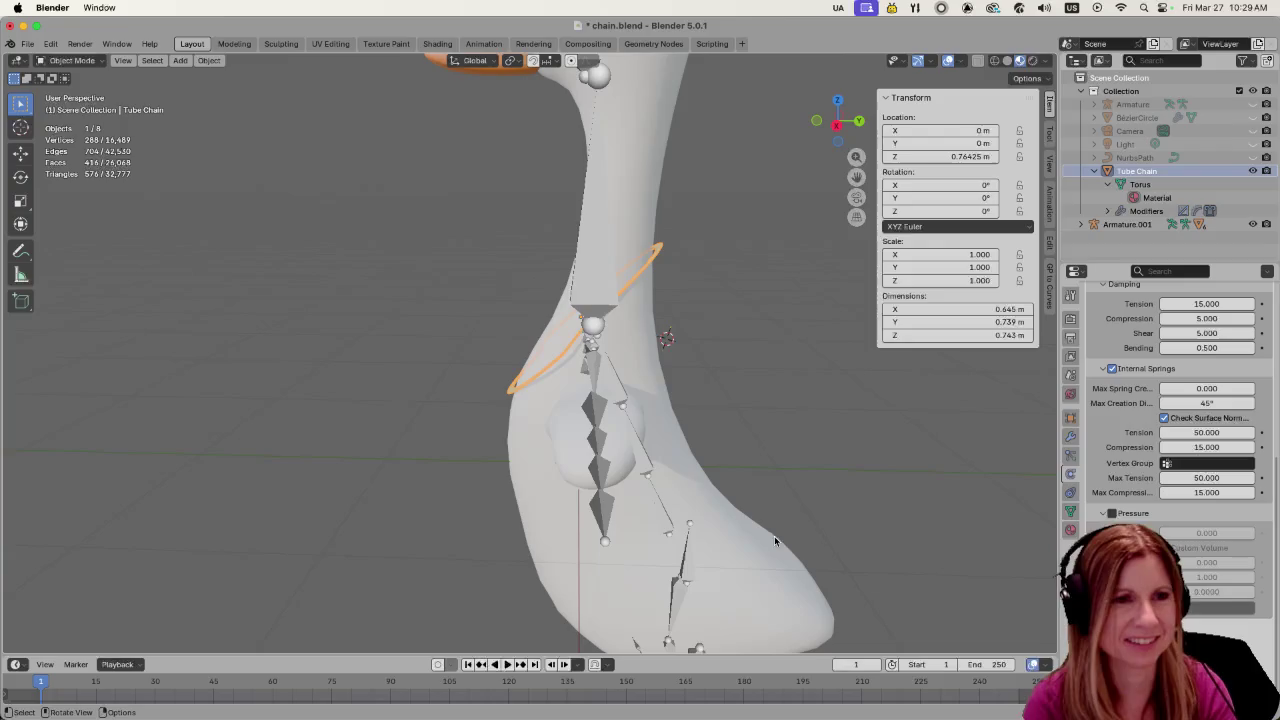
{"action": "mouse_move", "coordinate": [774, 541]}
{"action": "middle_mouse_down"}
{"action": "mouse_move", "coordinate": [578, 398]}
{"action": "mouse_move", "coordinate": [523, 390]}
{"action": "middle_mouse_up"}
{"action": "scroll", "coordinate": [600, 405], "scroll_direction": "up", "scroll_amount": 2}
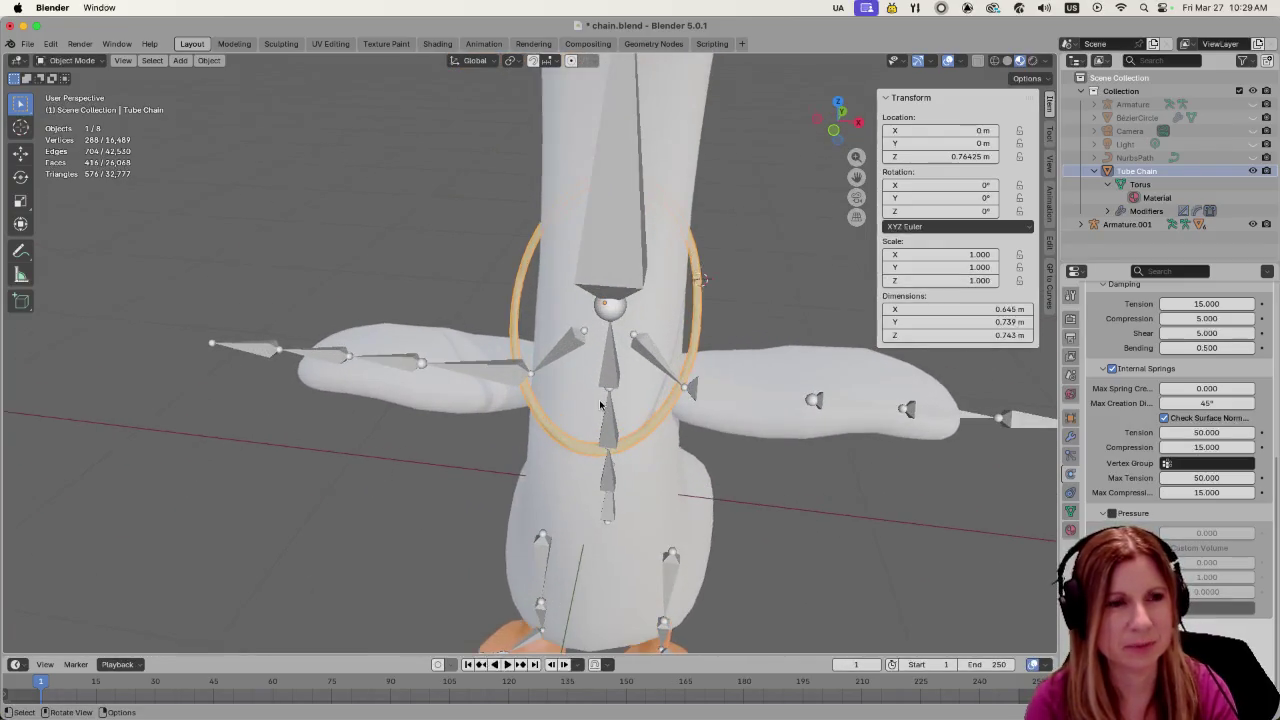
Enter the torus's Edit Mode, select then deselect all vertices, and return to Object Mode
{"action": "scroll", "coordinate": [600, 405], "scroll_direction": "up", "scroll_amount": 1}
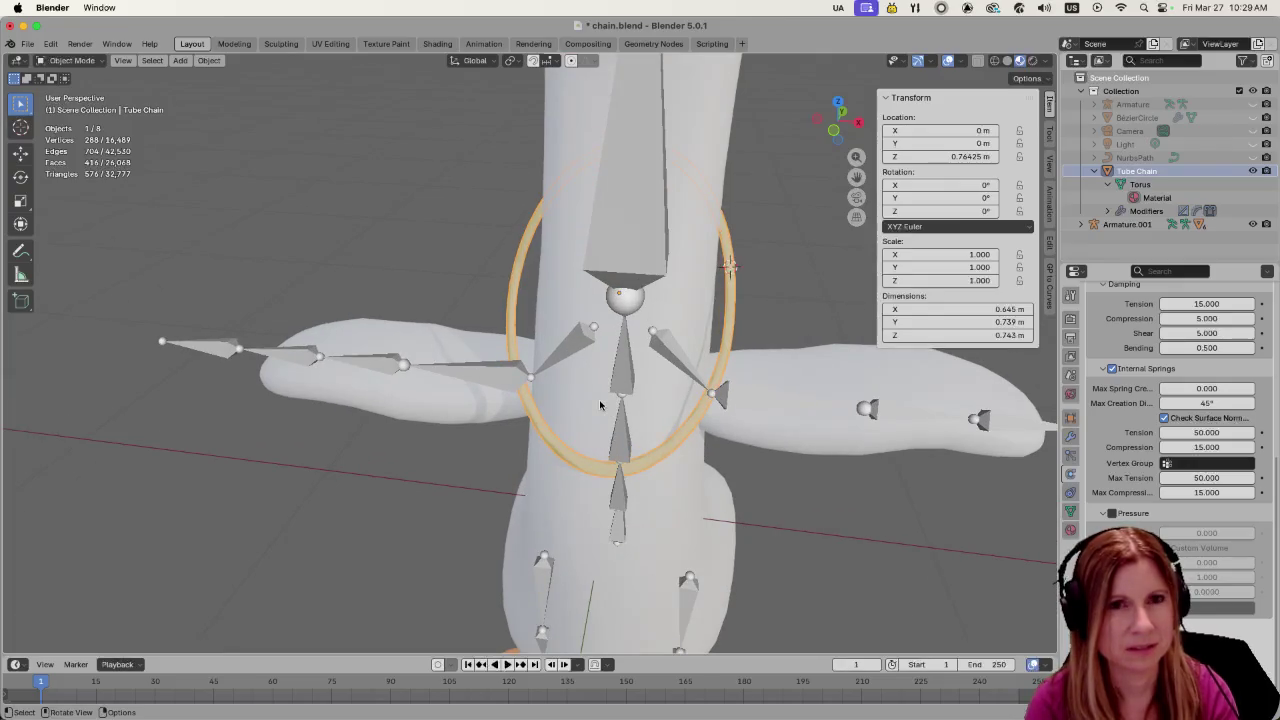
{"action": "key", "text": "Tab"}
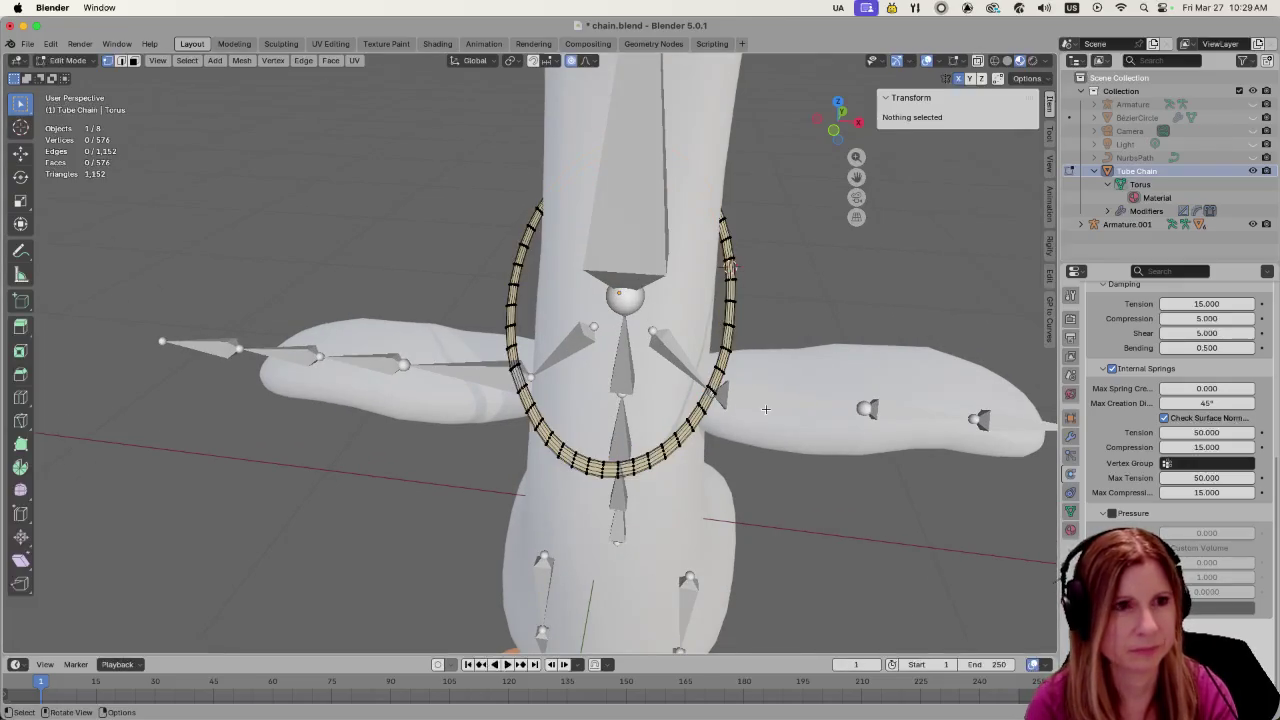
{"action": "key", "text": "a"}
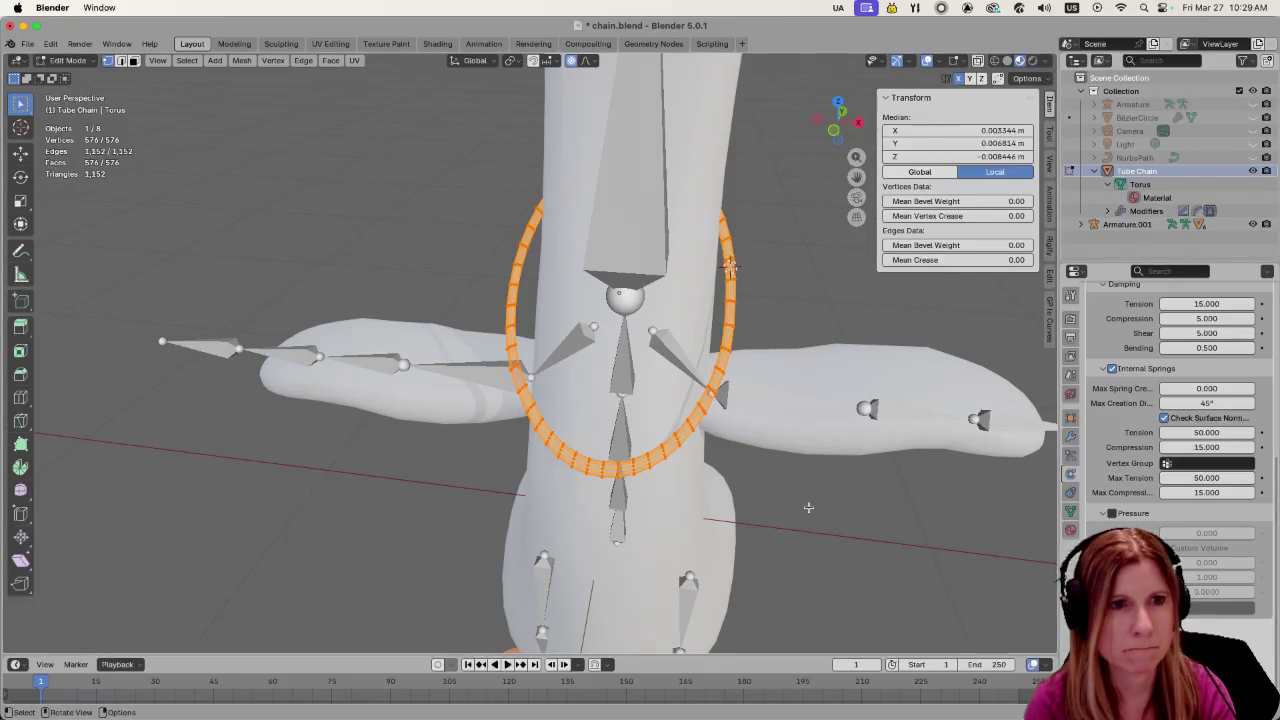
{"action": "key", "text": "alt+a"}
{"action": "key", "text": "Tab"}
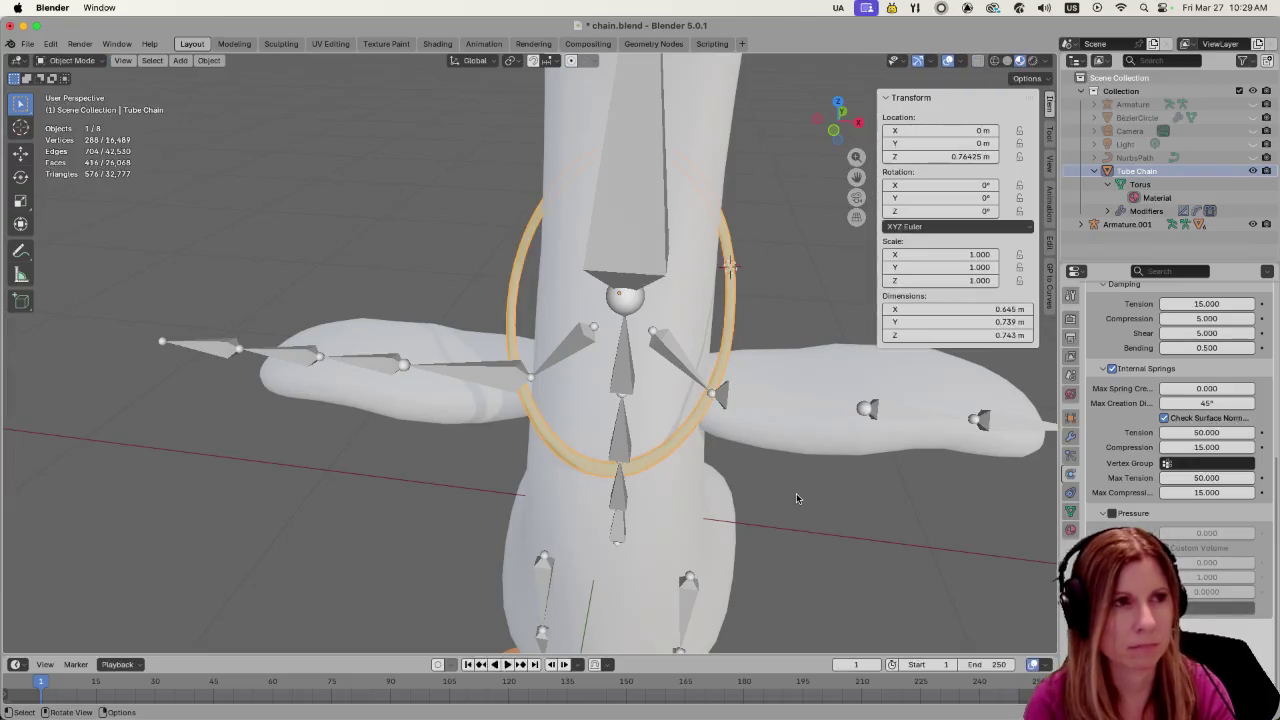
Slightly scale up the goose and armature, excluding the Tube Chain, then select the torus ring
{"action": "key", "text": "a"}
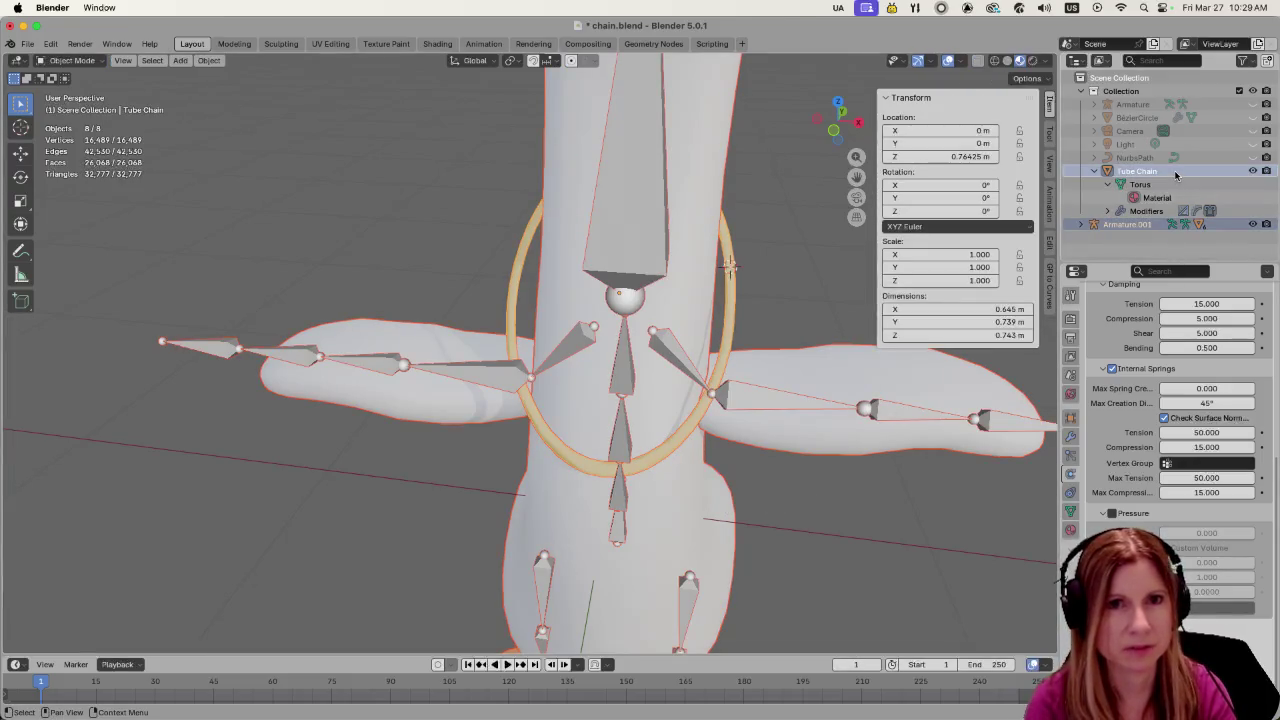
{"action": "left_click", "coordinate": [728, 330], "text": "shift"}
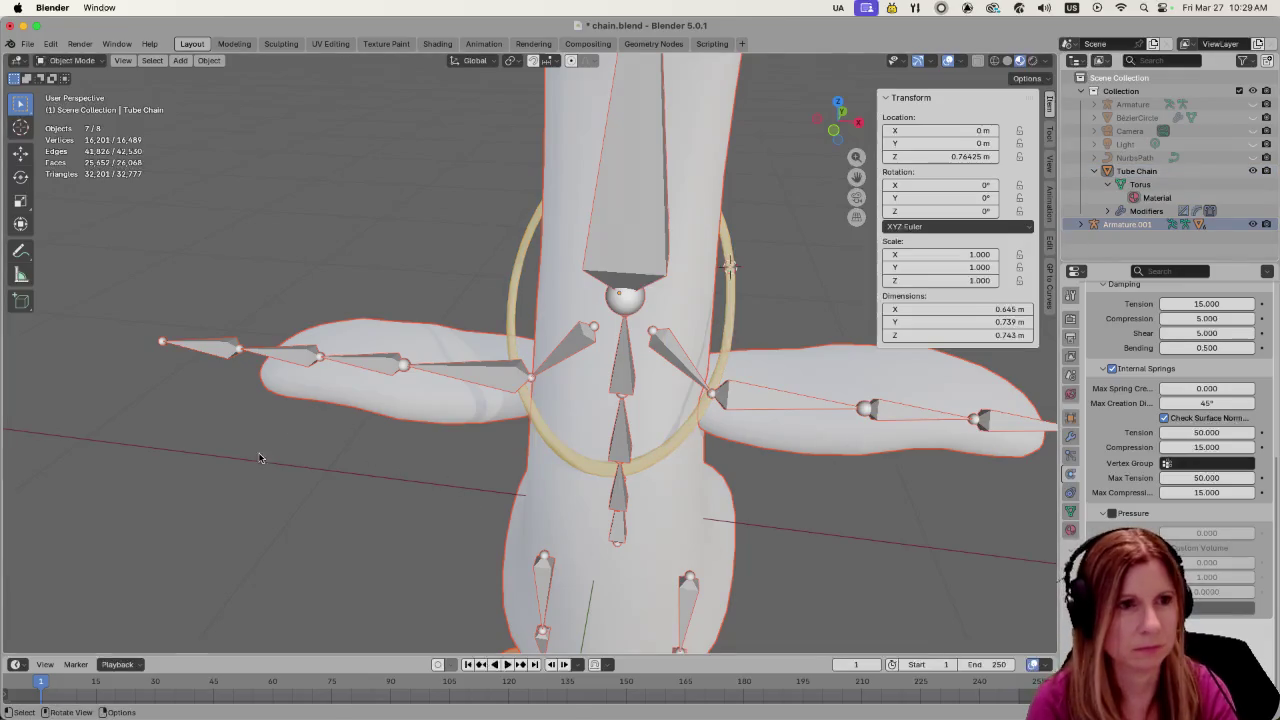
{"action": "key", "text": "s"}
{"action": "left_click", "coordinate": [223, 459]}
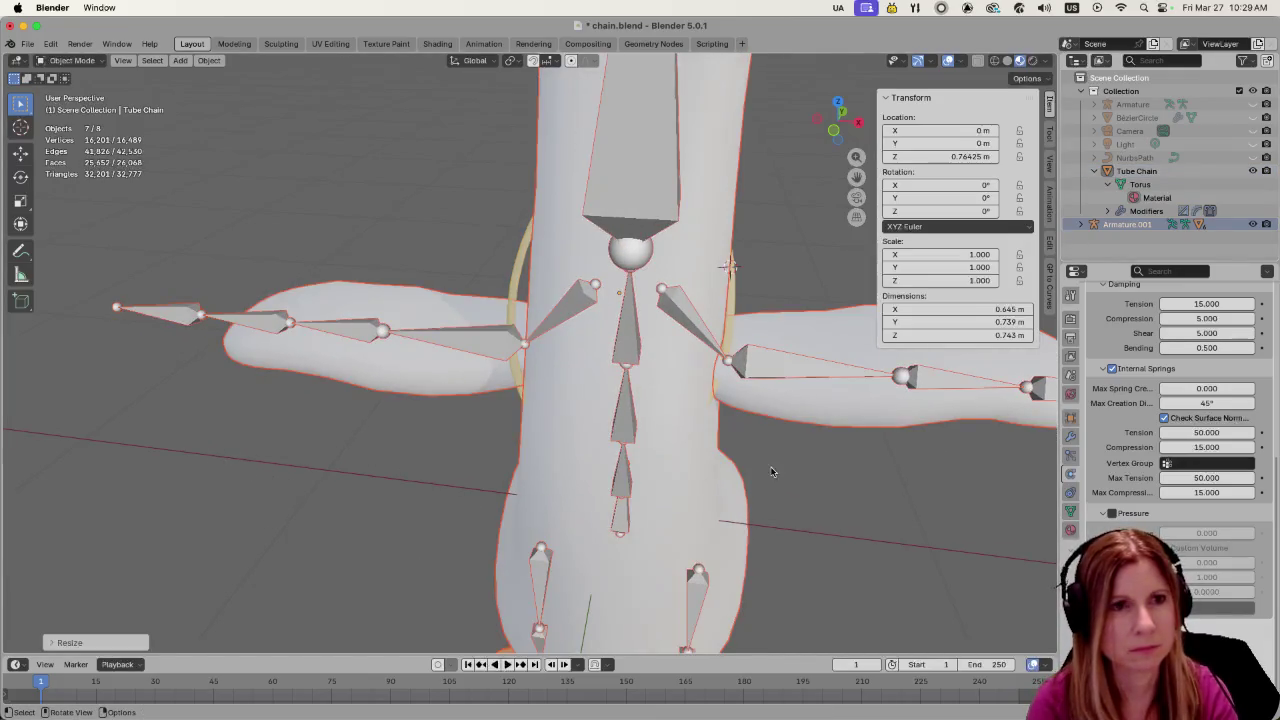
{"action": "mouse_move", "coordinate": [772, 470]}
{"action": "middle_mouse_down"}
{"action": "mouse_move", "coordinate": [657, 451]}
{"action": "mouse_move", "coordinate": [740, 329]}
{"action": "mouse_move", "coordinate": [734, 291]}
{"action": "middle_mouse_up"}
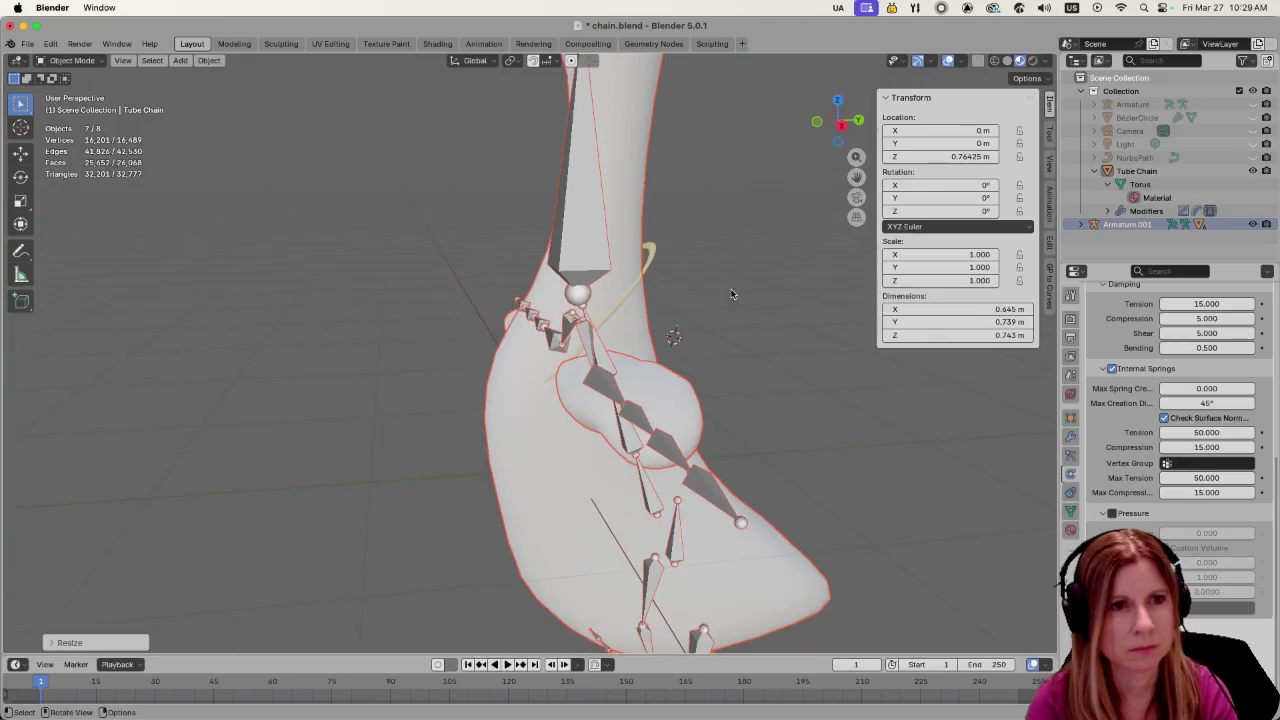
{"action": "left_click", "coordinate": [651, 255]}
Move the ring higher along Z and play the cloth simulation, inspecting the settled chain
{"action": "key", "text": "g"}
{"action": "key", "text": "z"}
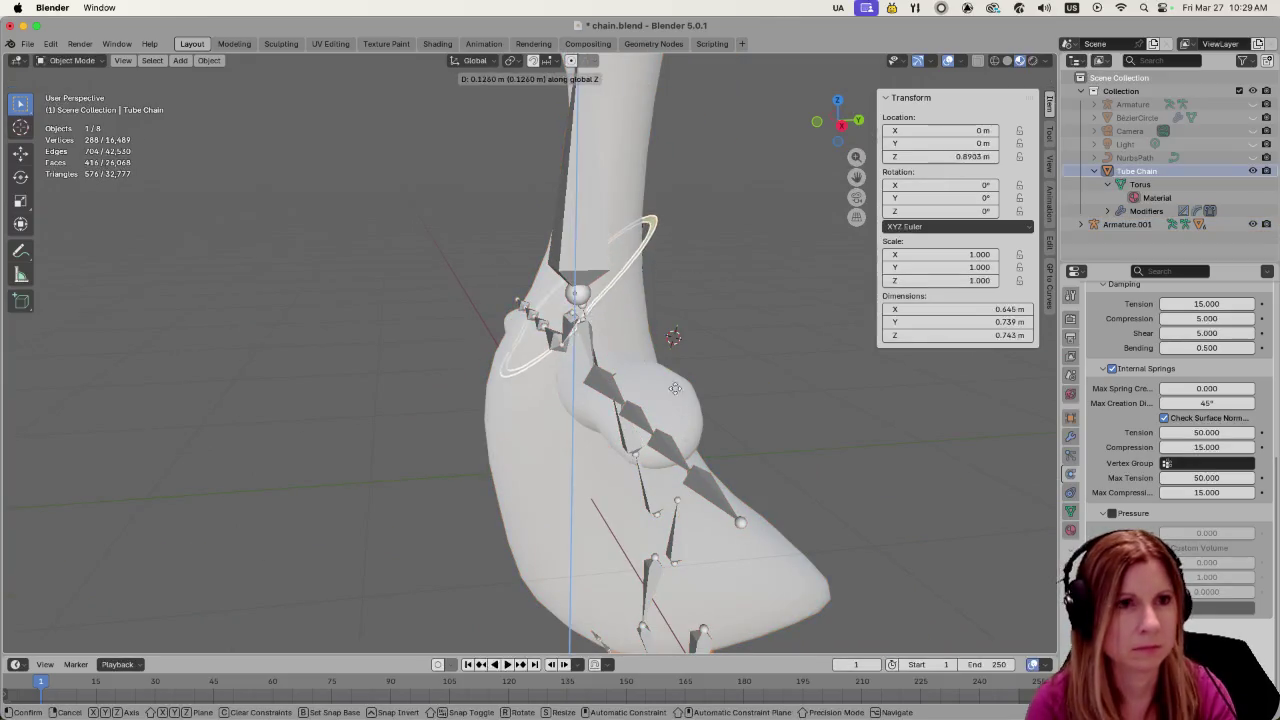
{"action": "left_click", "coordinate": [665, 405]}
{"action": "key", "text": "space"}
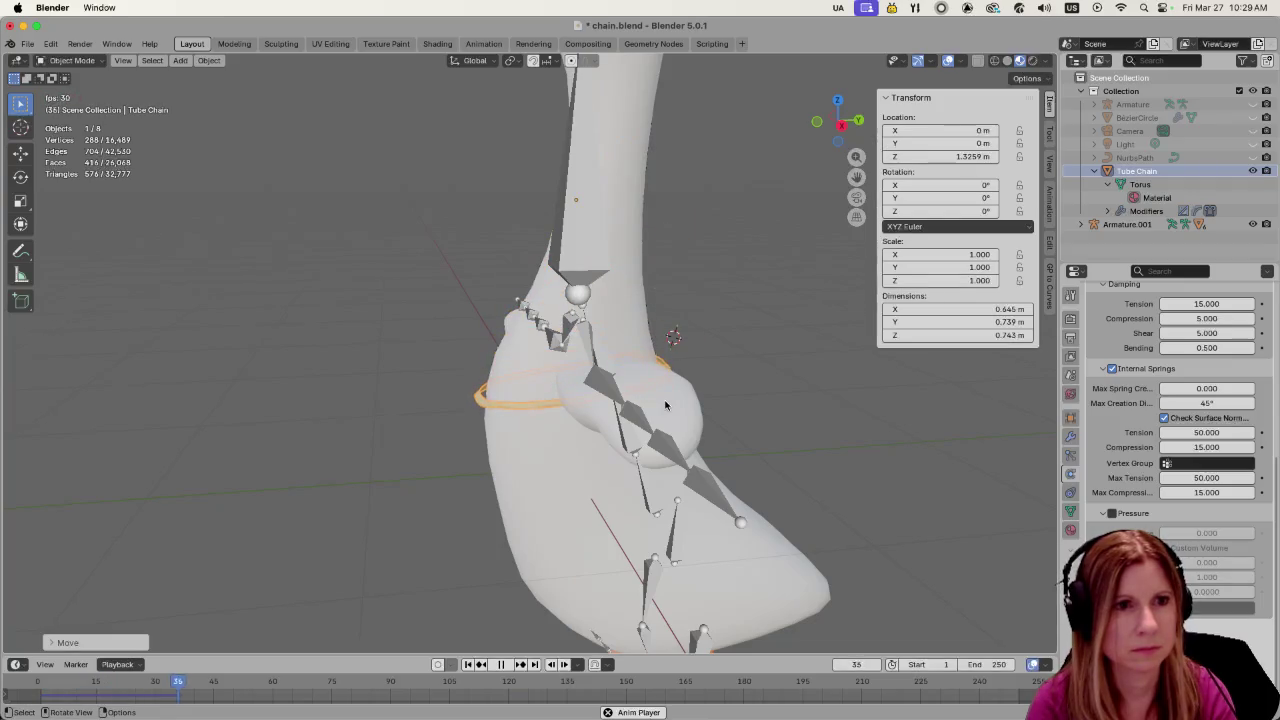
{"action": "middle_click_drag", "start_coordinate": [404, 406], "coordinate": [451, 440]}
{"action": "key", "text": "space"}
{"action": "scroll", "coordinate": [584, 467], "scroll_direction": "up", "scroll_amount": 2}
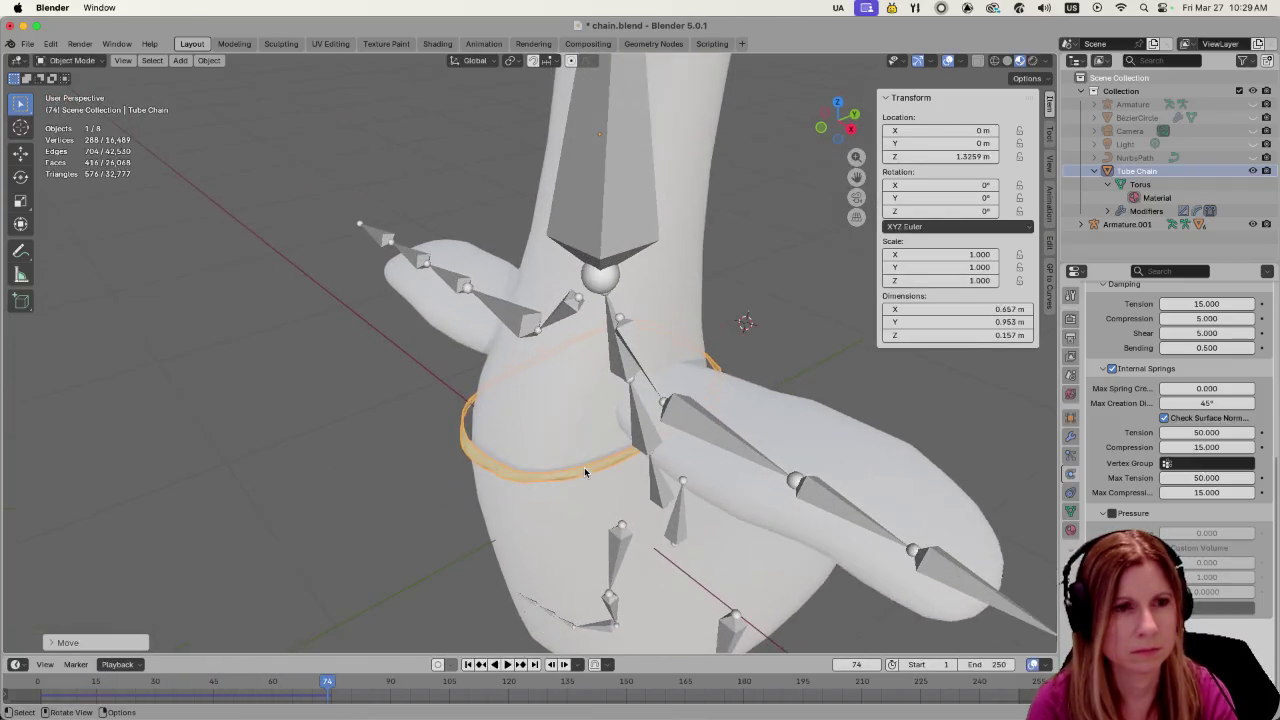
{"action": "scroll", "coordinate": [584, 467], "scroll_direction": "up", "scroll_amount": 2}
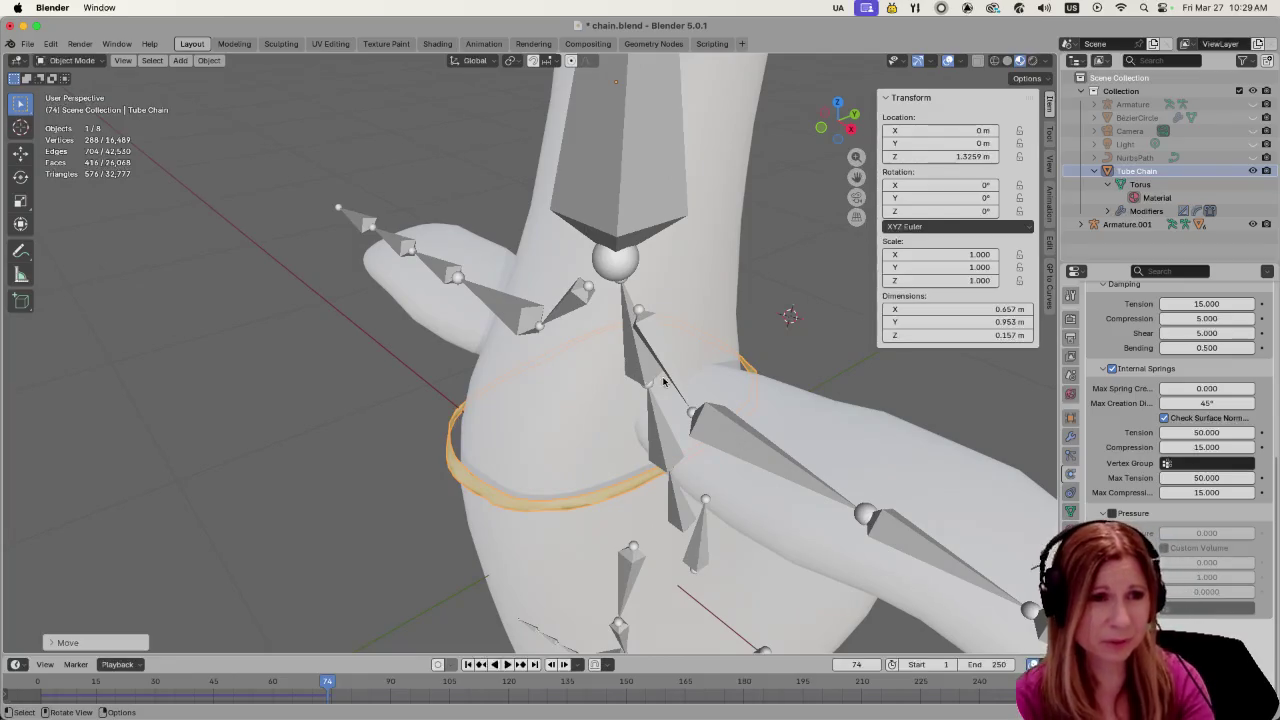
{"action": "middle_click_drag", "start_coordinate": [577, 474], "coordinate": [606, 367]}
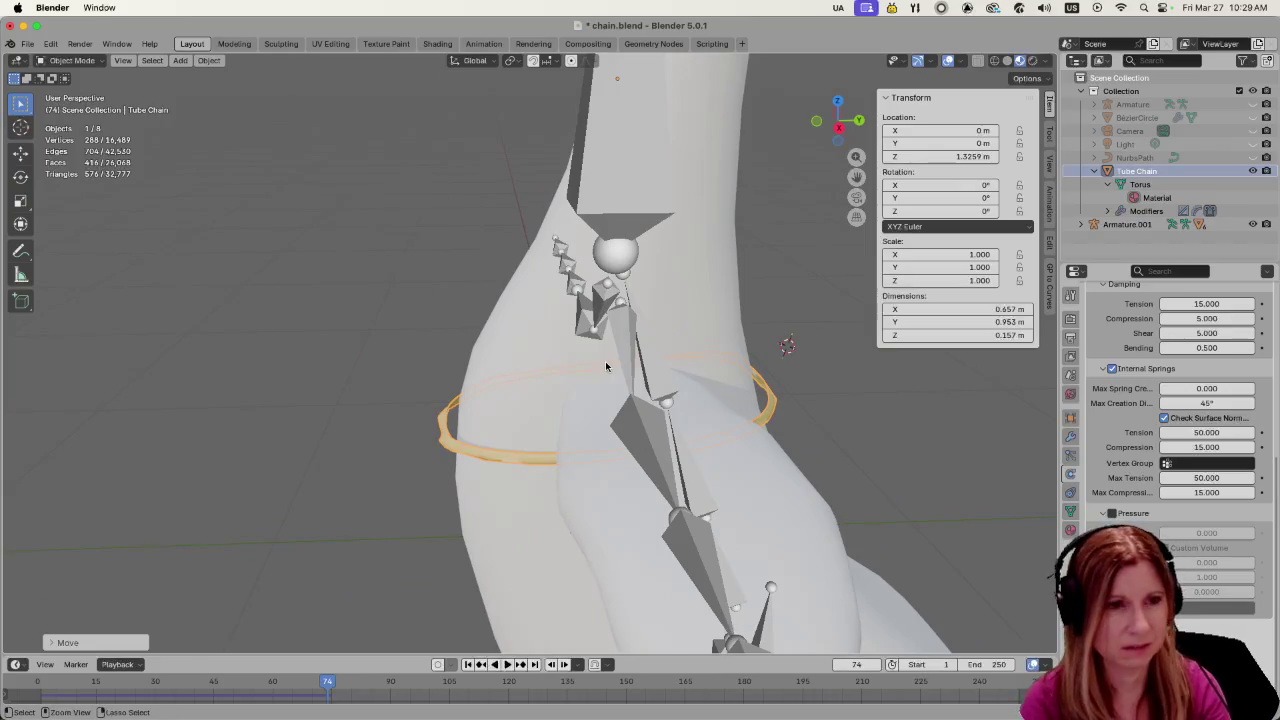
Reset to frame 1, reselect the goose and armature, and orbit to look down the neck
{"action": "key", "text": "shift+Left"}
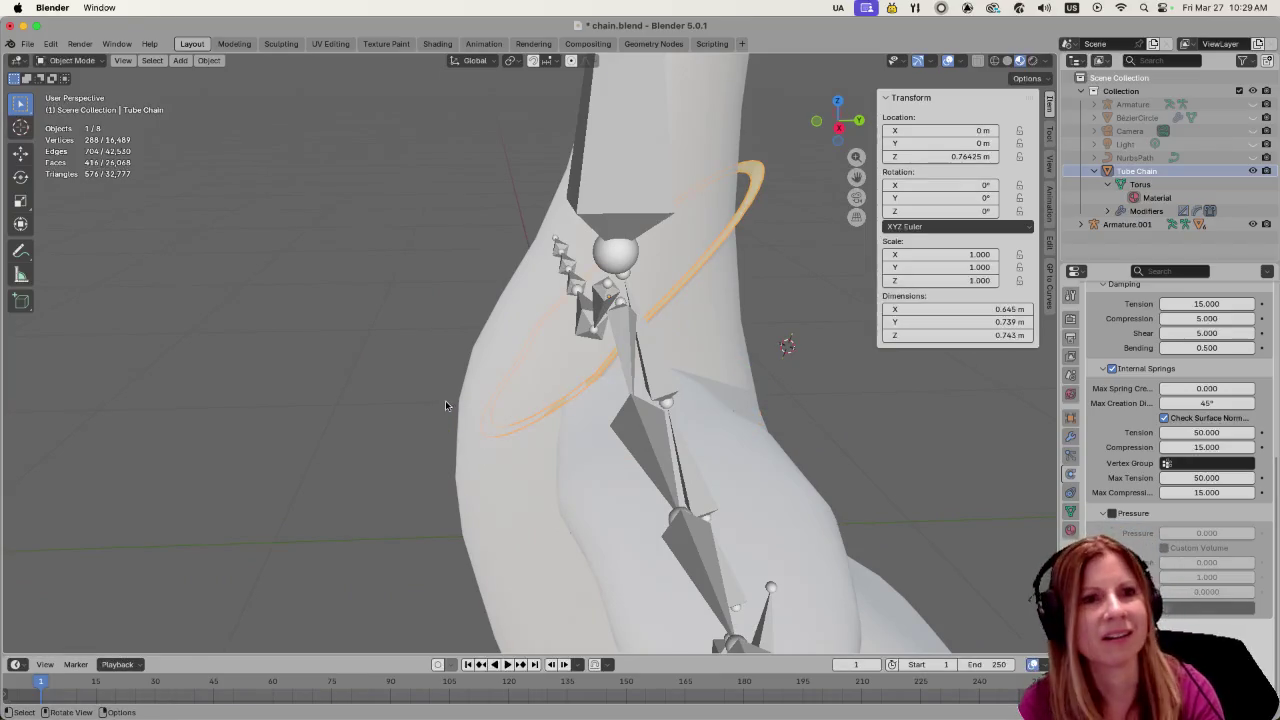
{"action": "mouse_move", "coordinate": [554, 372]}
{"action": "middle_mouse_down"}
{"action": "mouse_move", "coordinate": [726, 473]}
{"action": "mouse_move", "coordinate": [677, 449]}
{"action": "mouse_move", "coordinate": [586, 443]}
{"action": "mouse_move", "coordinate": [589, 463]}
{"action": "mouse_move", "coordinate": [523, 449]}
{"action": "mouse_move", "coordinate": [578, 452]}
{"action": "middle_mouse_up"}
{"action": "key", "text": "a"}
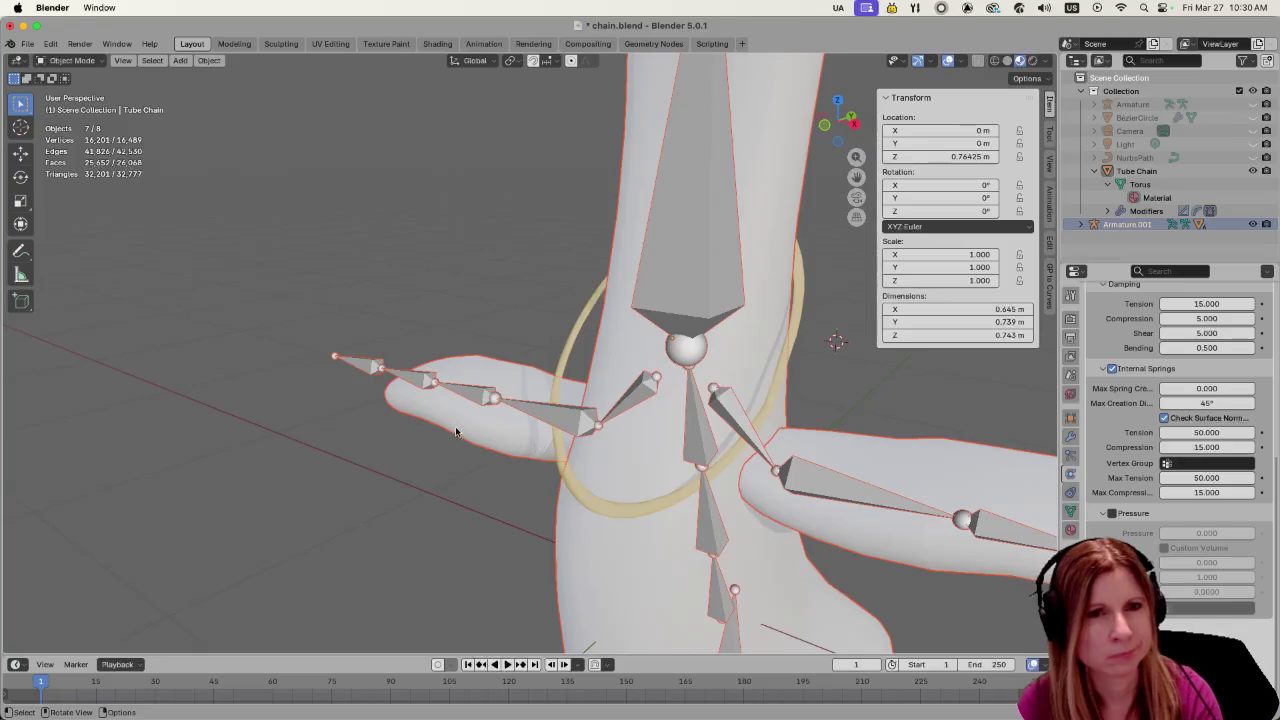
{"action": "middle_click_drag", "start_coordinate": [460, 433], "coordinate": [505, 447]}
{"action": "mouse_move", "coordinate": [773, 534]}
{"action": "middle_mouse_down"}
{"action": "mouse_move", "coordinate": [792, 537]}
{"action": "mouse_move", "coordinate": [638, 518]}
{"action": "middle_mouse_up"}
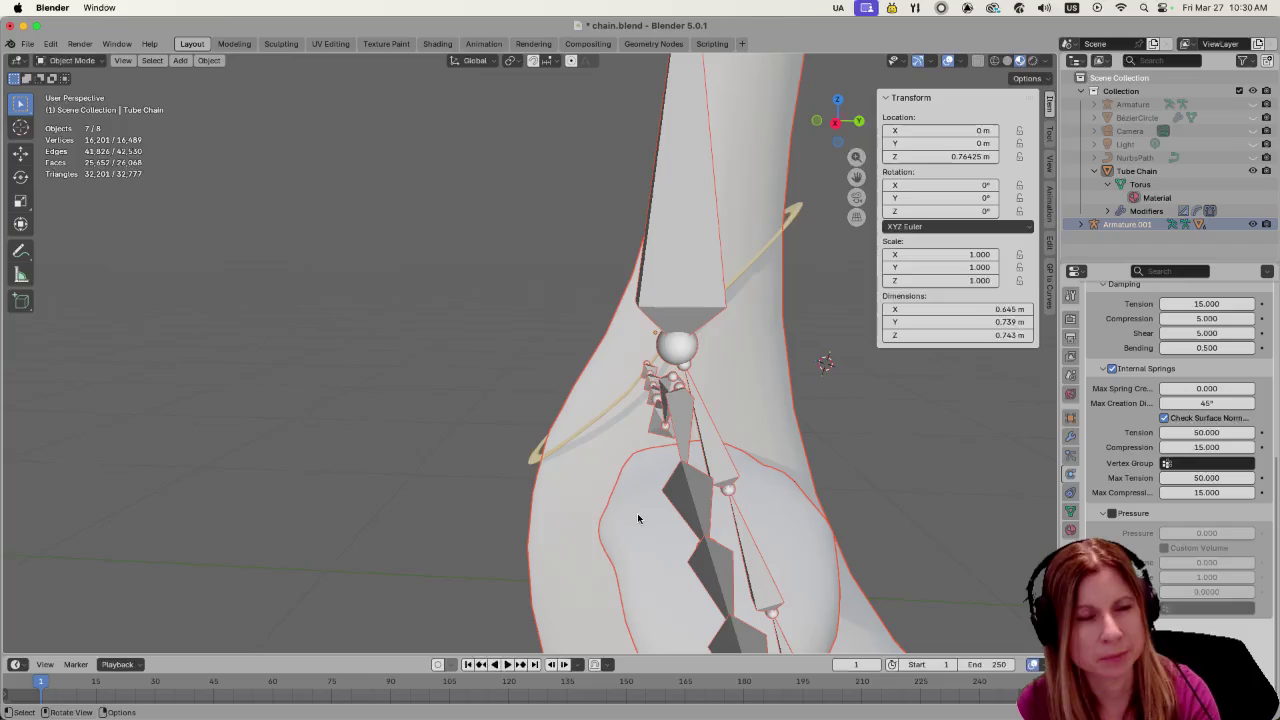
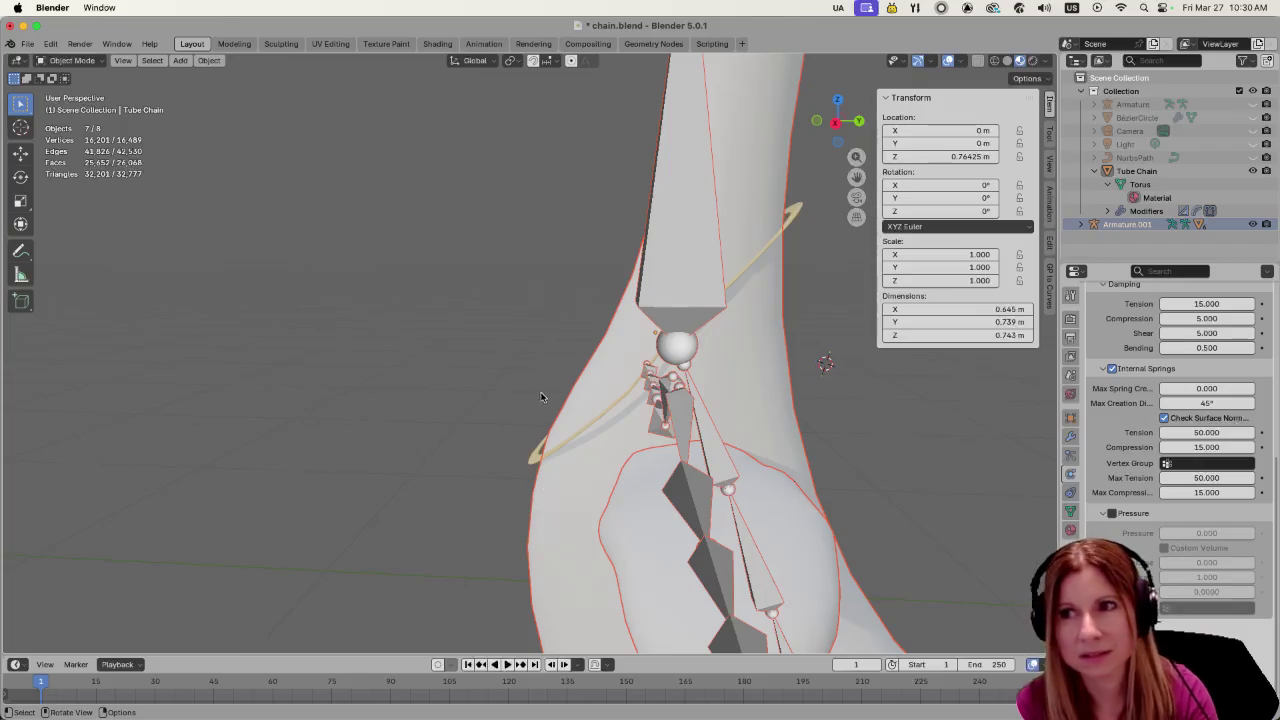
Orbit around the neck ring and bring up the Internal Springs compression field
{"action": "mouse_move", "coordinate": [640, 322]}
{"action": "middle_mouse_down"}
{"action": "mouse_move", "coordinate": [648, 490]}
{"action": "mouse_move", "coordinate": [651, 466]}
{"action": "middle_mouse_up"}
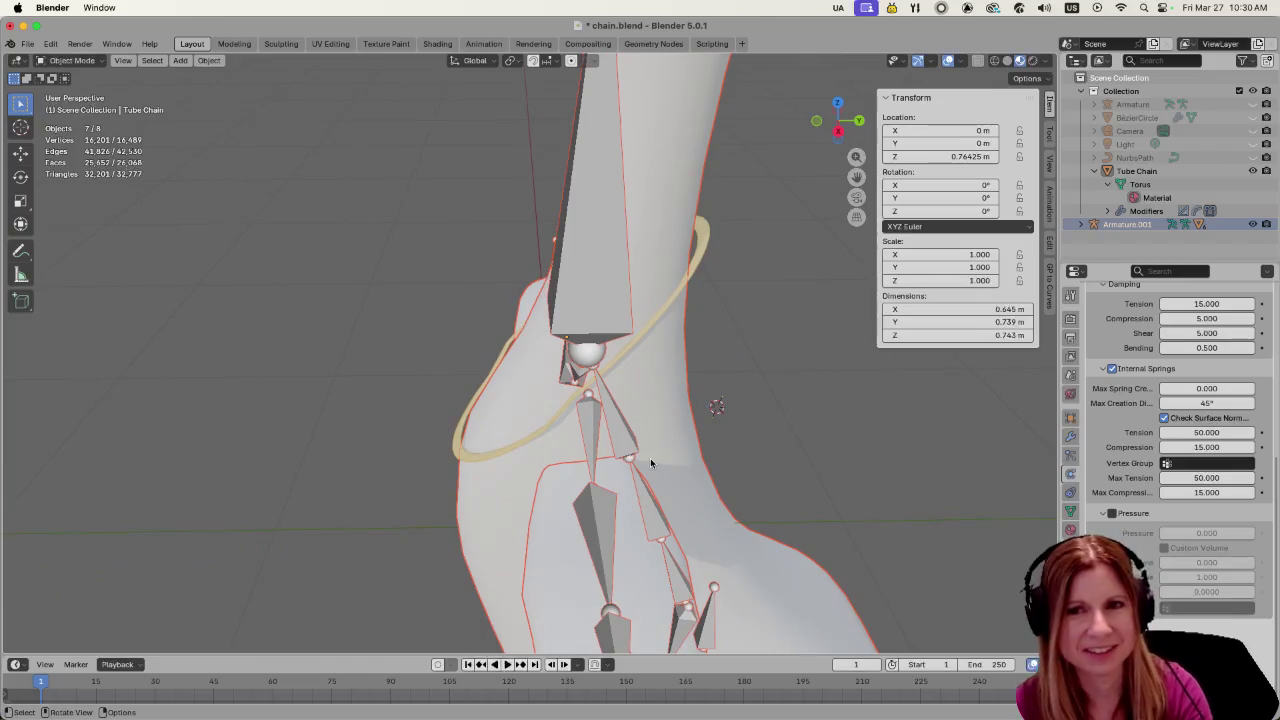
{"action": "middle_click_drag", "start_coordinate": [714, 400], "coordinate": [763, 371]}
{"action": "left_click", "coordinate": [853, 384]}
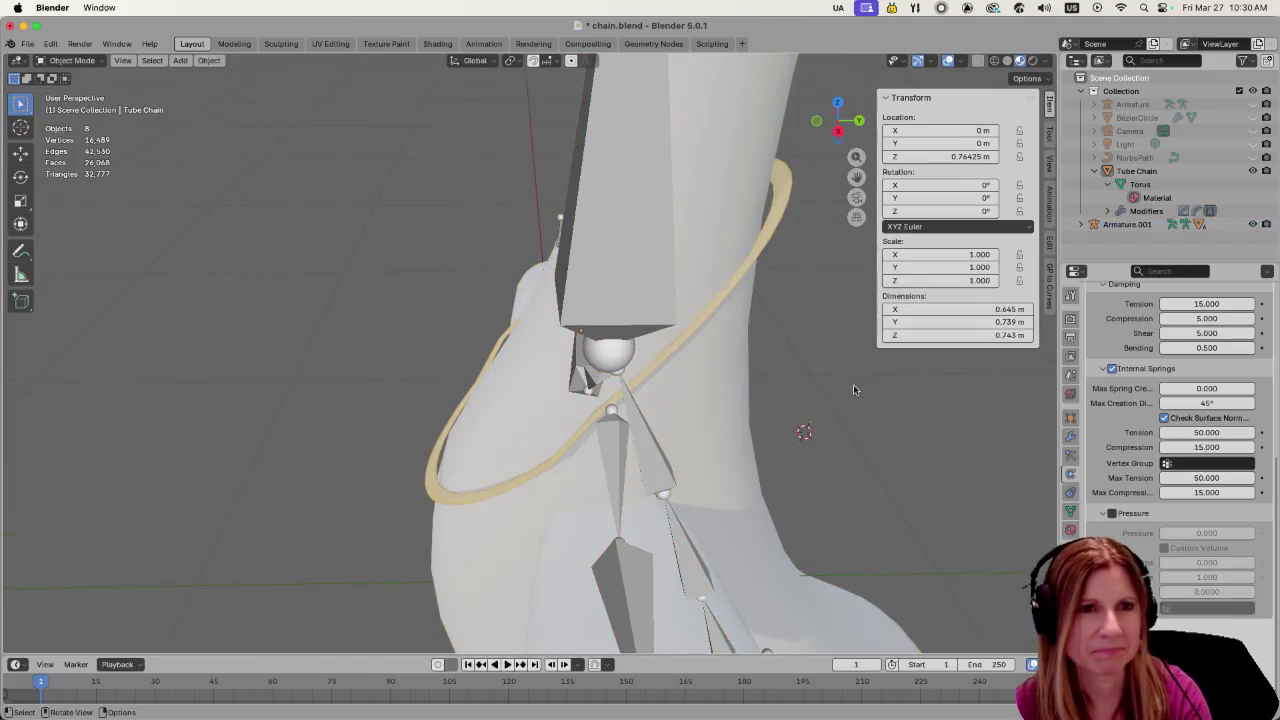
{"action": "mouse_move", "coordinate": [853, 384]}
{"action": "middle_mouse_down"}
{"action": "mouse_move", "coordinate": [808, 405]}
{"action": "mouse_move", "coordinate": [831, 423]}
{"action": "mouse_move", "coordinate": [848, 414]}
{"action": "middle_mouse_up"}
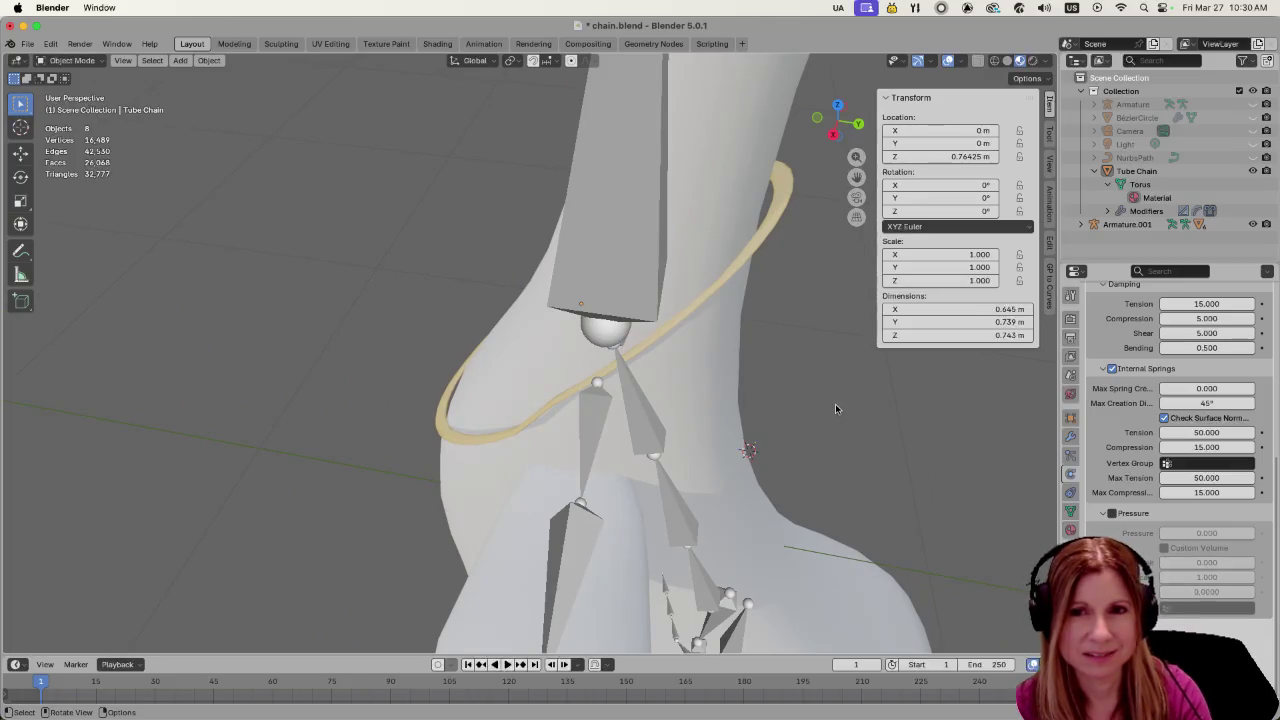
{"action": "middle_click_drag", "start_coordinate": [835, 407], "coordinate": [799, 399]}
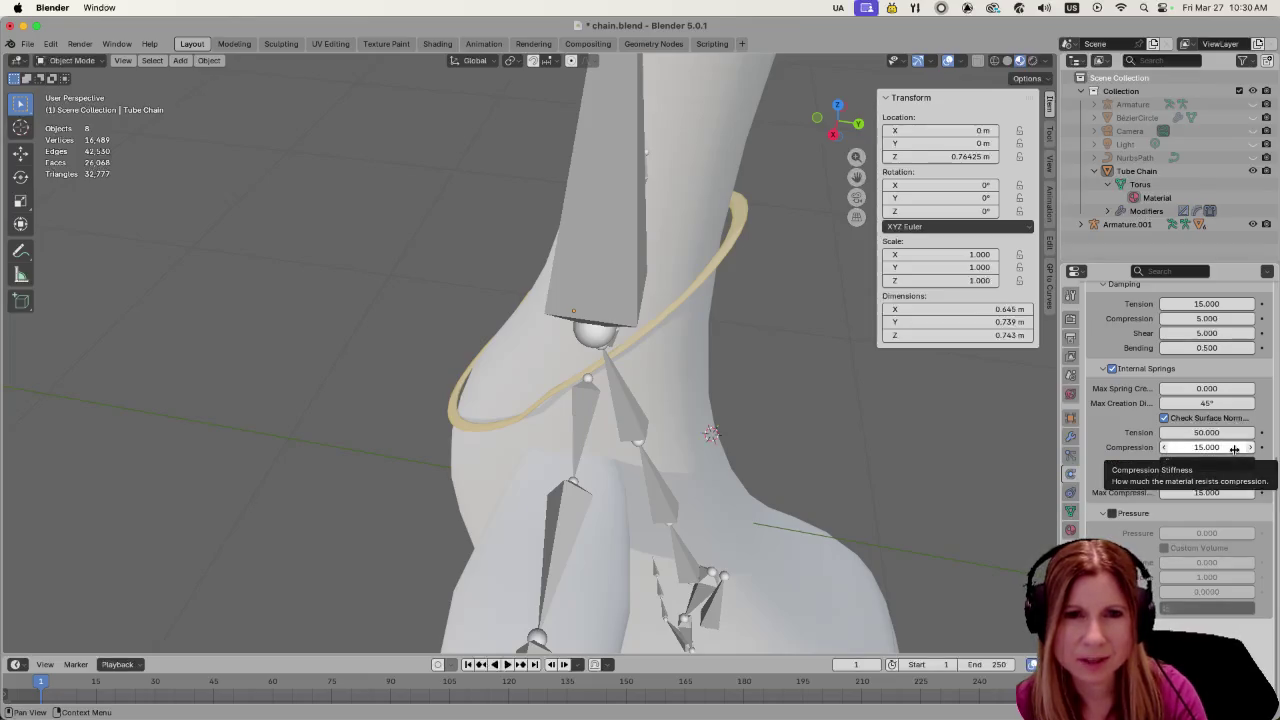
{"action": "left_click", "coordinate": [1234, 449]}
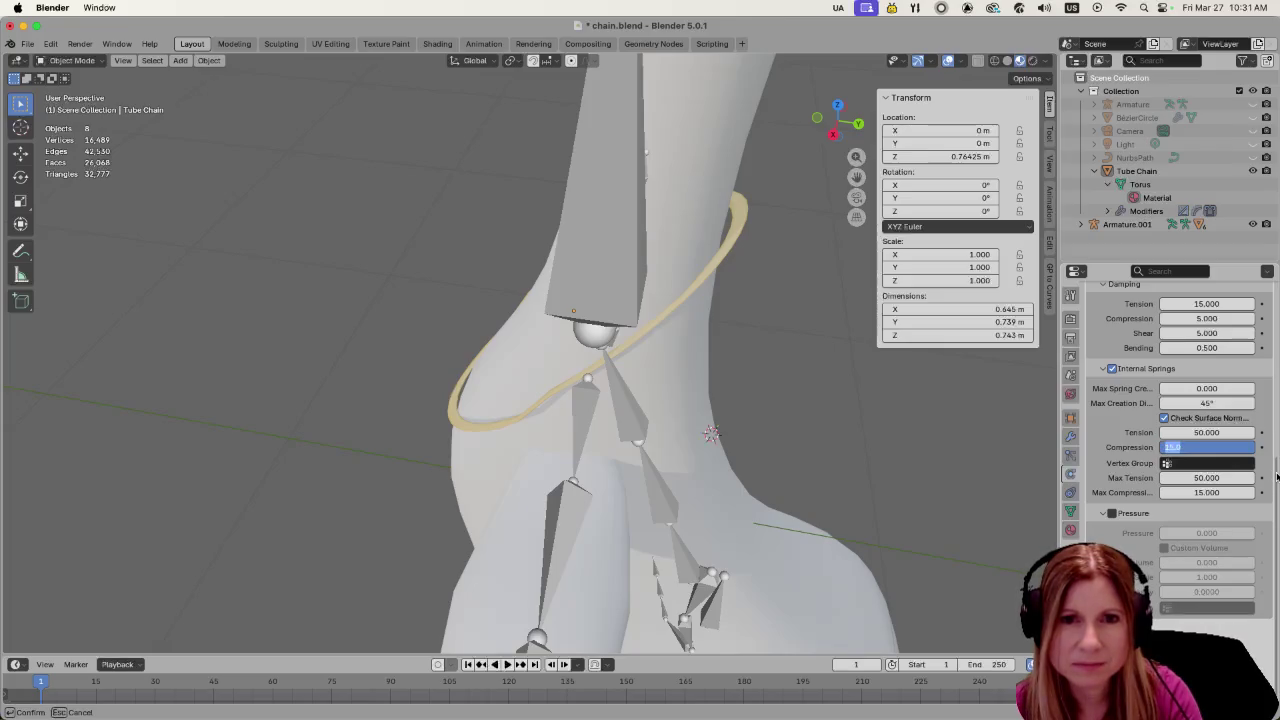
{"action": "left_click_drag", "start_coordinate": [1276, 477], "coordinate": [1271, 356]}
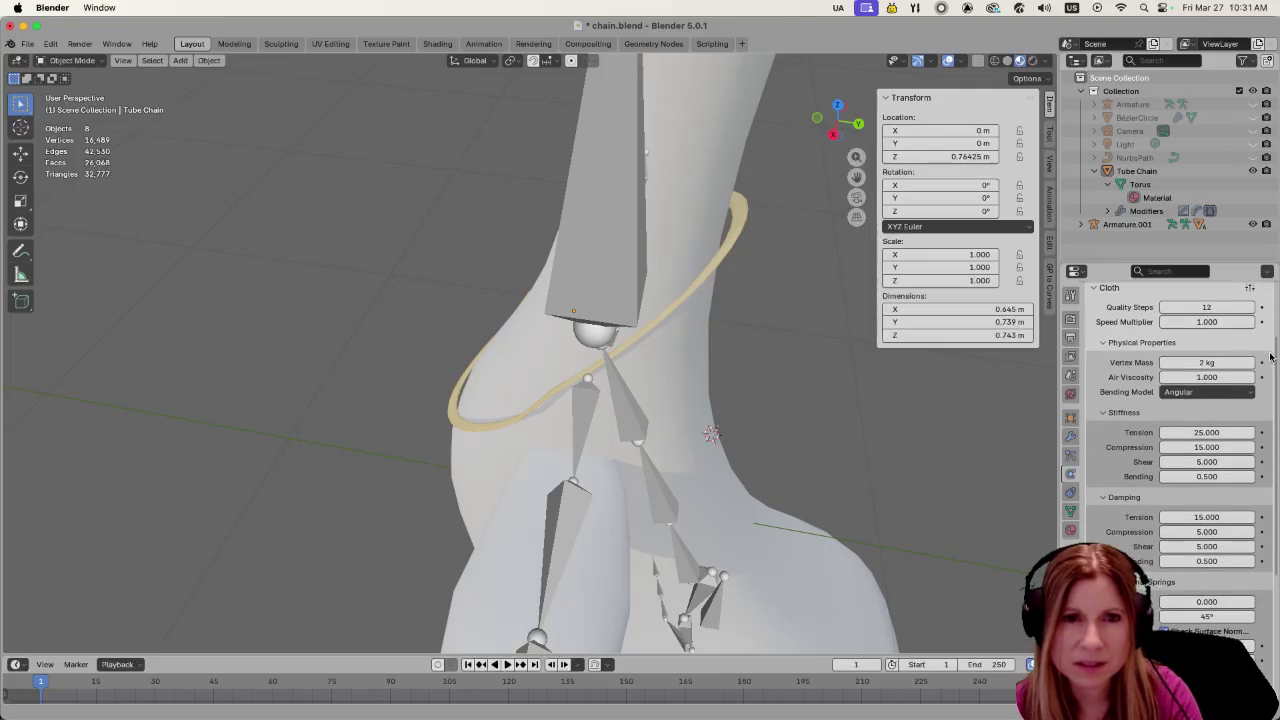
{"action": "scroll", "coordinate": [1271, 356], "scroll_direction": "down", "scroll_amount": 2}
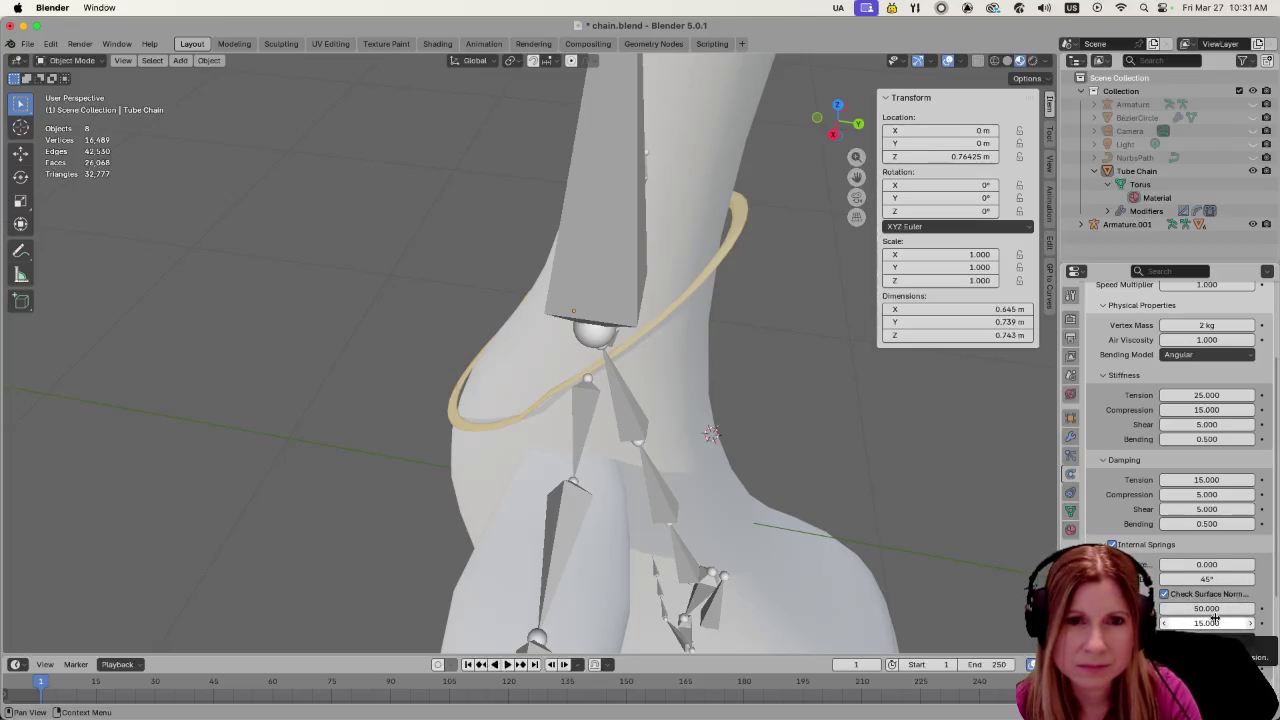
{"action": "left_click", "coordinate": [1215, 618]}
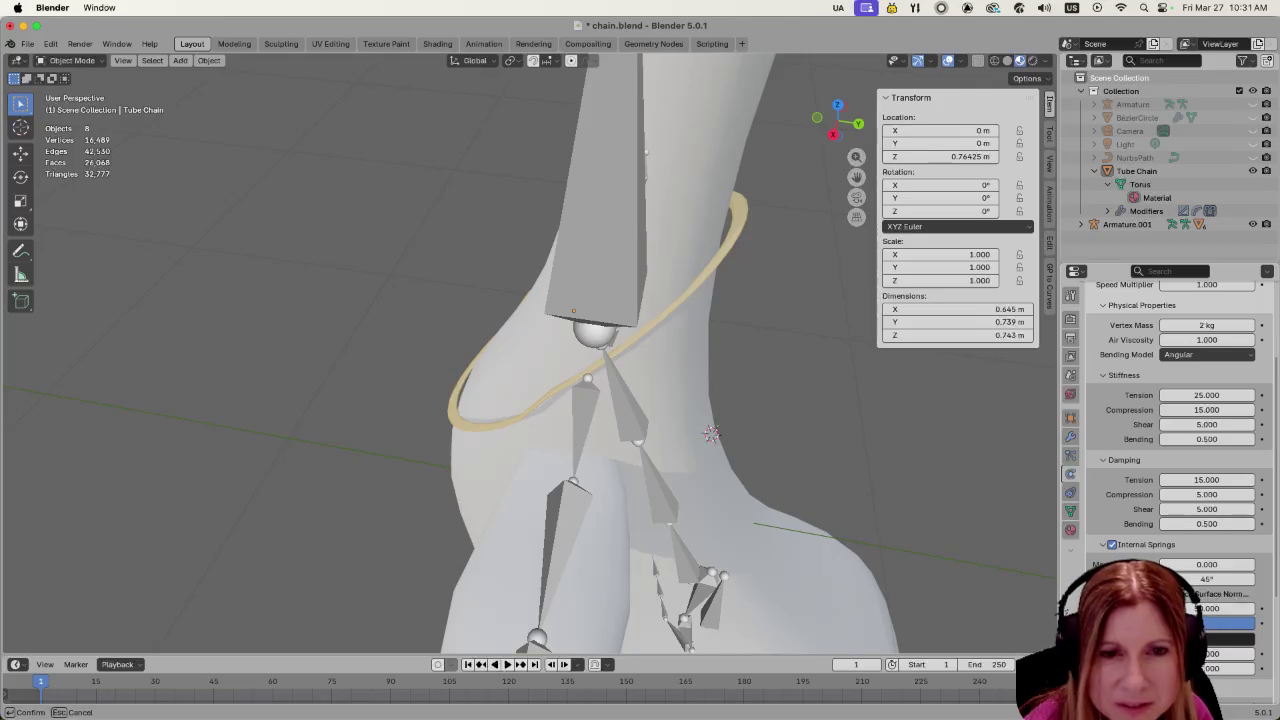
Lower internal-spring Compression and Max Compression from 15 to much softer values
{"action": "left_click", "coordinate": [1207, 668]}
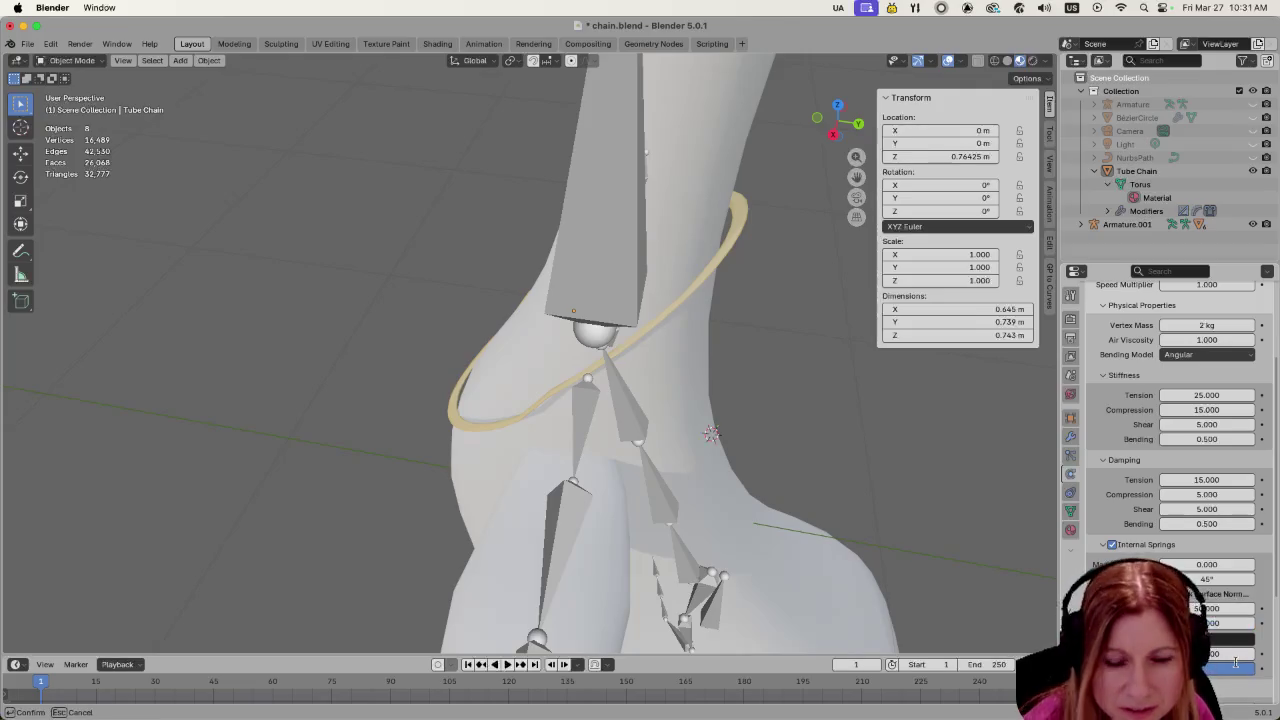
{"action": "key", "text": "Return"}
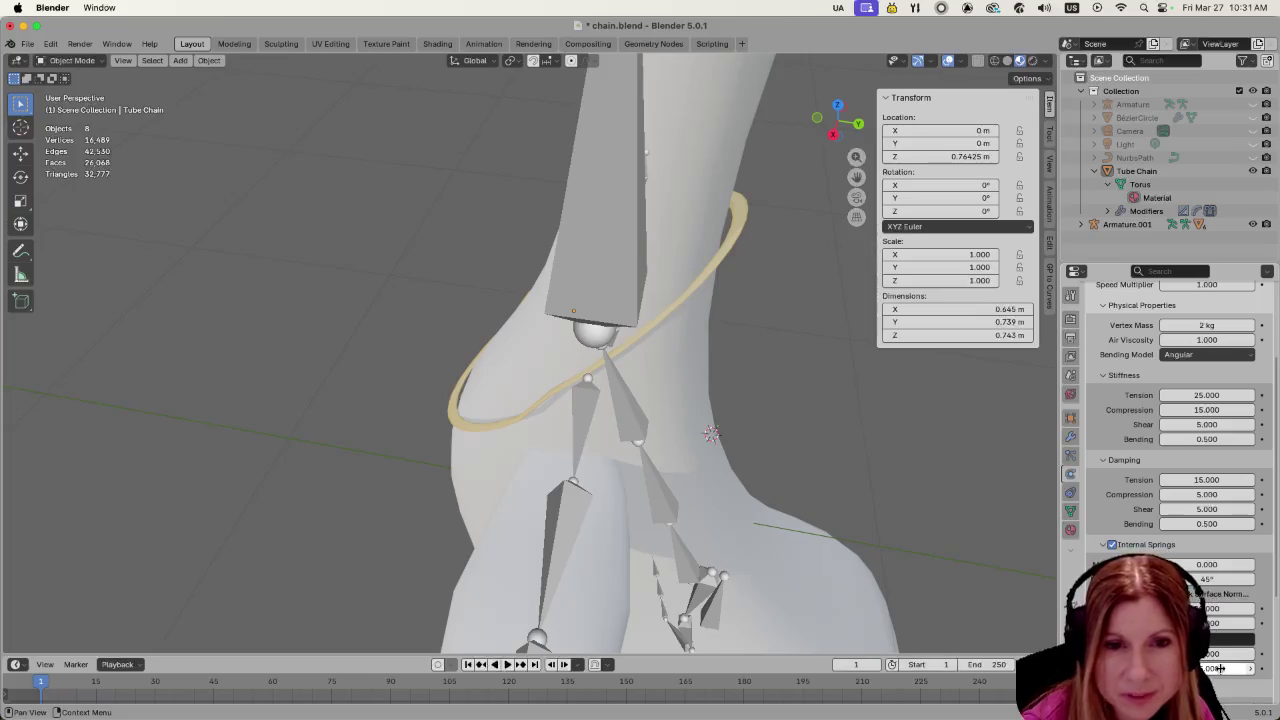
{"action": "left_click", "coordinate": [1216, 668]}
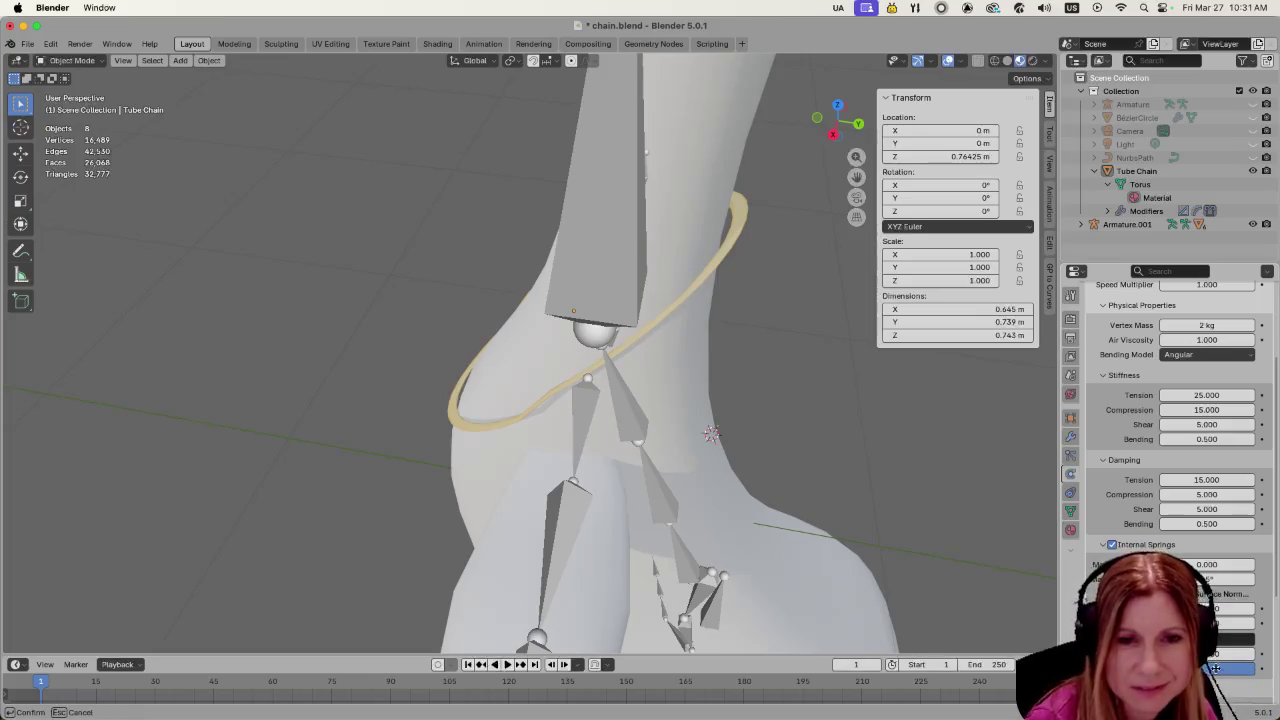
{"action": "key", "text": "Return"}
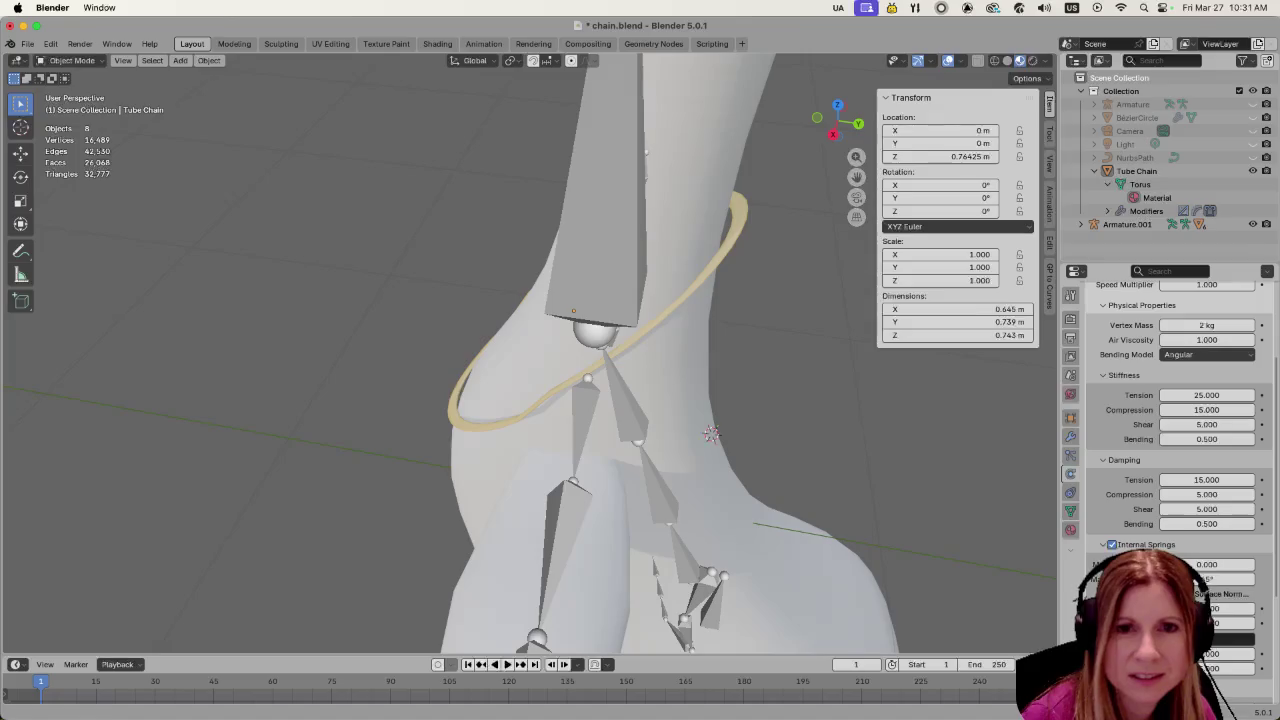
{"action": "left_click", "coordinate": [1240, 623]}
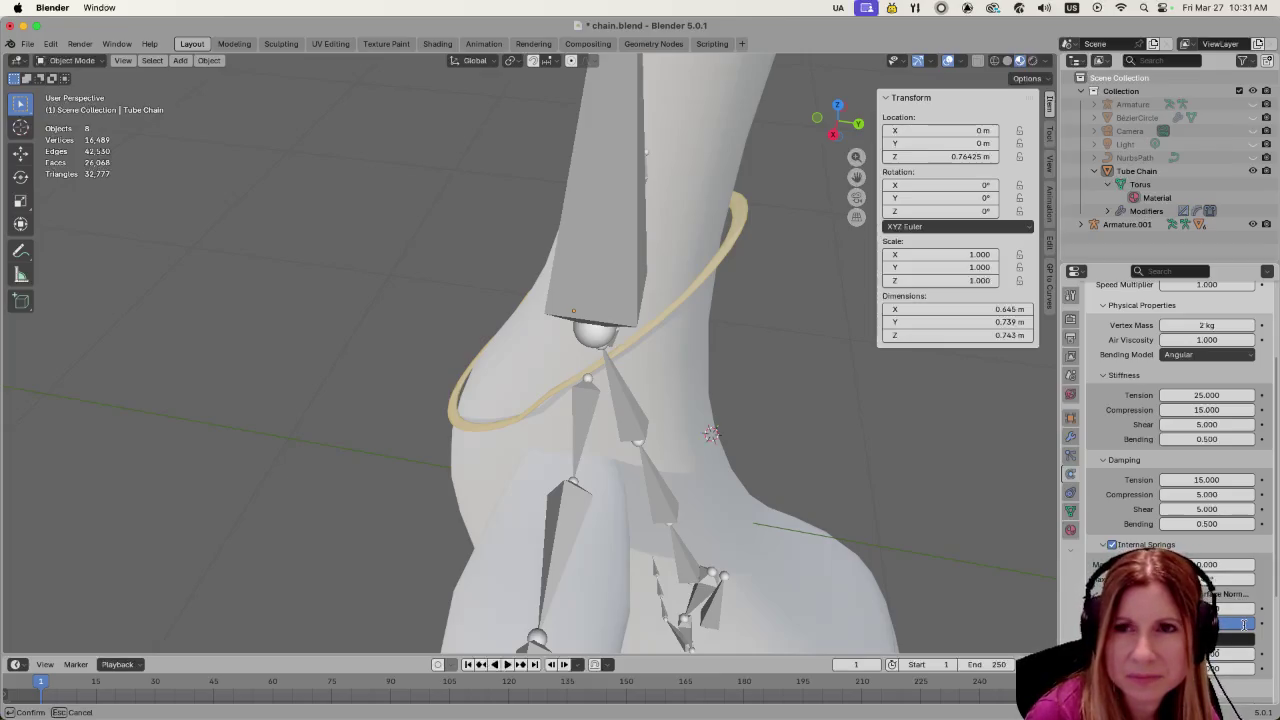
{"action": "key", "text": "Return"}
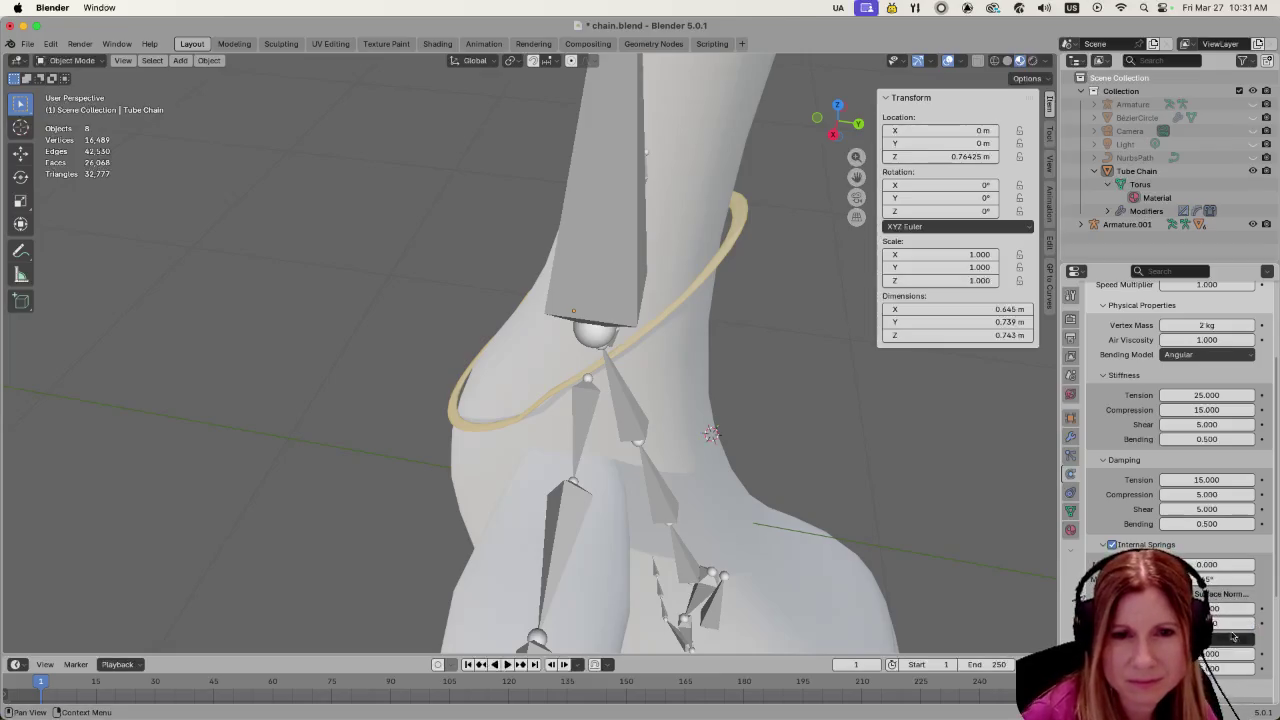
{"action": "left_click", "coordinate": [1232, 668]}
{"action": "key", "text": "Return"}
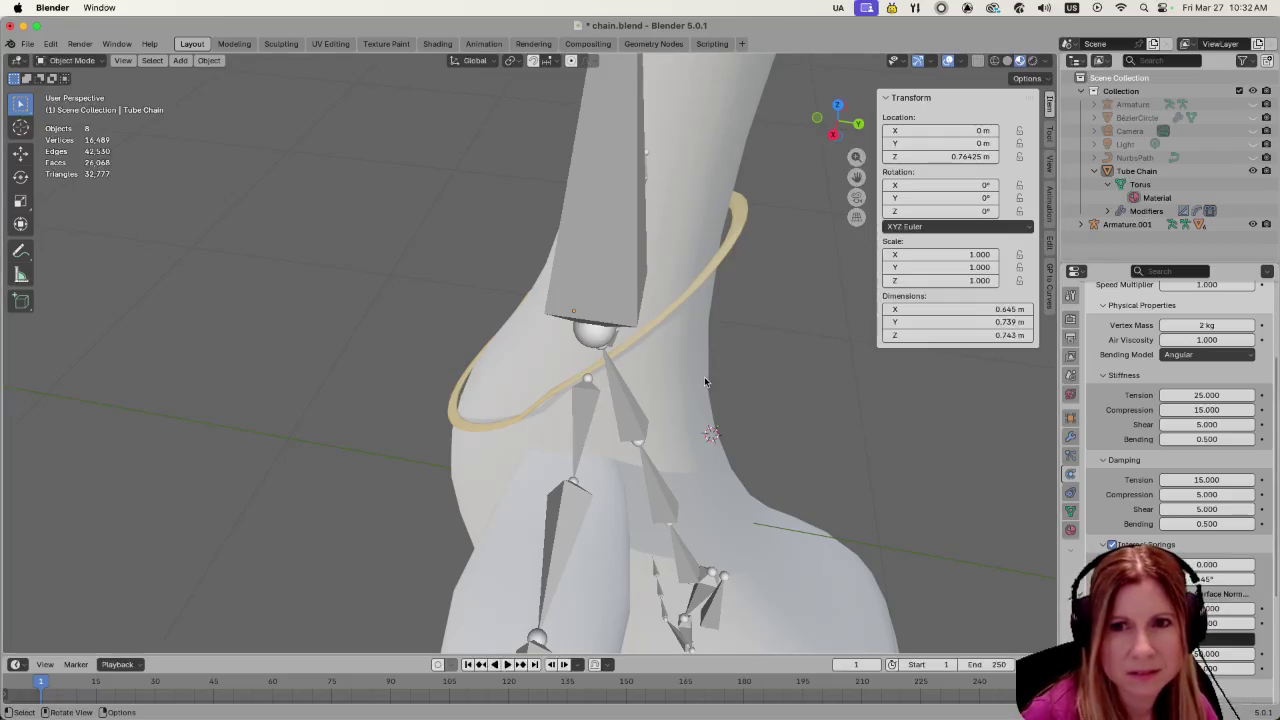
{"action": "left_click", "coordinate": [724, 248]}
{"action": "scroll", "coordinate": [752, 300], "scroll_direction": "down", "scroll_amount": 5}
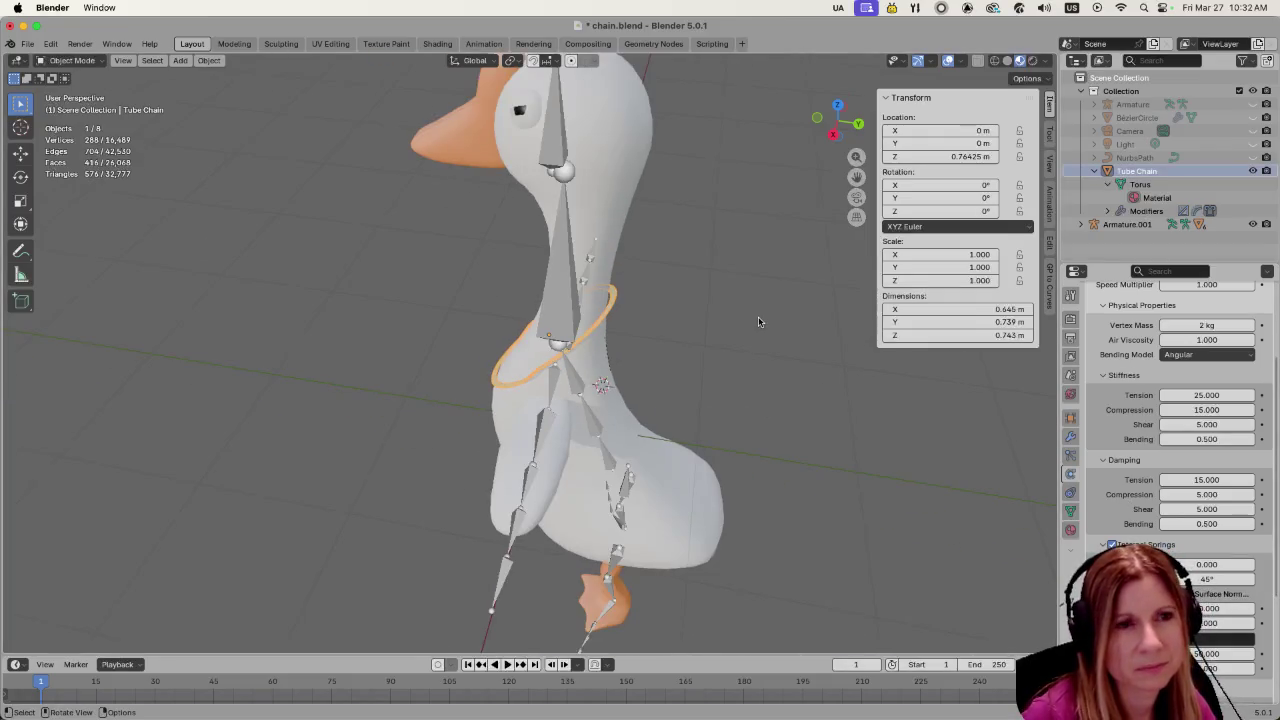
Move the cloth ring straight up the neck along Z to 1.1232
{"action": "middle_click_drag", "start_coordinate": [674, 364], "coordinate": [640, 350]}
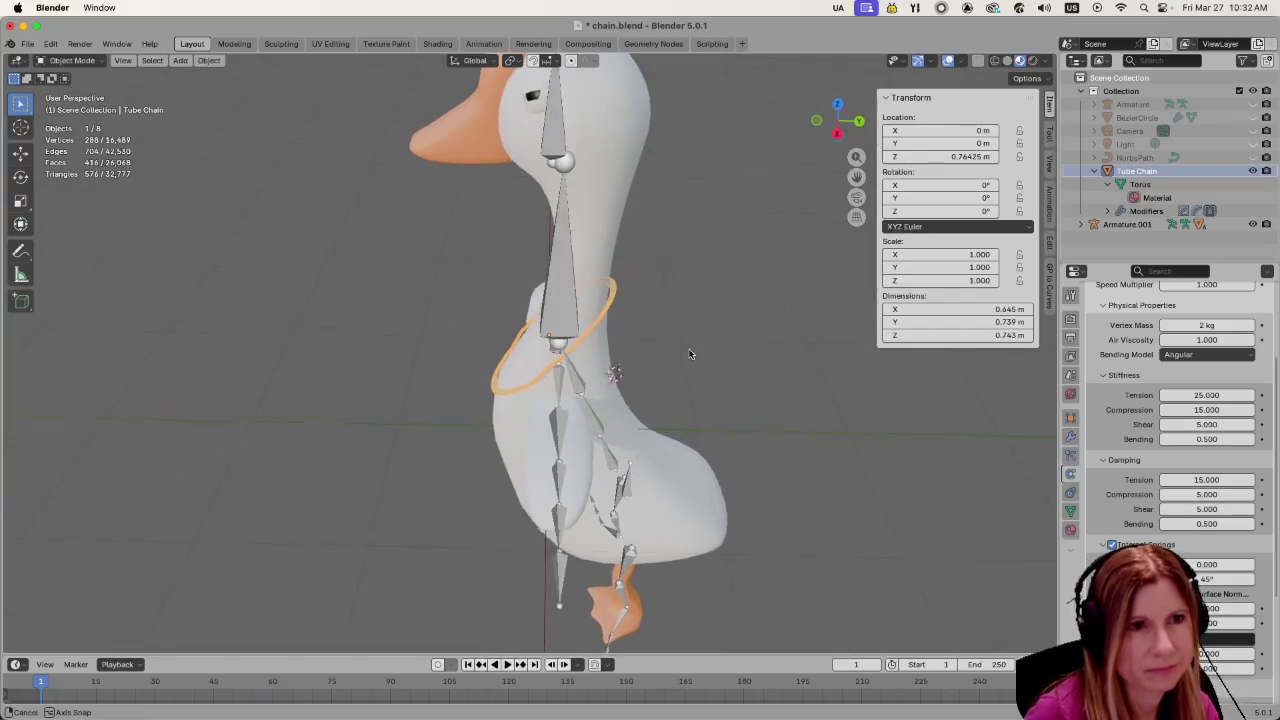
{"action": "scroll", "coordinate": [615, 341], "scroll_direction": "up", "scroll_amount": 3}
{"action": "key", "text": "g"}
{"action": "key", "text": "z"}
{"action": "left_click", "coordinate": [630, 274]}
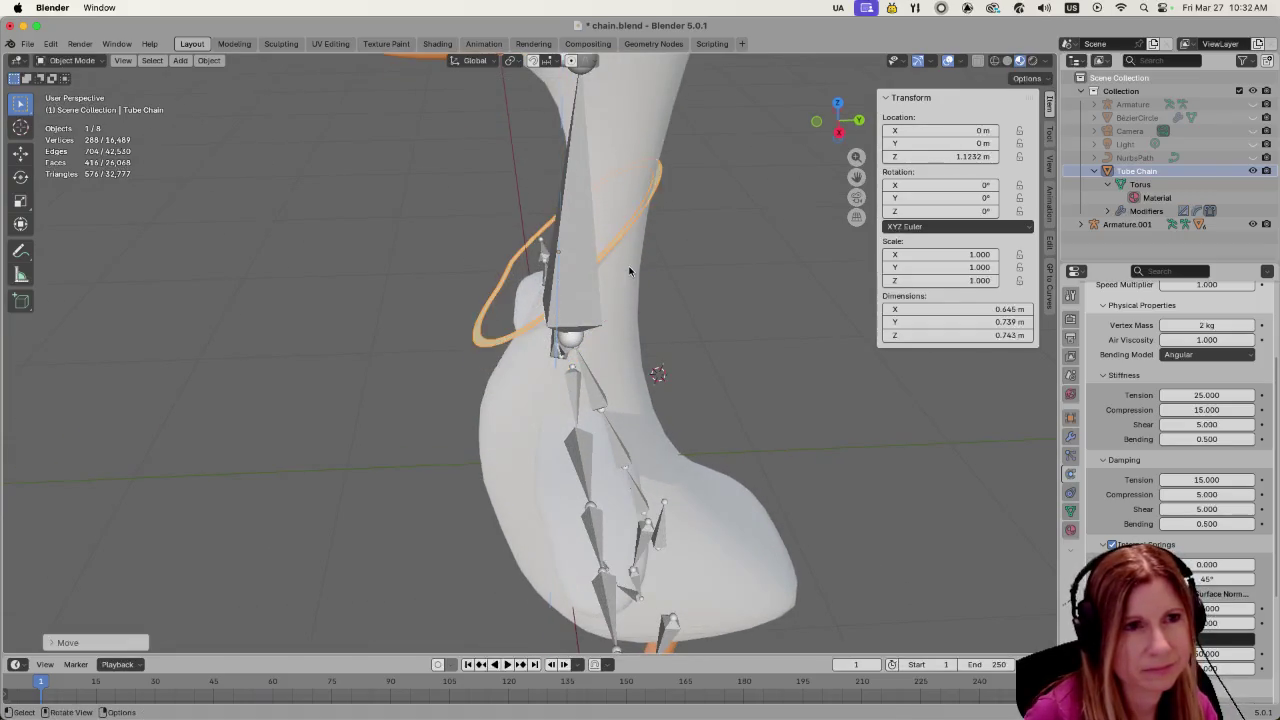
Play the simulation, stop it, inspect the dropped ring, and reset to frame 1
{"action": "key", "text": "space"}
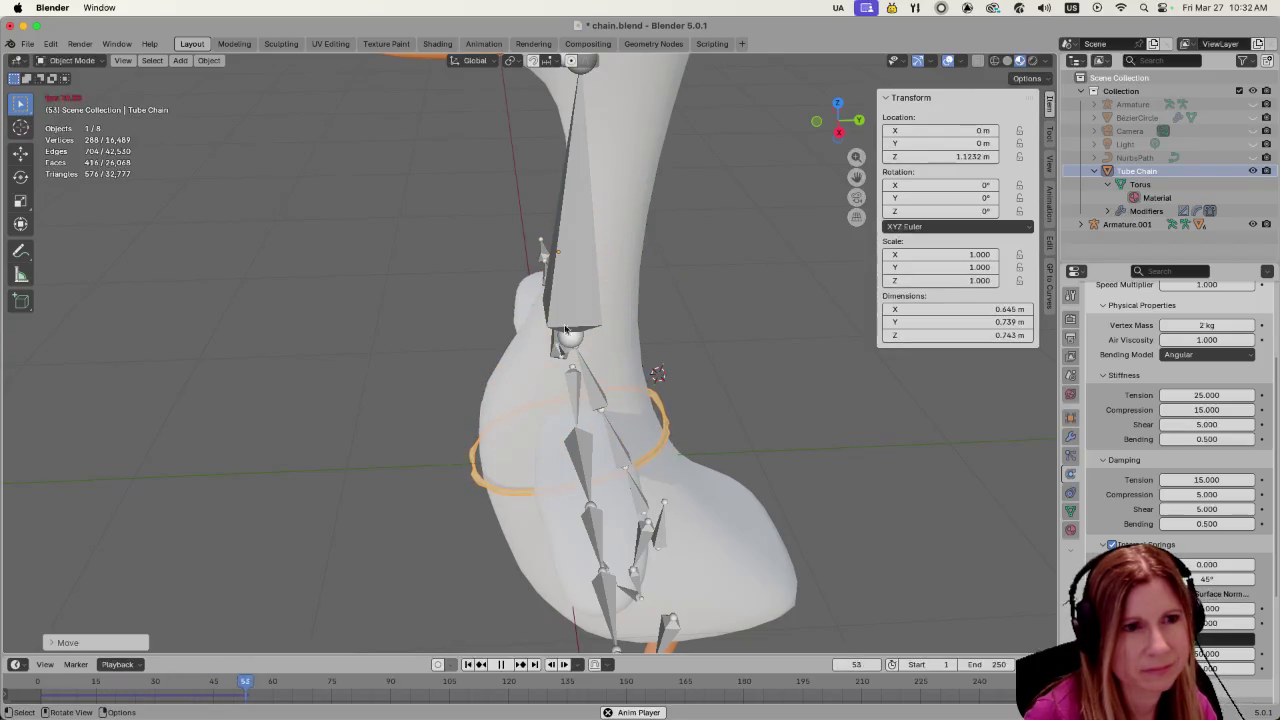
{"action": "key", "text": "space"}
{"action": "scroll", "coordinate": [513, 457], "scroll_direction": "up", "scroll_amount": 2}
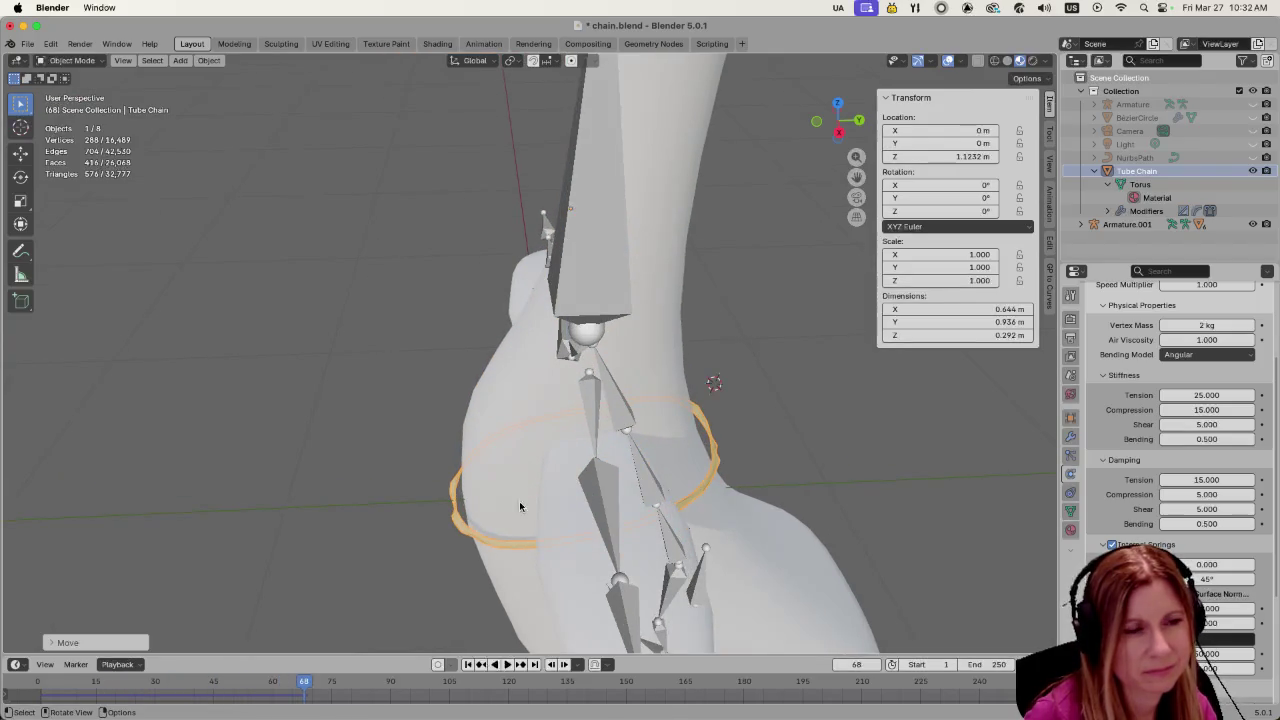
{"action": "mouse_move", "coordinate": [306, 682]}
{"action": "left_mouse_down"}
{"action": "mouse_move", "coordinate": [33, 684]}
{"action": "mouse_move", "coordinate": [53, 680]}
{"action": "left_mouse_up"}
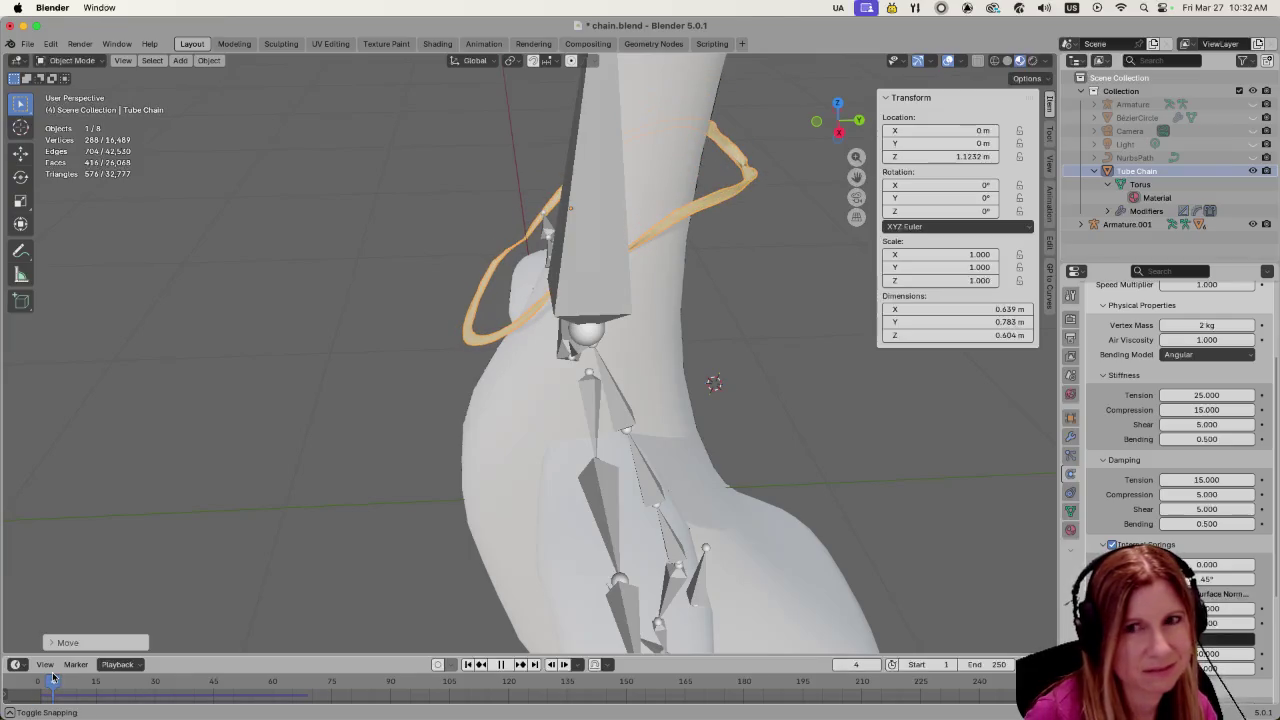
{"action": "mouse_move", "coordinate": [506, 394]}
{"action": "middle_mouse_down"}
{"action": "mouse_move", "coordinate": [614, 314]}
{"action": "mouse_move", "coordinate": [662, 360]}
{"action": "mouse_move", "coordinate": [606, 533]}
{"action": "mouse_move", "coordinate": [732, 398]}
{"action": "mouse_move", "coordinate": [767, 427]}
{"action": "mouse_move", "coordinate": [696, 428]}
{"action": "mouse_move", "coordinate": [628, 407]}
{"action": "middle_mouse_up"}
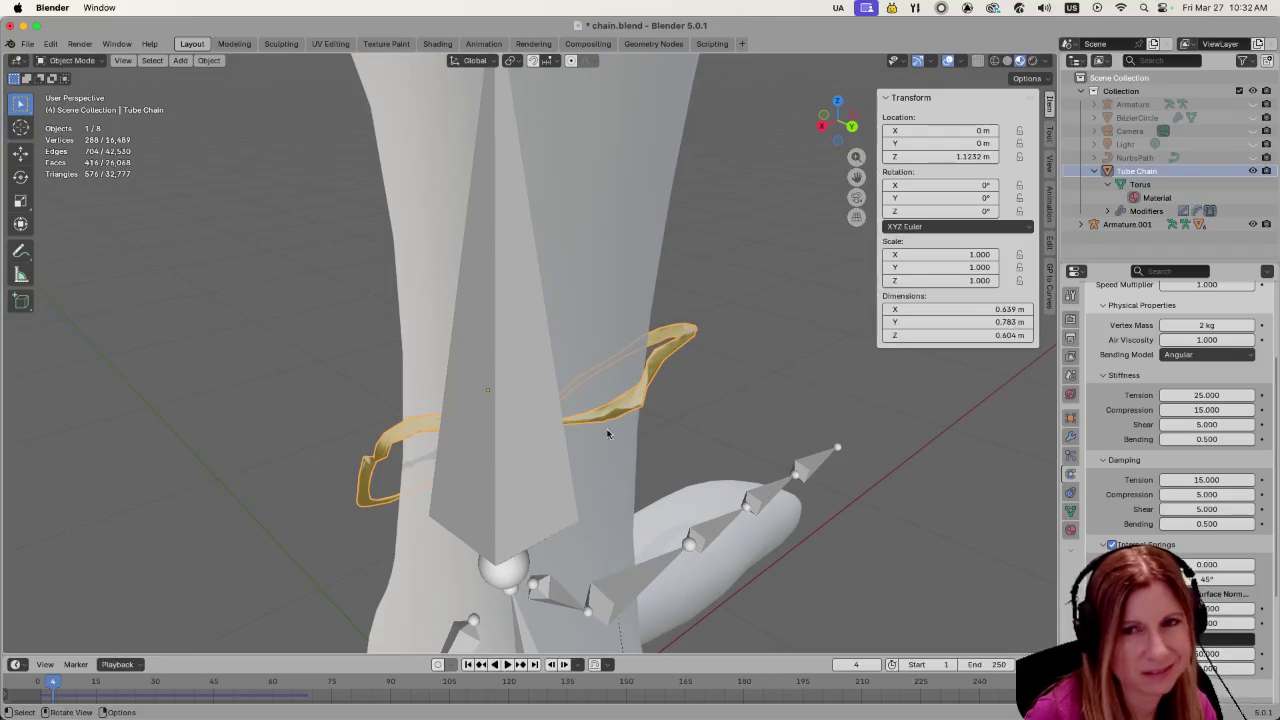
{"action": "scroll", "coordinate": [669, 429], "scroll_direction": "up", "scroll_amount": 3}
{"action": "middle_click_drag", "start_coordinate": [686, 443], "coordinate": [729, 463]}
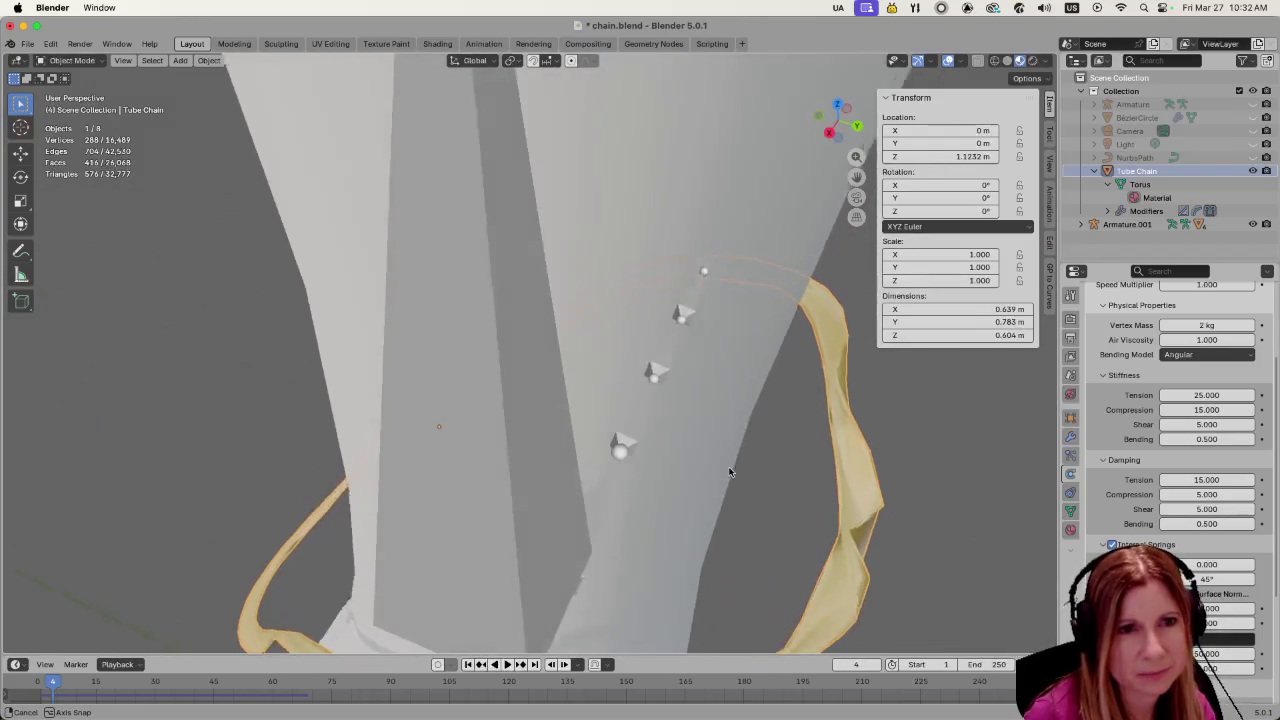
{"action": "mouse_move", "coordinate": [805, 479]}
{"action": "middle_mouse_down"}
{"action": "mouse_move", "coordinate": [568, 485]}
{"action": "mouse_move", "coordinate": [620, 463]}
{"action": "middle_mouse_up"}
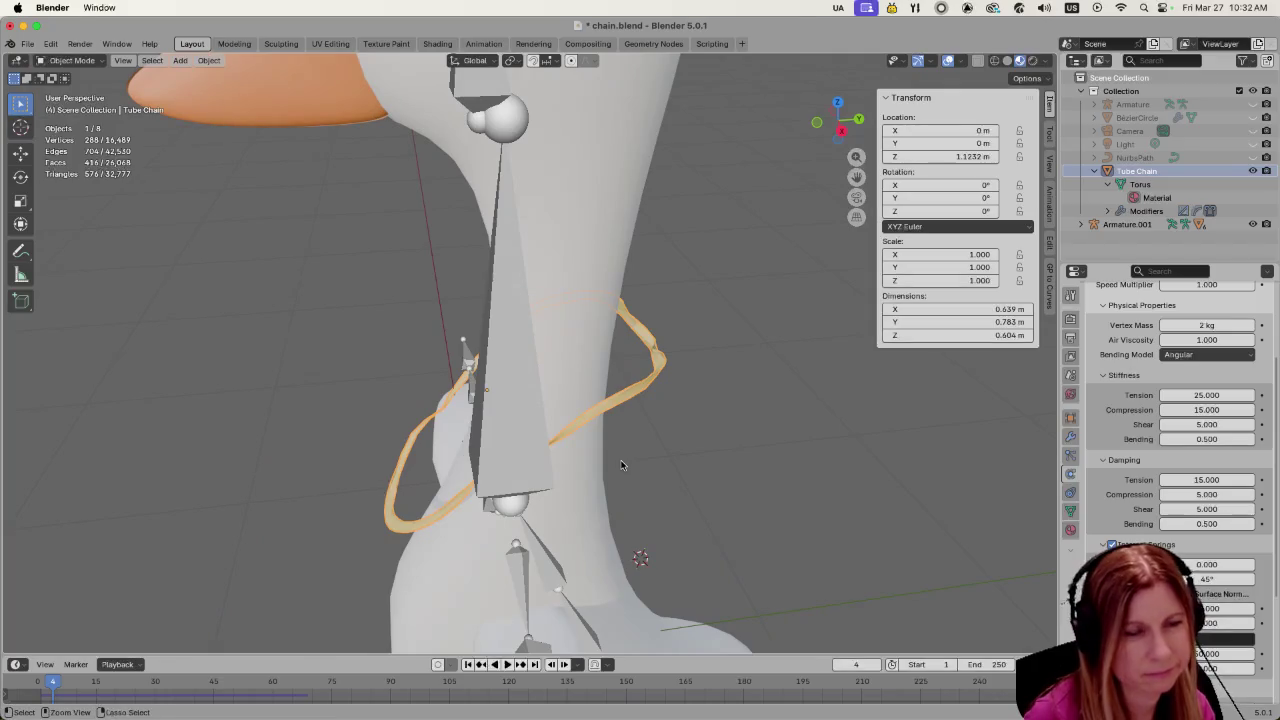
{"action": "key", "text": "shift+Left"}
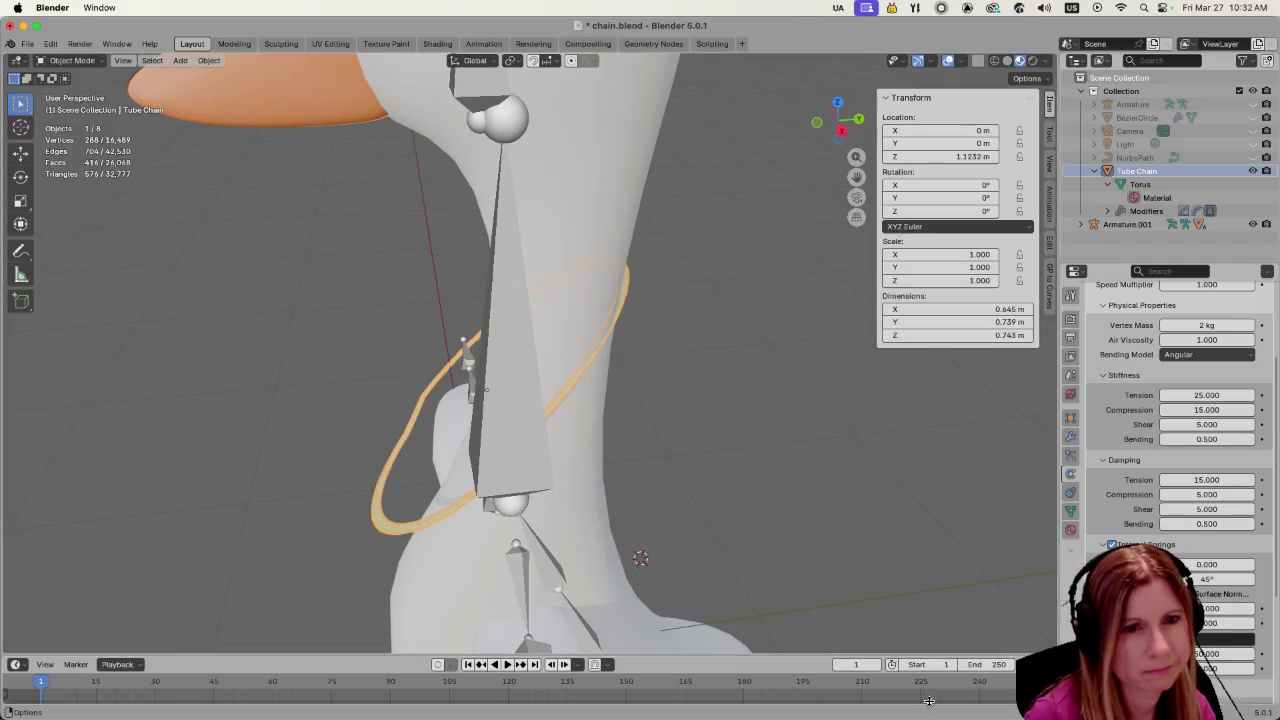
{"action": "mouse_move", "coordinate": [185, 645]}
{"action": "middle_mouse_down"}
{"action": "mouse_move", "coordinate": [647, 501]}
{"action": "mouse_move", "coordinate": [726, 491]}
{"action": "mouse_move", "coordinate": [714, 466]}
{"action": "mouse_move", "coordinate": [615, 453]}
{"action": "mouse_move", "coordinate": [519, 476]}
{"action": "mouse_move", "coordinate": [543, 495]}
{"action": "mouse_move", "coordinate": [790, 450]}
{"action": "middle_mouse_up"}
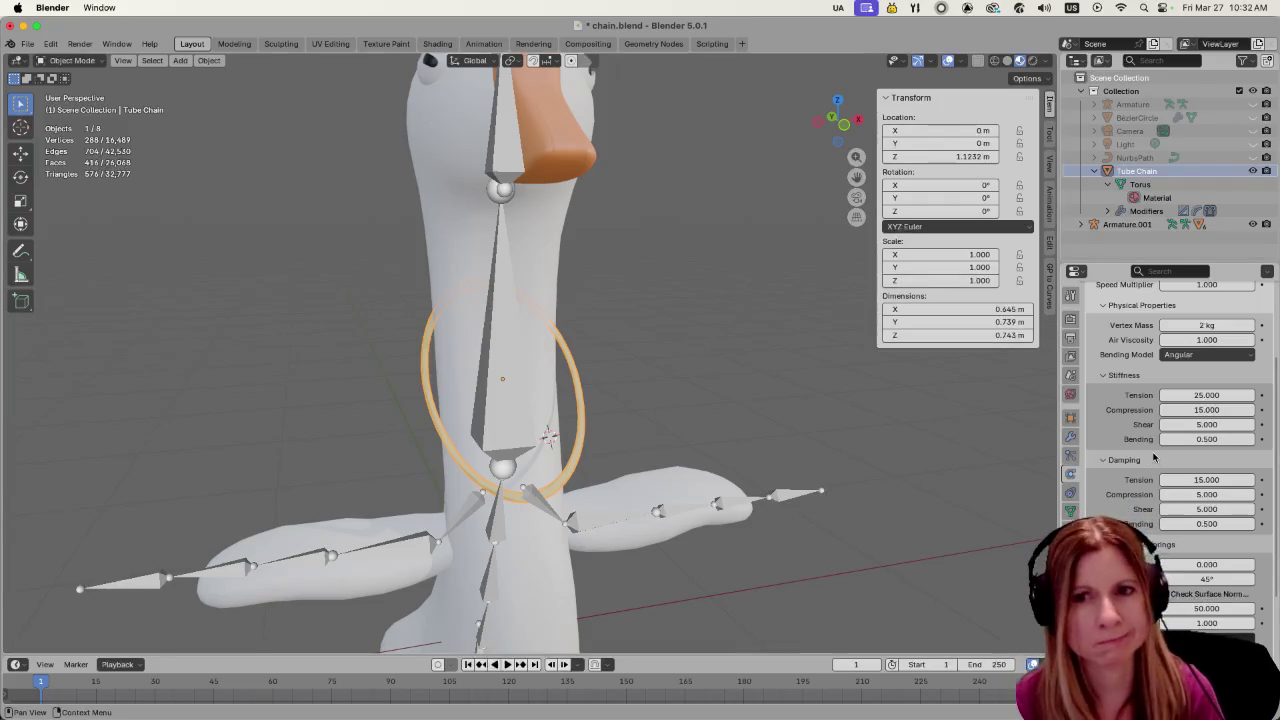
Review the ring's cloth spring settings, then enter Edit Mode on the torus
{"action": "scroll", "coordinate": [1180, 470], "scroll_direction": "up", "scroll_amount": 2}
{"action": "scroll", "coordinate": [1188, 479], "scroll_direction": "down", "scroll_amount": 2}
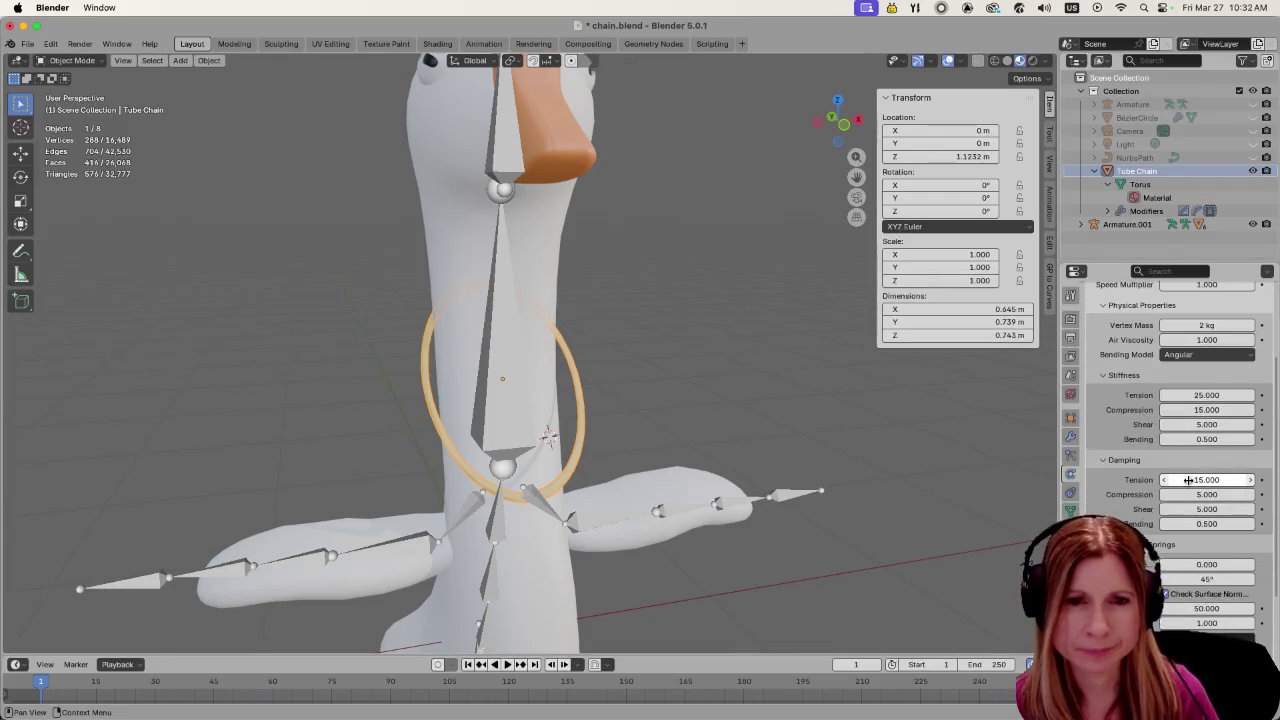
{"action": "scroll", "coordinate": [1186, 482], "scroll_direction": "down", "scroll_amount": 2}
{"action": "scroll", "coordinate": [1184, 485], "scroll_direction": "down", "scroll_amount": 2}
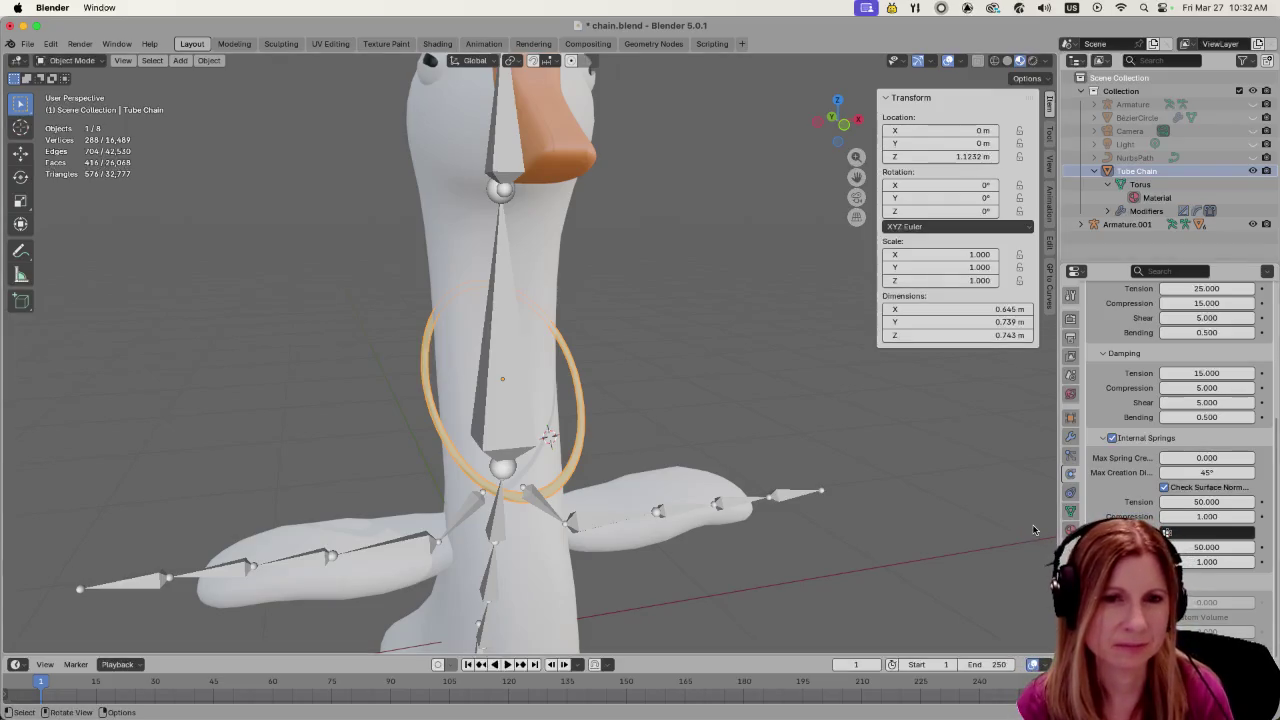
{"action": "scroll", "coordinate": [1150, 540], "scroll_direction": "up", "scroll_amount": 3}
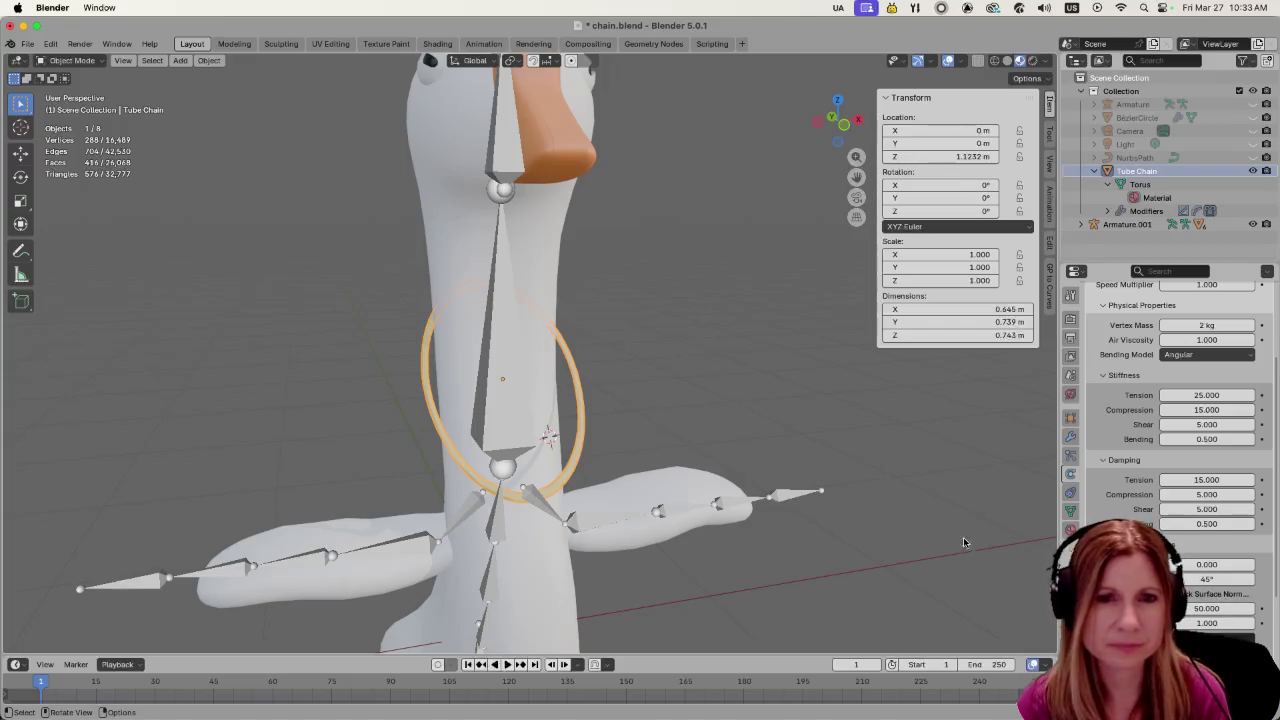
{"action": "scroll", "coordinate": [1181, 545], "scroll_direction": "down", "scroll_amount": 2}
{"action": "scroll", "coordinate": [1181, 545], "scroll_direction": "down", "scroll_amount": 3}
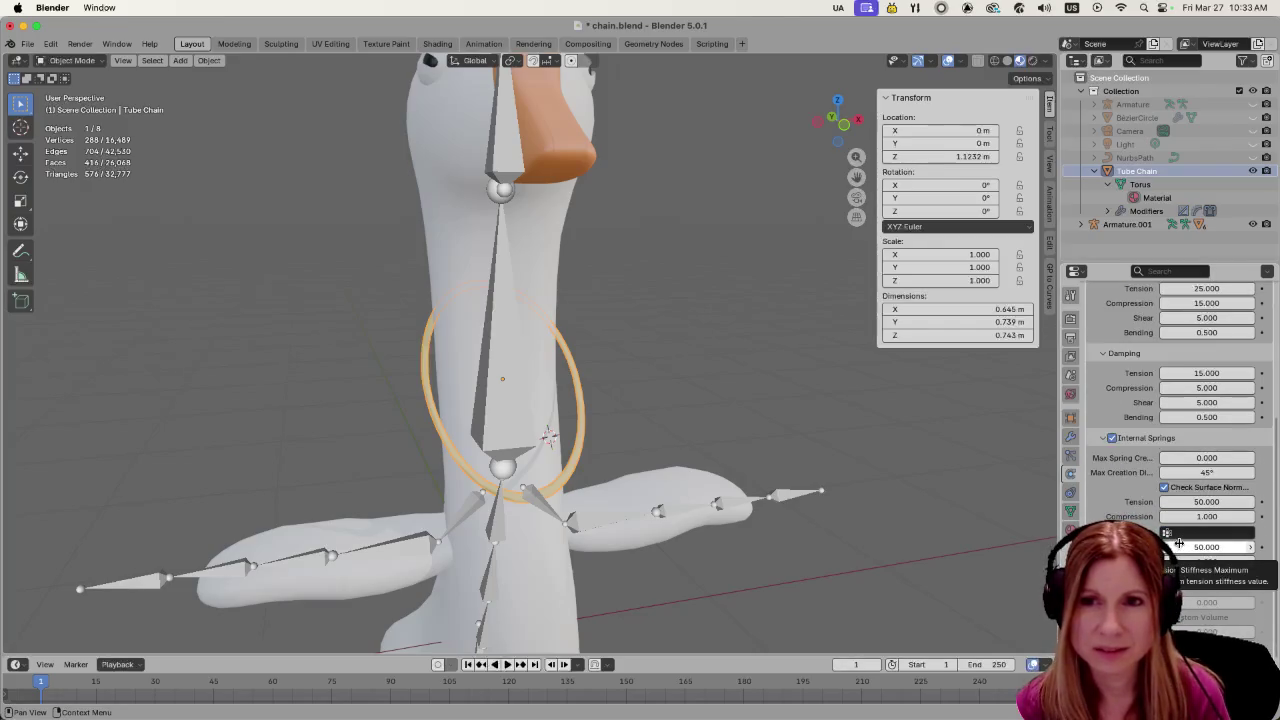
{"action": "mouse_move", "coordinate": [689, 421]}
{"action": "middle_mouse_down"}
{"action": "mouse_move", "coordinate": [597, 404]}
{"action": "mouse_move", "coordinate": [623, 412]}
{"action": "mouse_move", "coordinate": [634, 453]}
{"action": "middle_mouse_up"}
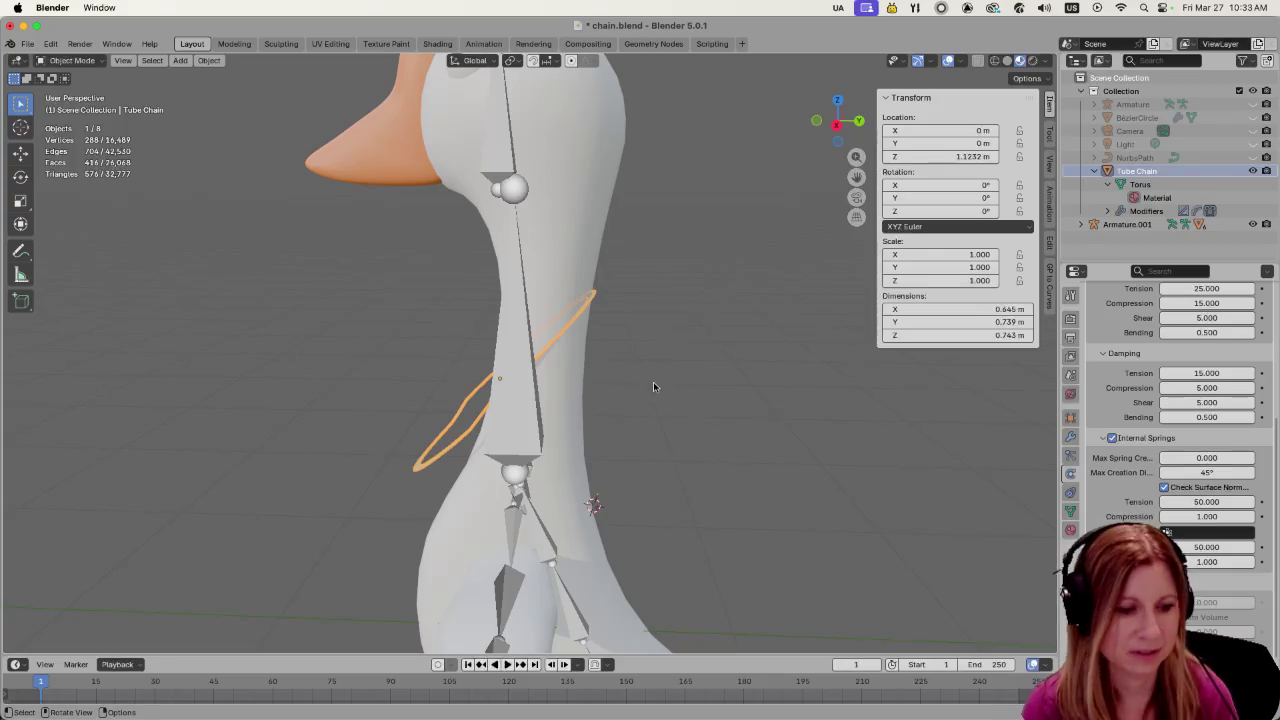
{"action": "key", "text": "Tab"}
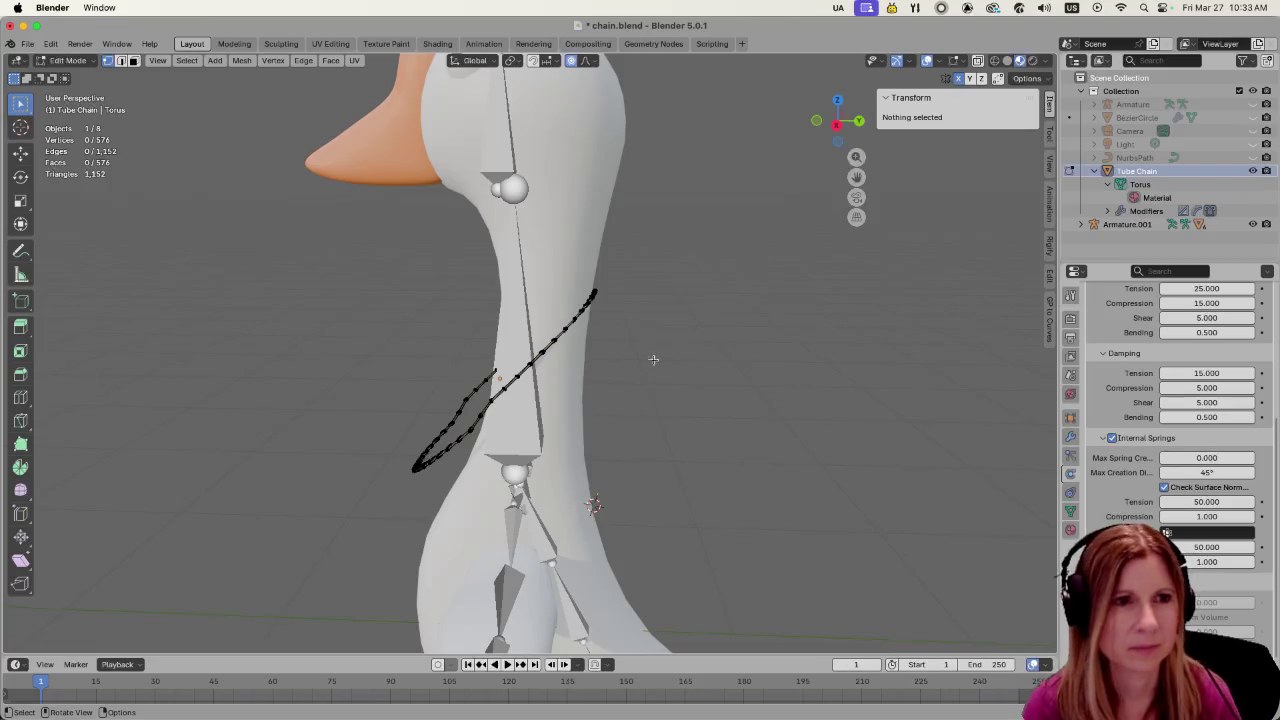
Switch to wireframe shading, view the ring edge-on, and show its Object Data properties
{"action": "mouse_move", "coordinate": [762, 332]}
{"action": "middle_mouse_down"}
{"action": "mouse_move", "coordinate": [740, 371]}
{"action": "mouse_move", "coordinate": [617, 363]}
{"action": "middle_mouse_up"}
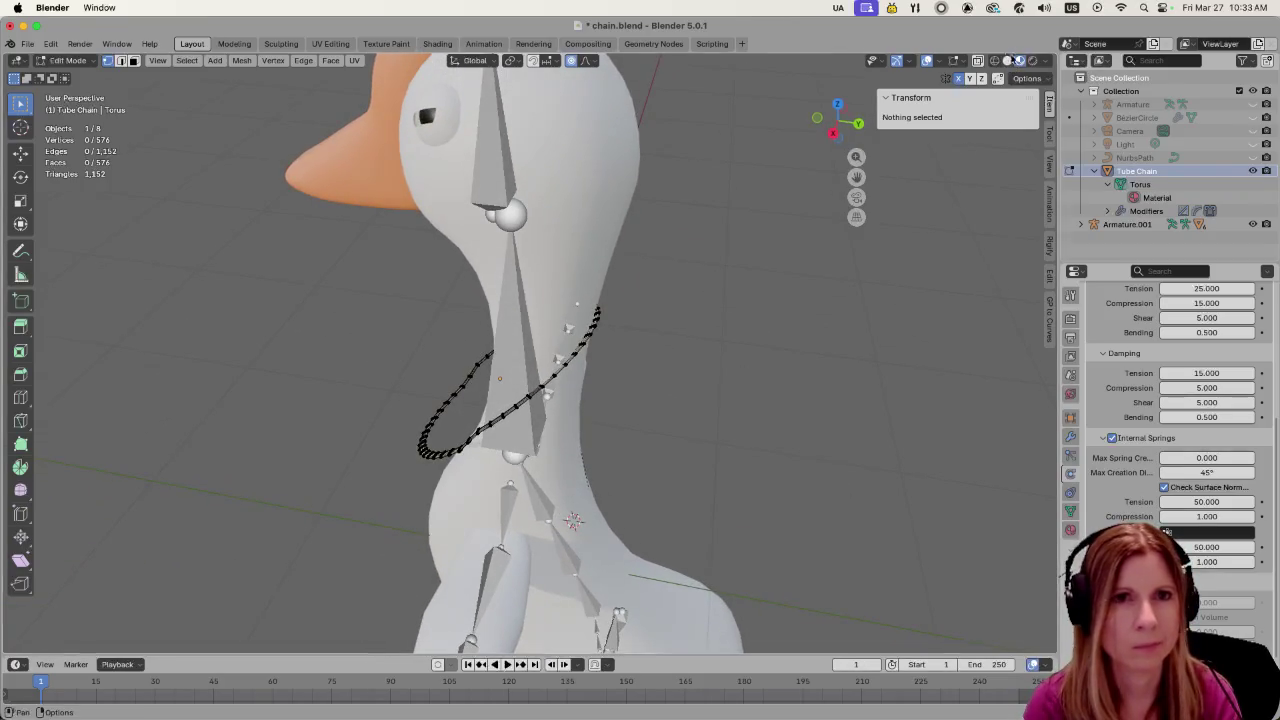
{"action": "left_click", "coordinate": [995, 61]}
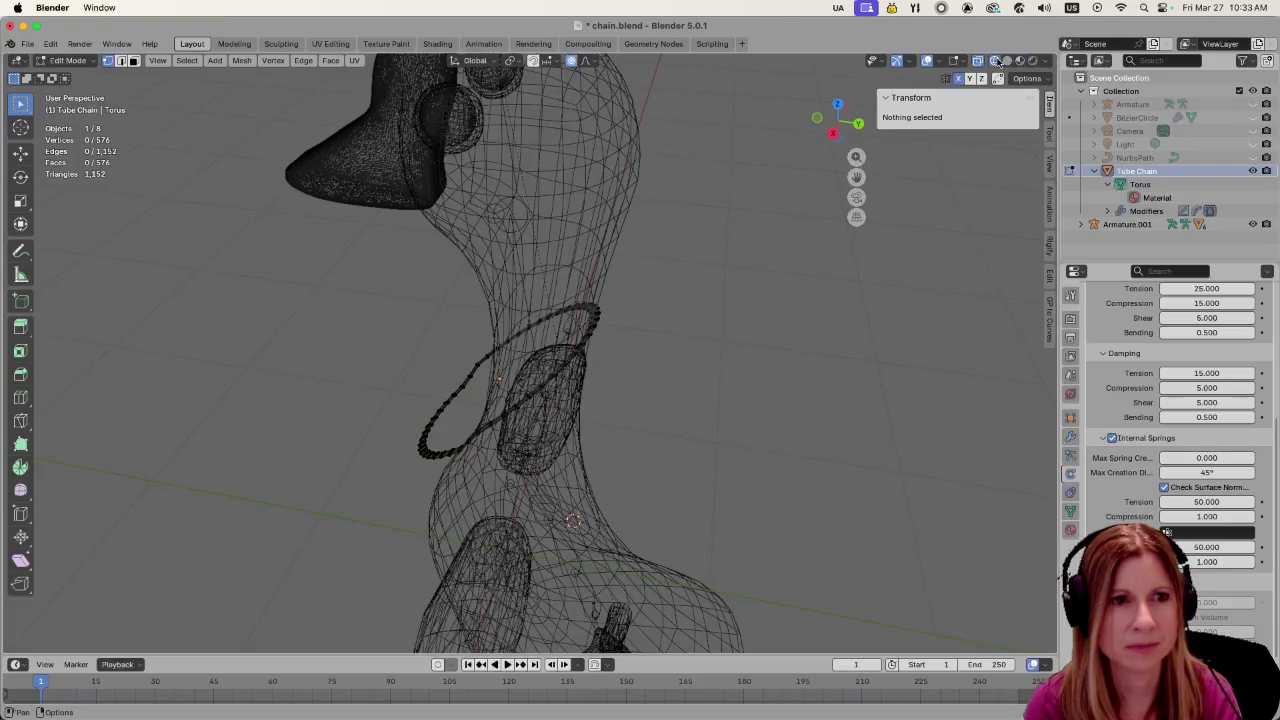
{"action": "mouse_move", "coordinate": [712, 360]}
{"action": "middle_mouse_down"}
{"action": "mouse_move", "coordinate": [746, 331]}
{"action": "mouse_move", "coordinate": [538, 268]}
{"action": "middle_mouse_up"}
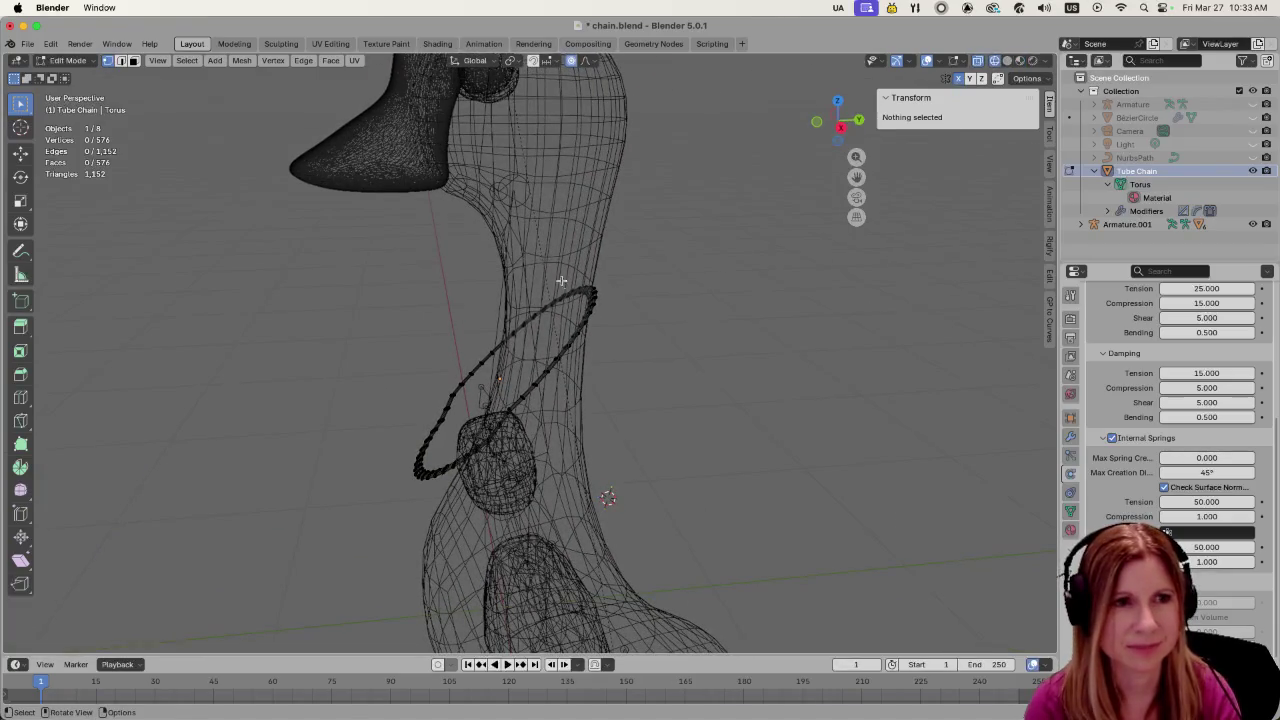
{"action": "left_click_drag", "start_coordinate": [538, 268], "coordinate": [603, 398]}
{"action": "mouse_move", "coordinate": [603, 398]}
{"action": "middle_mouse_down"}
{"action": "mouse_move", "coordinate": [831, 380]}
{"action": "mouse_move", "coordinate": [763, 369]}
{"action": "mouse_move", "coordinate": [743, 374]}
{"action": "mouse_move", "coordinate": [853, 392]}
{"action": "middle_mouse_up"}
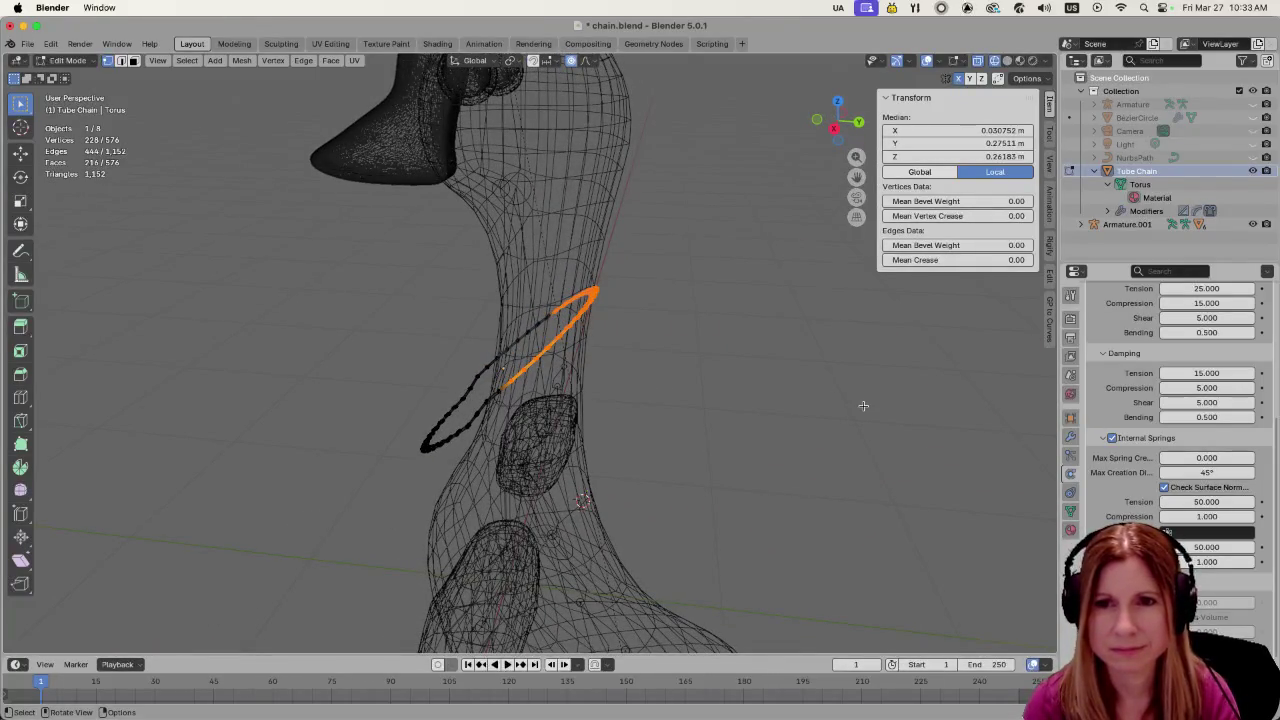
{"action": "left_click", "coordinate": [1069, 492]}
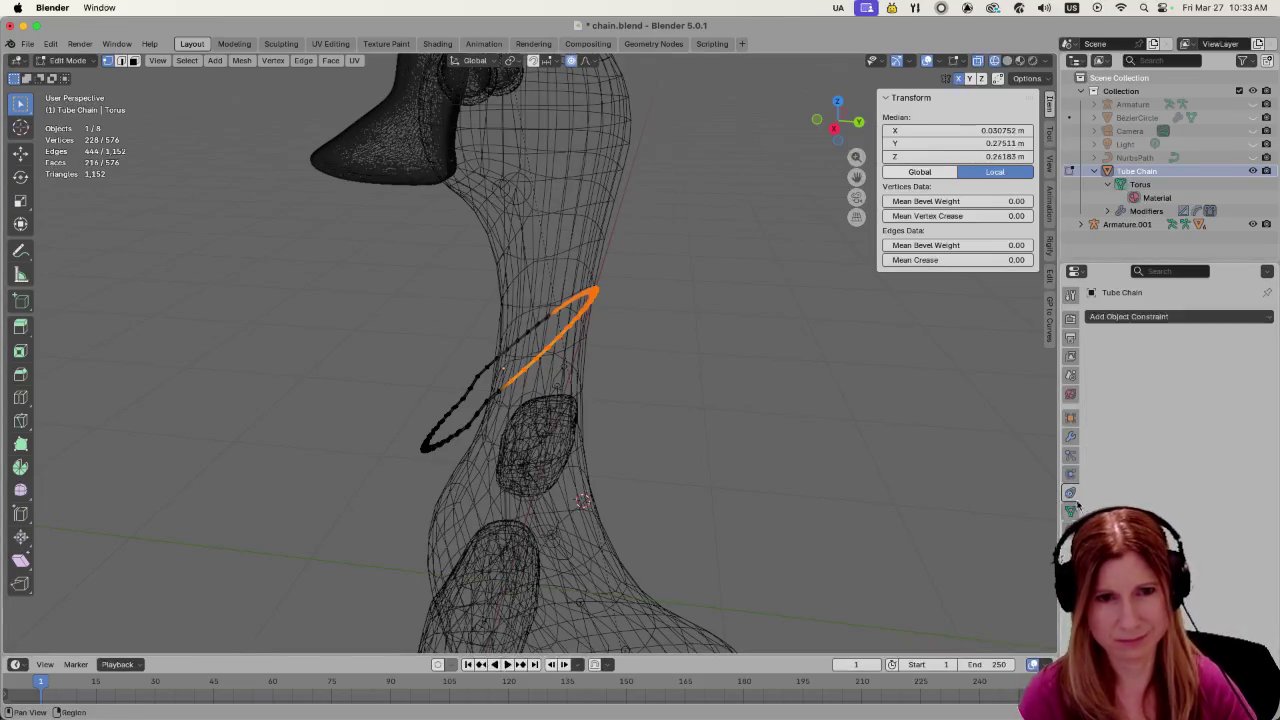
{"action": "left_click", "coordinate": [1070, 510]}
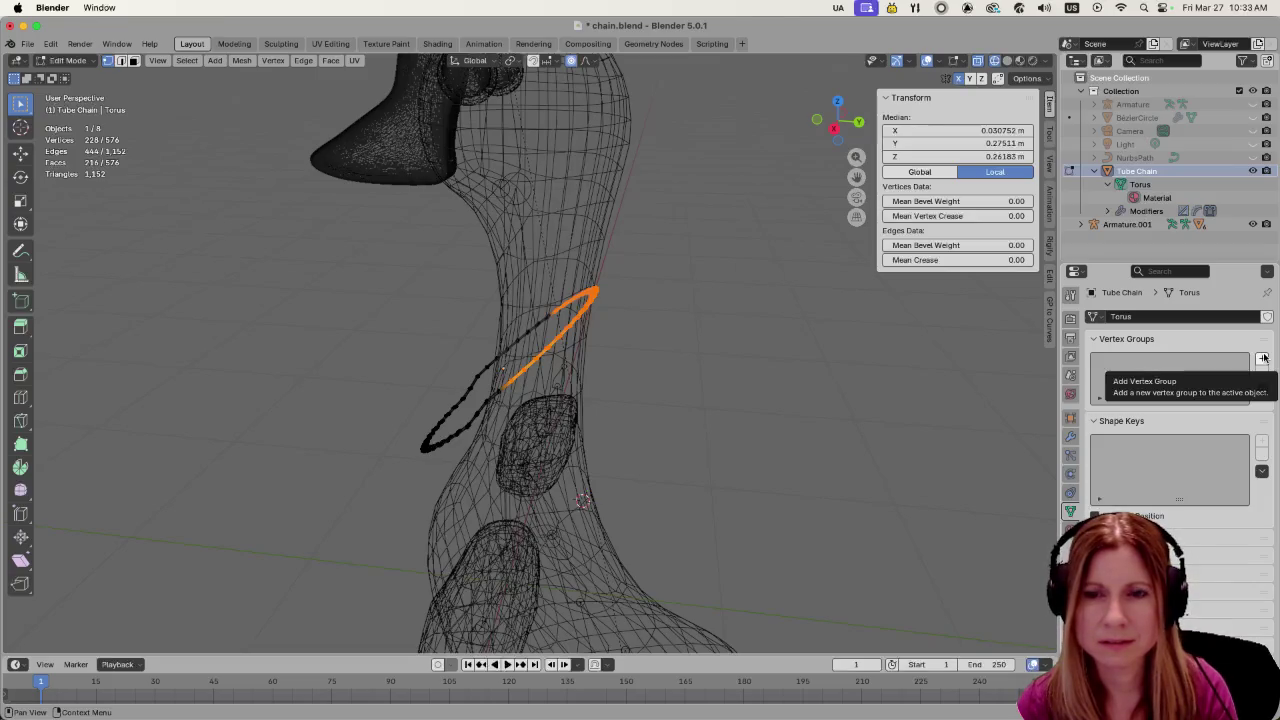
Try selecting arcs of the ring loop from several viewing angles
{"action": "left_click", "coordinate": [792, 371]}
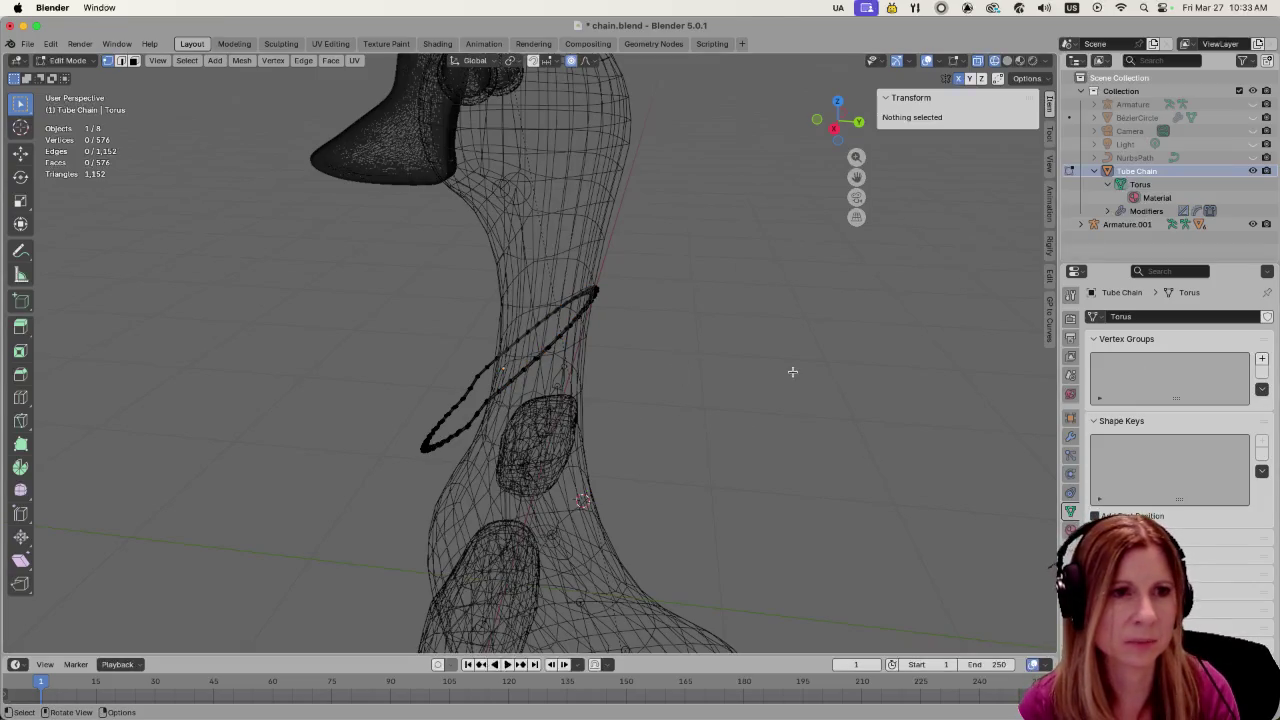
{"action": "left_click_drag", "start_coordinate": [601, 277], "coordinate": [620, 337]}
{"action": "middle_click_drag", "start_coordinate": [780, 423], "coordinate": [606, 412]}
{"action": "scroll", "coordinate": [606, 412], "scroll_direction": "up", "scroll_amount": 2}
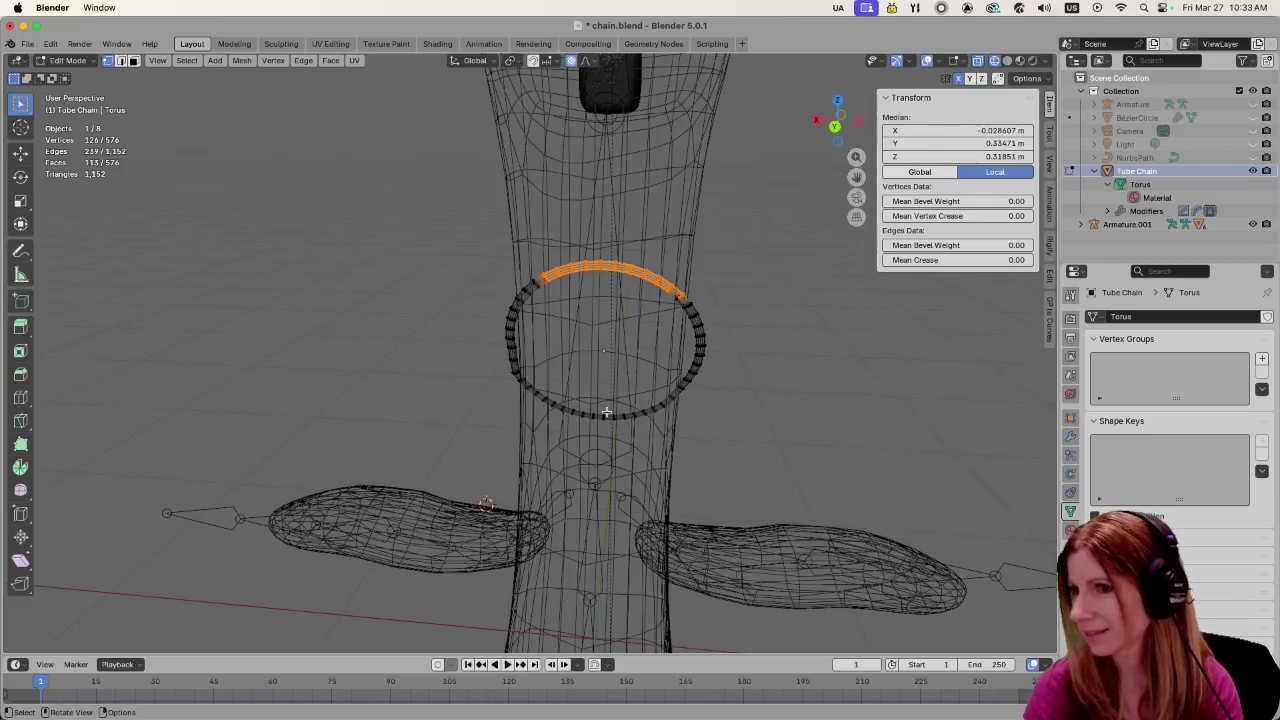
{"action": "middle_click_drag", "start_coordinate": [606, 412], "coordinate": [650, 444], "text": "shift"}
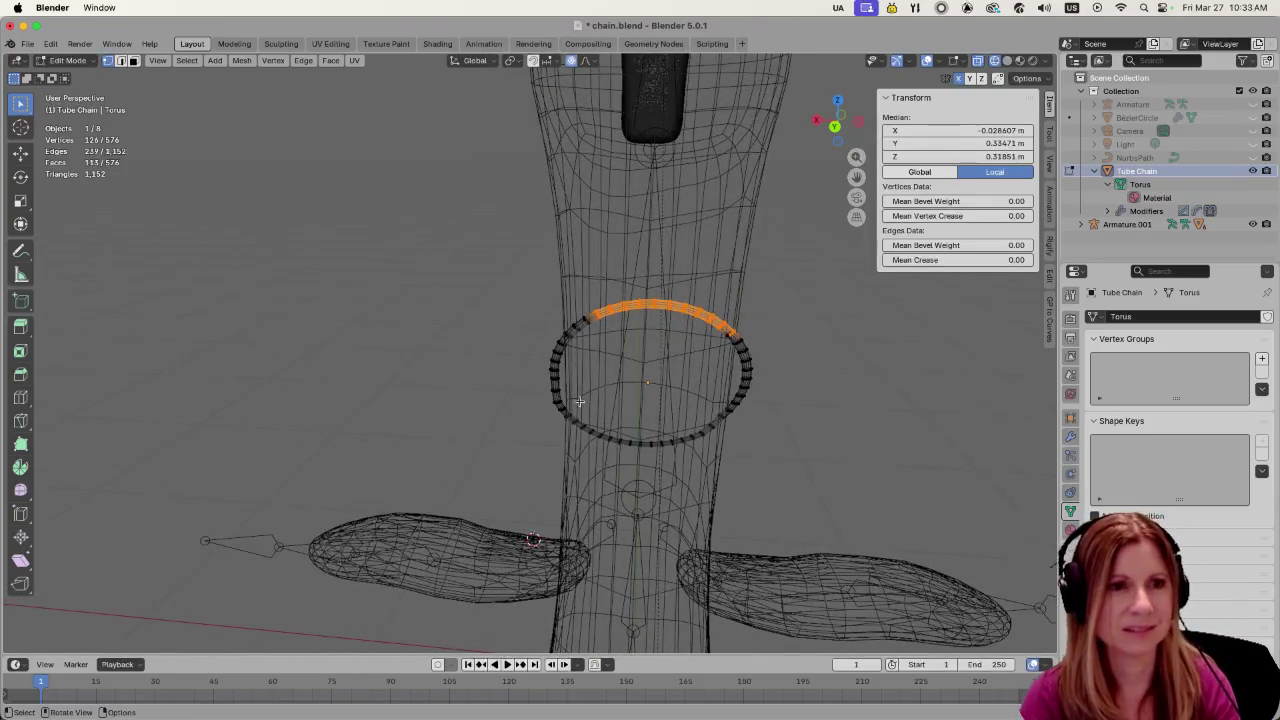
{"action": "left_click", "coordinate": [624, 338]}
{"action": "left_click_drag", "start_coordinate": [599, 274], "coordinate": [718, 324]}
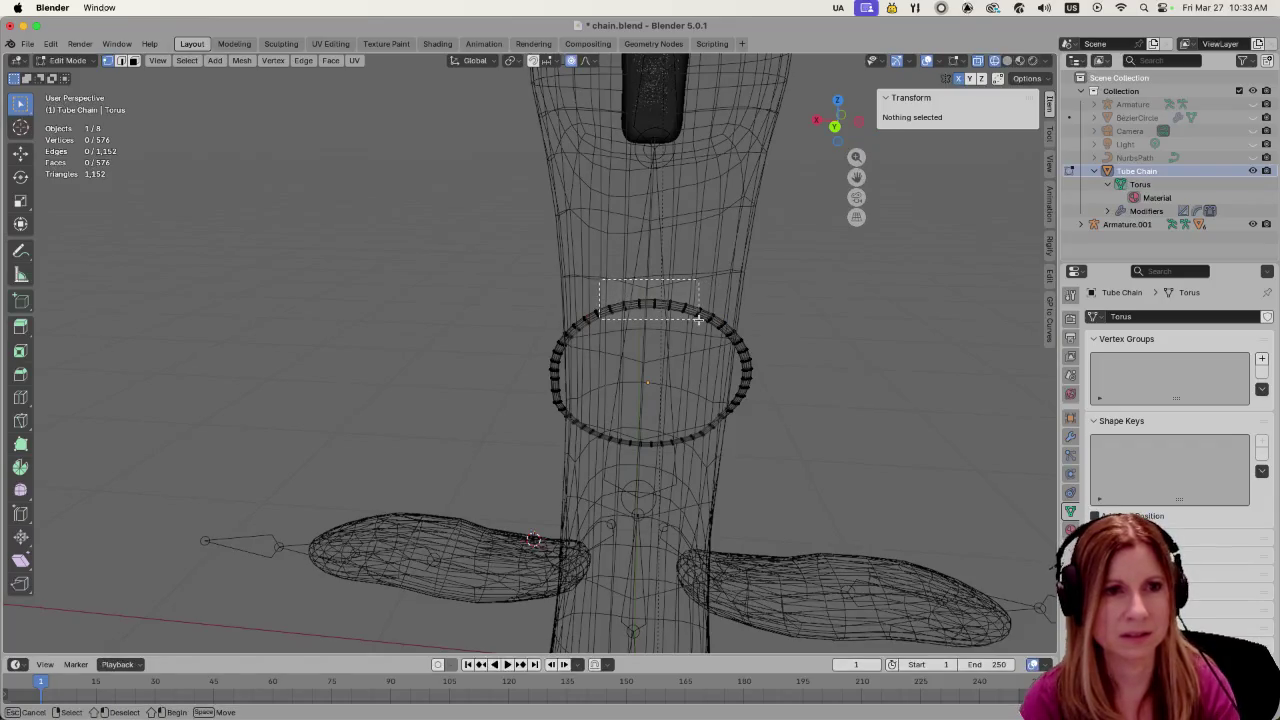
{"action": "middle_click_drag", "start_coordinate": [782, 456], "coordinate": [773, 490]}
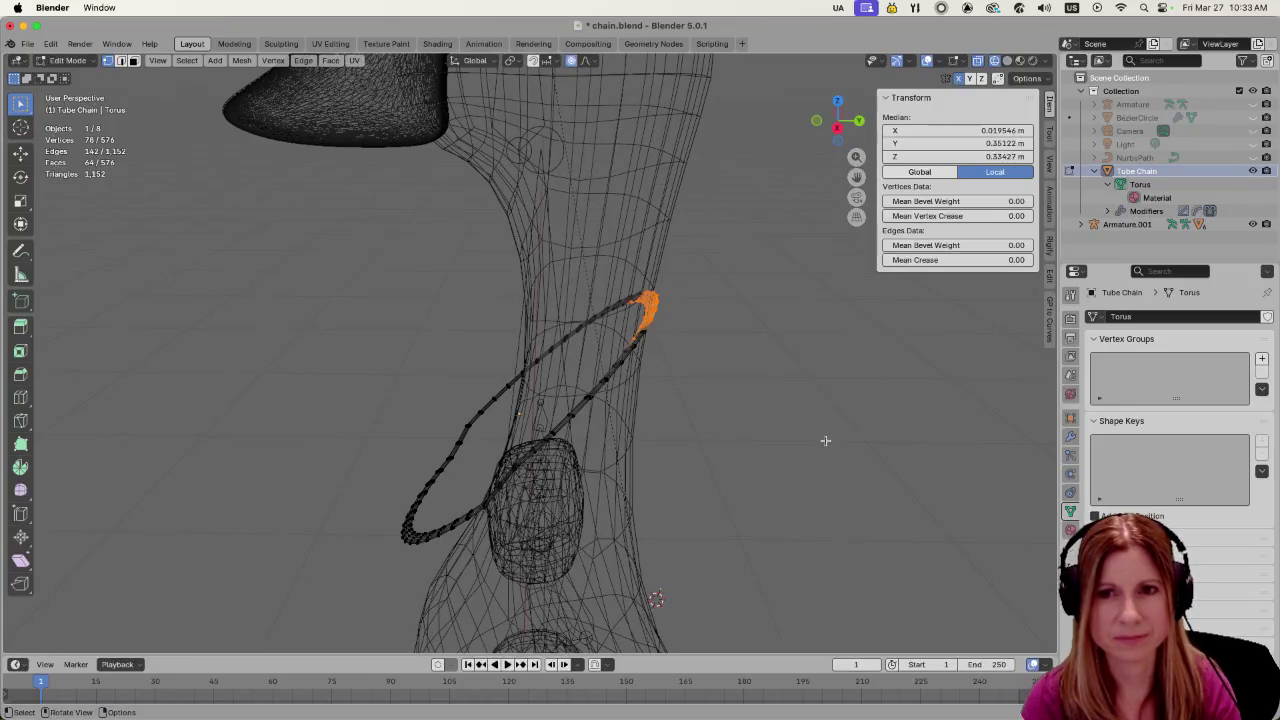
{"action": "mouse_move", "coordinate": [825, 440]}
{"action": "middle_mouse_down"}
{"action": "mouse_move", "coordinate": [743, 429]}
{"action": "mouse_move", "coordinate": [820, 400]}
{"action": "mouse_move", "coordinate": [603, 324]}
{"action": "middle_mouse_up"}
Pick inner ring vertices on the top edge and right side
{"action": "left_click", "coordinate": [820, 400]}
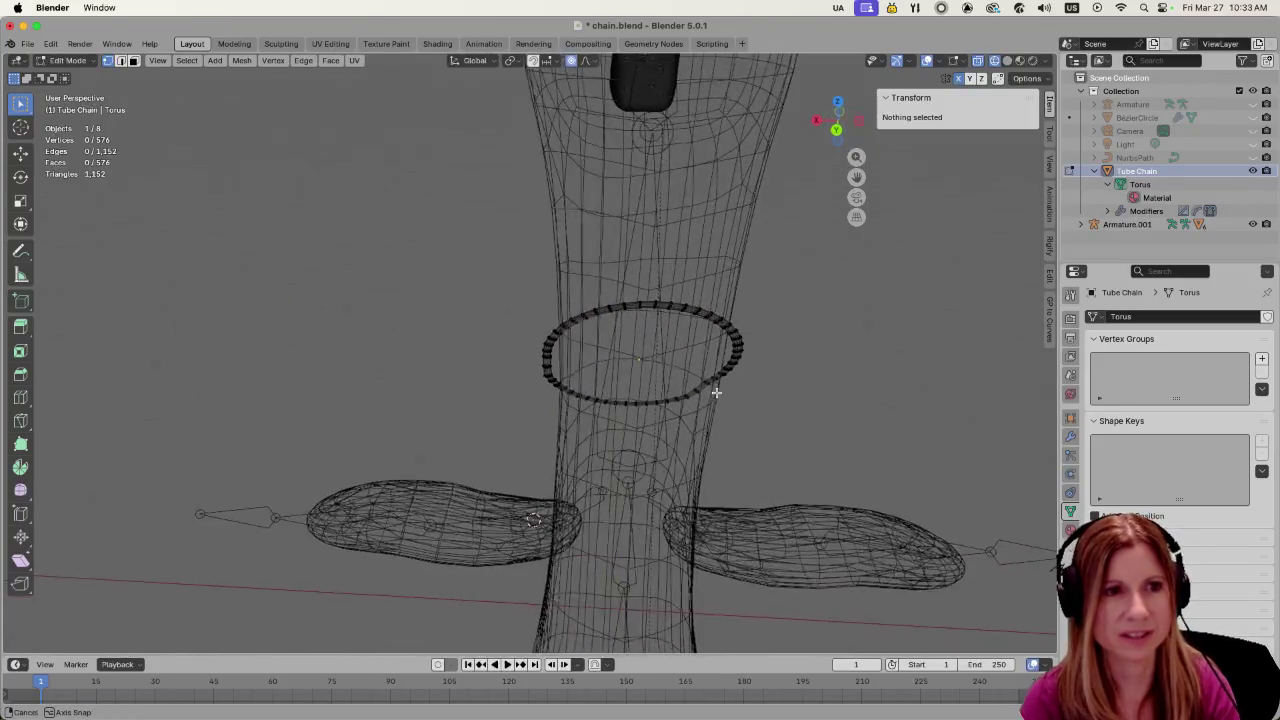
{"action": "left_click", "coordinate": [593, 307], "text": "shift"}
{"action": "scroll", "coordinate": [680, 304], "scroll_direction": "up", "scroll_amount": 3}
{"action": "scroll", "coordinate": [817, 331], "scroll_direction": "up", "scroll_amount": 2}
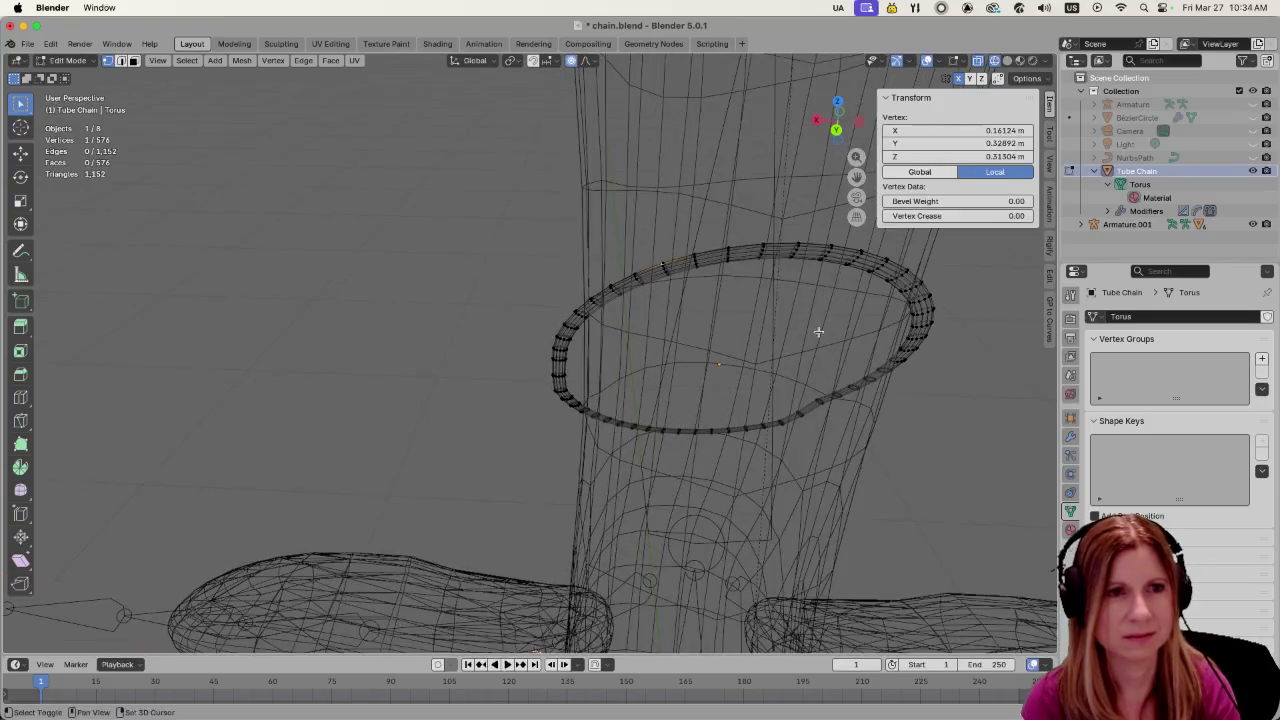
{"action": "middle_click_drag", "start_coordinate": [817, 331], "coordinate": [766, 366], "text": "shift"}
{"action": "middle_click_drag", "start_coordinate": [857, 329], "coordinate": [845, 343]}
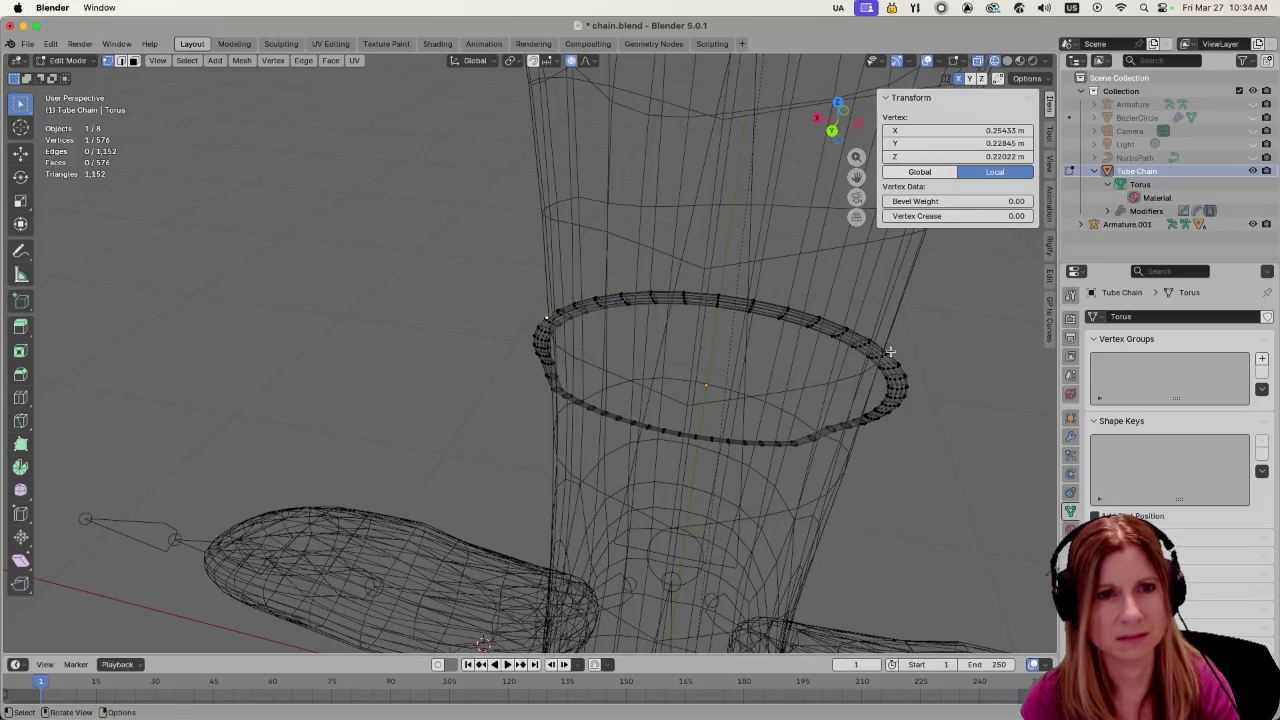
{"action": "left_click", "coordinate": [890, 352], "text": "shift"}
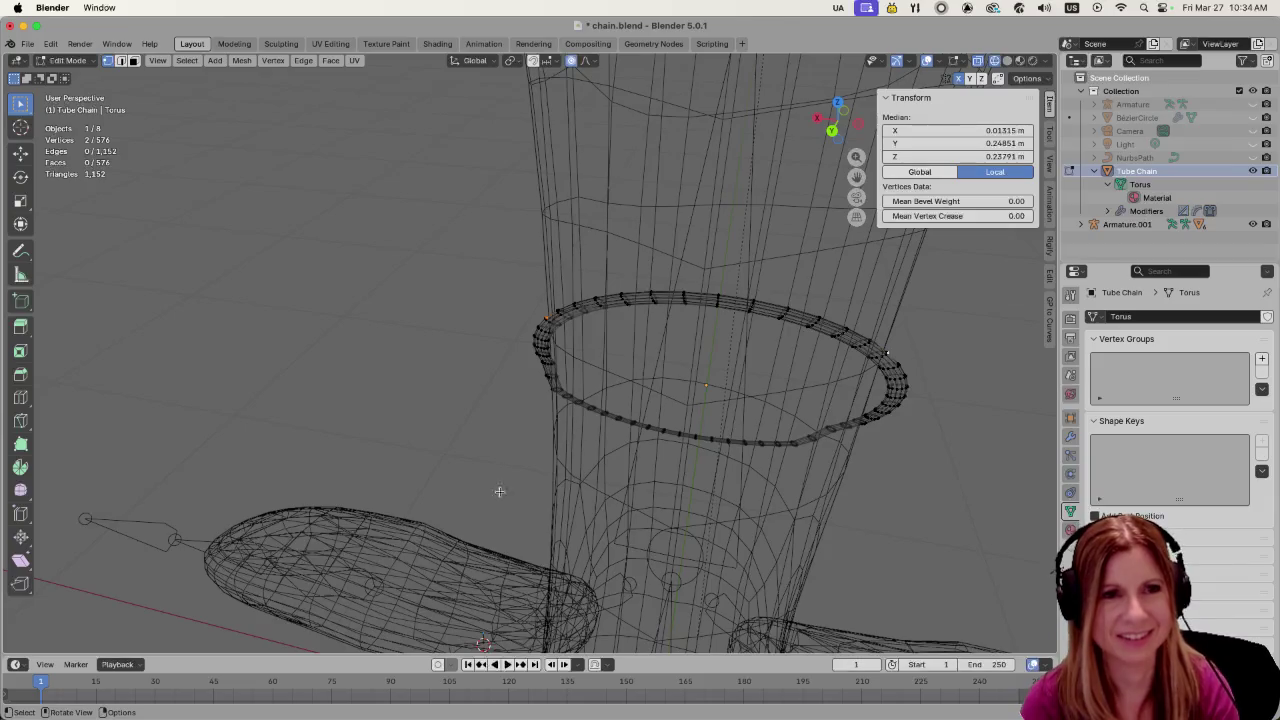
{"action": "mouse_move", "coordinate": [494, 488]}
{"action": "middle_mouse_down"}
{"action": "mouse_move", "coordinate": [708, 486]}
{"action": "mouse_move", "coordinate": [503, 449]}
{"action": "middle_mouse_up"}
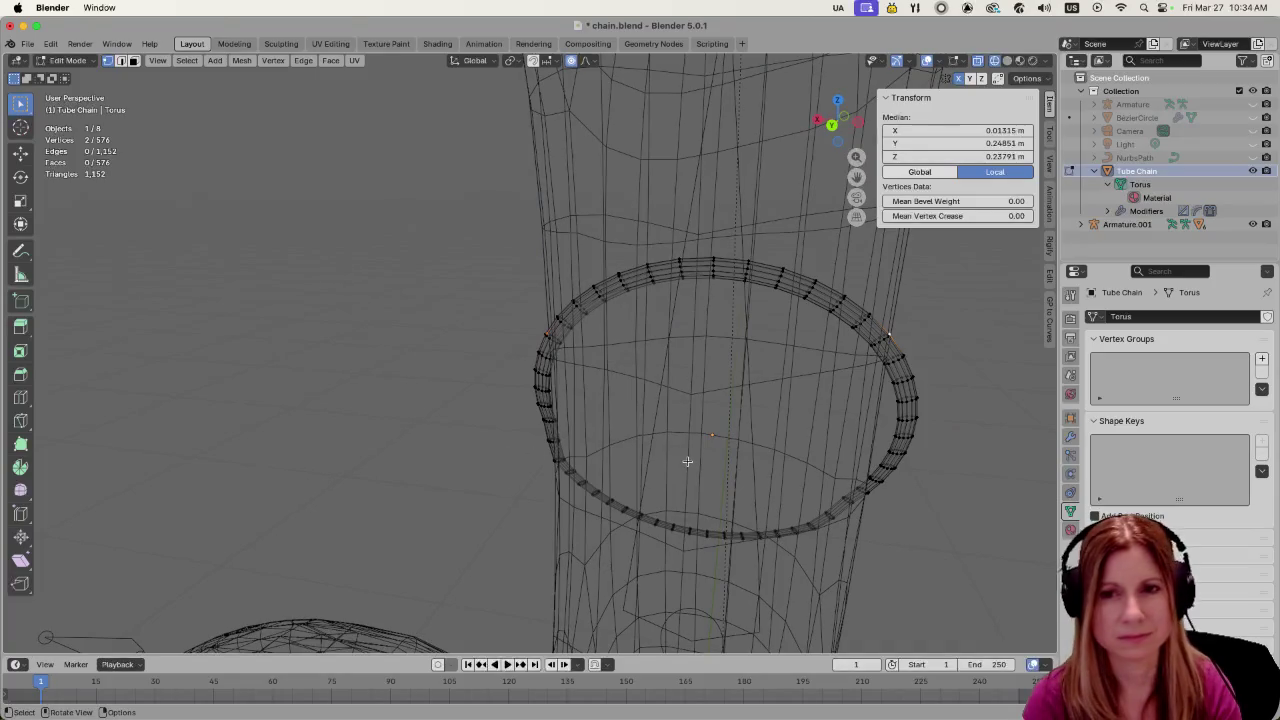
{"action": "scroll", "coordinate": [686, 461], "scroll_direction": "down", "scroll_amount": 3}
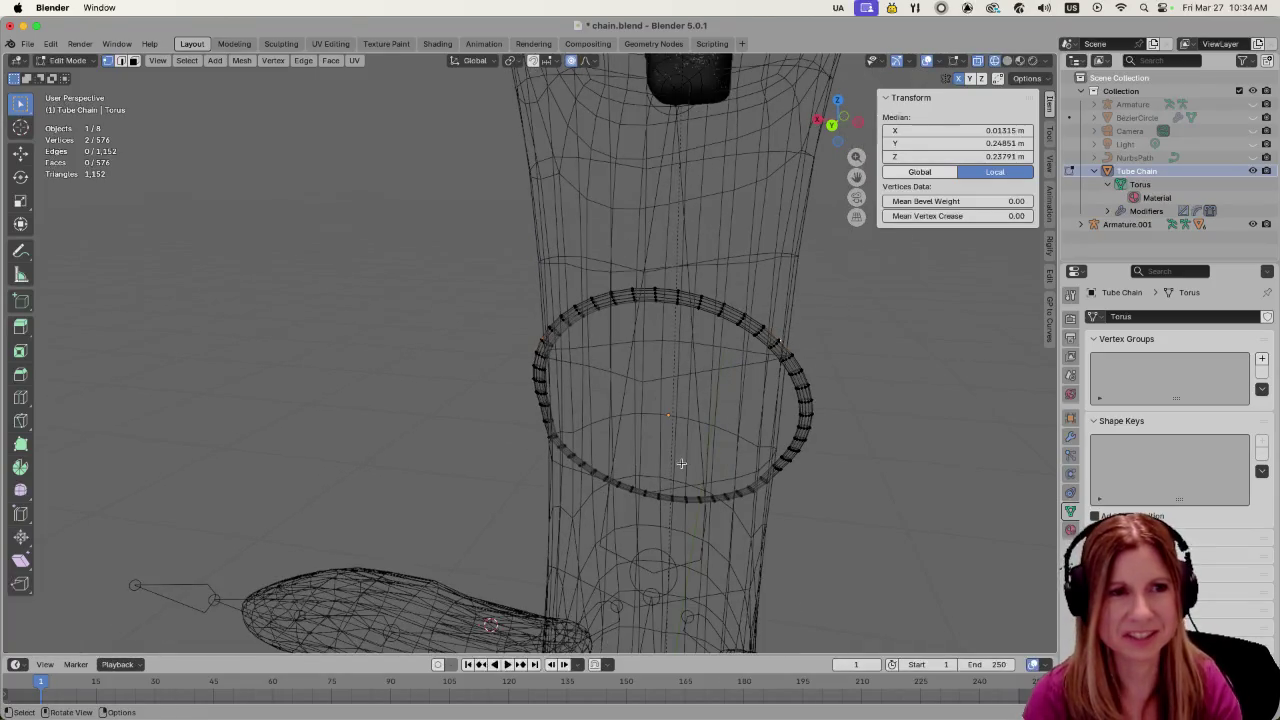
{"action": "mouse_move", "coordinate": [682, 462]}
{"action": "middle_mouse_down"}
{"action": "mouse_move", "coordinate": [846, 449]}
{"action": "mouse_move", "coordinate": [685, 516]}
{"action": "mouse_move", "coordinate": [715, 531]}
{"action": "middle_mouse_up"}
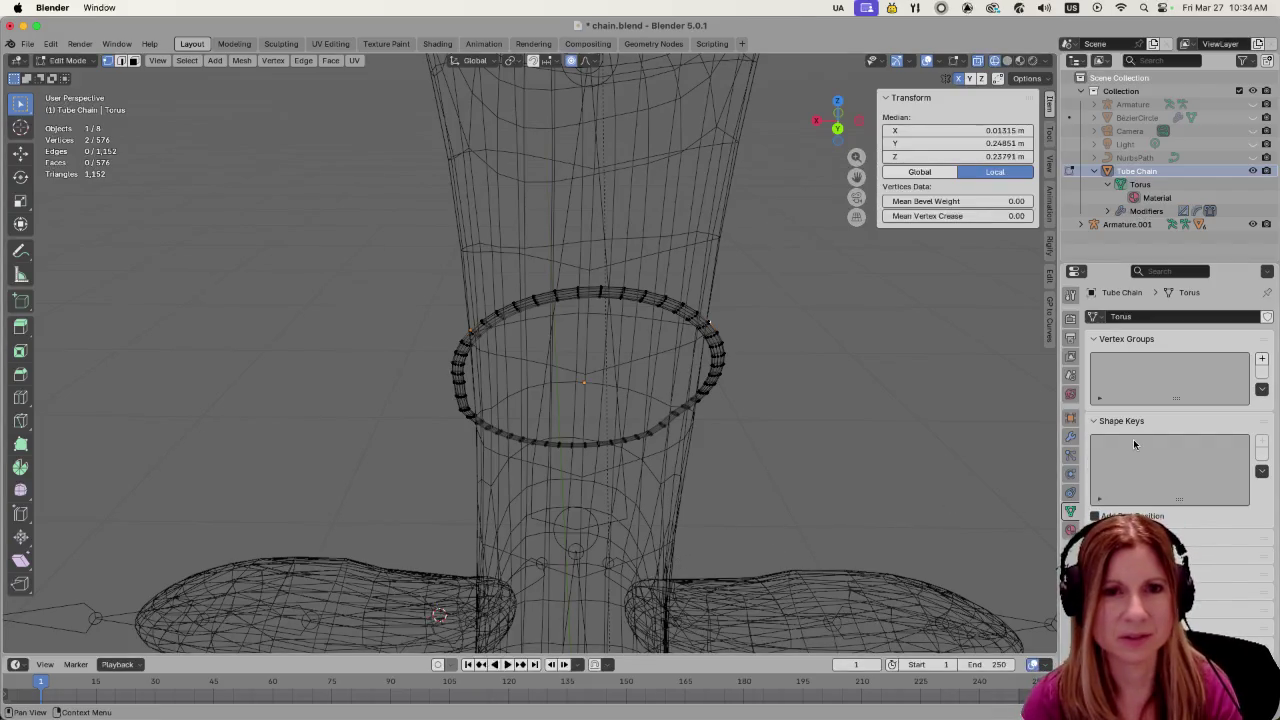
Add a vertex group named 'neck' and assign the picked vertices at weight 1.000
{"action": "left_click", "coordinate": [1261, 359]}
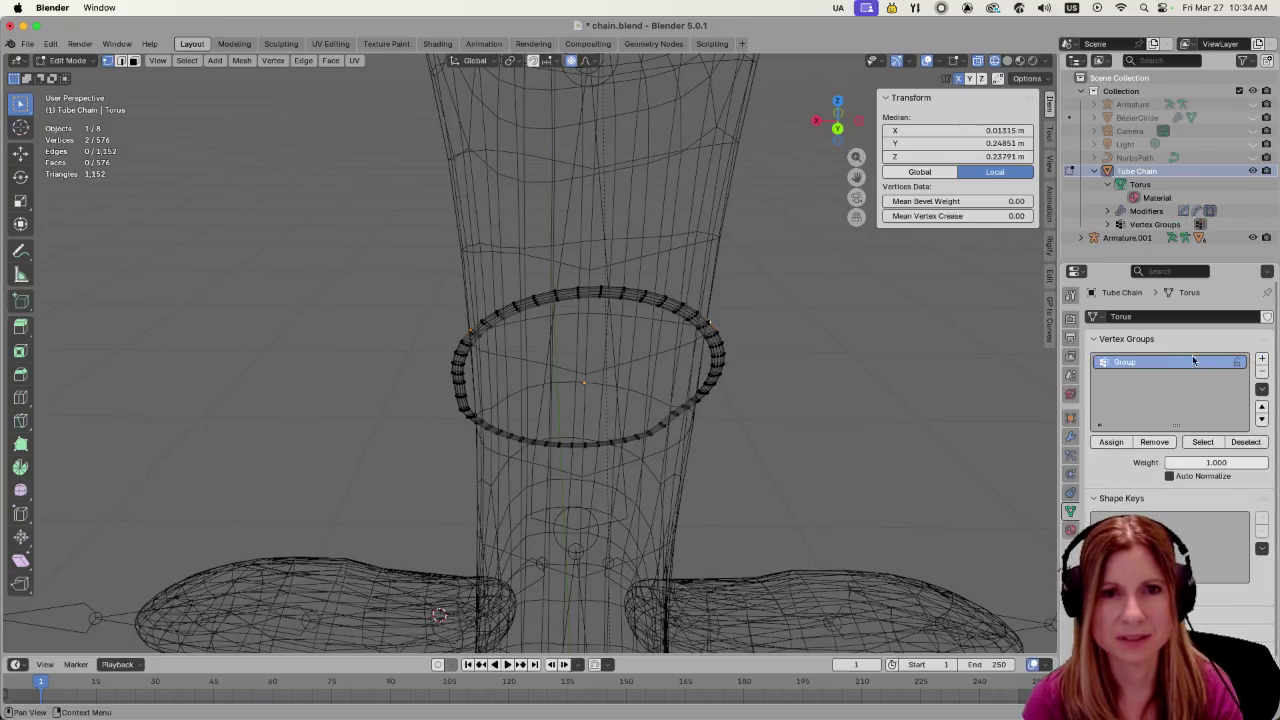
{"action": "double_click", "coordinate": [1125, 360]}
{"action": "type", "text": "neck"}
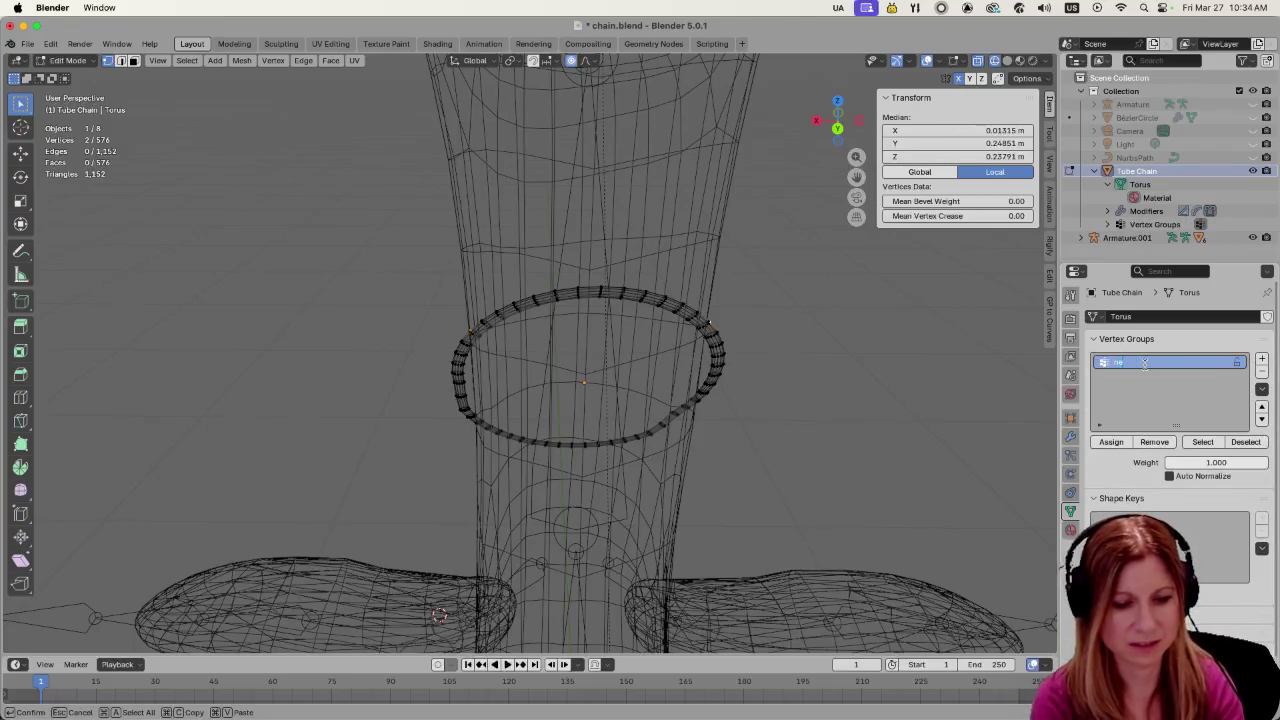
{"action": "key", "text": "Return"}
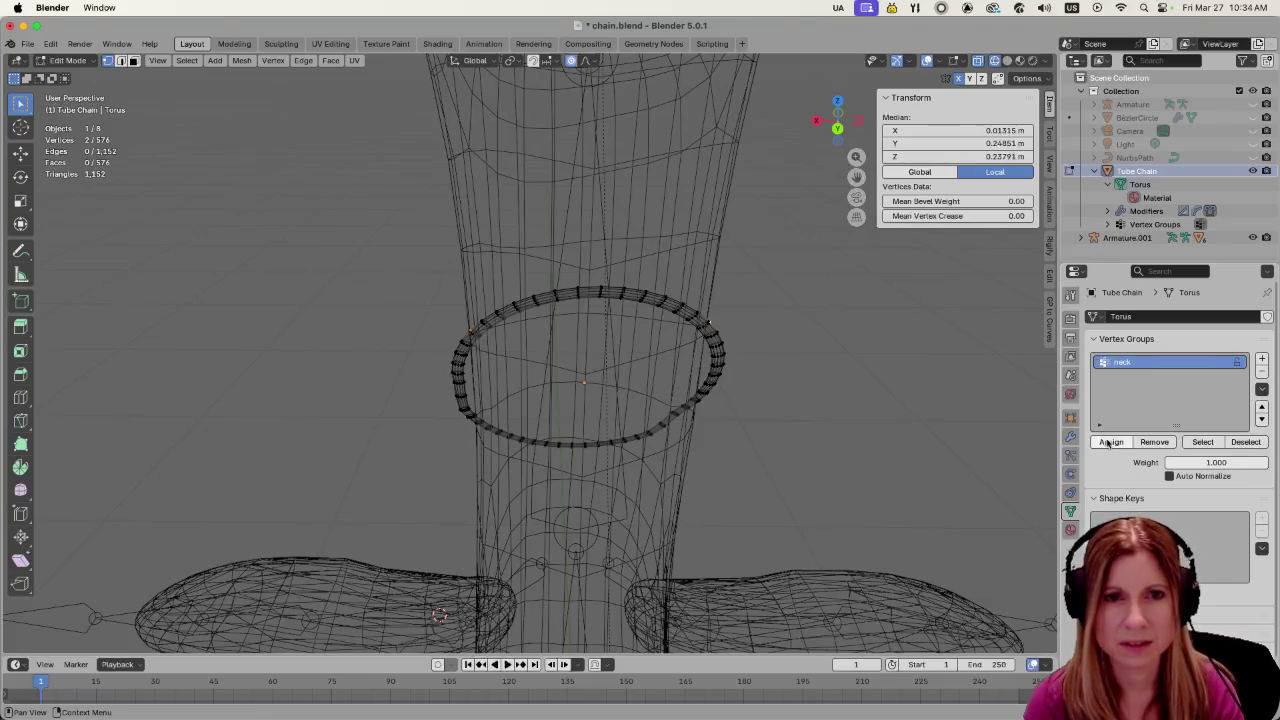
{"action": "left_click", "coordinate": [1111, 443]}
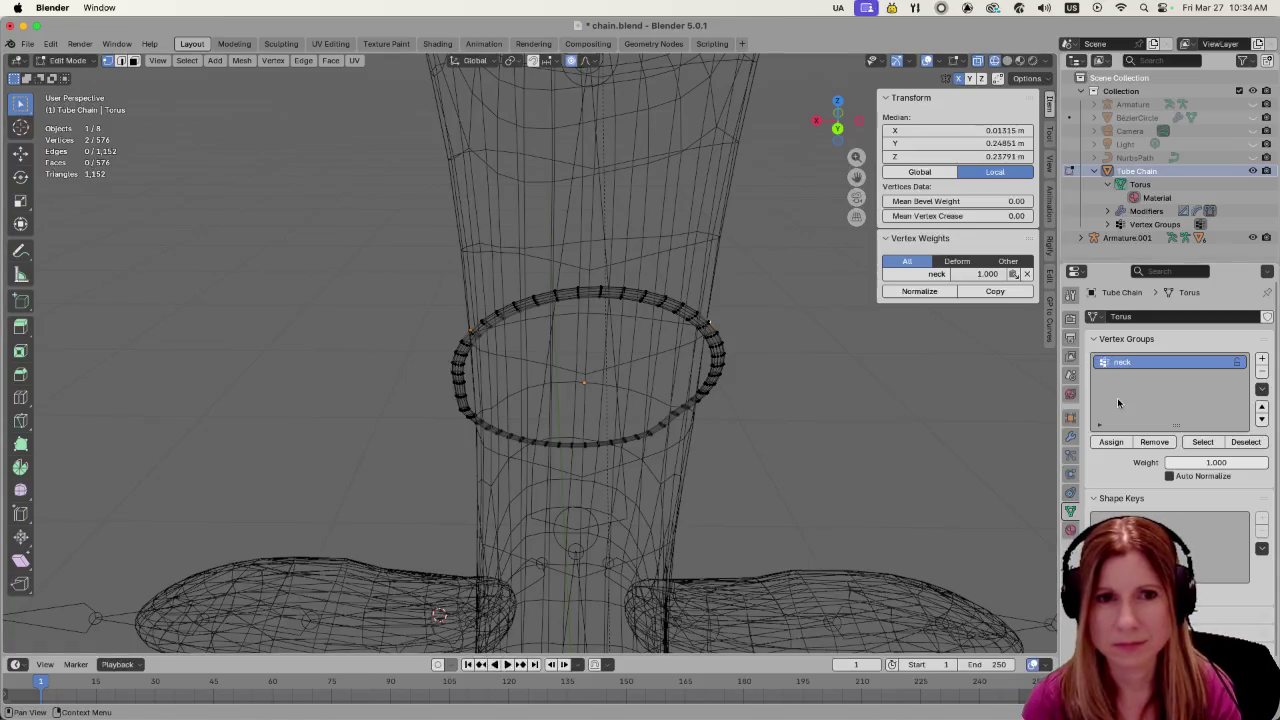
{"action": "left_click", "coordinate": [1070, 455]}
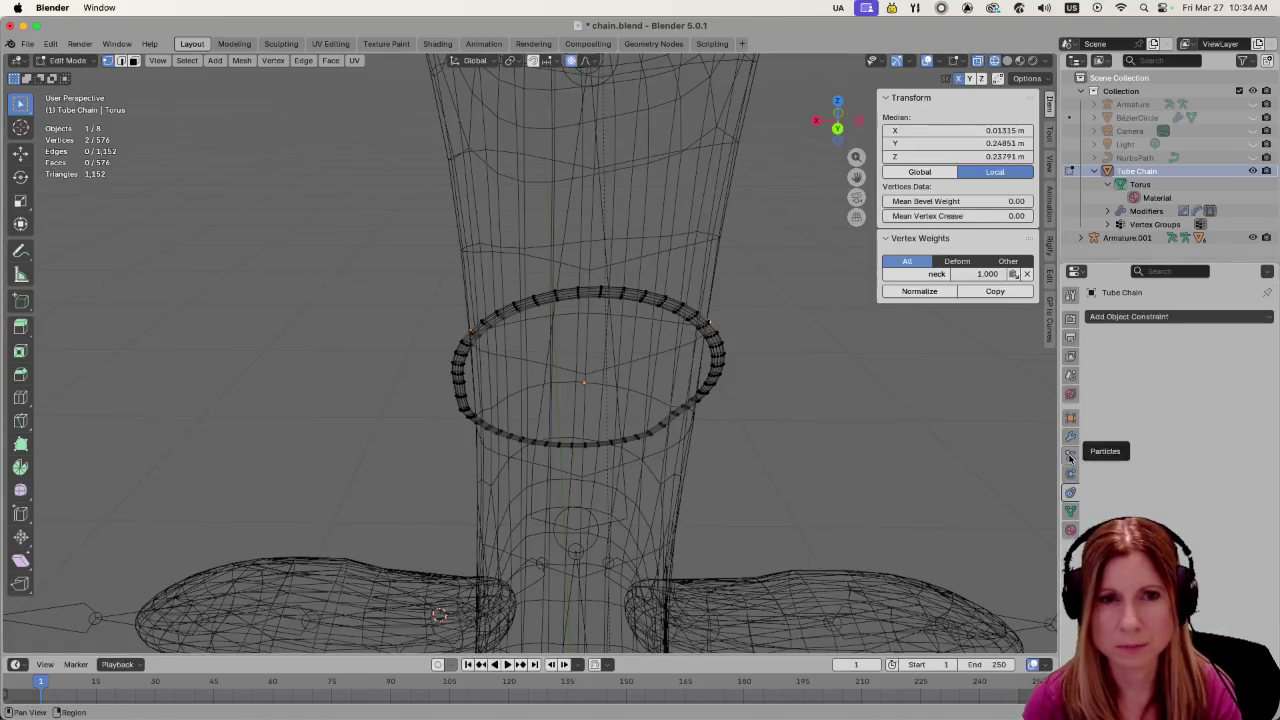
Return to Object Mode and scroll through the ring's Cloth physics settings
{"action": "key", "text": "Tab"}
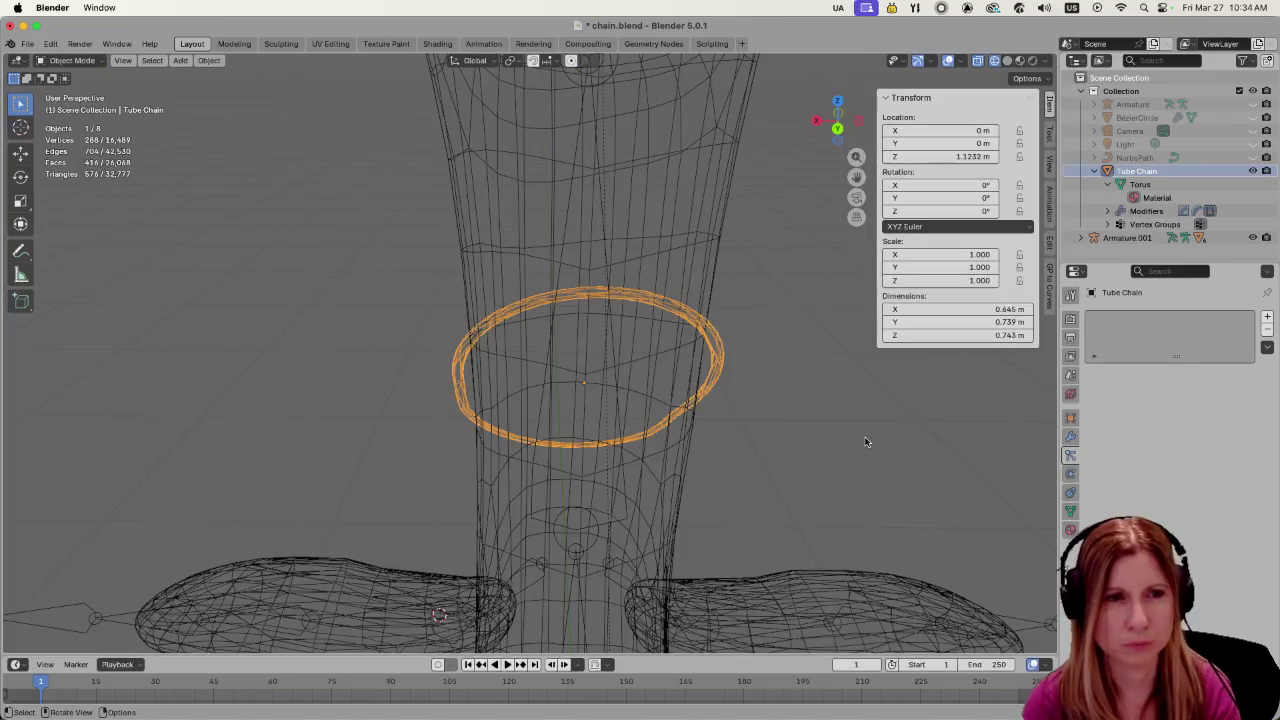
{"action": "left_click", "coordinate": [1070, 473]}
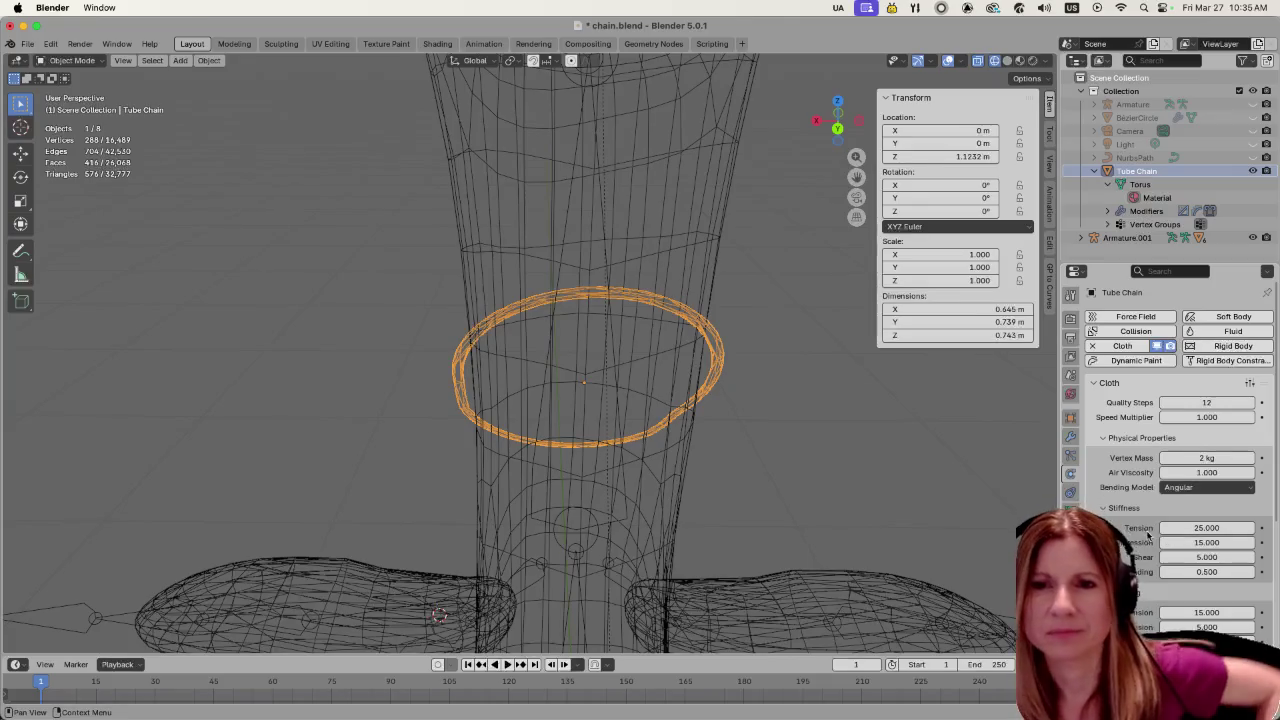
{"action": "scroll", "coordinate": [1146, 543], "scroll_direction": "down", "scroll_amount": 3}
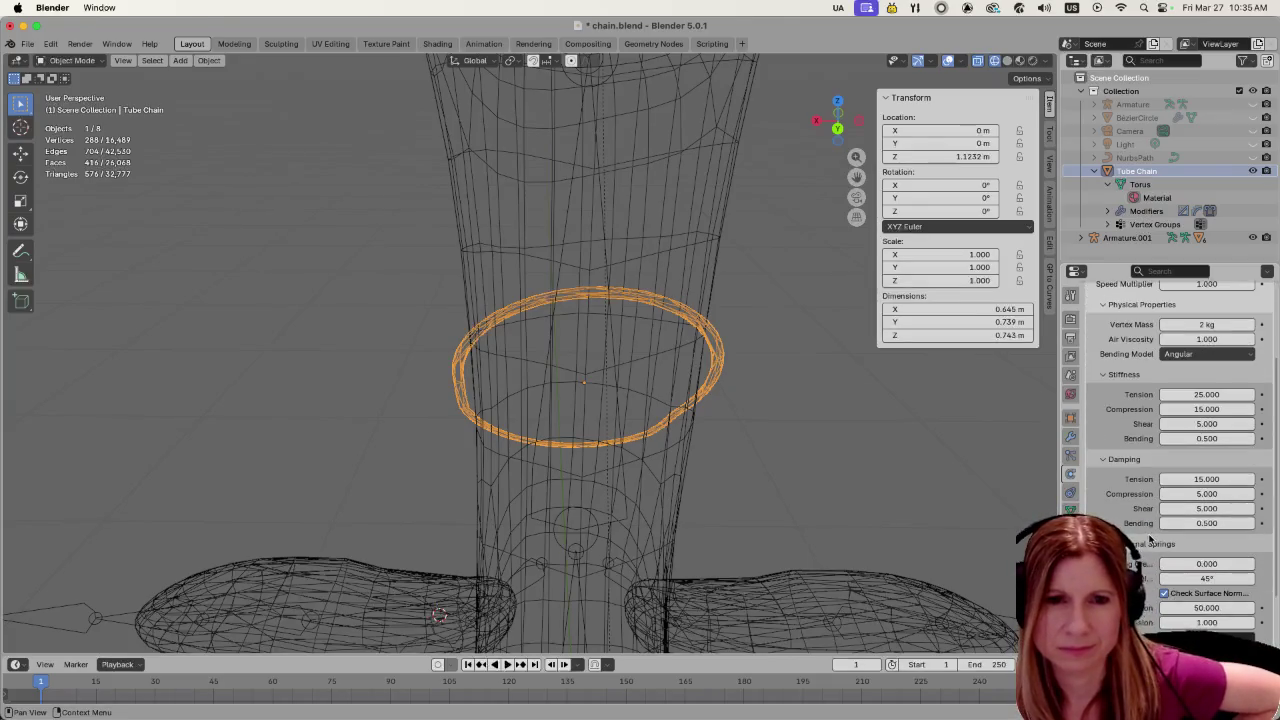
{"action": "scroll", "coordinate": [1146, 543], "scroll_direction": "down", "scroll_amount": 3}
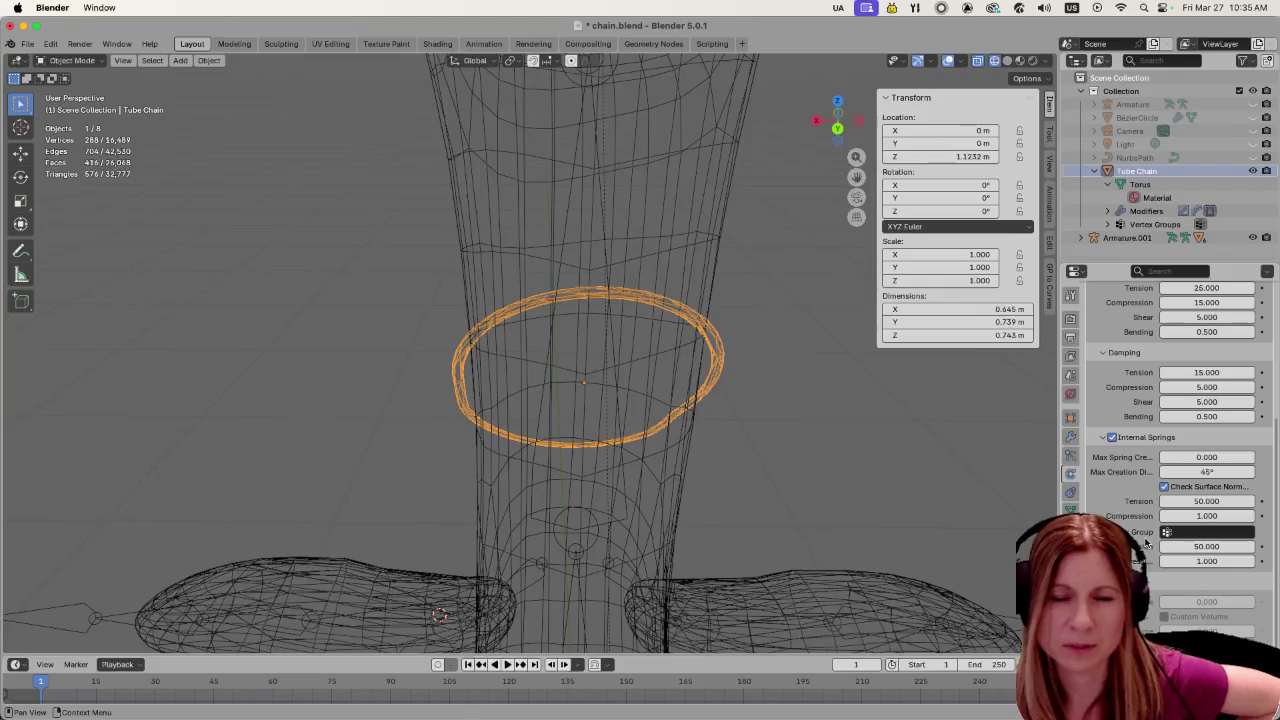
{"action": "scroll", "coordinate": [1146, 543], "scroll_direction": "up", "scroll_amount": 3}
{"action": "scroll", "coordinate": [1146, 543], "scroll_direction": "up", "scroll_amount": 2}
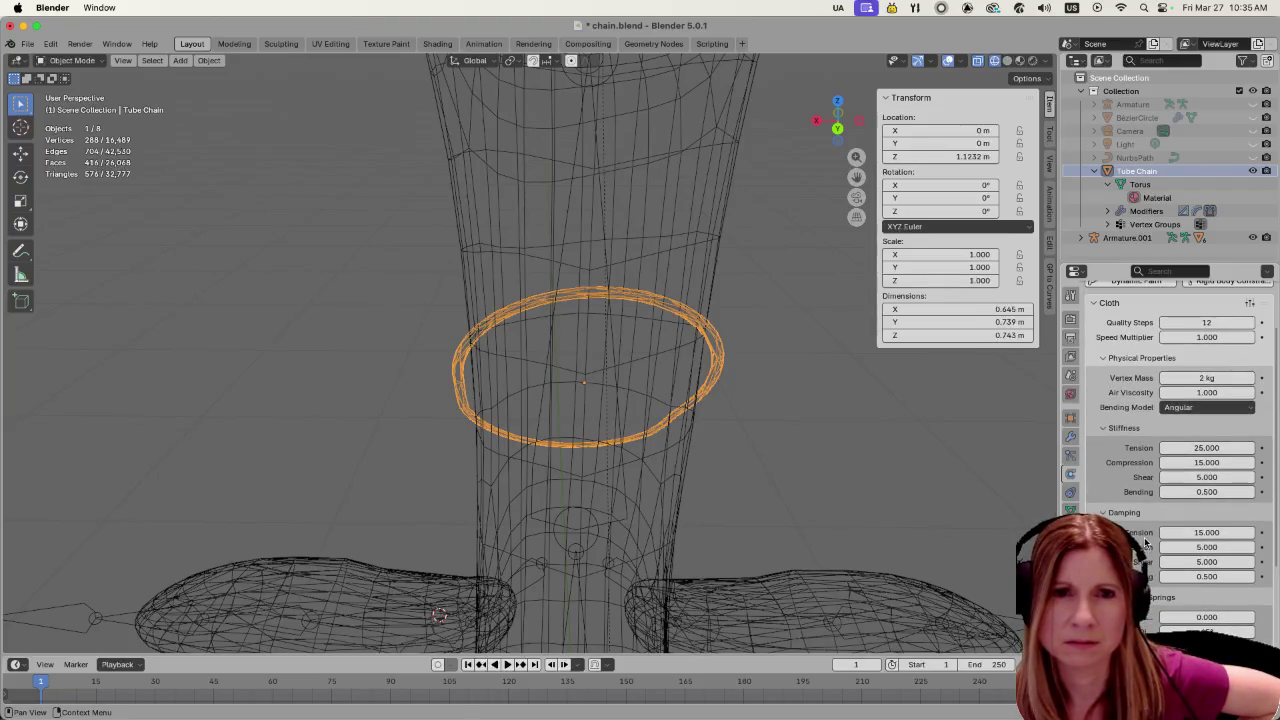
{"action": "scroll", "coordinate": [1146, 543], "scroll_direction": "up", "scroll_amount": 1}
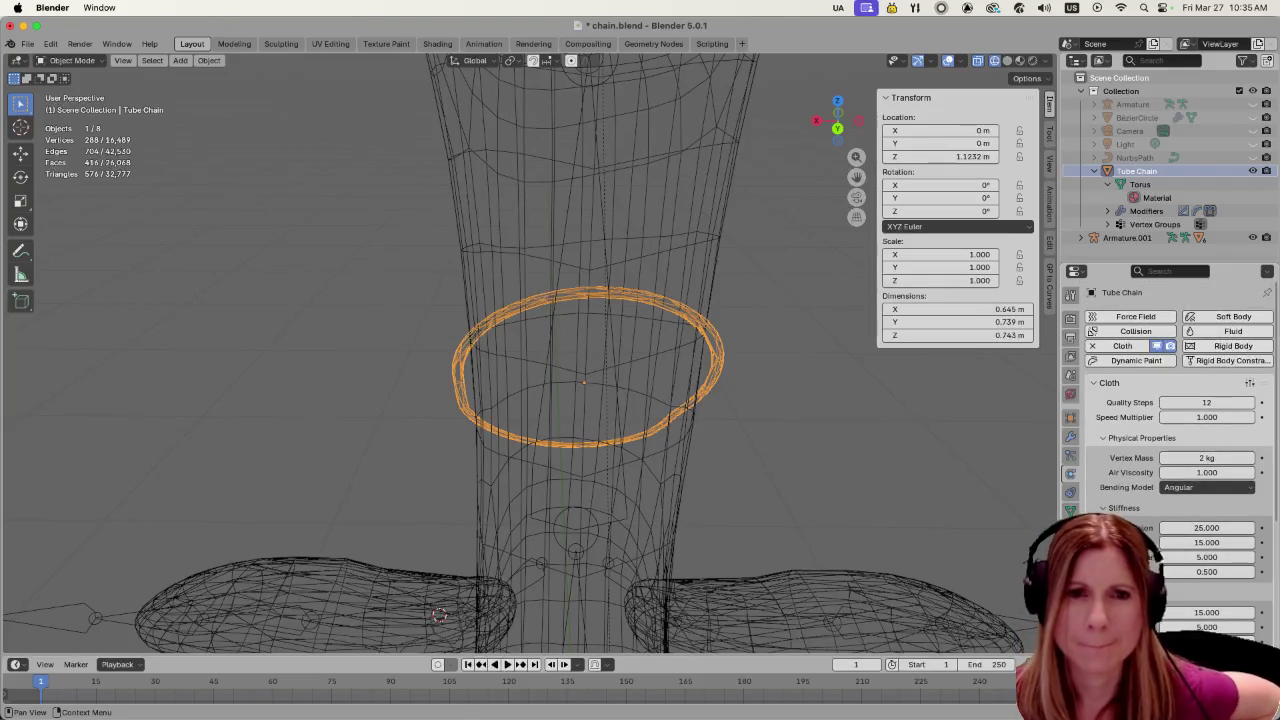
{"action": "scroll", "coordinate": [1170, 460], "scroll_direction": "down", "scroll_amount": 2}
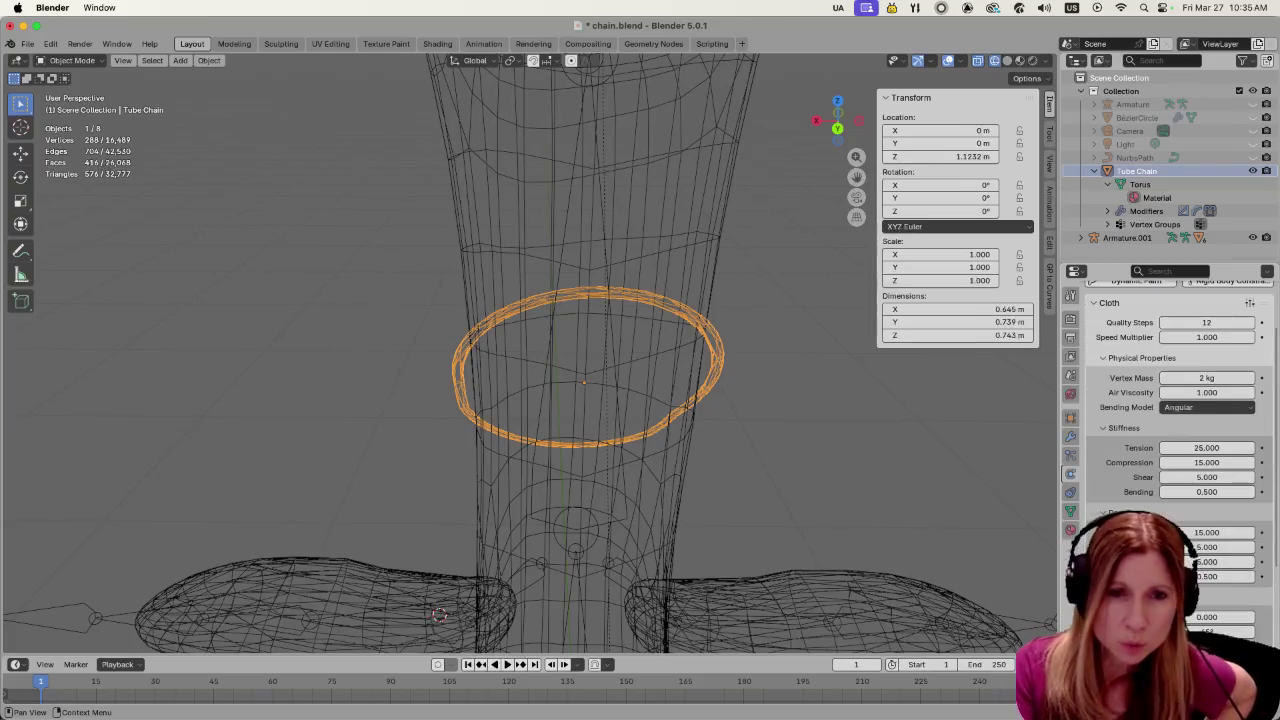
{"action": "scroll", "coordinate": [1170, 460], "scroll_direction": "down", "scroll_amount": 2}
{"action": "scroll", "coordinate": [1170, 460], "scroll_direction": "down", "scroll_amount": 2}
{"action": "scroll", "coordinate": [1170, 460], "scroll_direction": "down", "scroll_amount": 2}
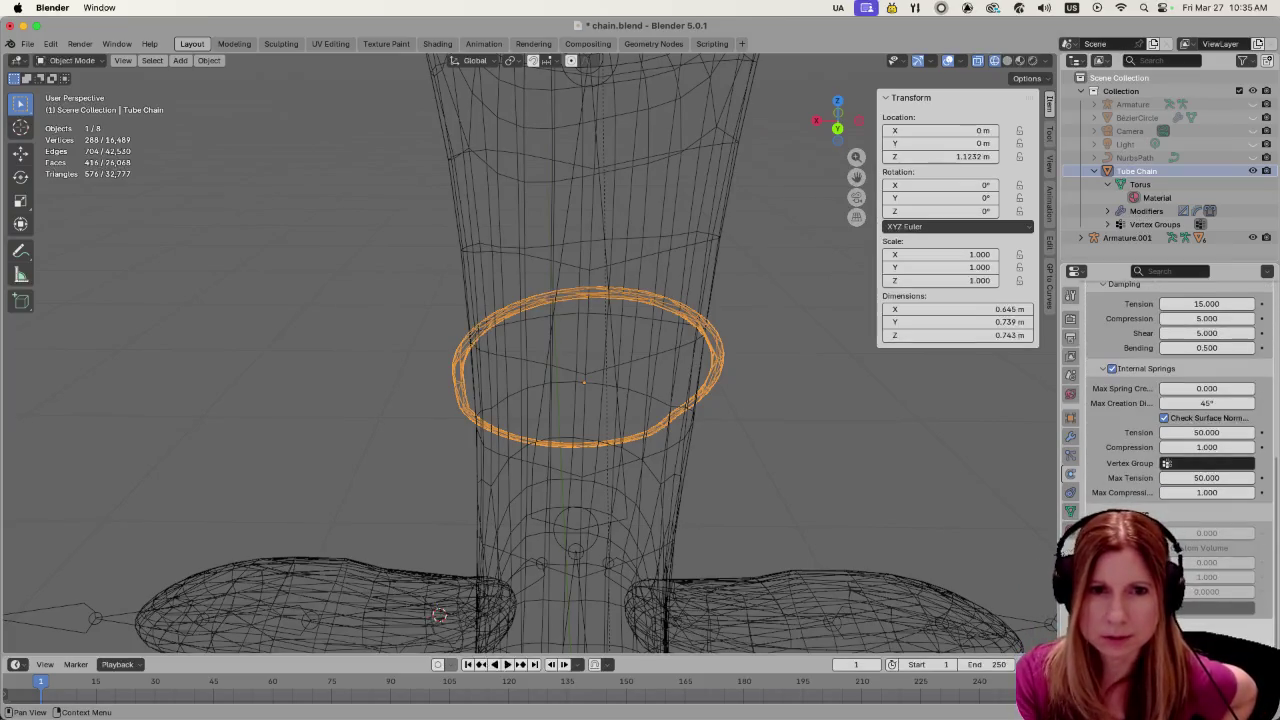
Leave the Internal Springs vertex group unset and expand the Shape panel
{"action": "left_click", "coordinate": [1166, 463]}
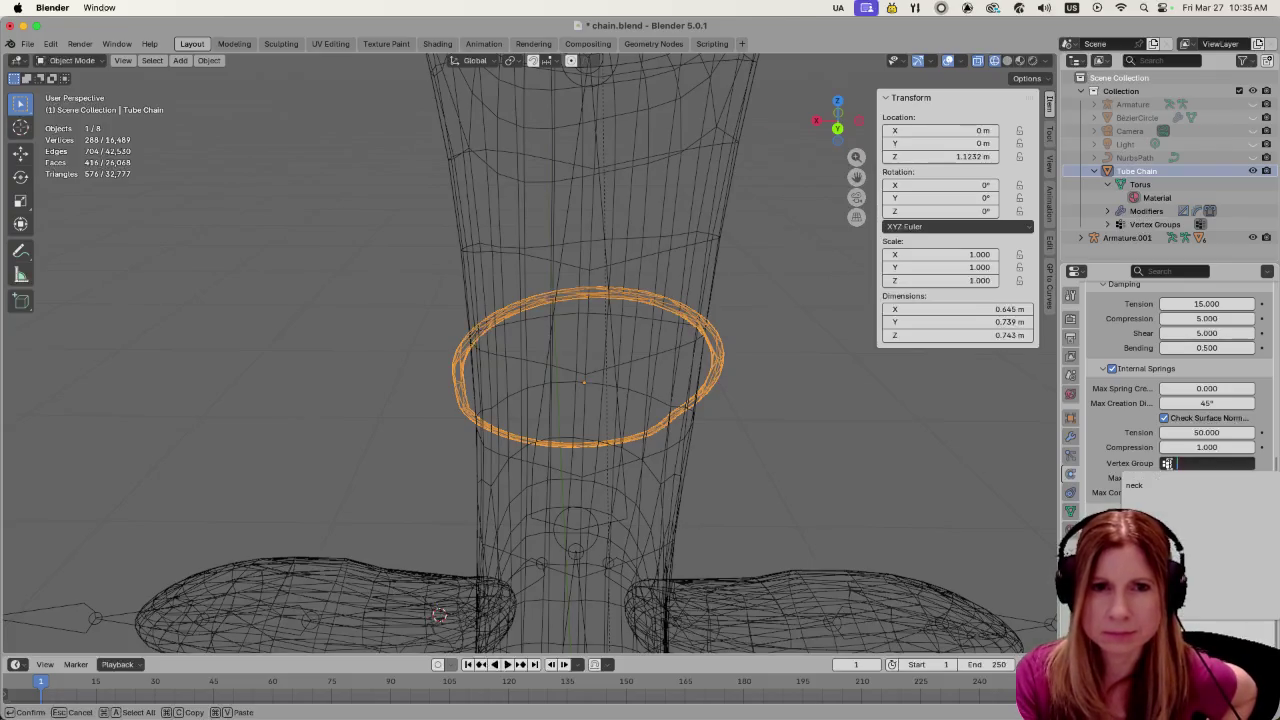
{"action": "left_click", "coordinate": [1140, 485]}
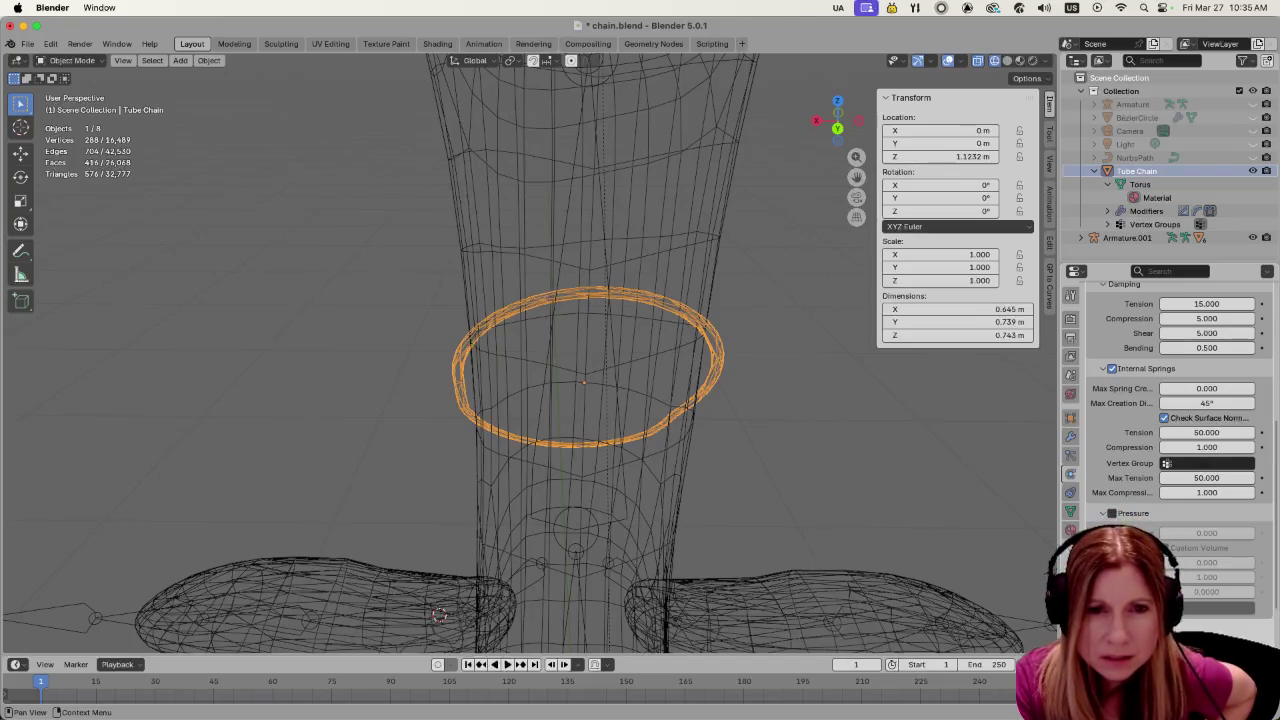
{"action": "scroll", "coordinate": [1170, 420], "scroll_direction": "down", "scroll_amount": 4}
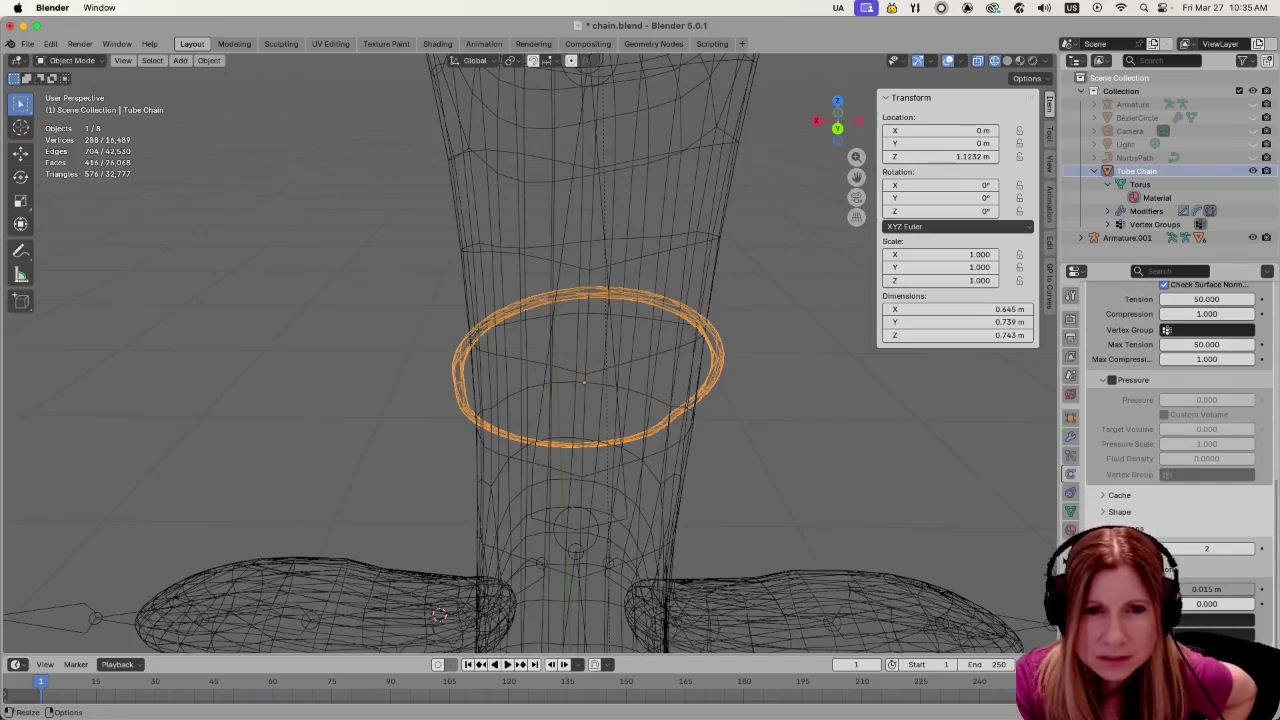
{"action": "left_click", "coordinate": [1103, 512]}
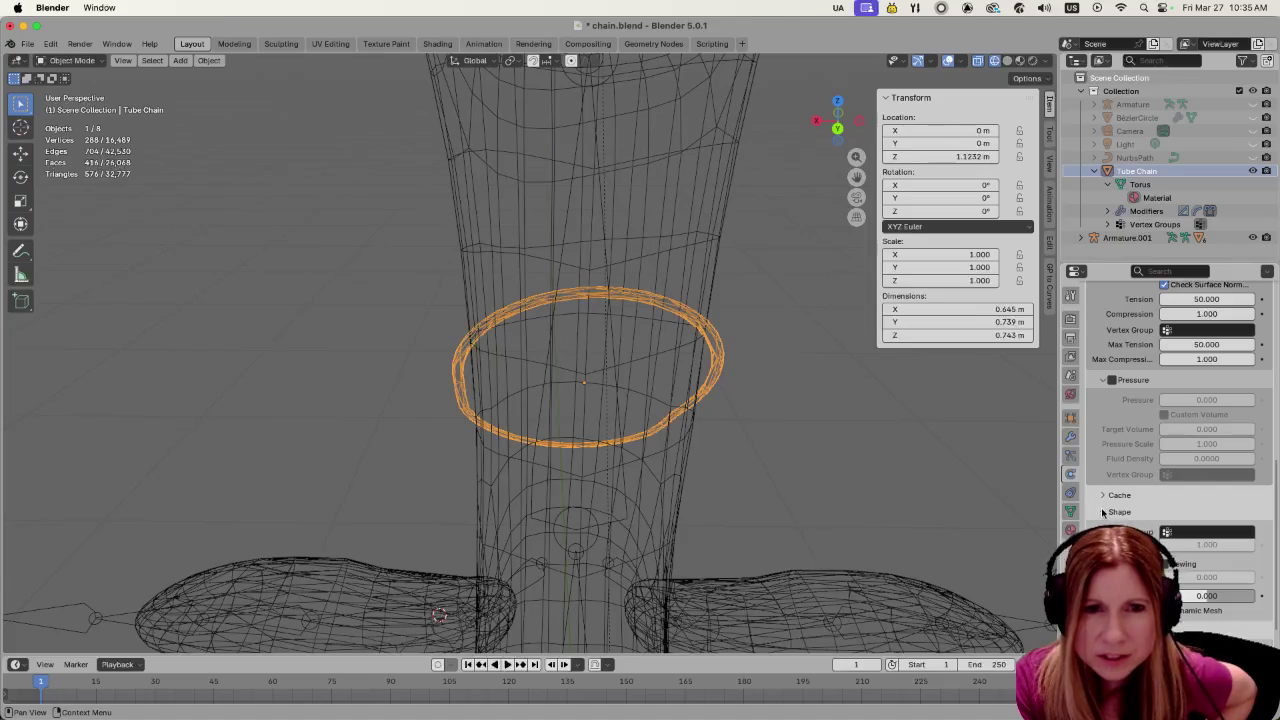
Set the cloth Pin Group to 'neck' and switch the viewport to Material Preview
{"action": "left_click", "coordinate": [1168, 533]}
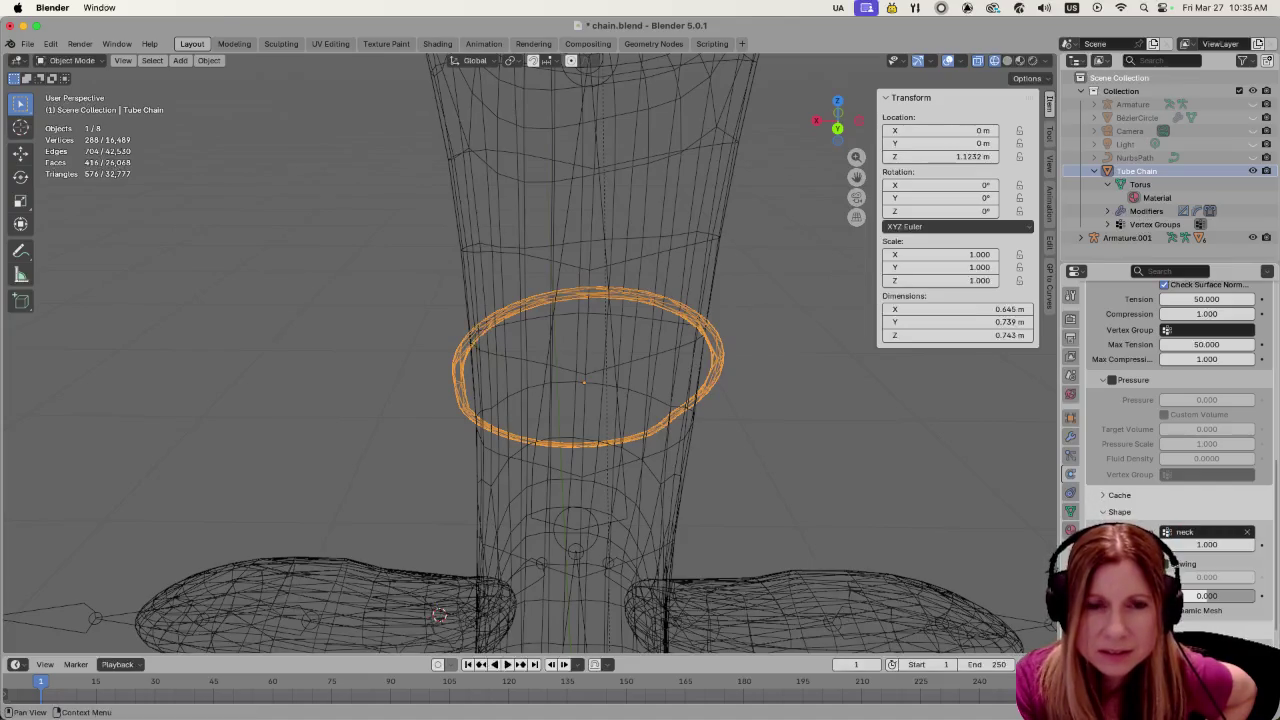
{"action": "left_click", "coordinate": [1195, 552]}
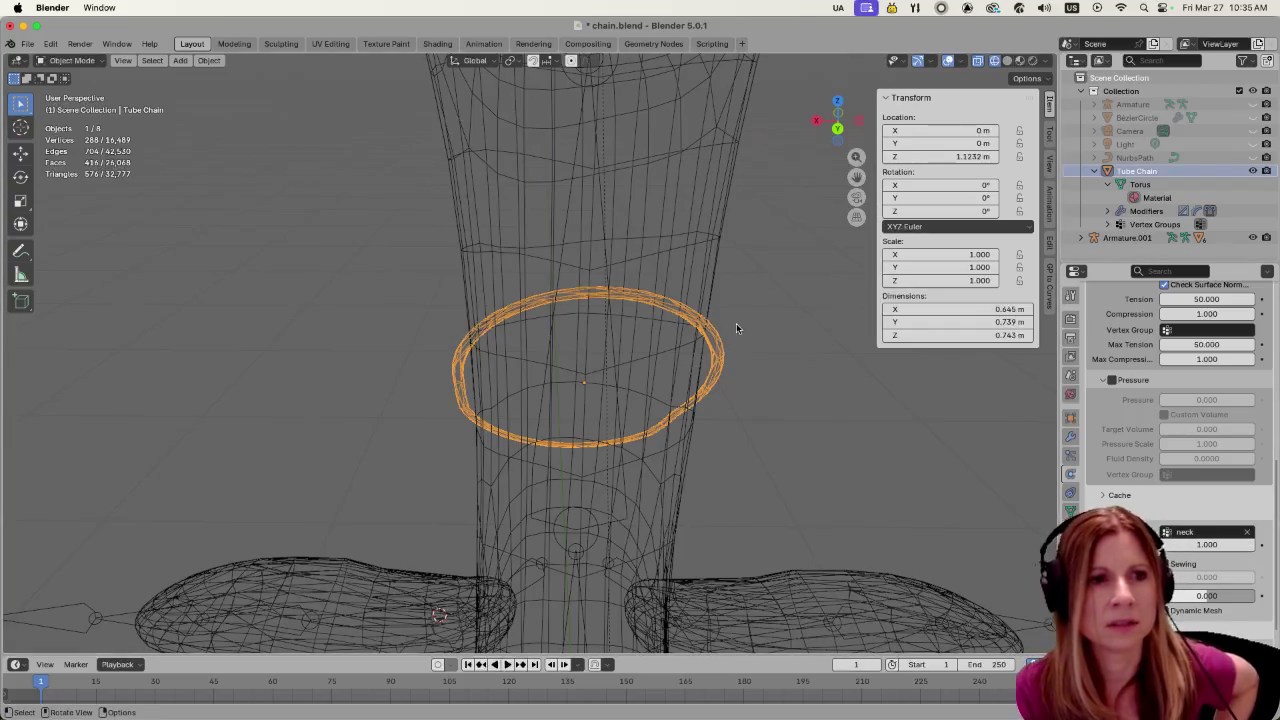
{"action": "mouse_move", "coordinate": [736, 325]}
{"action": "middle_mouse_down"}
{"action": "mouse_move", "coordinate": [784, 337]}
{"action": "mouse_move", "coordinate": [776, 352]}
{"action": "middle_mouse_up"}
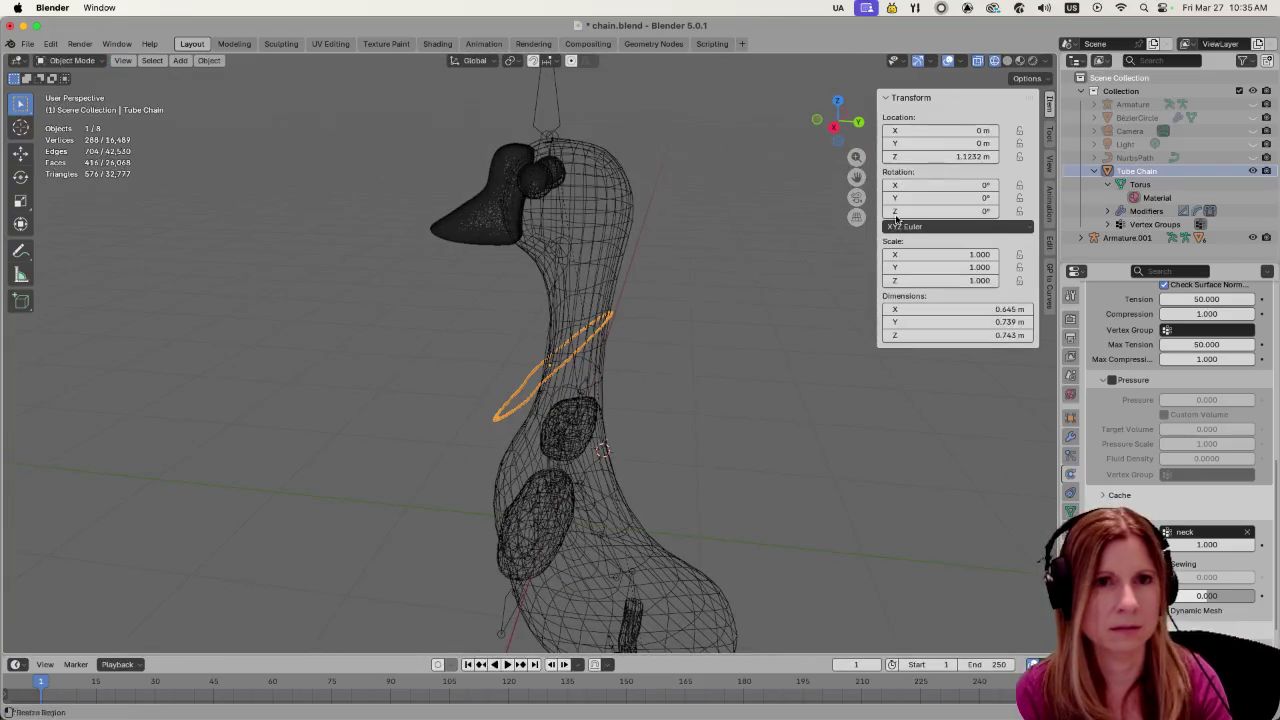
{"action": "left_click", "coordinate": [1008, 61]}
{"action": "left_click", "coordinate": [1020, 61]}
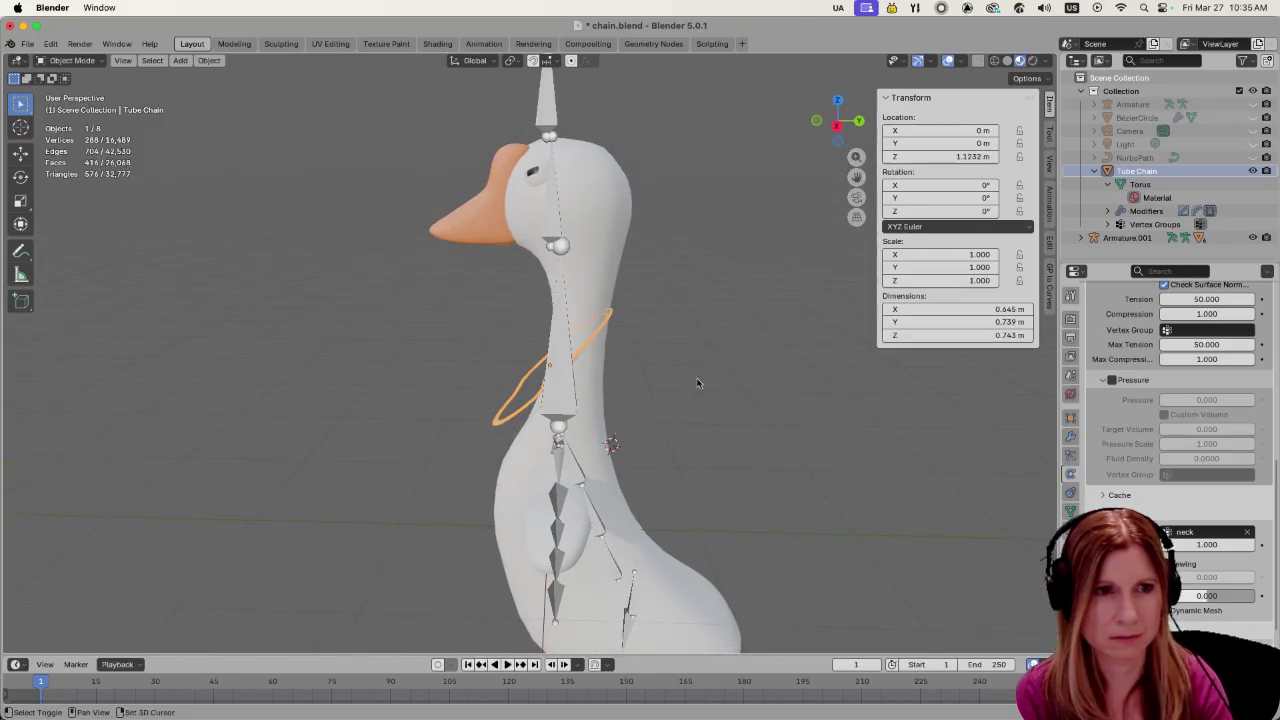
{"action": "middle_click_drag", "start_coordinate": [707, 396], "coordinate": [726, 366]}
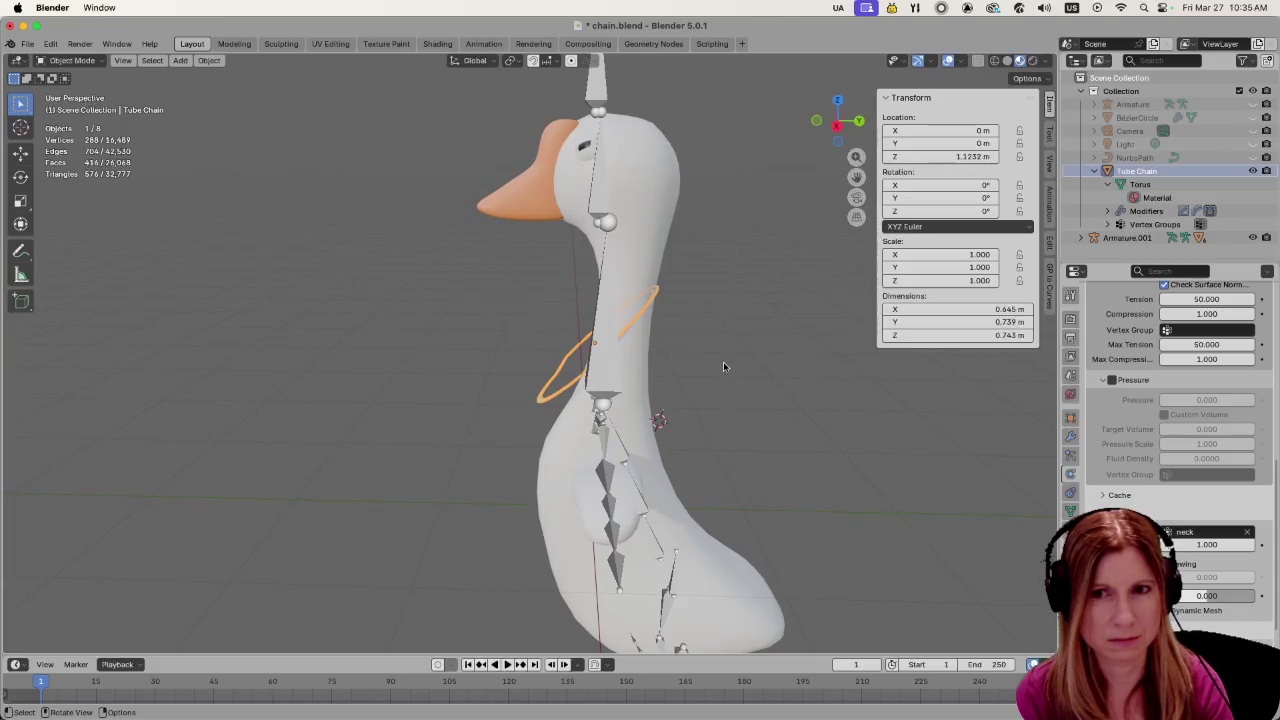
{"action": "key", "text": "space"}
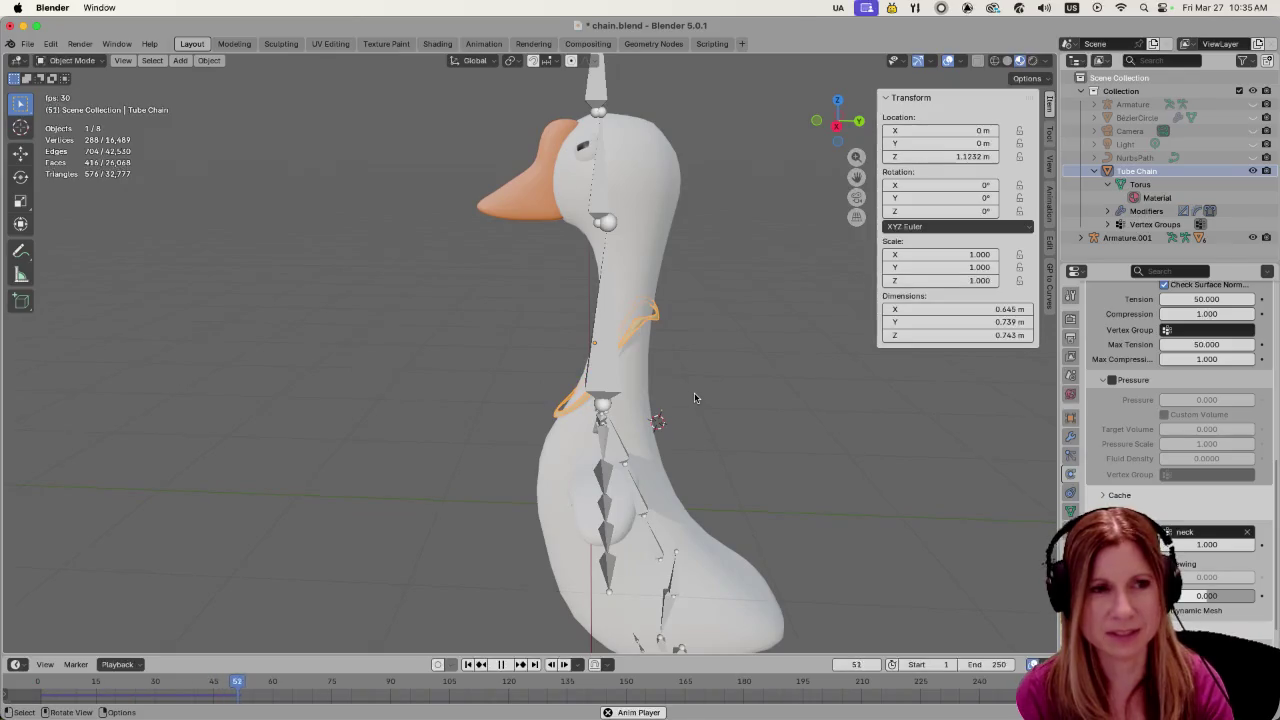
Stop playback and zoom in around the neck to inspect the pinned ring
{"action": "key", "text": "space"}
{"action": "mouse_move", "coordinate": [694, 392]}
{"action": "middle_mouse_down"}
{"action": "mouse_move", "coordinate": [719, 404]}
{"action": "mouse_move", "coordinate": [678, 360]}
{"action": "middle_mouse_up"}
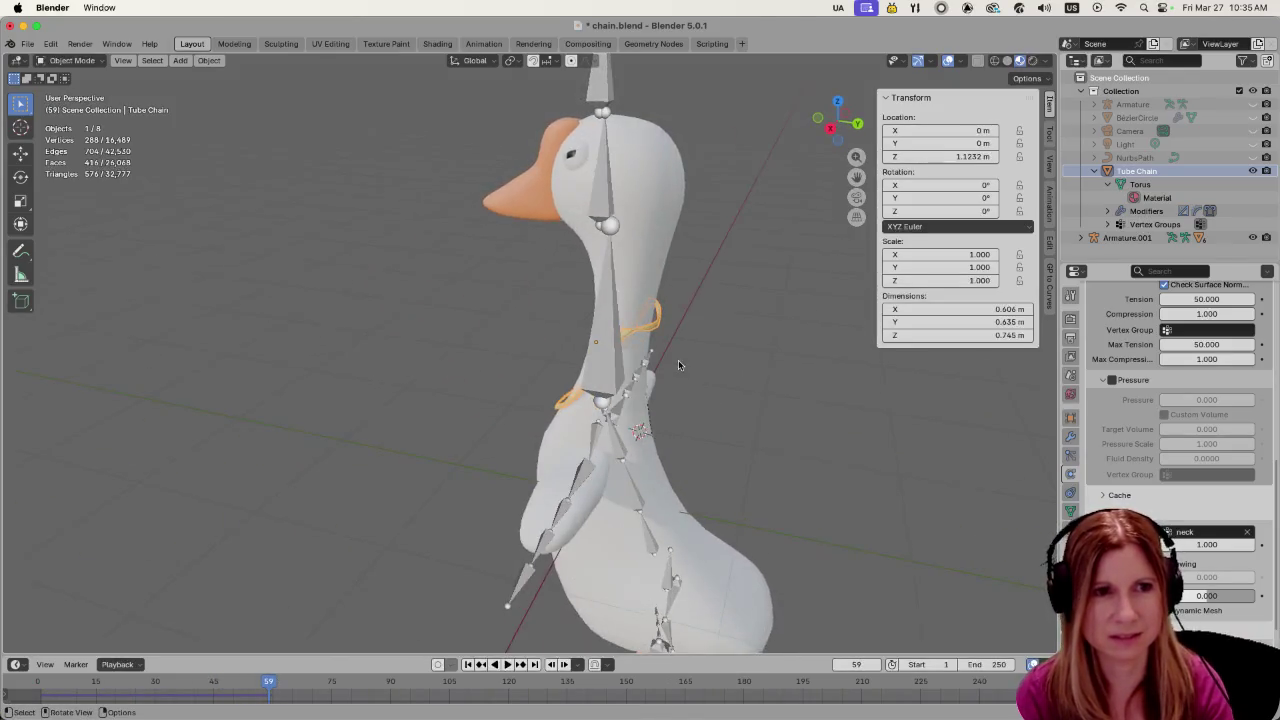
{"action": "scroll", "coordinate": [751, 369], "scroll_direction": "up", "scroll_amount": 3}
{"action": "scroll", "coordinate": [804, 378], "scroll_direction": "up", "scroll_amount": 2}
{"action": "scroll", "coordinate": [684, 419], "scroll_direction": "up", "scroll_amount": 2}
{"action": "scroll", "coordinate": [775, 385], "scroll_direction": "up", "scroll_amount": 2}
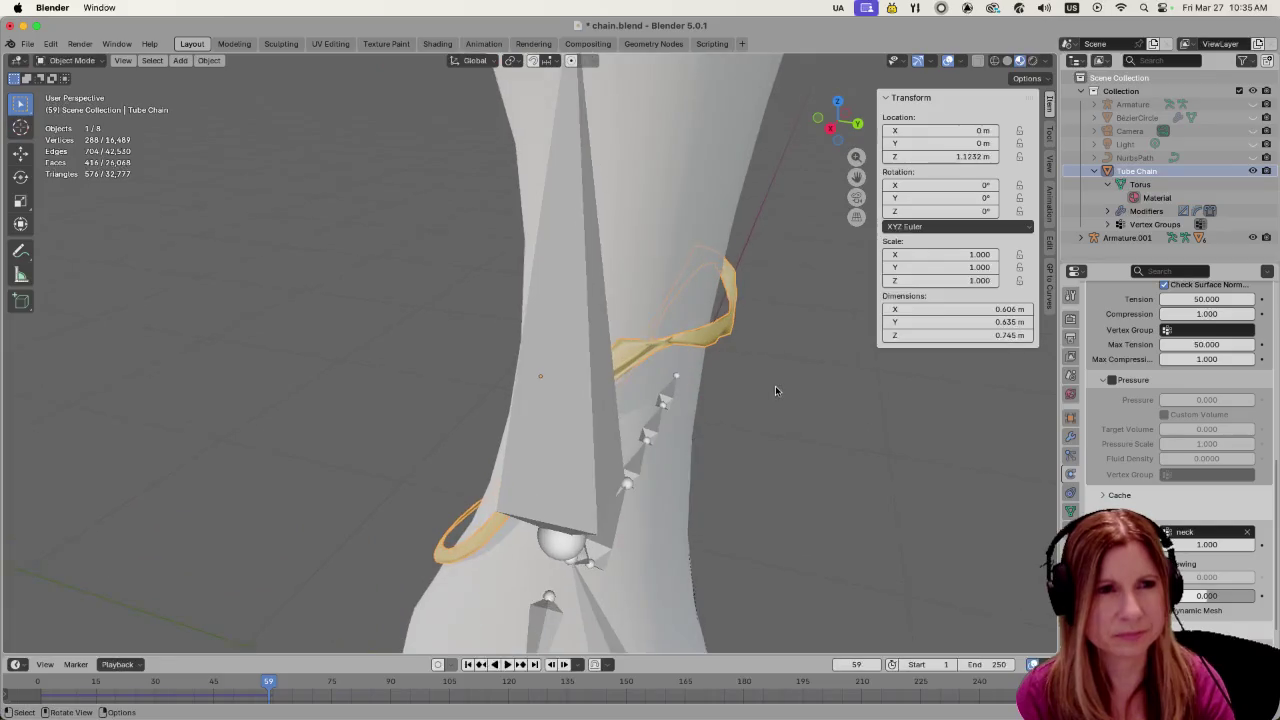
{"action": "scroll", "coordinate": [807, 386], "scroll_direction": "up", "scroll_amount": 2}
{"action": "mouse_move", "coordinate": [807, 386]}
{"action": "middle_mouse_down"}
{"action": "mouse_move", "coordinate": [743, 407]}
{"action": "mouse_move", "coordinate": [565, 416]}
{"action": "mouse_move", "coordinate": [129, 410]}
{"action": "mouse_move", "coordinate": [418, 385]}
{"action": "middle_mouse_up"}
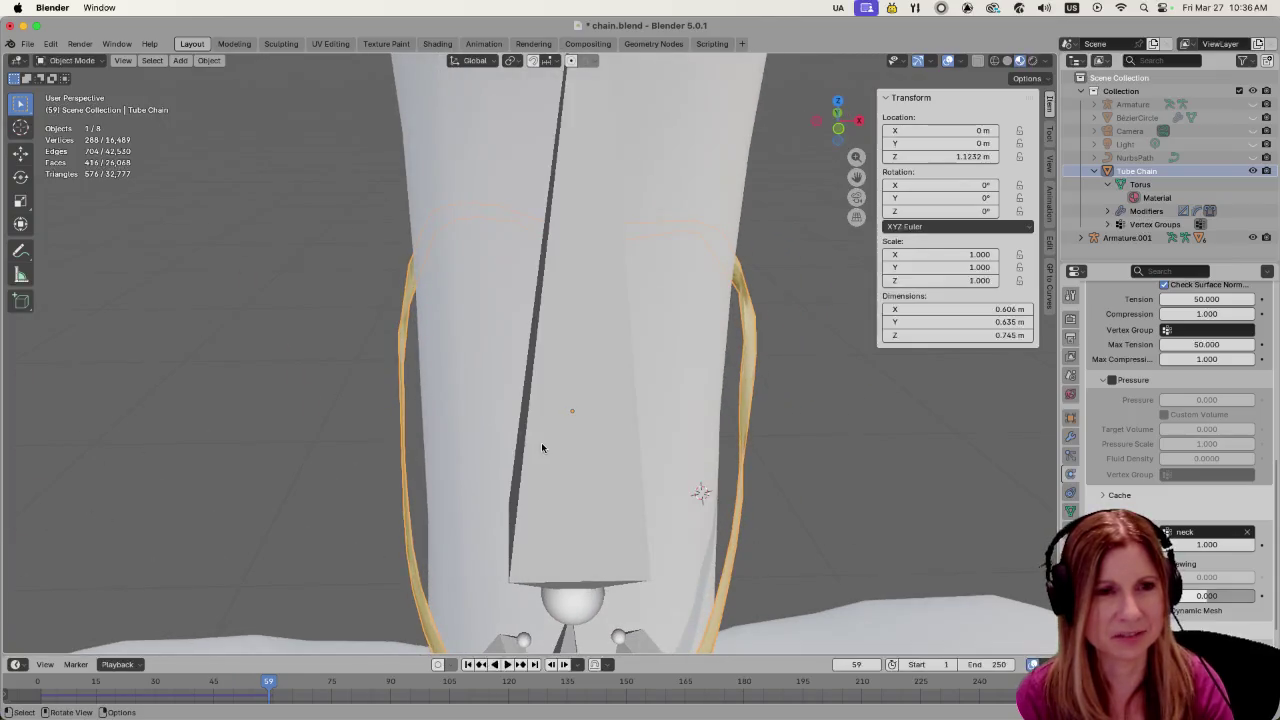
{"action": "scroll", "coordinate": [541, 442], "scroll_direction": "down", "scroll_amount": 2}
{"action": "scroll", "coordinate": [541, 441], "scroll_direction": "down", "scroll_amount": 2}
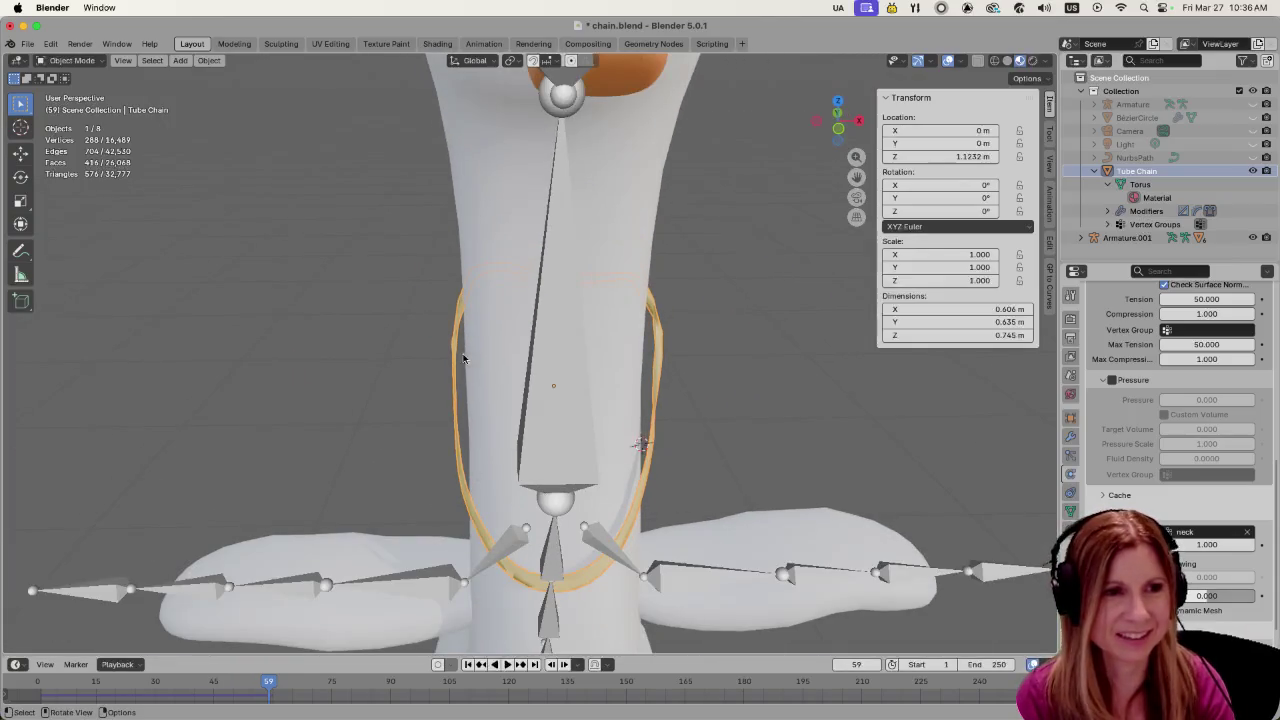
View the sagging ring from the side and scrub back to early frames
{"action": "mouse_move", "coordinate": [740, 384]}
{"action": "middle_mouse_down"}
{"action": "mouse_move", "coordinate": [542, 390]}
{"action": "mouse_move", "coordinate": [574, 372]}
{"action": "mouse_move", "coordinate": [645, 474]}
{"action": "middle_mouse_up"}
{"action": "scroll", "coordinate": [645, 474], "scroll_direction": "up", "scroll_amount": 1}
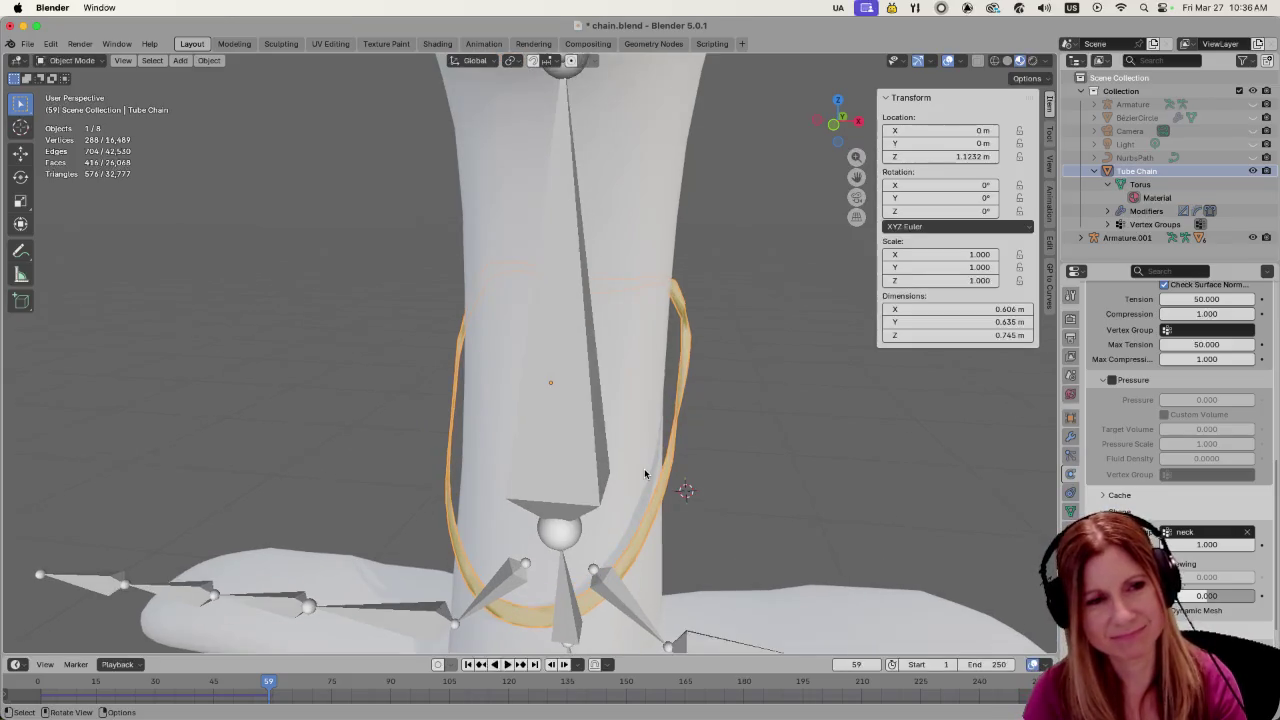
{"action": "scroll", "coordinate": [645, 474], "scroll_direction": "up", "scroll_amount": 1}
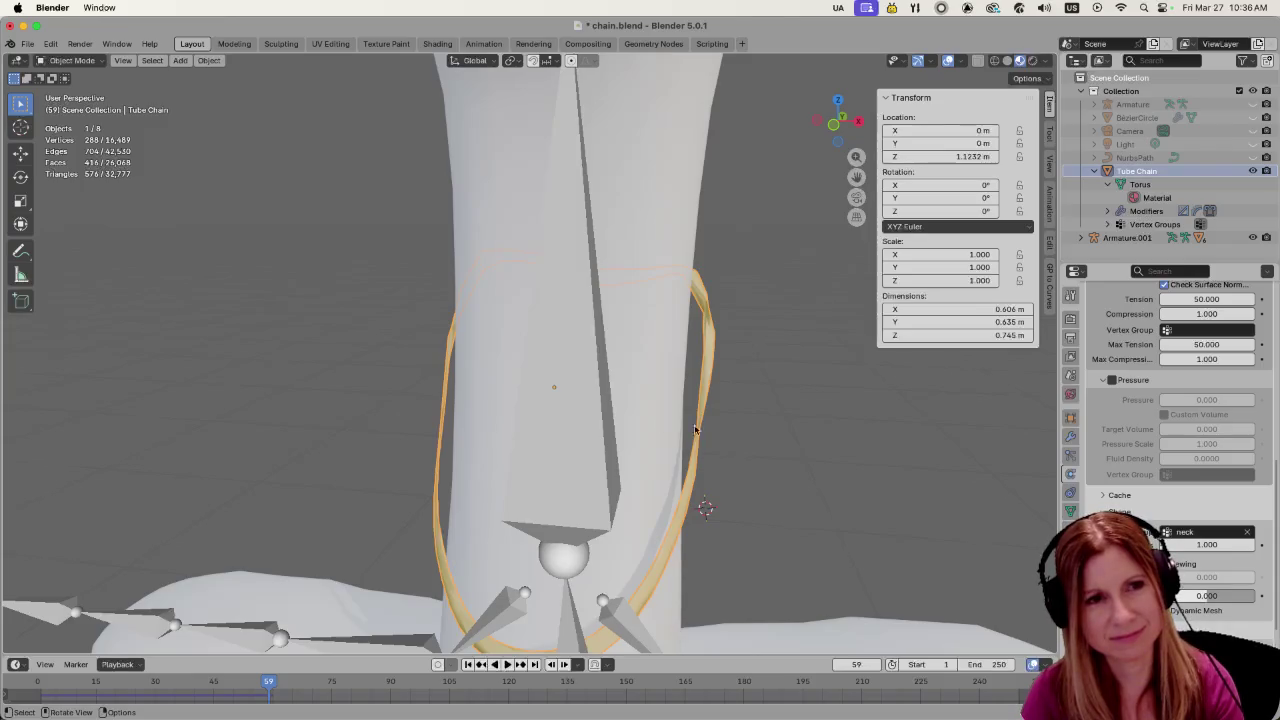
{"action": "mouse_move", "coordinate": [646, 468]}
{"action": "middle_mouse_down"}
{"action": "mouse_move", "coordinate": [557, 417]}
{"action": "mouse_move", "coordinate": [557, 437]}
{"action": "middle_mouse_up"}
{"action": "mouse_move", "coordinate": [268, 681]}
{"action": "left_mouse_down"}
{"action": "mouse_move", "coordinate": [42, 688]}
{"action": "mouse_move", "coordinate": [60, 688]}
{"action": "left_mouse_up"}
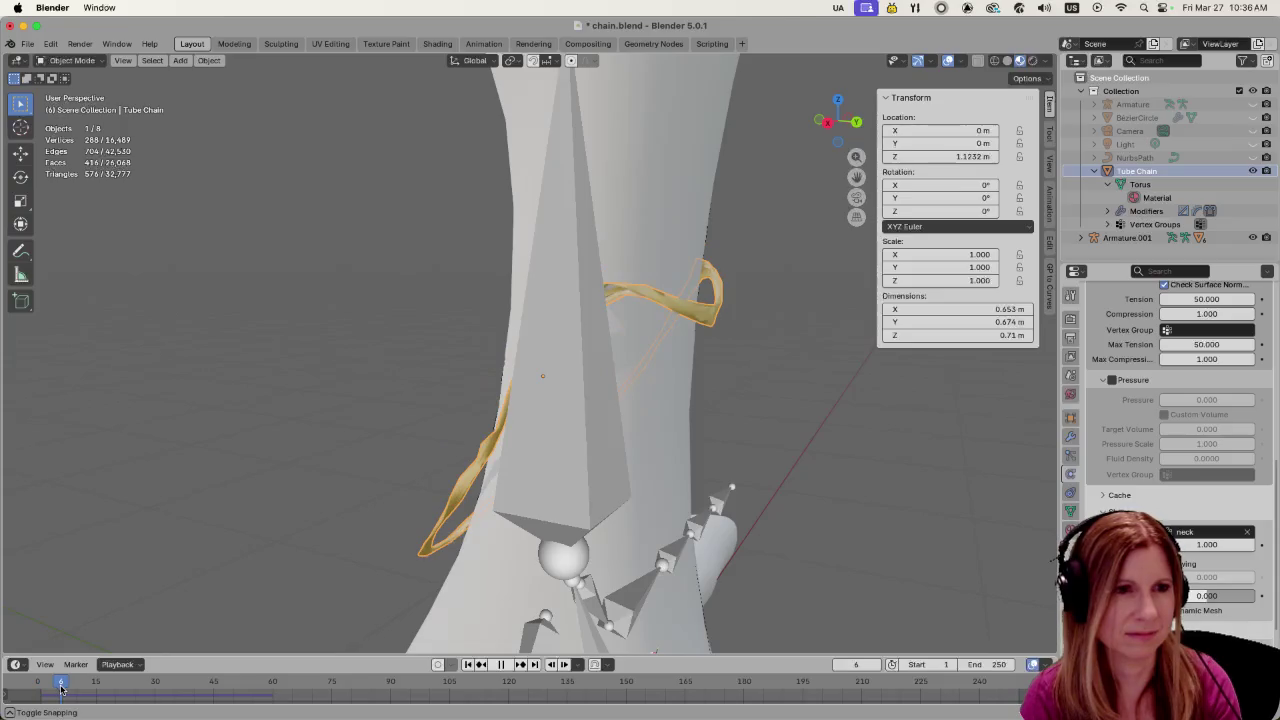
{"action": "left_click_drag", "start_coordinate": [60, 688], "coordinate": [71, 689]}
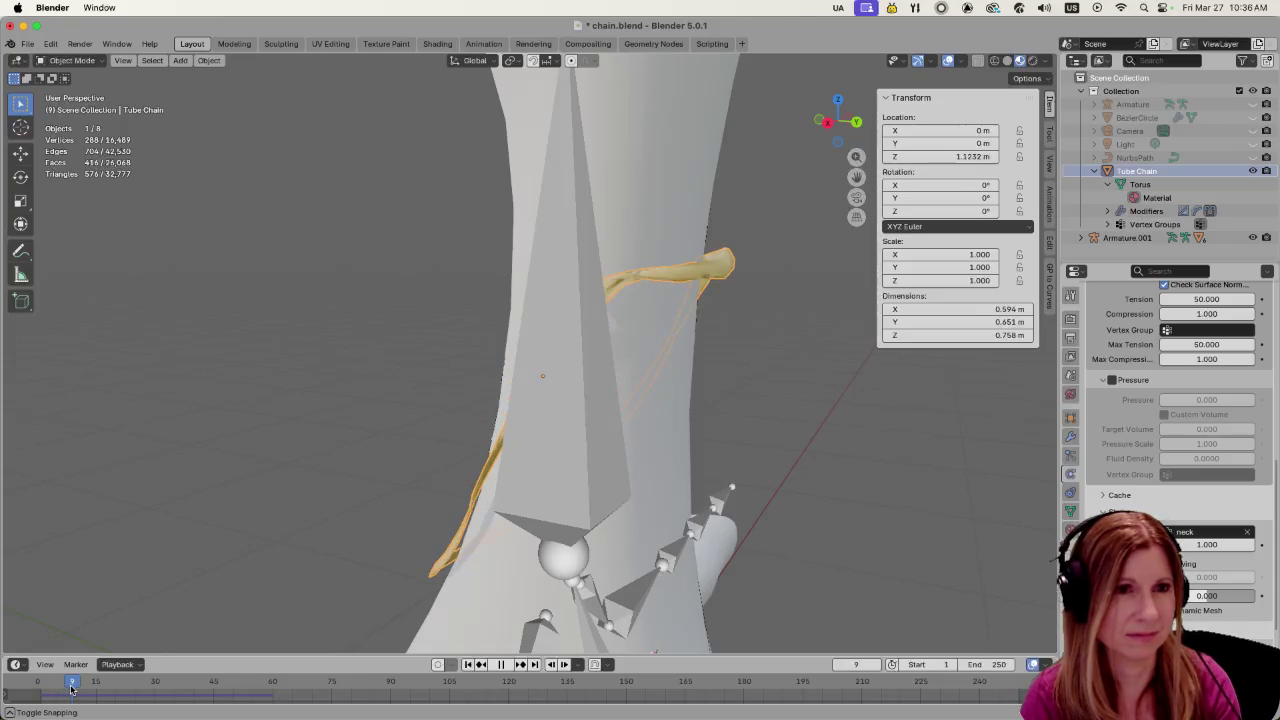
{"action": "middle_click_drag", "start_coordinate": [330, 500], "coordinate": [497, 500]}
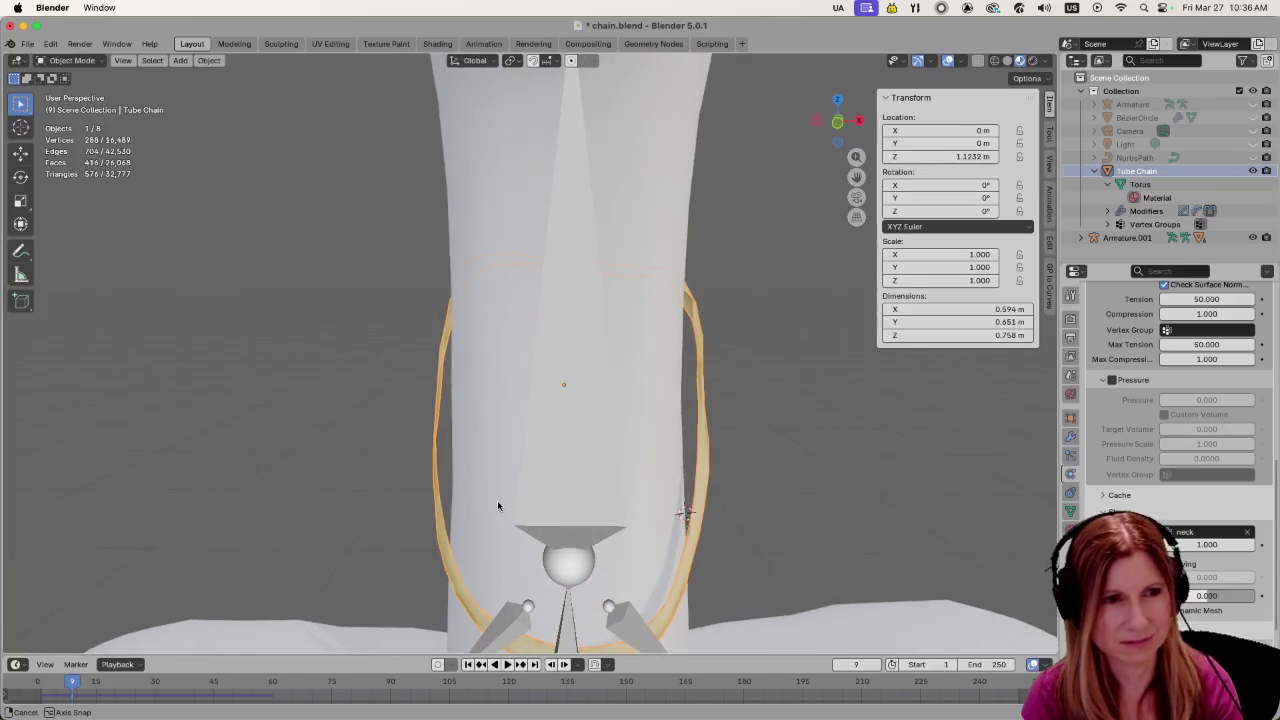
{"action": "scroll", "coordinate": [649, 458], "scroll_direction": "down", "scroll_amount": 4}
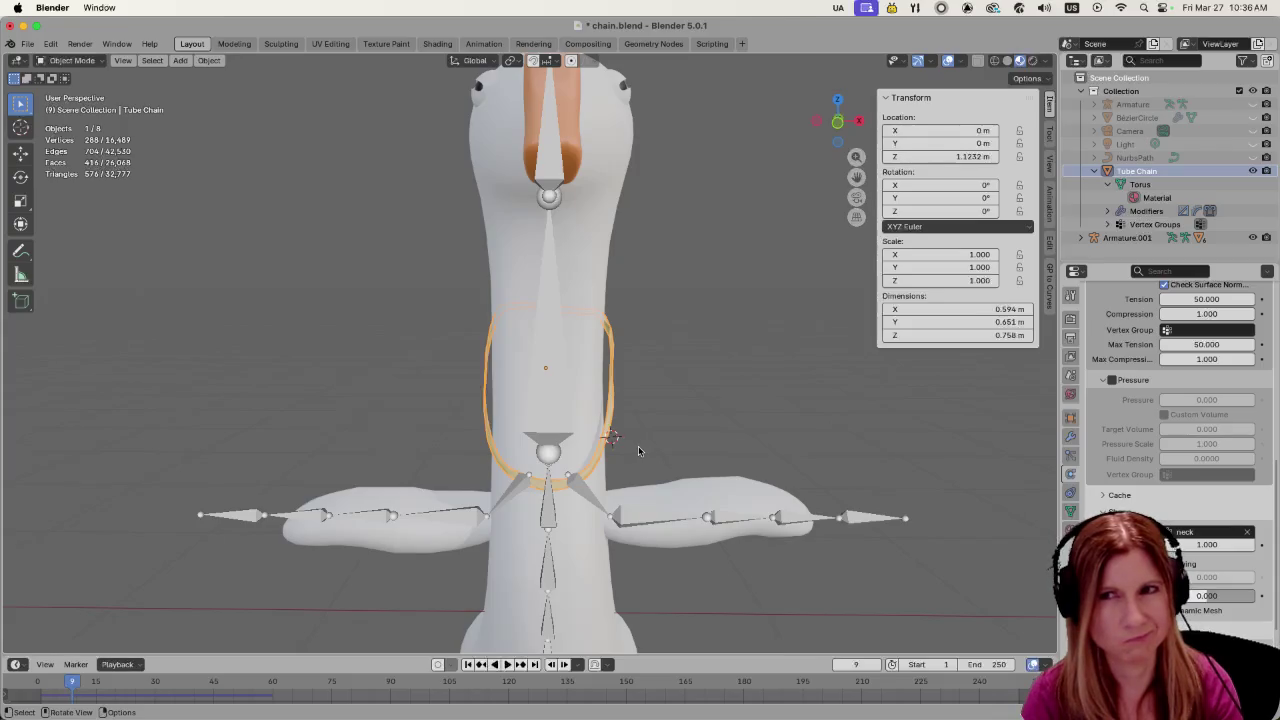
{"action": "scroll", "coordinate": [726, 465], "scroll_direction": "up", "scroll_amount": 3}
{"action": "mouse_move", "coordinate": [751, 457]}
{"action": "middle_mouse_down"}
{"action": "mouse_move", "coordinate": [632, 364]}
{"action": "mouse_move", "coordinate": [646, 440]}
{"action": "mouse_move", "coordinate": [614, 463]}
{"action": "mouse_move", "coordinate": [631, 472]}
{"action": "middle_mouse_up"}
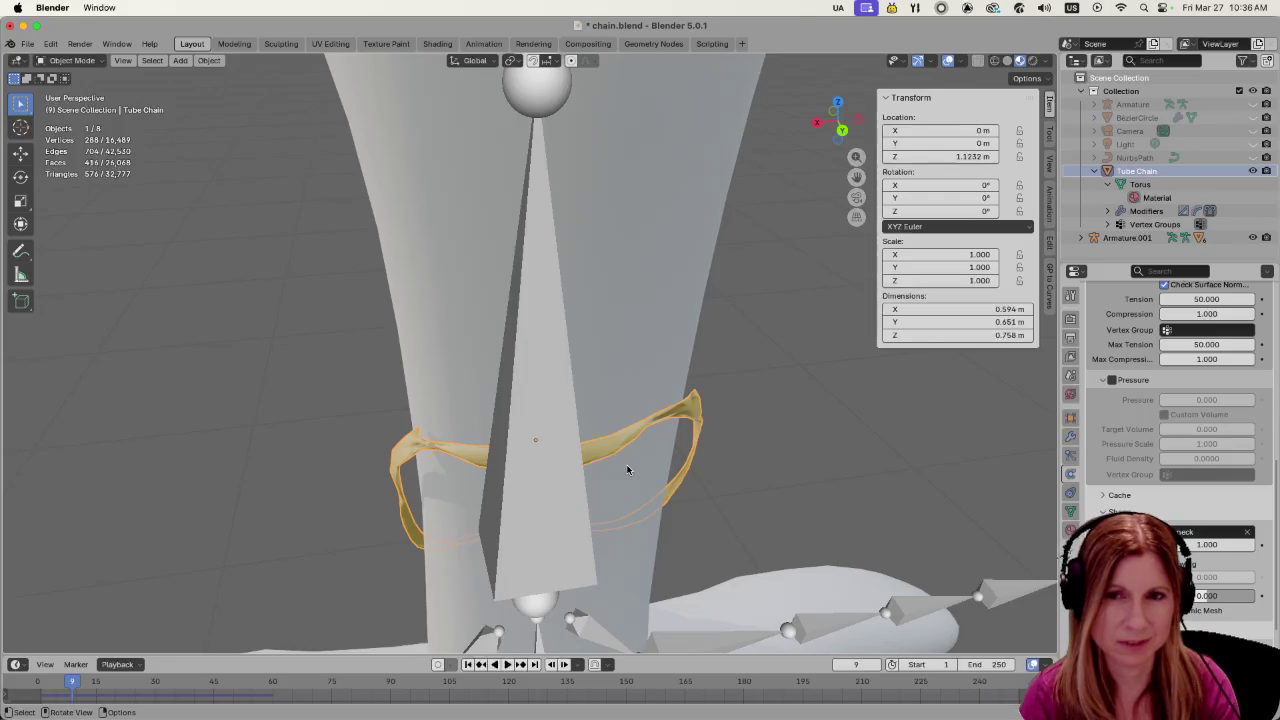
{"action": "mouse_move", "coordinate": [603, 470]}
{"action": "middle_mouse_down"}
{"action": "mouse_move", "coordinate": [677, 437]}
{"action": "mouse_move", "coordinate": [700, 443]}
{"action": "middle_mouse_up"}
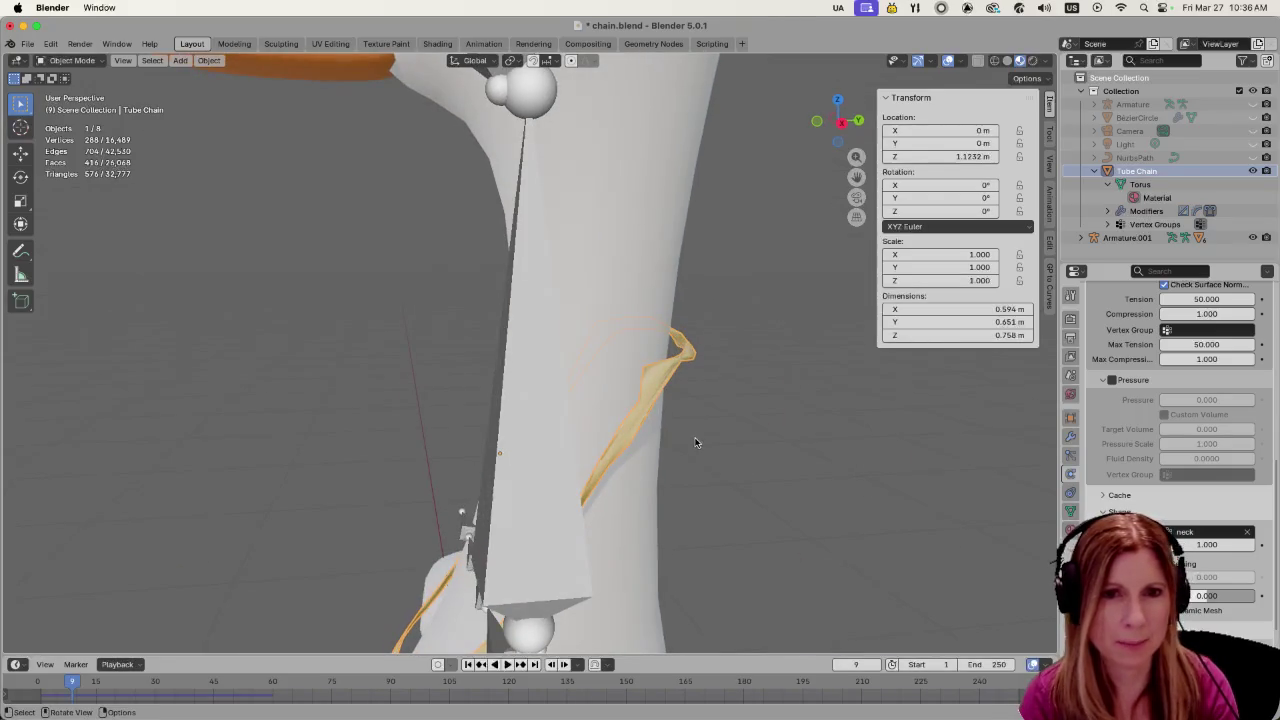
{"action": "scroll", "coordinate": [1180, 400], "scroll_direction": "down", "scroll_amount": 5}
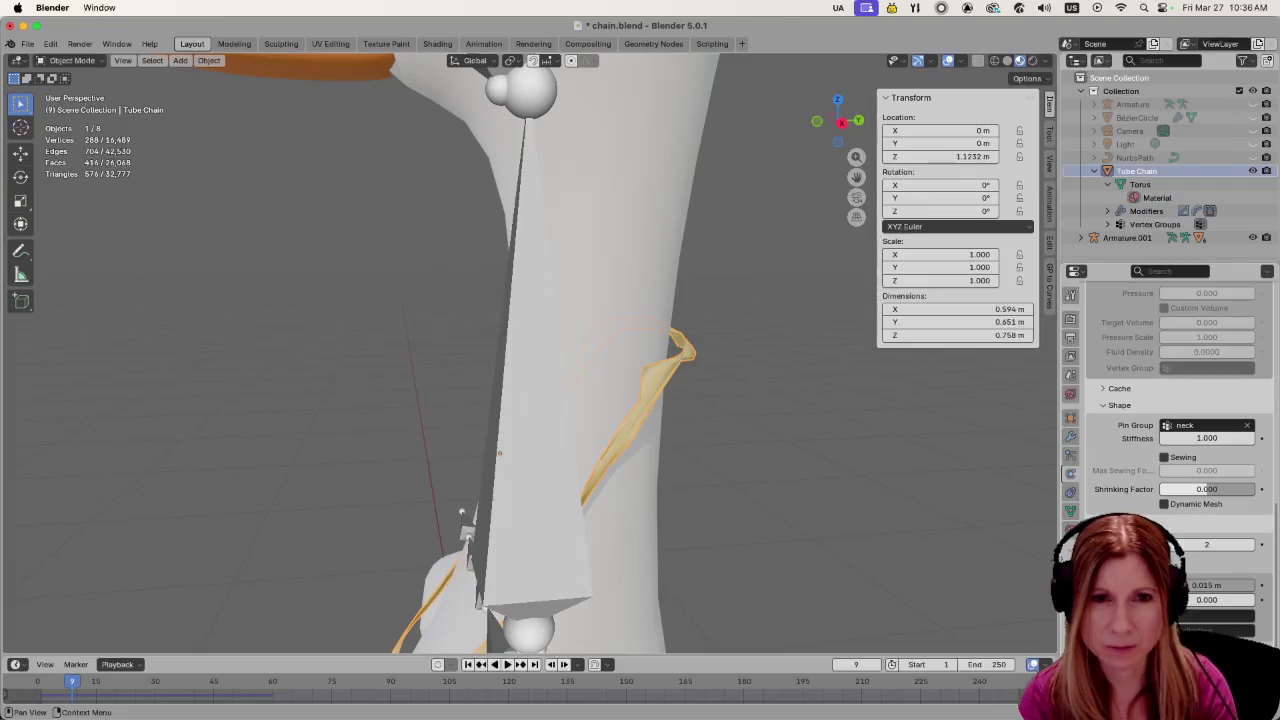
{"action": "scroll", "coordinate": [1180, 400], "scroll_direction": "down", "scroll_amount": 3}
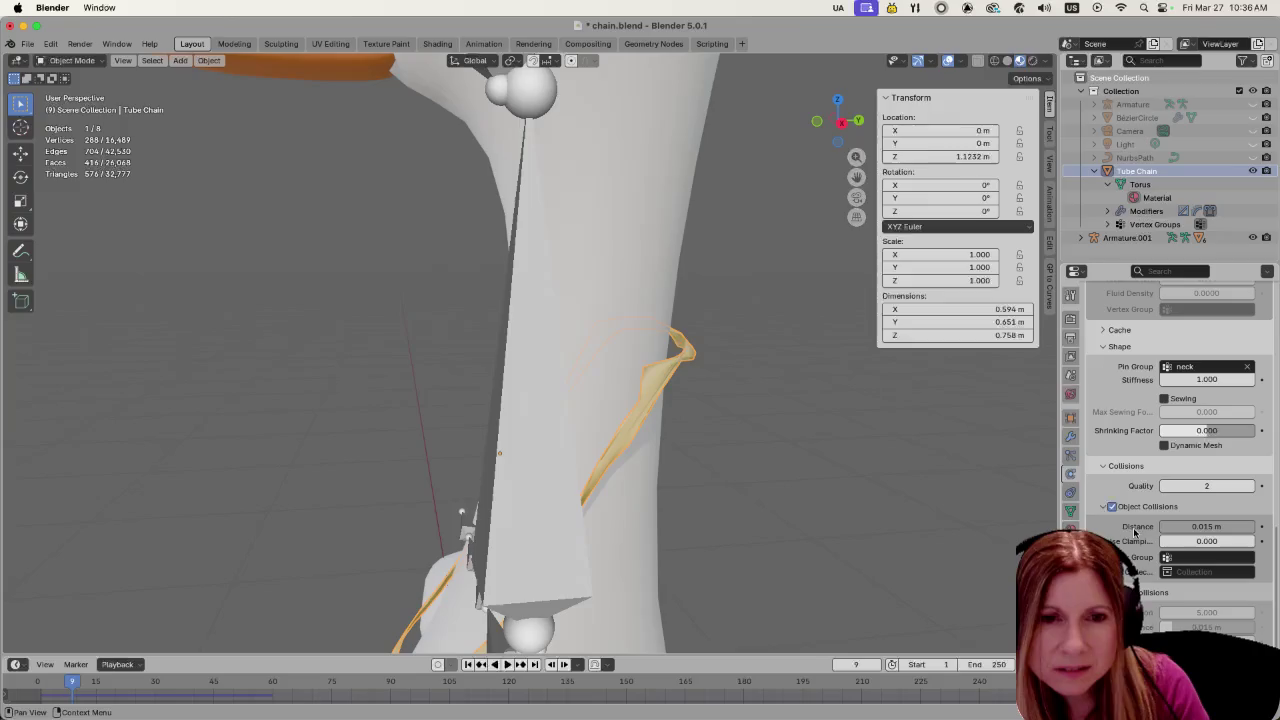
{"action": "scroll", "coordinate": [1122, 514], "scroll_direction": "up", "scroll_amount": 3}
{"action": "scroll", "coordinate": [1120, 512], "scroll_direction": "up", "scroll_amount": 3}
{"action": "scroll", "coordinate": [1120, 510], "scroll_direction": "up", "scroll_amount": 3}
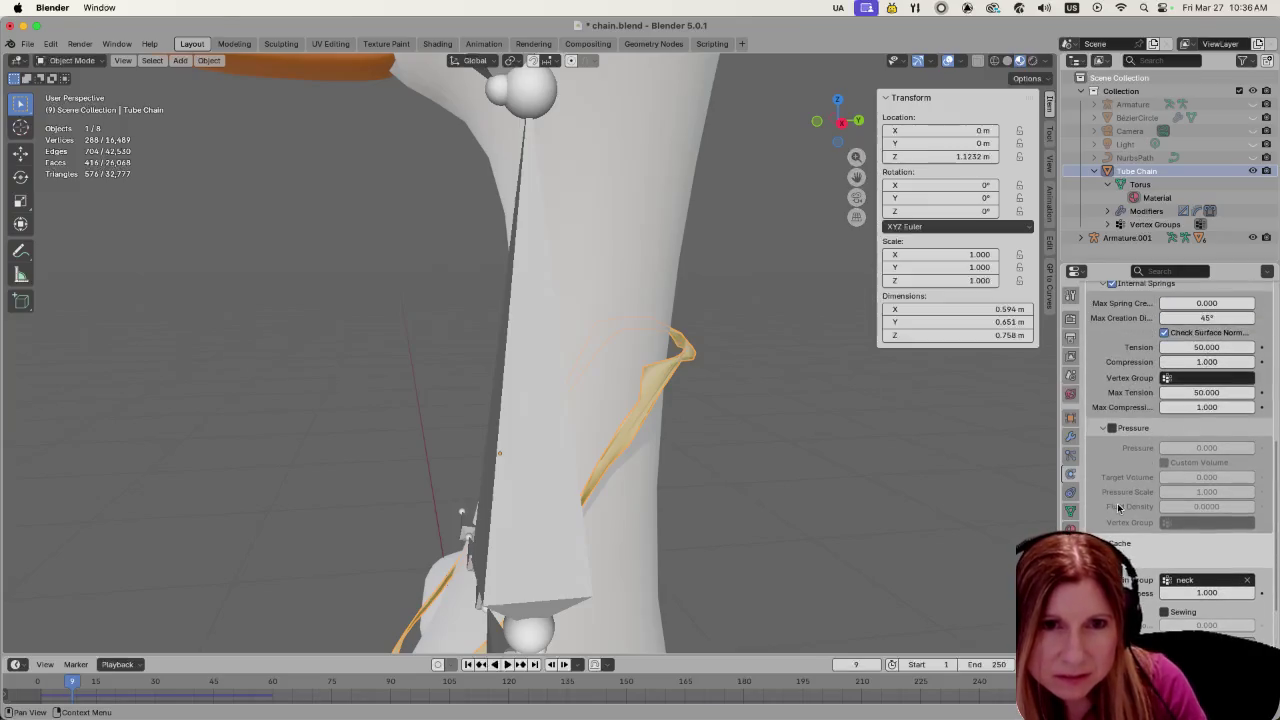
{"action": "scroll", "coordinate": [1118, 508], "scroll_direction": "up", "scroll_amount": 3}
{"action": "scroll", "coordinate": [1115, 507], "scroll_direction": "up", "scroll_amount": 4}
{"action": "scroll", "coordinate": [1104, 503], "scroll_direction": "up", "scroll_amount": 4}
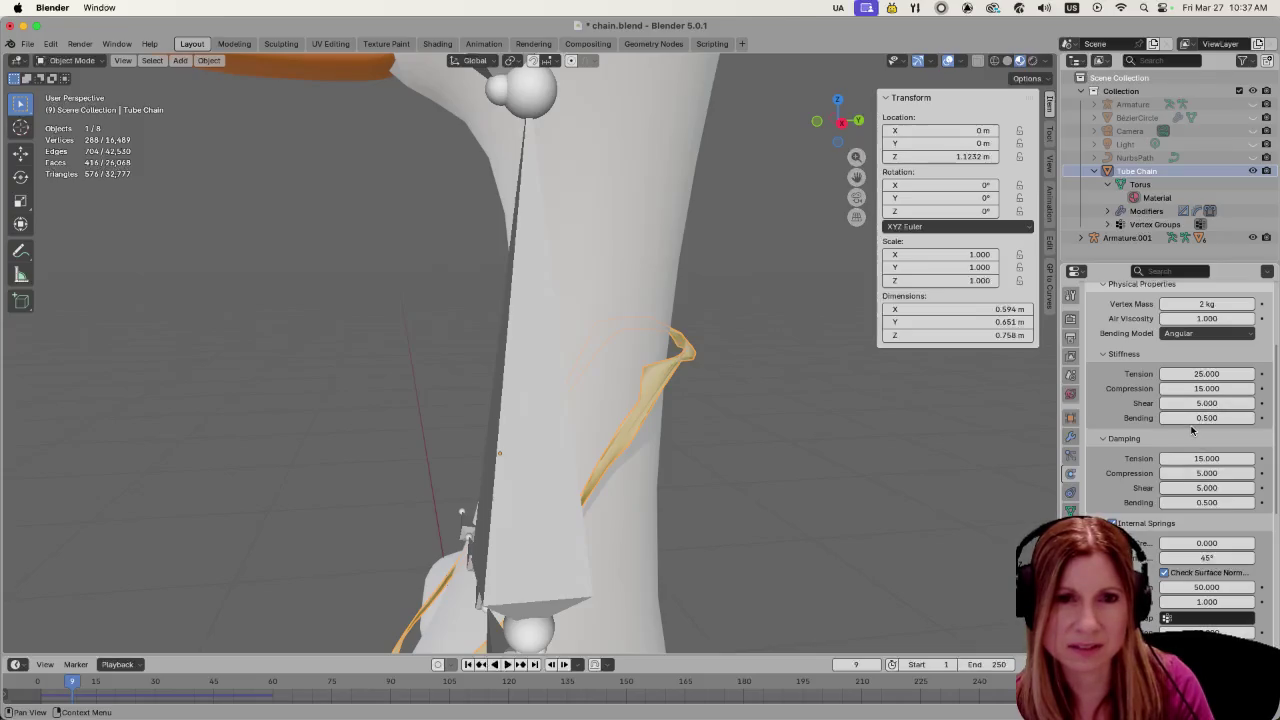
{"action": "scroll", "coordinate": [1193, 426], "scroll_direction": "up", "scroll_amount": 2}
{"action": "scroll", "coordinate": [1193, 424], "scroll_direction": "up", "scroll_amount": 2}
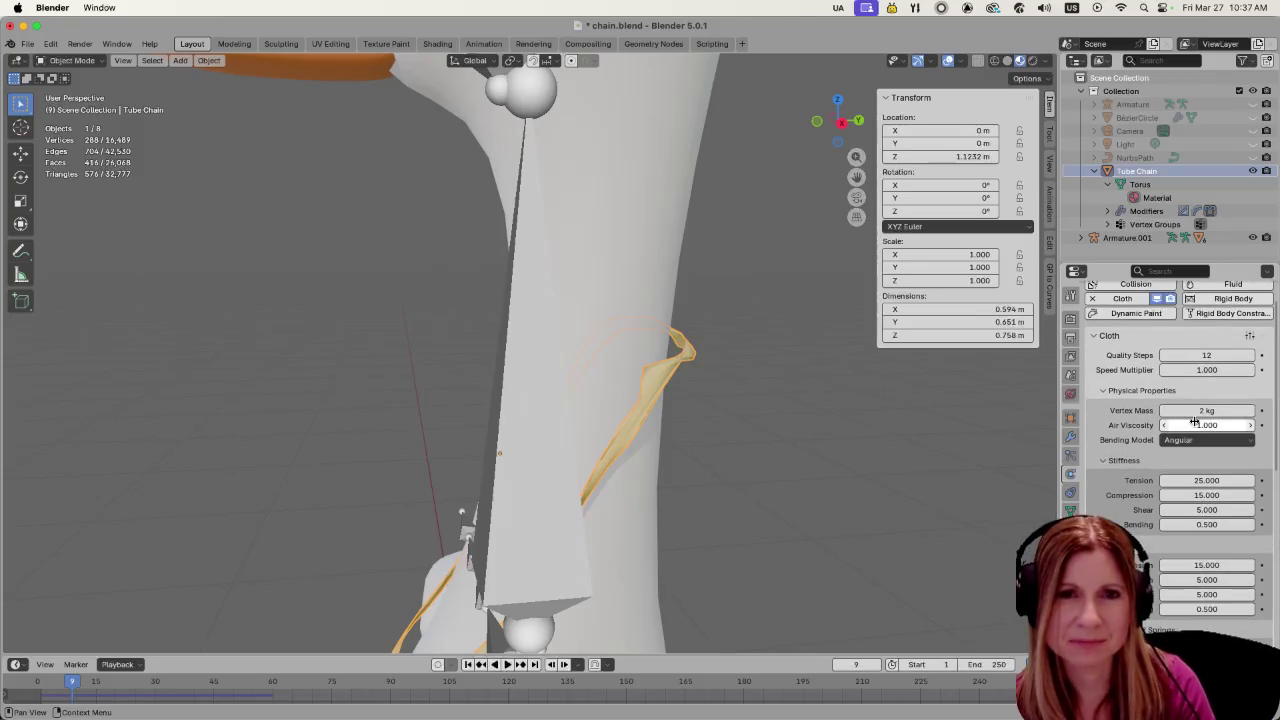
{"action": "scroll", "coordinate": [1193, 424], "scroll_direction": "down", "scroll_amount": 2}
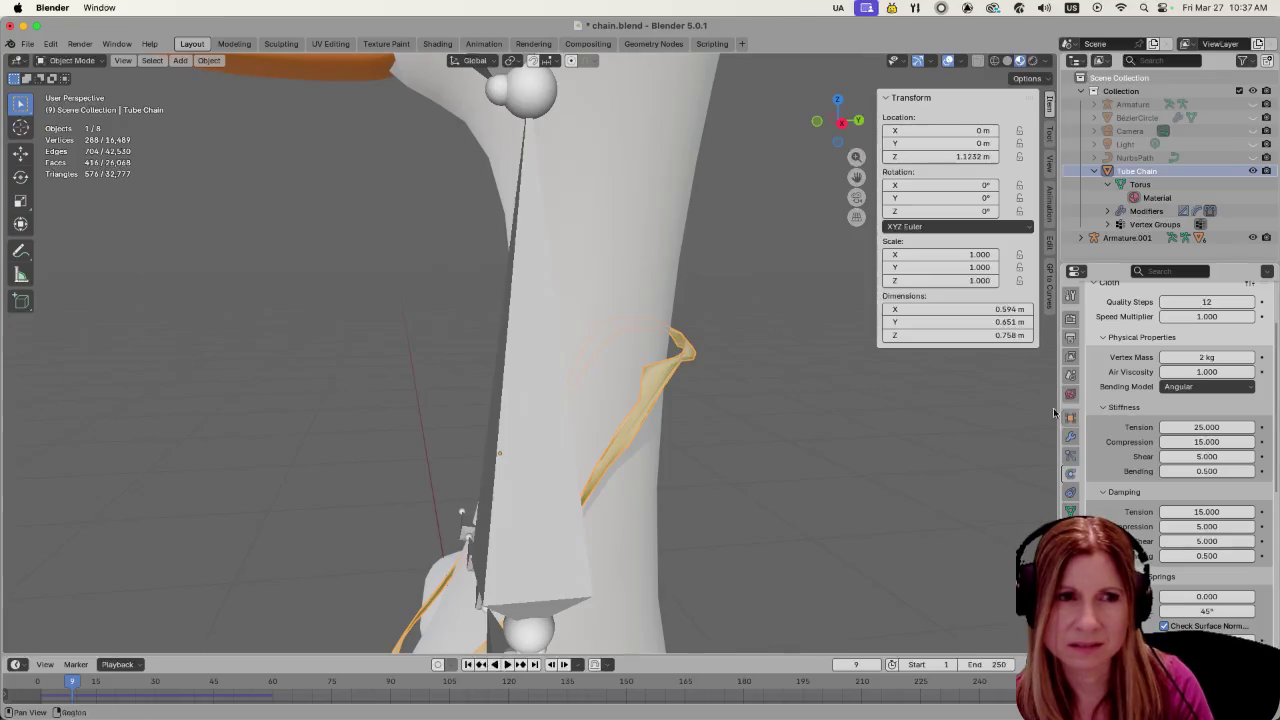
Rewind the timeline to frame 1
{"action": "left_click", "coordinate": [801, 413]}
{"action": "left_click", "coordinate": [855, 664]}
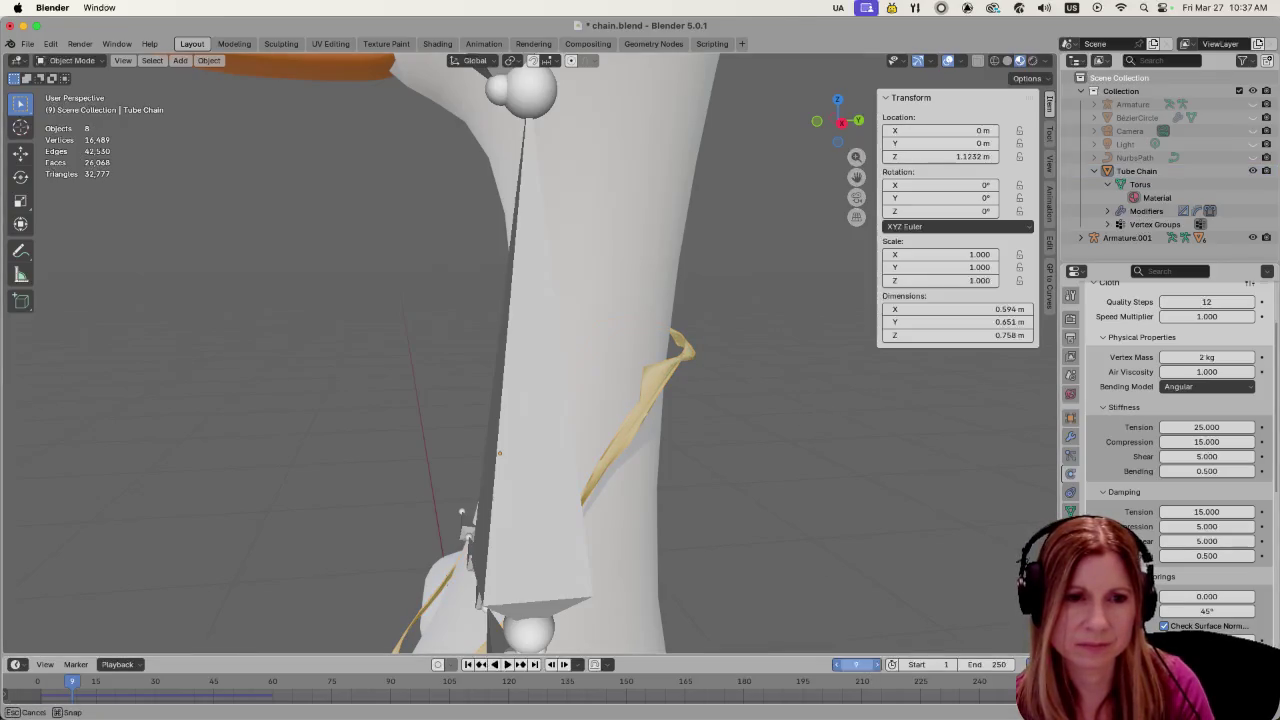
{"action": "left_click_drag", "start_coordinate": [855, 664], "coordinate": [830, 664]}
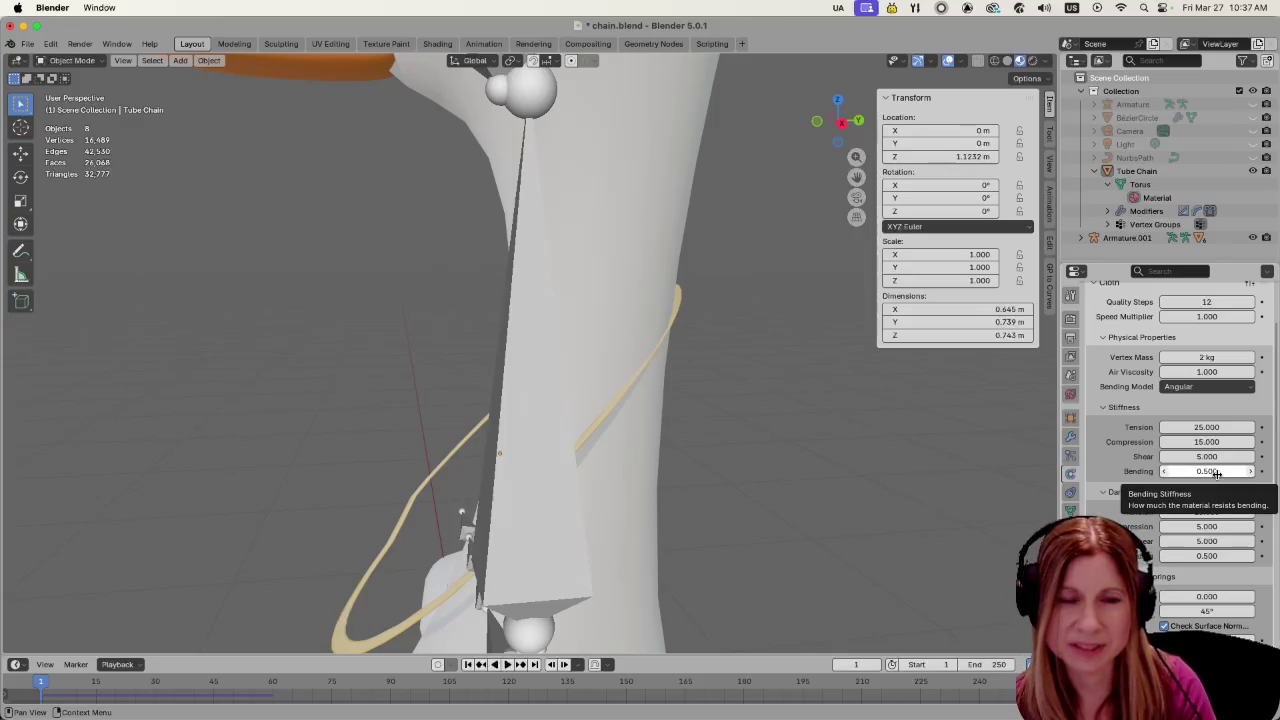
Raise cloth bending stiffness from 0.5 to 10 and replay the simulation
{"action": "left_click", "coordinate": [1216, 471]}
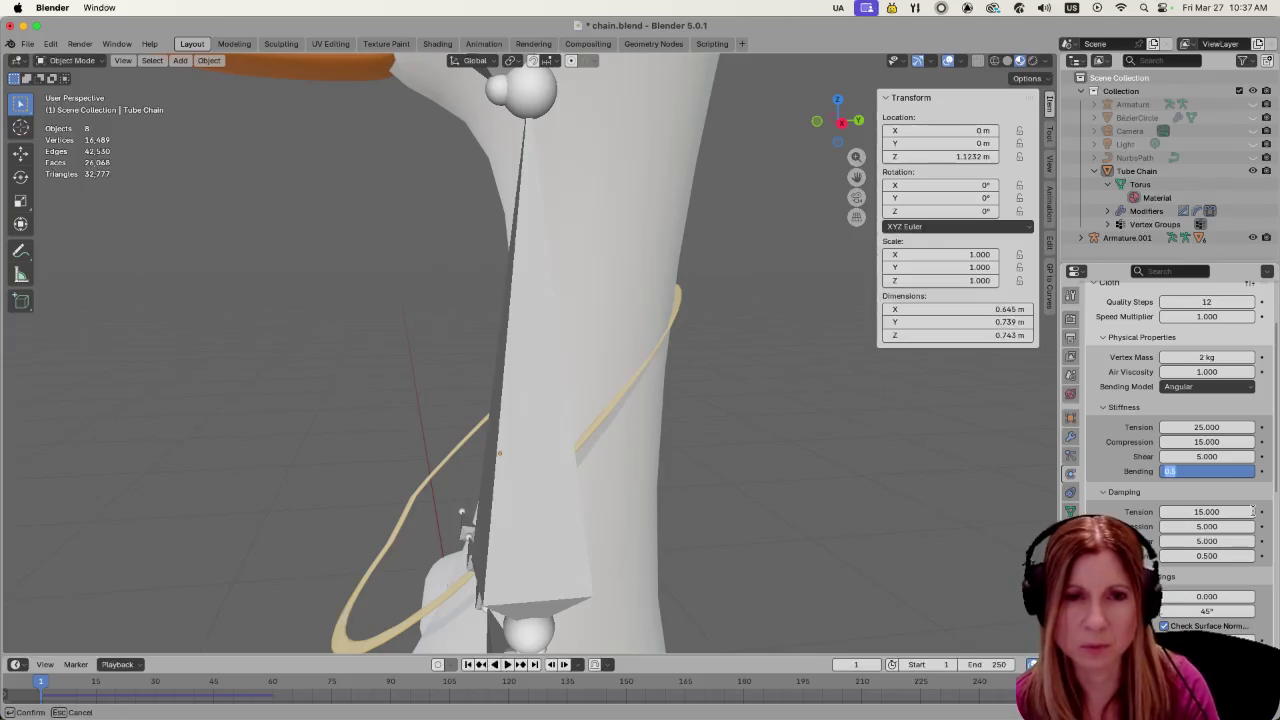
{"action": "type", "text": "10"}
{"action": "key", "text": "Return"}
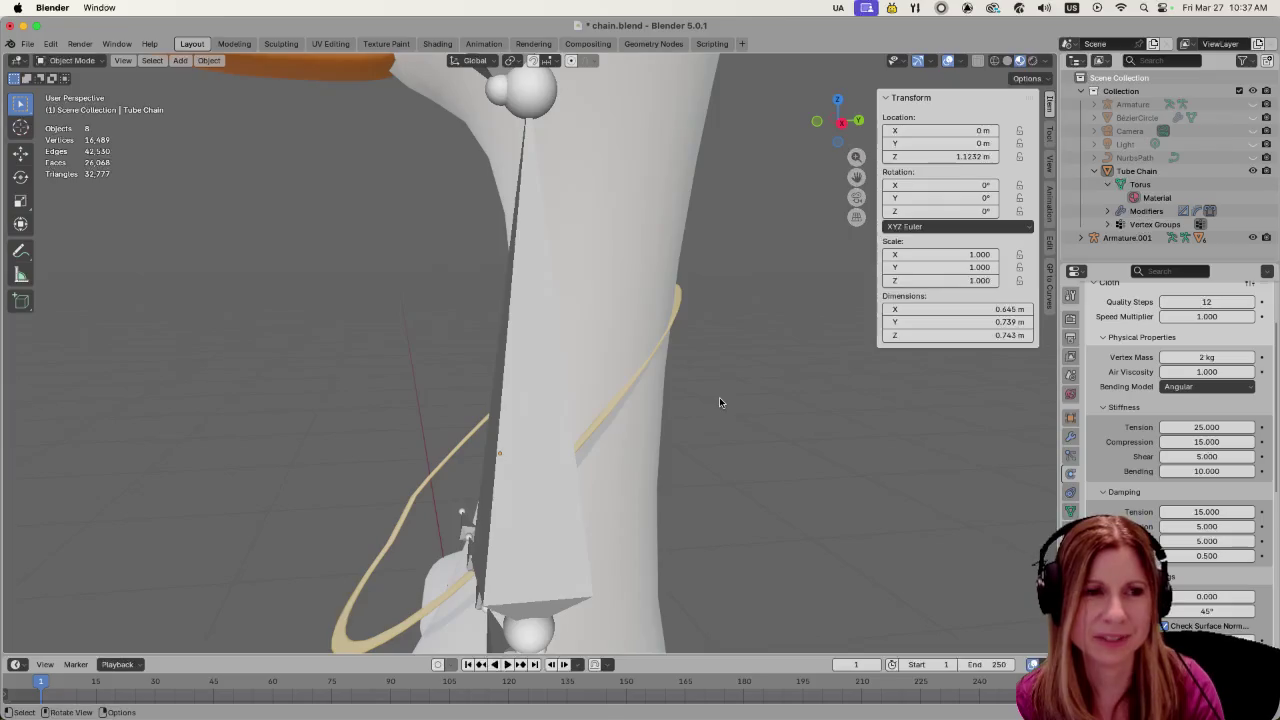
{"action": "key", "text": "space"}
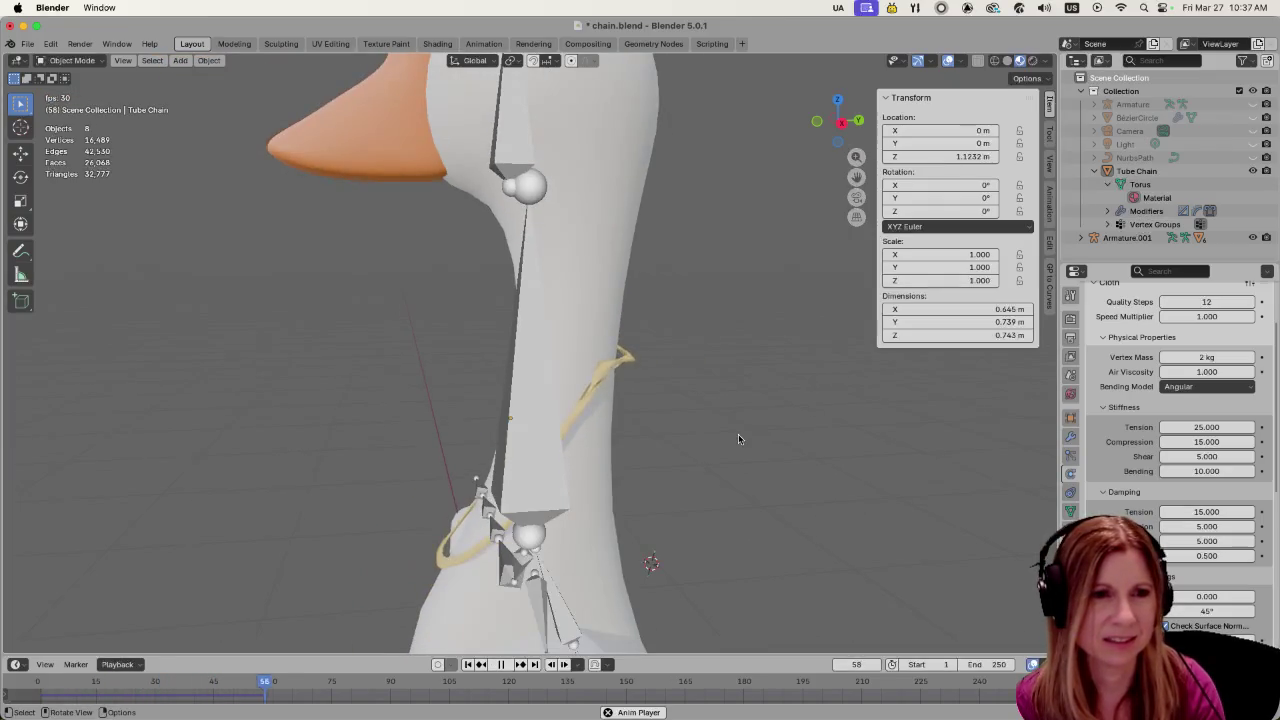
Stop the replay and orbit around the neck to inspect the still-twisted ring
{"action": "middle_click_drag", "start_coordinate": [591, 473], "coordinate": [738, 472]}
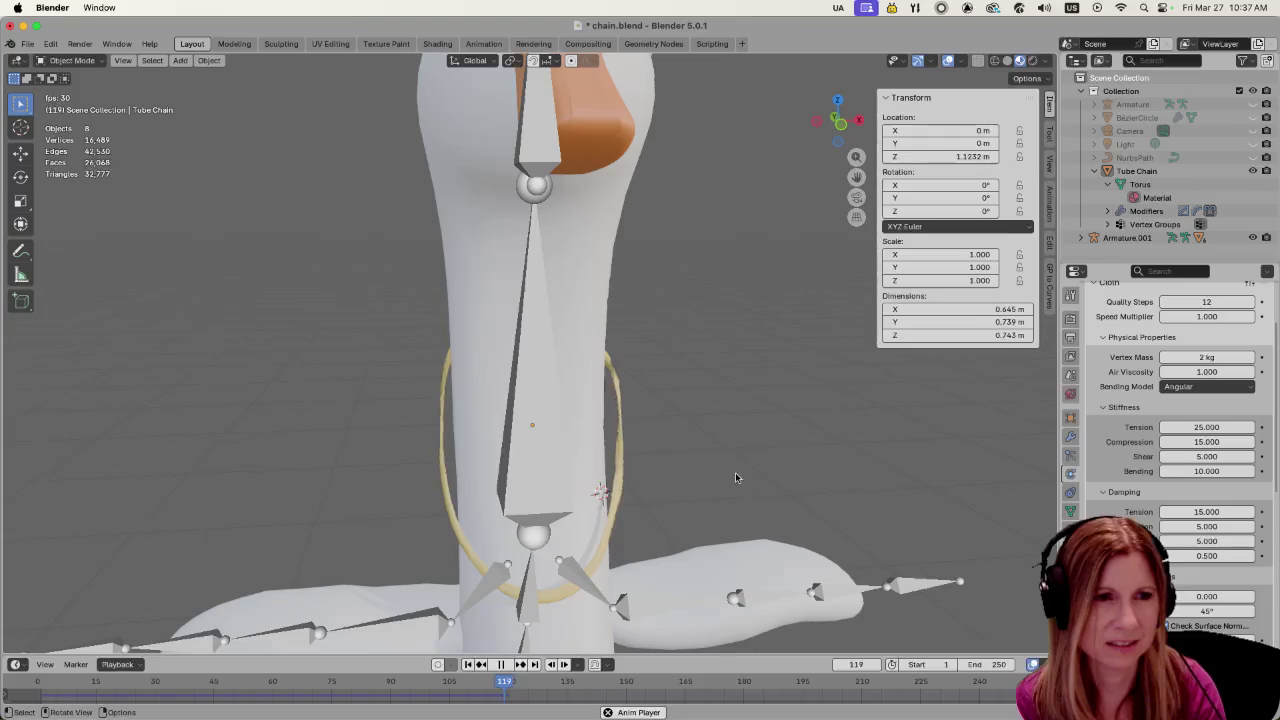
{"action": "scroll", "coordinate": [698, 497], "scroll_direction": "up", "scroll_amount": 4}
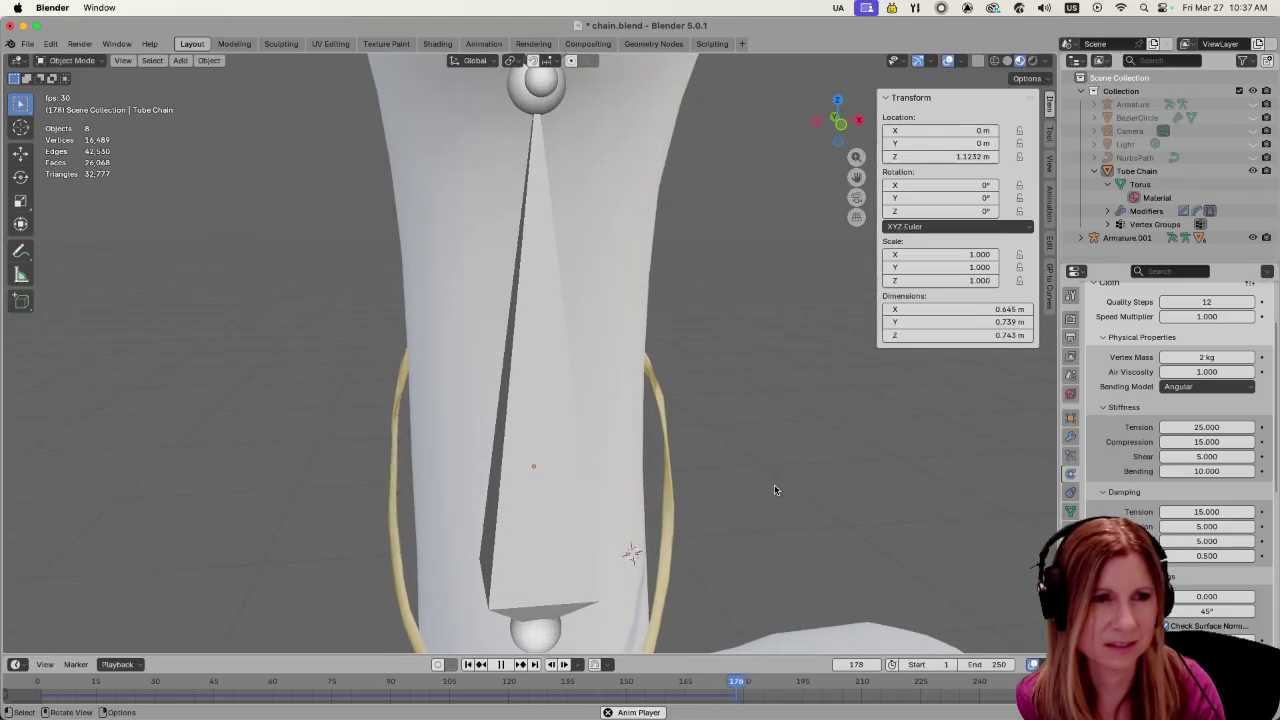
{"action": "key", "text": "space"}
{"action": "mouse_move", "coordinate": [773, 459]}
{"action": "middle_mouse_down"}
{"action": "mouse_move", "coordinate": [685, 484]}
{"action": "mouse_move", "coordinate": [768, 471]}
{"action": "middle_mouse_up"}
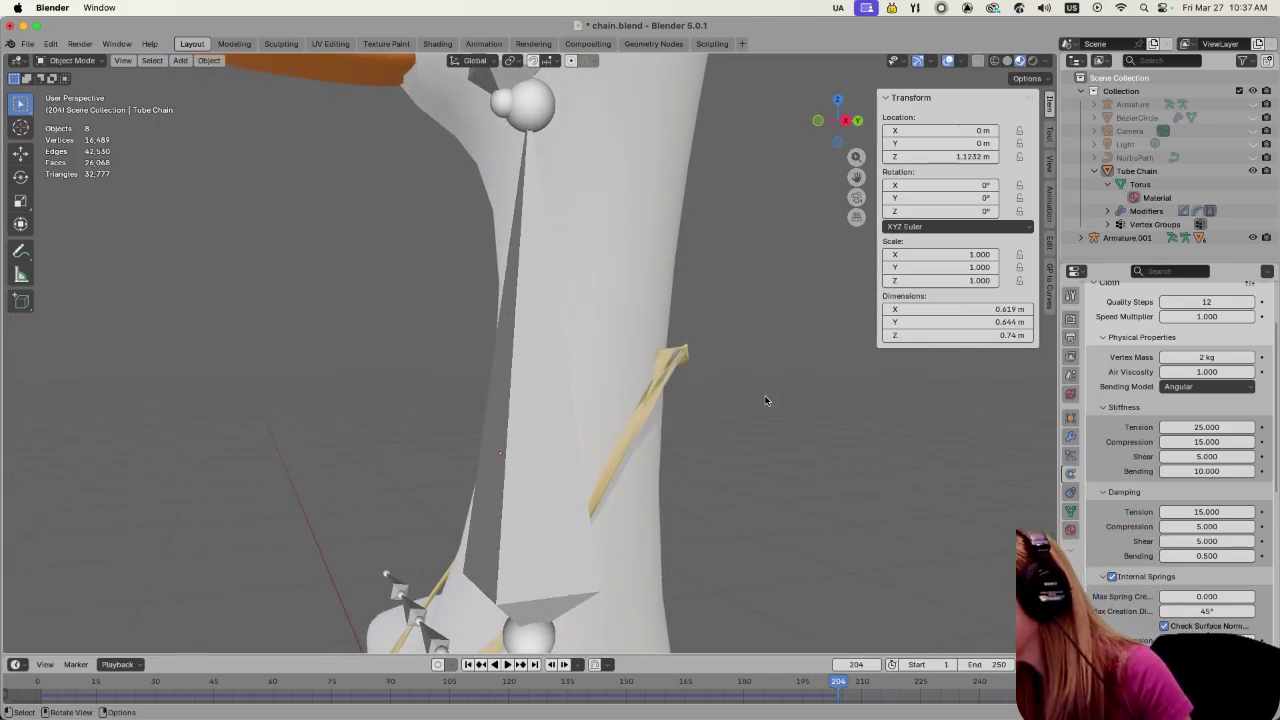
{"action": "mouse_move", "coordinate": [820, 466]}
{"action": "middle_mouse_down"}
{"action": "mouse_move", "coordinate": [757, 440]}
{"action": "mouse_move", "coordinate": [747, 486]}
{"action": "mouse_move", "coordinate": [811, 483]}
{"action": "mouse_move", "coordinate": [794, 474]}
{"action": "mouse_move", "coordinate": [832, 489]}
{"action": "mouse_move", "coordinate": [760, 494]}
{"action": "mouse_move", "coordinate": [748, 463]}
{"action": "middle_mouse_up"}
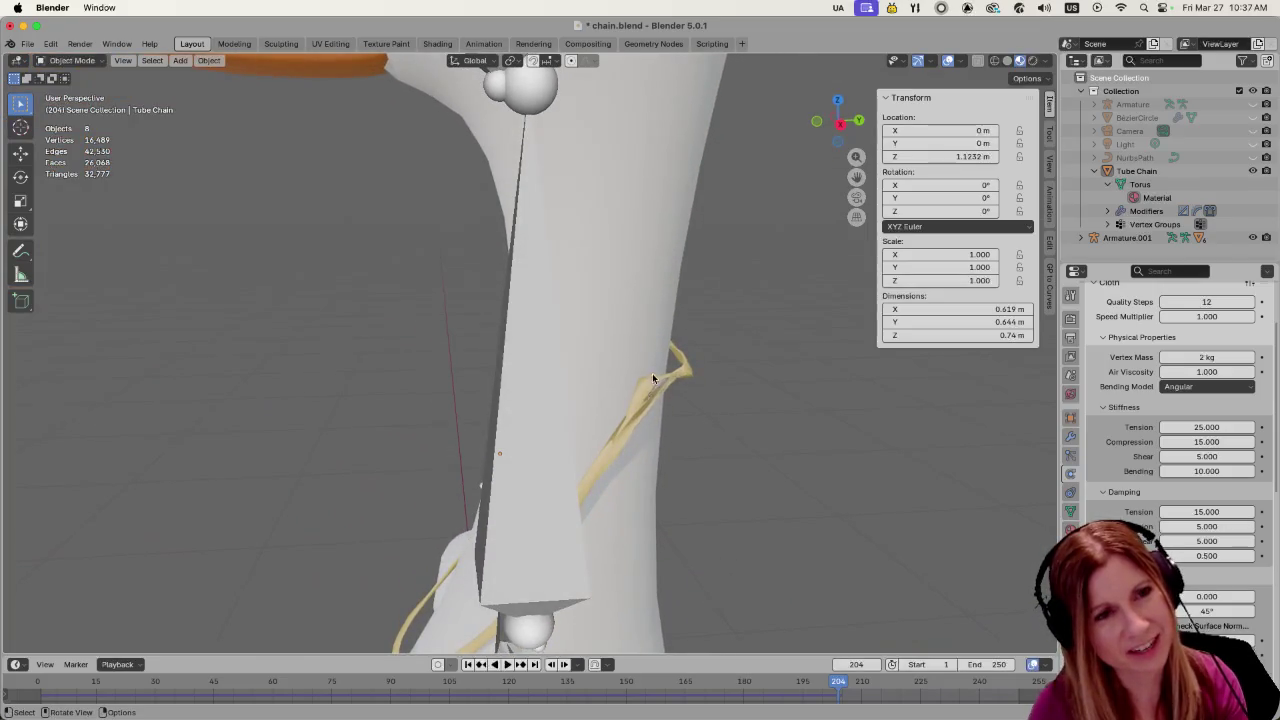
{"action": "mouse_move", "coordinate": [663, 425]}
{"action": "middle_mouse_down"}
{"action": "mouse_move", "coordinate": [892, 474]}
{"action": "mouse_move", "coordinate": [997, 577]}
{"action": "mouse_move", "coordinate": [966, 462]}
{"action": "mouse_move", "coordinate": [798, 380]}
{"action": "mouse_move", "coordinate": [888, 427]}
{"action": "mouse_move", "coordinate": [673, 390]}
{"action": "middle_mouse_up"}
{"action": "mouse_move", "coordinate": [763, 412]}
{"action": "middle_mouse_down"}
{"action": "mouse_move", "coordinate": [672, 406]}
{"action": "mouse_move", "coordinate": [735, 447]}
{"action": "middle_mouse_up"}
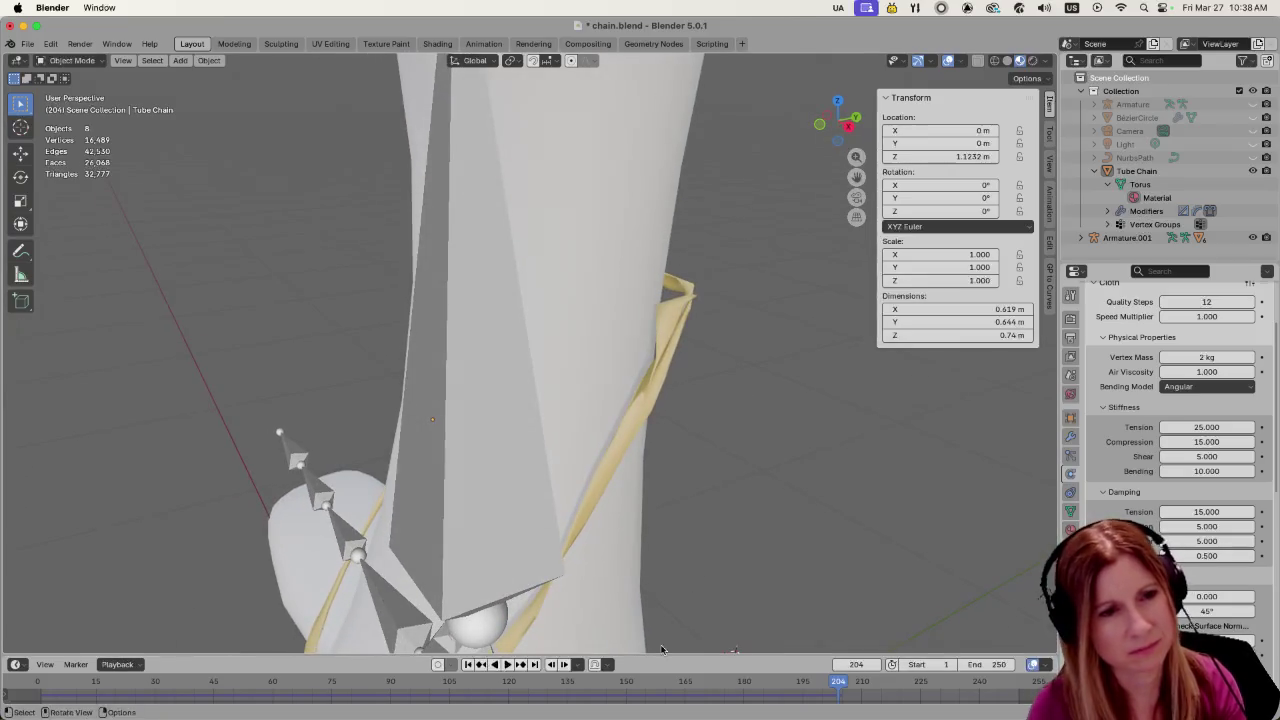
Scrub the simulation back to frame 1
{"action": "left_click", "coordinate": [665, 687]}
{"action": "key", "text": "space"}
{"action": "mouse_move", "coordinate": [665, 687]}
{"action": "left_mouse_down"}
{"action": "mouse_move", "coordinate": [186, 684]}
{"action": "mouse_move", "coordinate": [40, 648]}
{"action": "left_mouse_up"}
{"action": "mouse_move", "coordinate": [400, 500]}
{"action": "middle_mouse_down"}
{"action": "mouse_move", "coordinate": [585, 493]}
{"action": "mouse_move", "coordinate": [515, 457]}
{"action": "middle_mouse_up"}
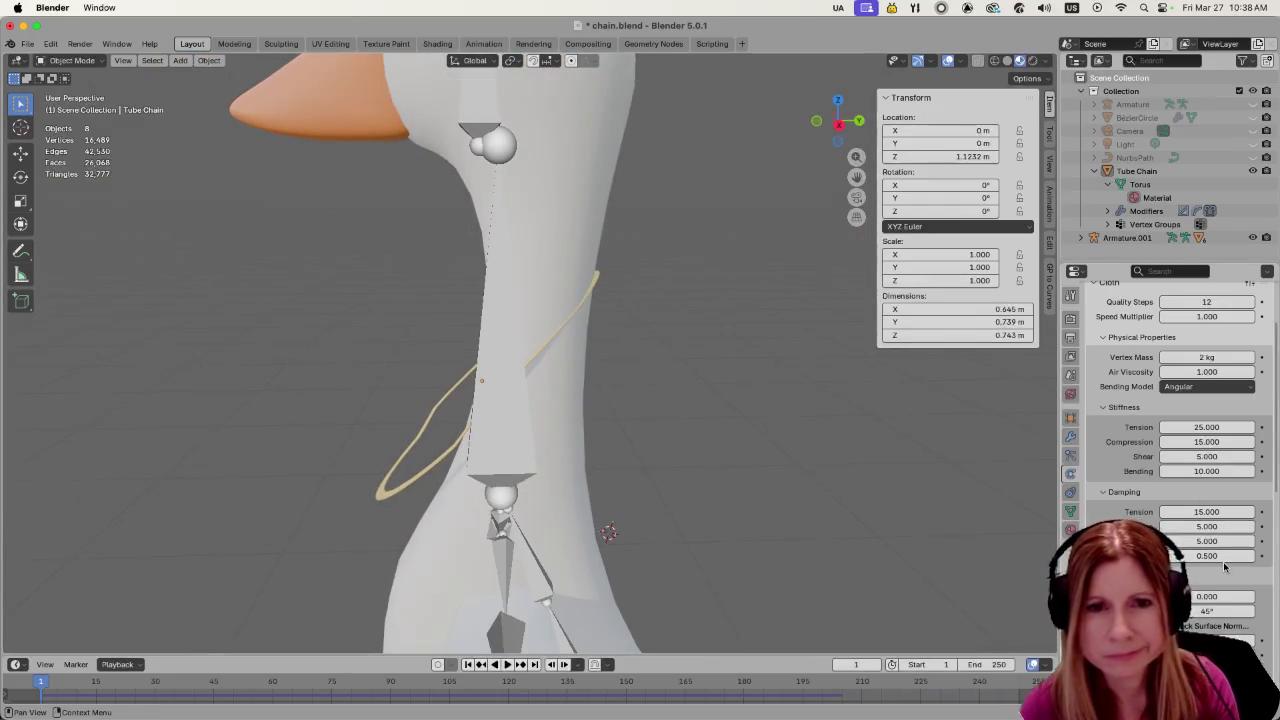
{"action": "left_click", "coordinate": [1212, 471]}
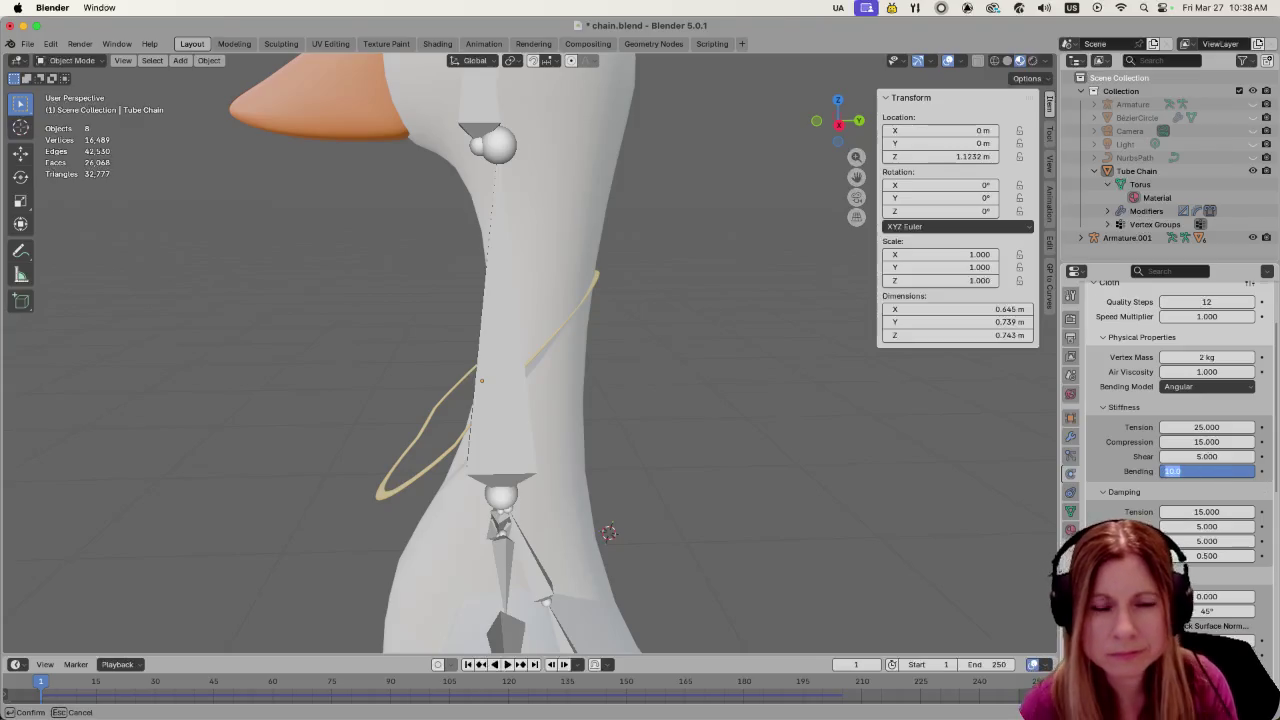
{"action": "type", "text": "0.5"}
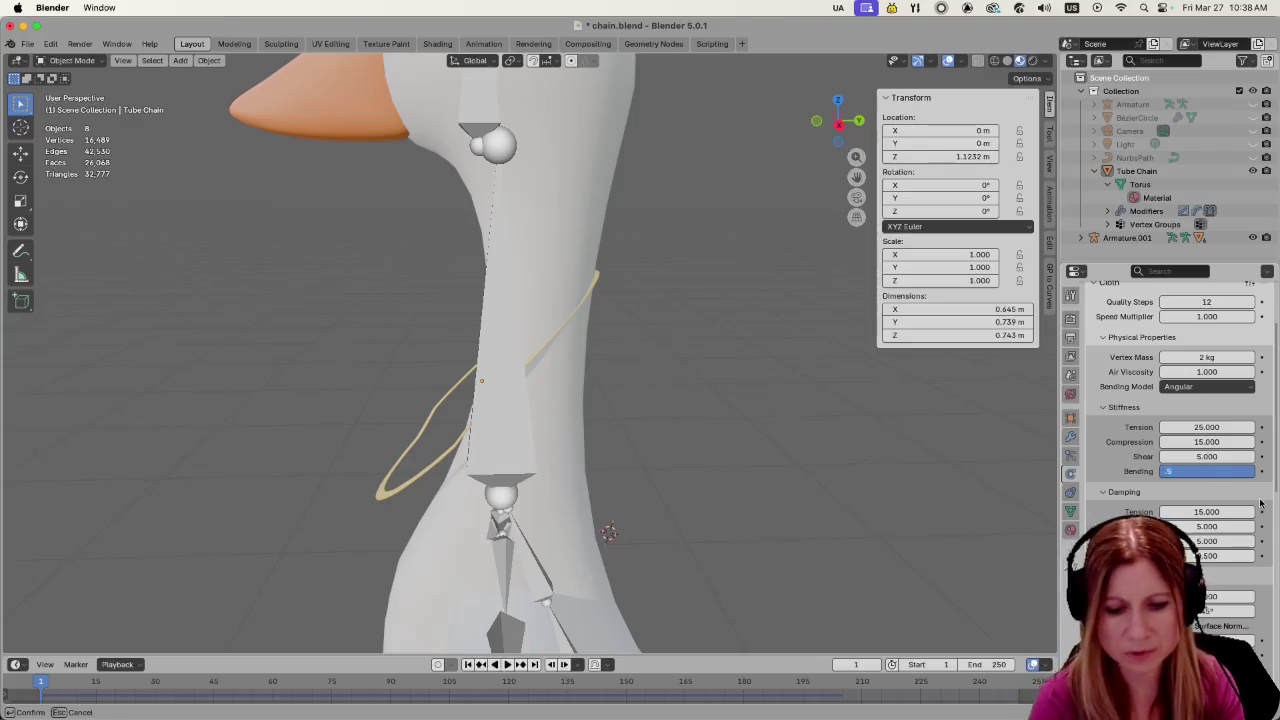
{"action": "key", "text": "Return"}
{"action": "key", "text": "space"}
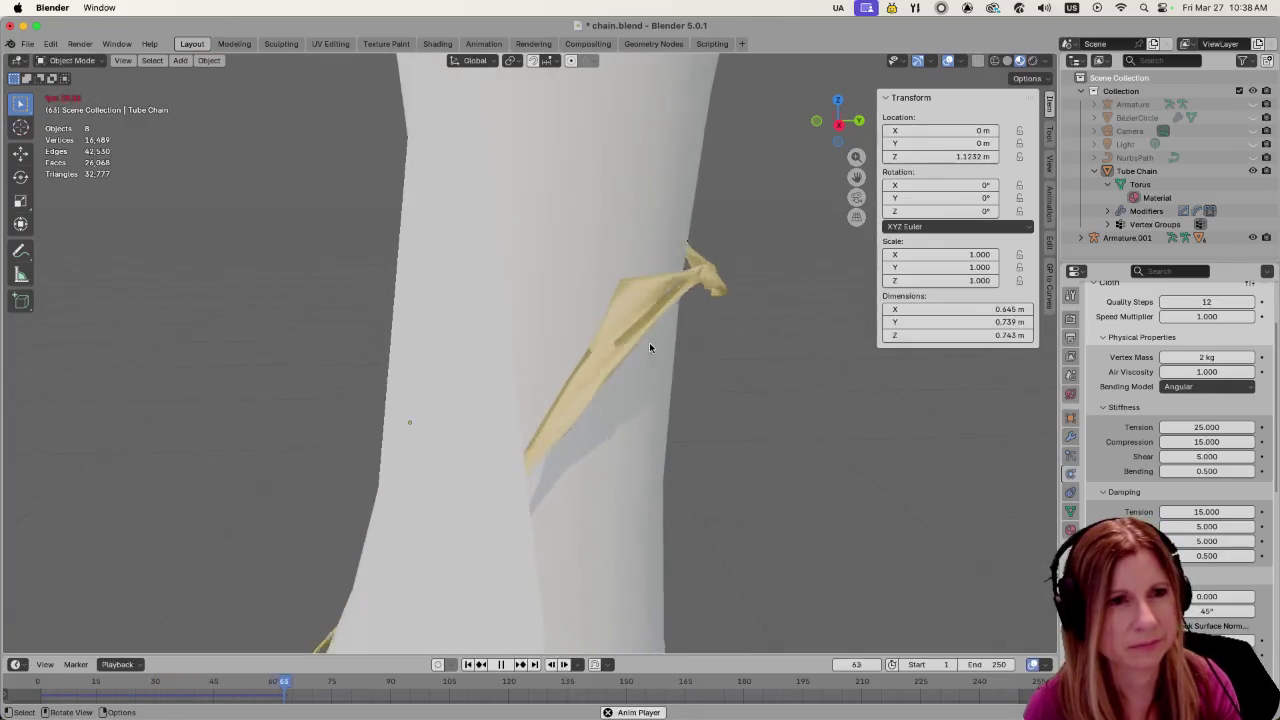
{"action": "key", "text": "space"}
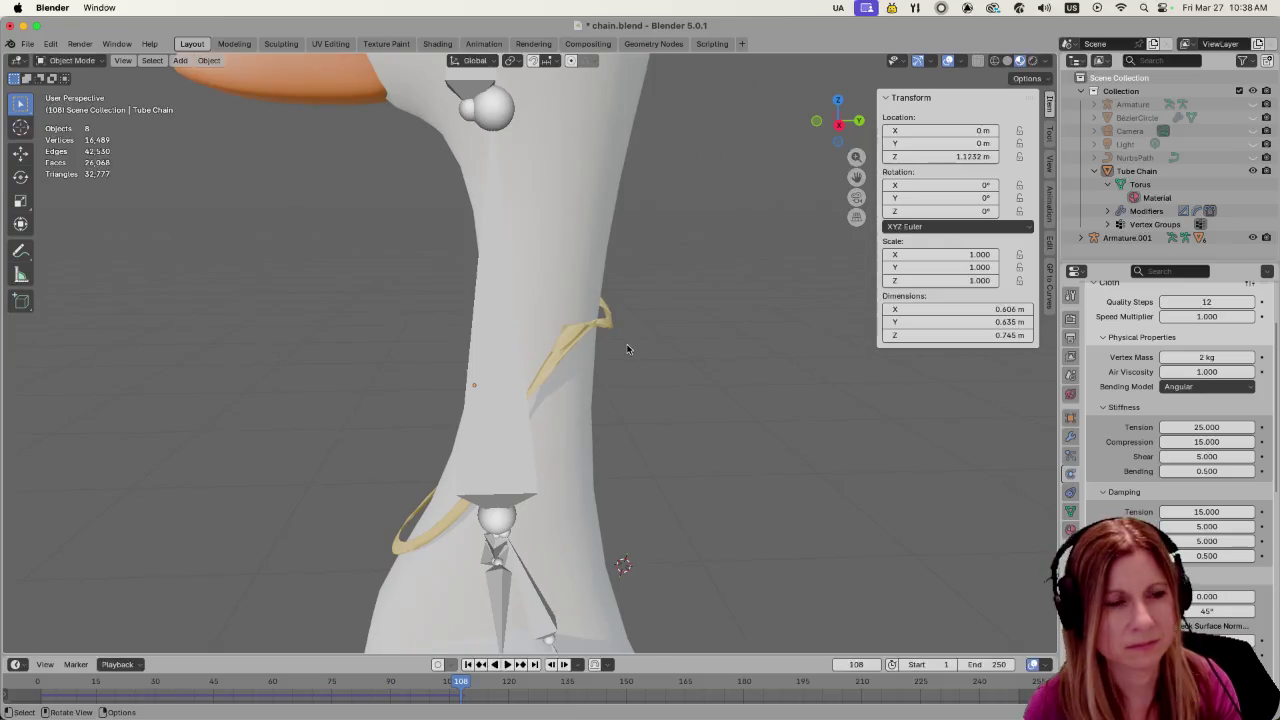
{"action": "key", "text": "ctrl+z"}
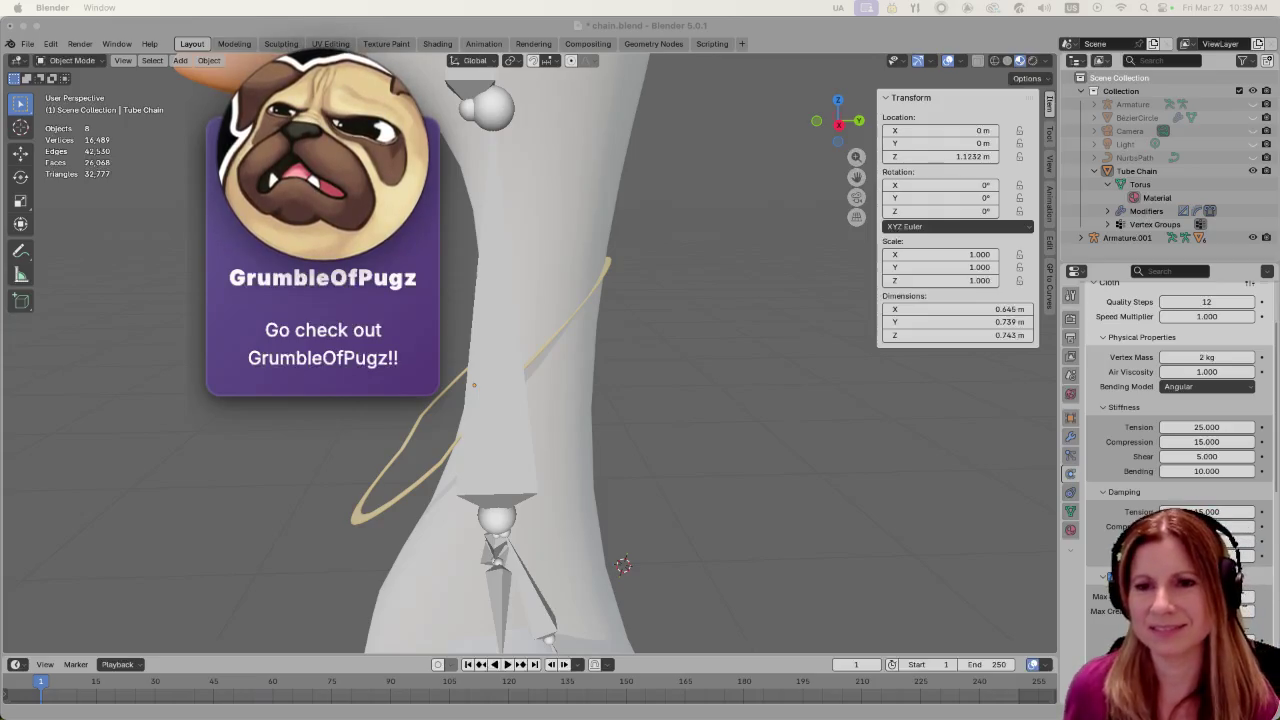
{"action": "middle_click_drag", "start_coordinate": [683, 490], "coordinate": [730, 488]}
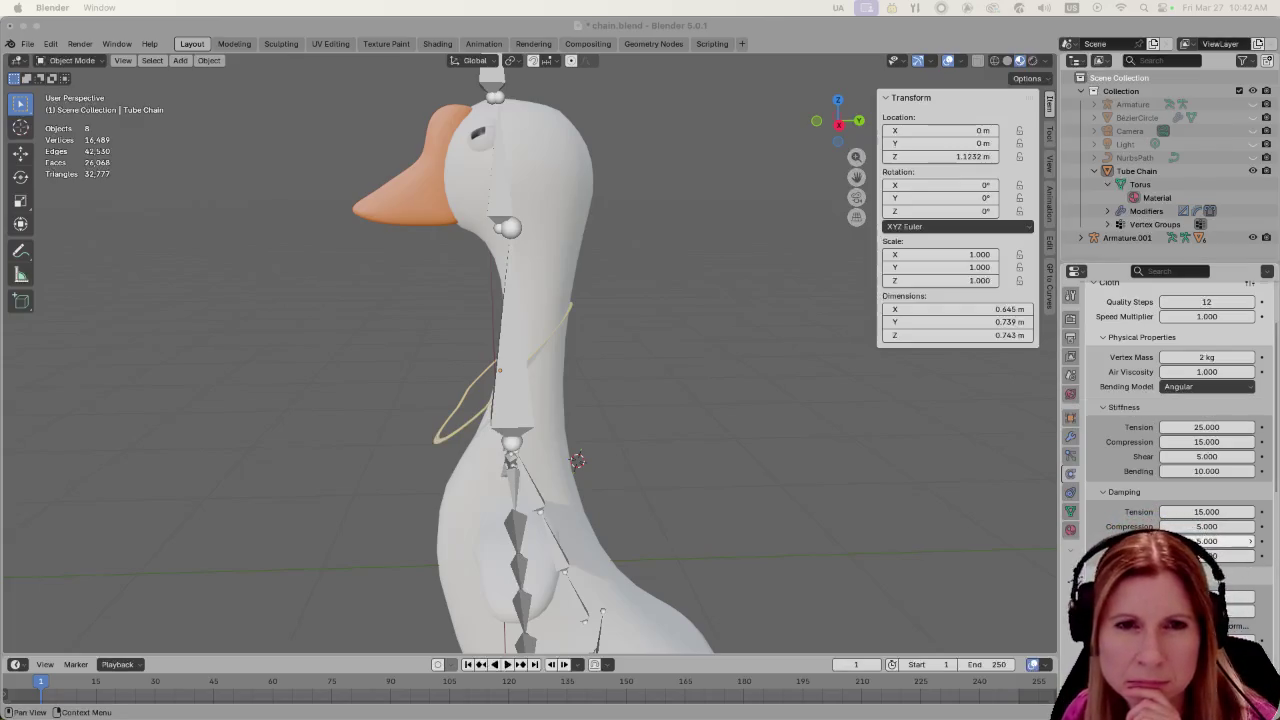
Set the ring's cloth compression stiffness to 50 and shear stiffness to 10
{"action": "scroll", "coordinate": [1170, 400], "scroll_direction": "down", "scroll_amount": 2}
{"action": "scroll", "coordinate": [1170, 420], "scroll_direction": "down", "scroll_amount": 2}
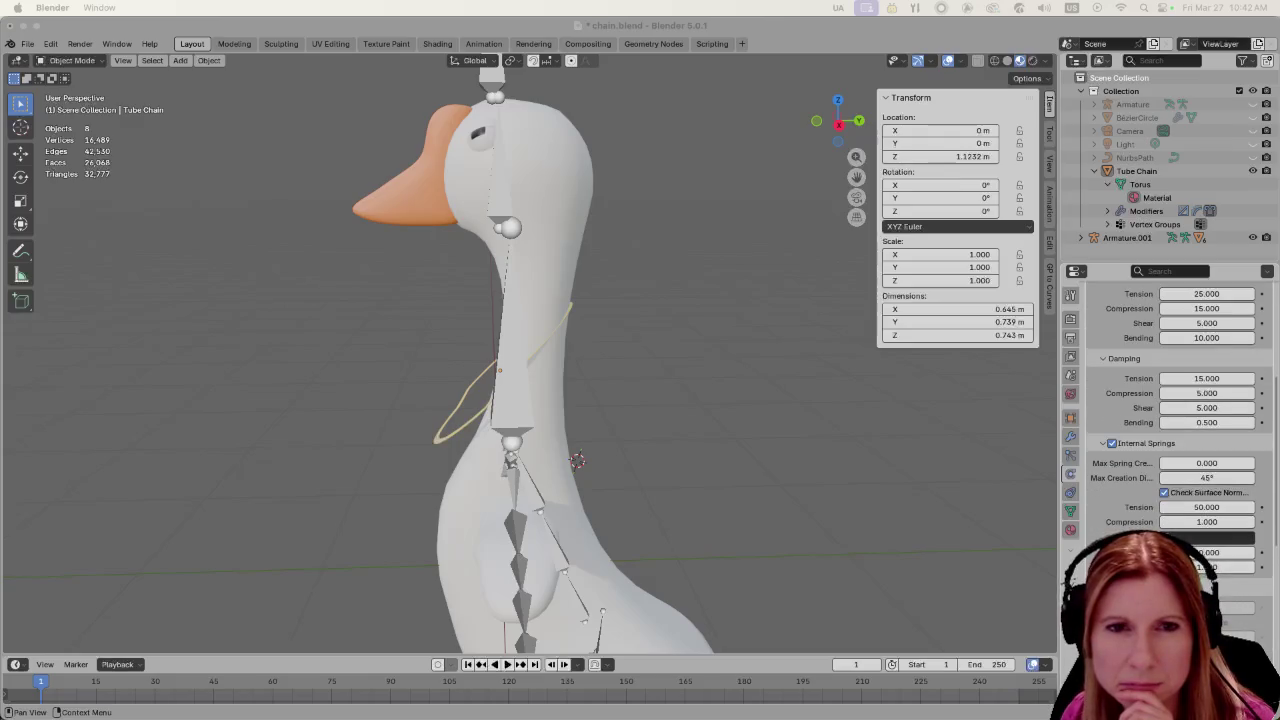
{"action": "scroll", "coordinate": [1220, 543], "scroll_direction": "up", "scroll_amount": 2}
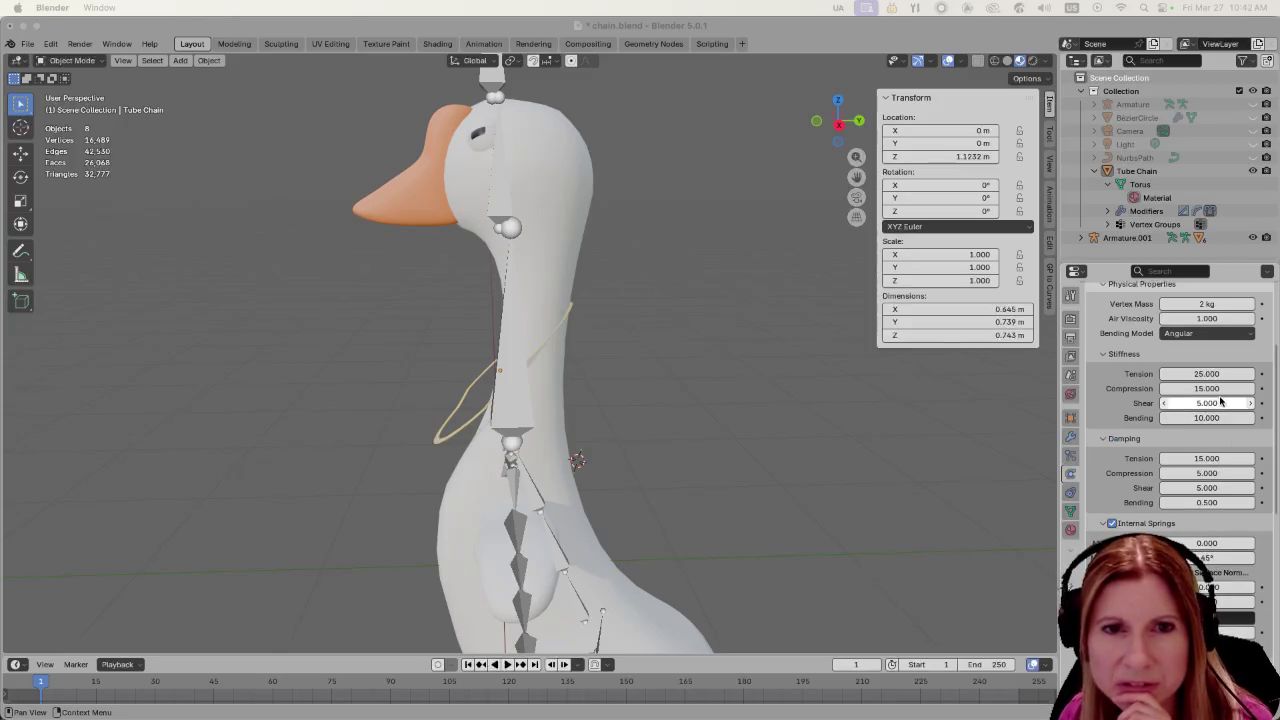
{"action": "left_click", "coordinate": [1220, 400]}
{"action": "left_click", "coordinate": [1222, 389]}
{"action": "type", "text": "50"}
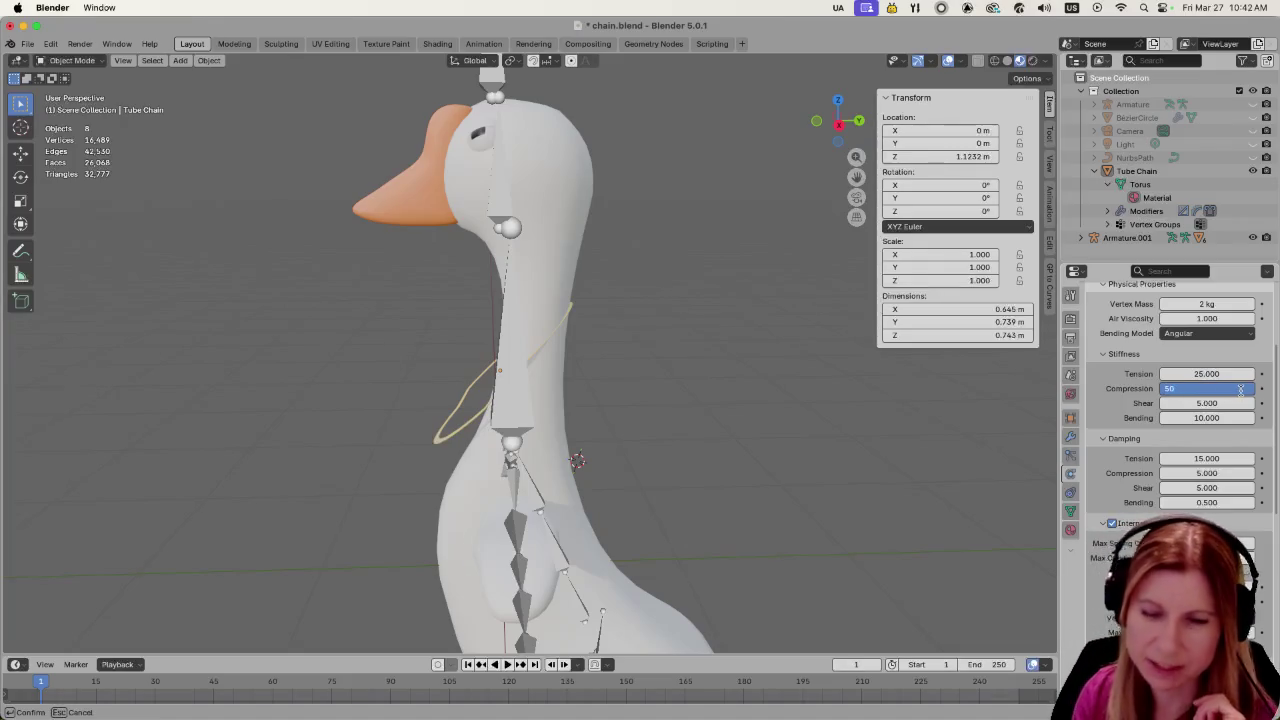
{"action": "key", "text": "Return"}
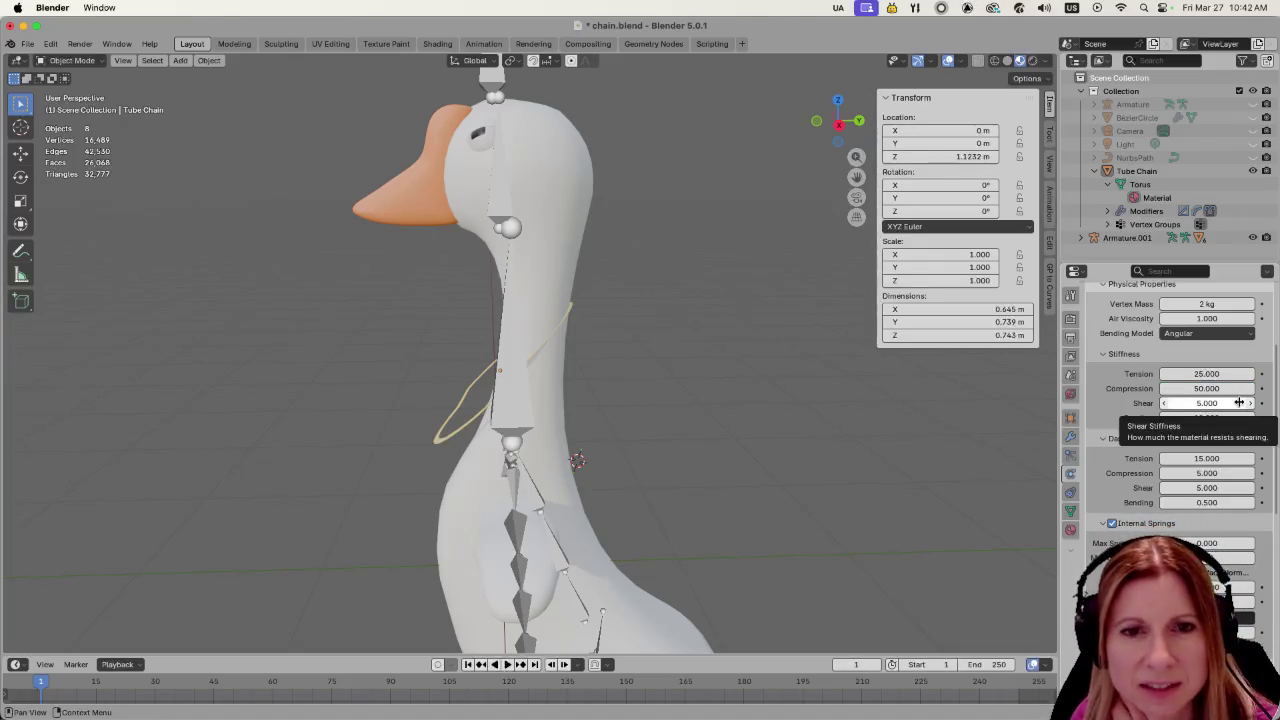
{"action": "left_click", "coordinate": [1239, 401]}
{"action": "type", "text": "10"}
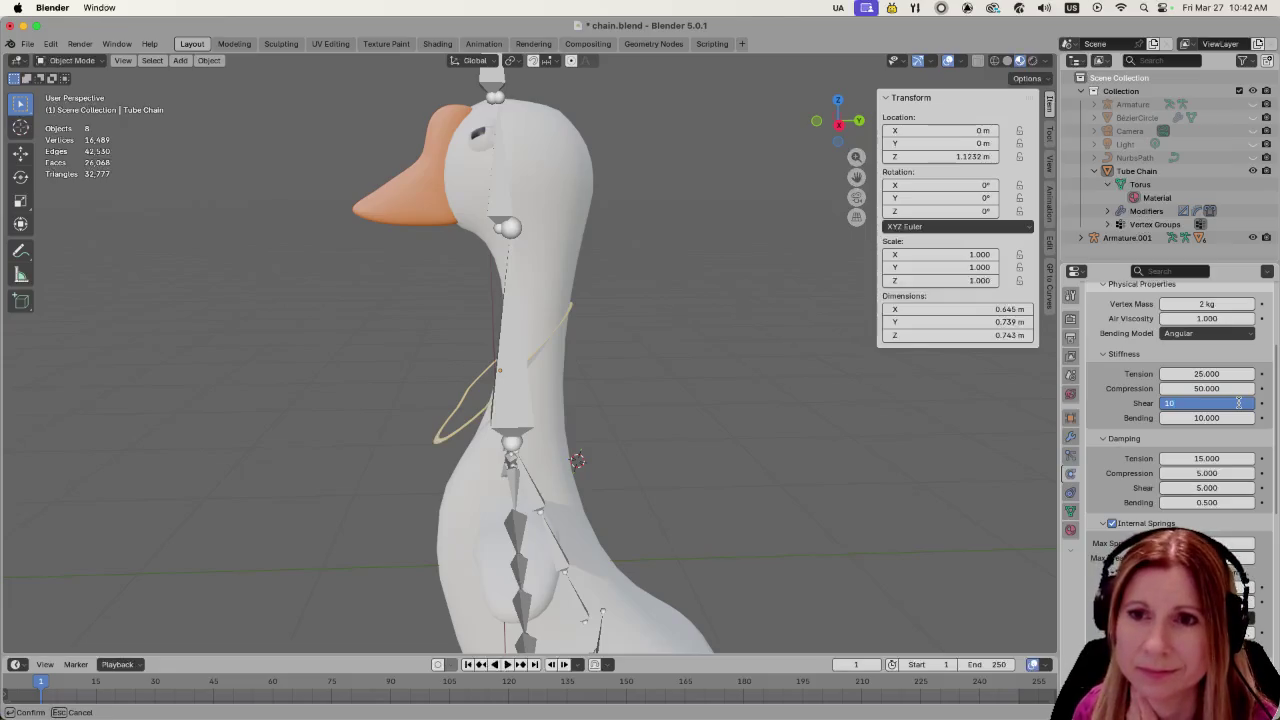
{"action": "key", "text": "Return"}
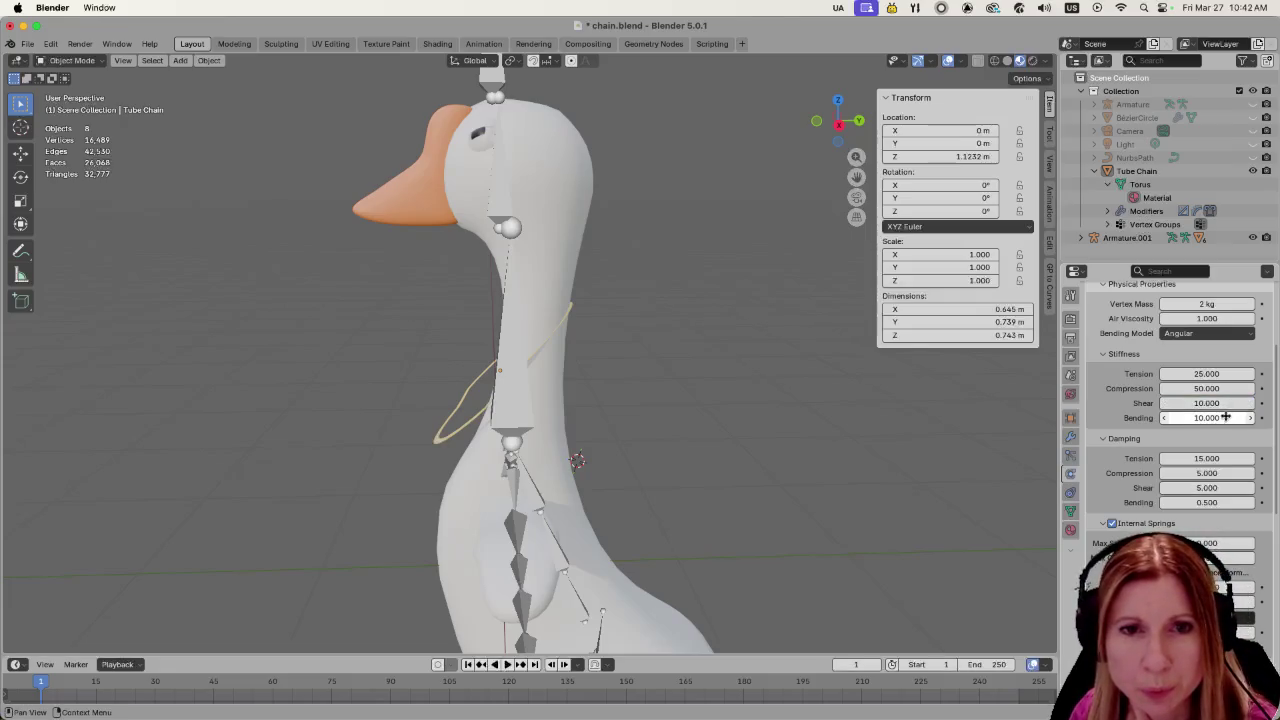
Set the cloth bending stiffness to 2 and tension stiffness to 50
{"action": "left_click", "coordinate": [1223, 418]}
{"action": "type", "text": "2"}
{"action": "key", "text": "Return"}
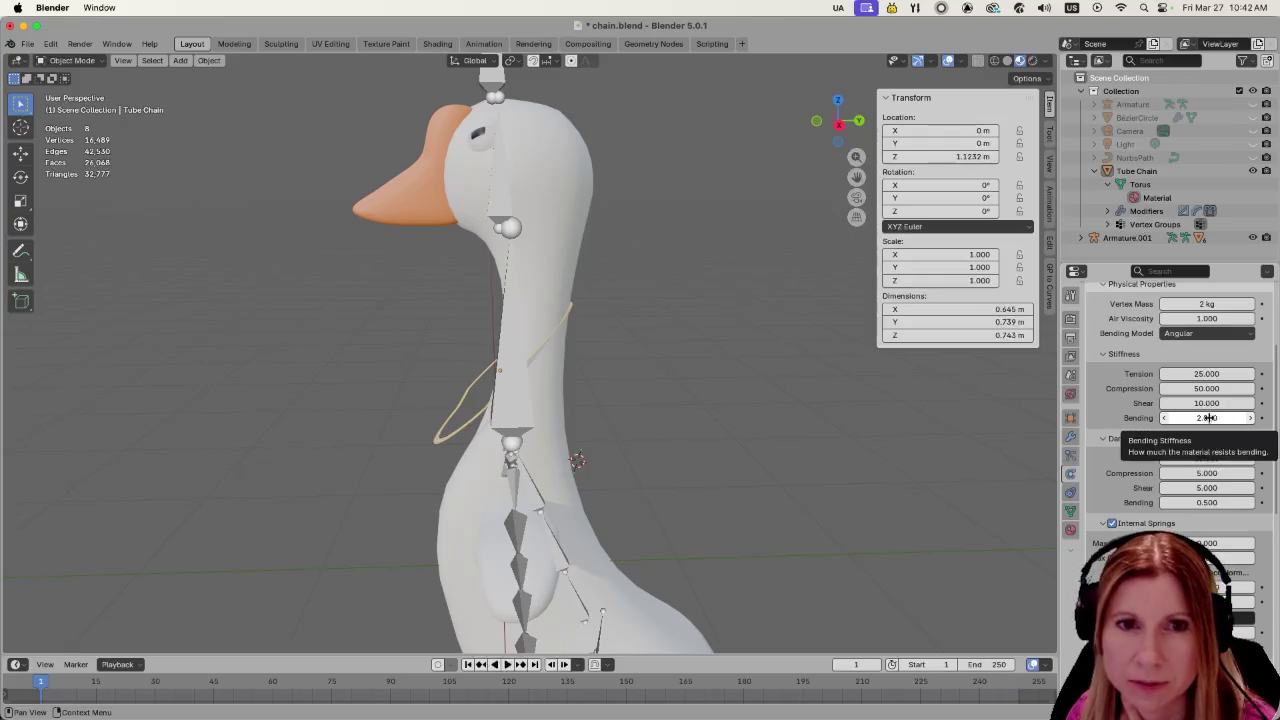
{"action": "left_click", "coordinate": [1210, 374]}
{"action": "type", "text": "50"}
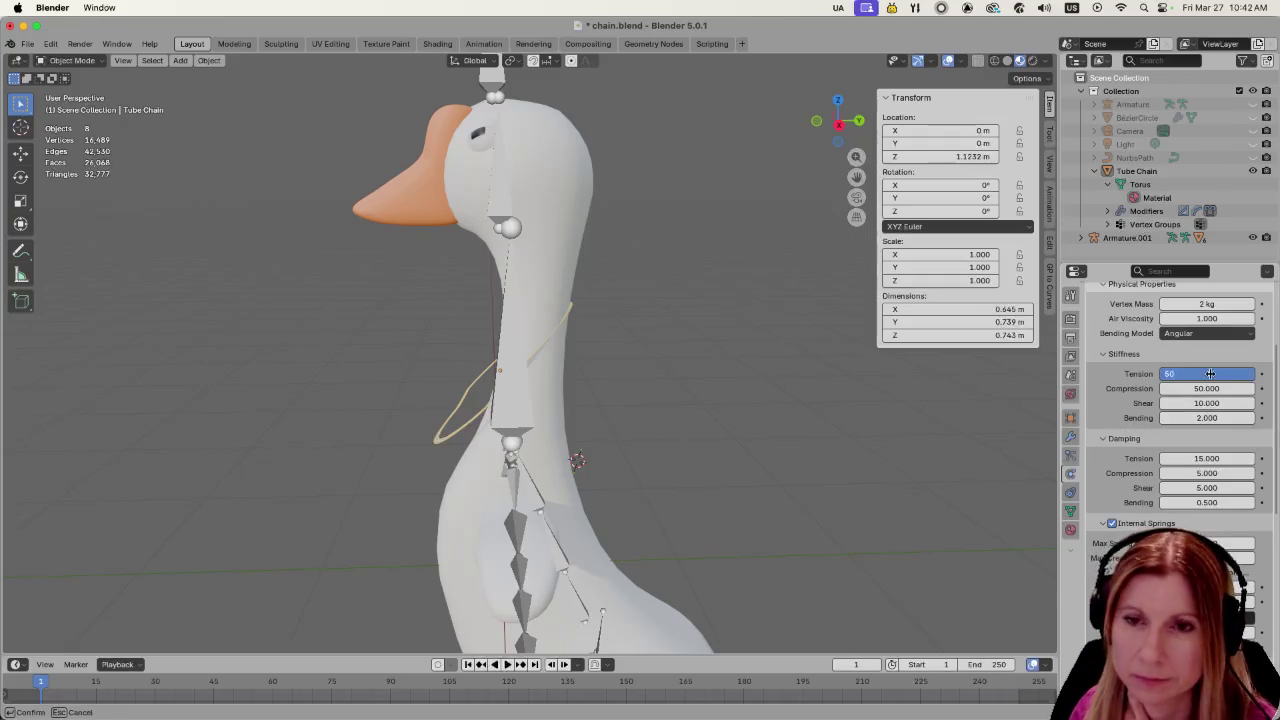
{"action": "key", "text": "Return"}
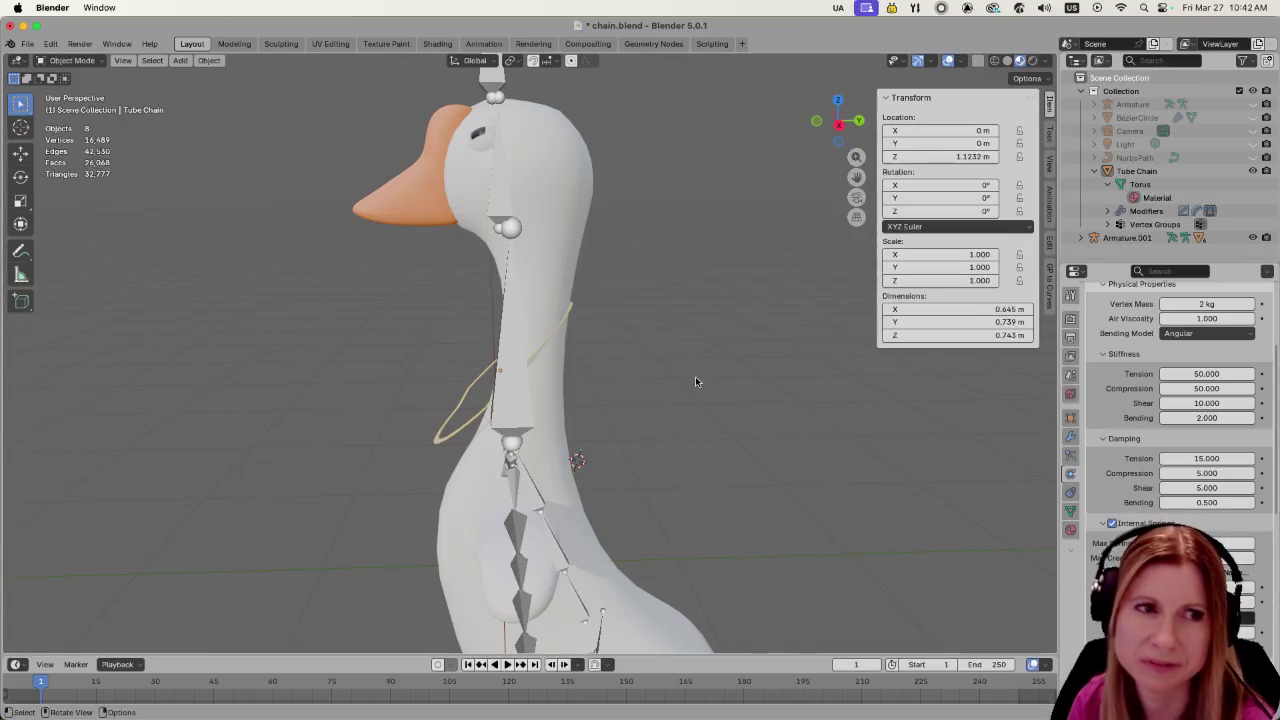
Play the stiffened cloth simulation and stop it at frame 82
{"action": "scroll", "coordinate": [696, 381], "scroll_direction": "down", "scroll_amount": 2}
{"action": "key", "text": "space"}
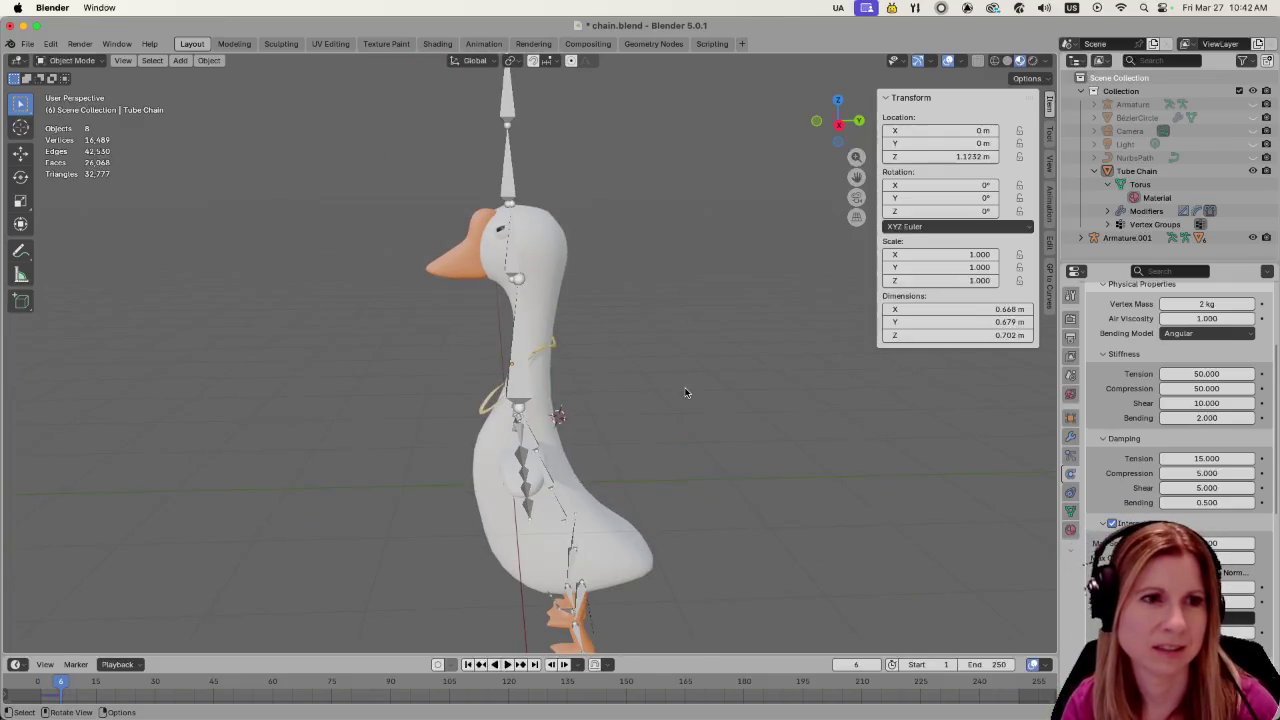
{"action": "scroll", "coordinate": [600, 367], "scroll_direction": "up", "scroll_amount": 3}
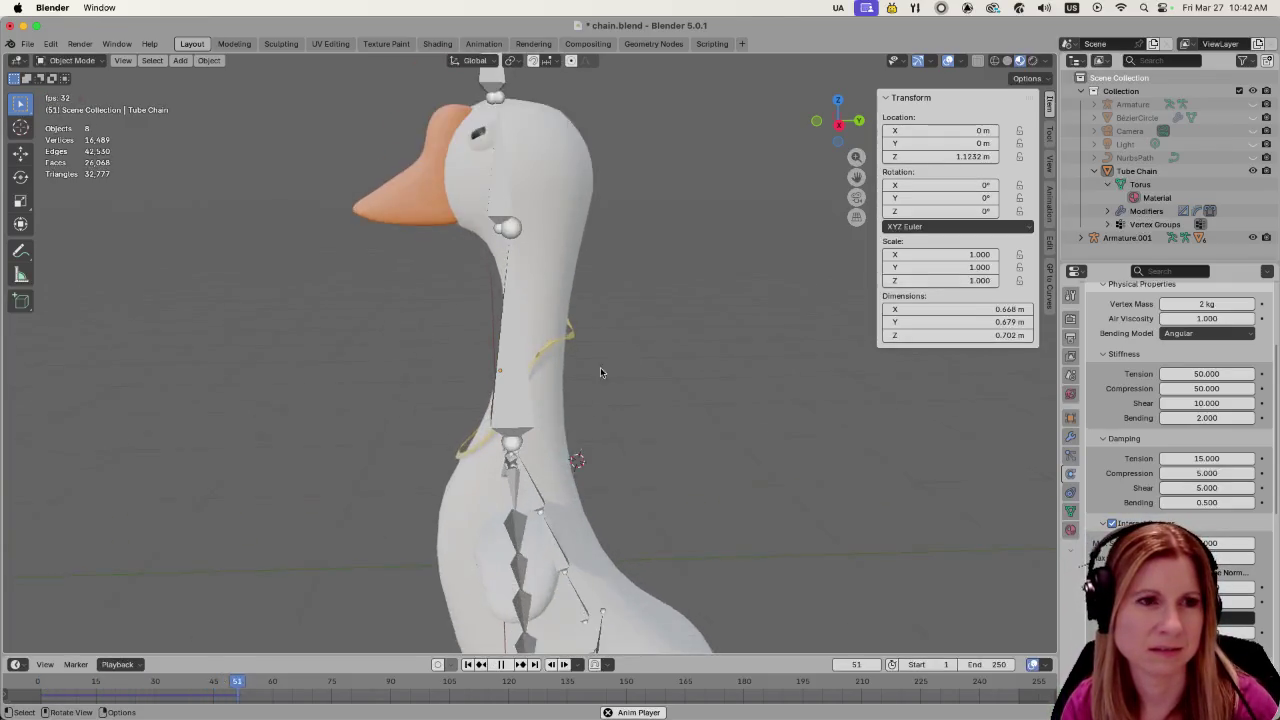
{"action": "scroll", "coordinate": [598, 375], "scroll_direction": "up", "scroll_amount": 4}
{"action": "scroll", "coordinate": [598, 377], "scroll_direction": "up", "scroll_amount": 2}
{"action": "key", "text": "space"}
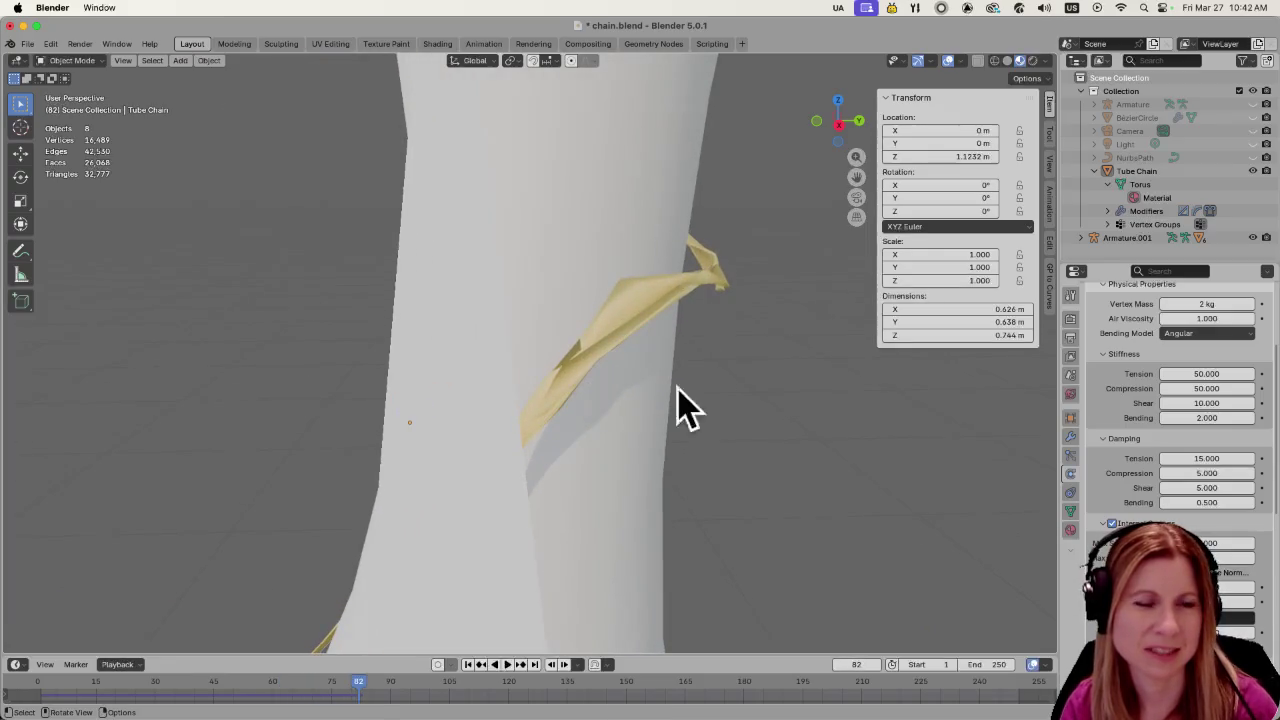
Orbit around the goose's neck to inspect the twisted ring at frame 82
{"action": "mouse_move", "coordinate": [771, 367]}
{"action": "middle_mouse_down"}
{"action": "mouse_move", "coordinate": [904, 363]}
{"action": "mouse_move", "coordinate": [890, 368]}
{"action": "middle_mouse_up"}
{"action": "scroll", "coordinate": [714, 400], "scroll_direction": "down", "scroll_amount": 5}
{"action": "mouse_move", "coordinate": [677, 420]}
{"action": "middle_mouse_down"}
{"action": "mouse_move", "coordinate": [766, 463]}
{"action": "mouse_move", "coordinate": [714, 418]}
{"action": "mouse_move", "coordinate": [583, 403]}
{"action": "mouse_move", "coordinate": [571, 423]}
{"action": "mouse_move", "coordinate": [661, 393]}
{"action": "mouse_move", "coordinate": [635, 400]}
{"action": "mouse_move", "coordinate": [694, 406]}
{"action": "mouse_move", "coordinate": [606, 428]}
{"action": "middle_mouse_up"}
{"action": "scroll", "coordinate": [736, 435], "scroll_direction": "up", "scroll_amount": 4}
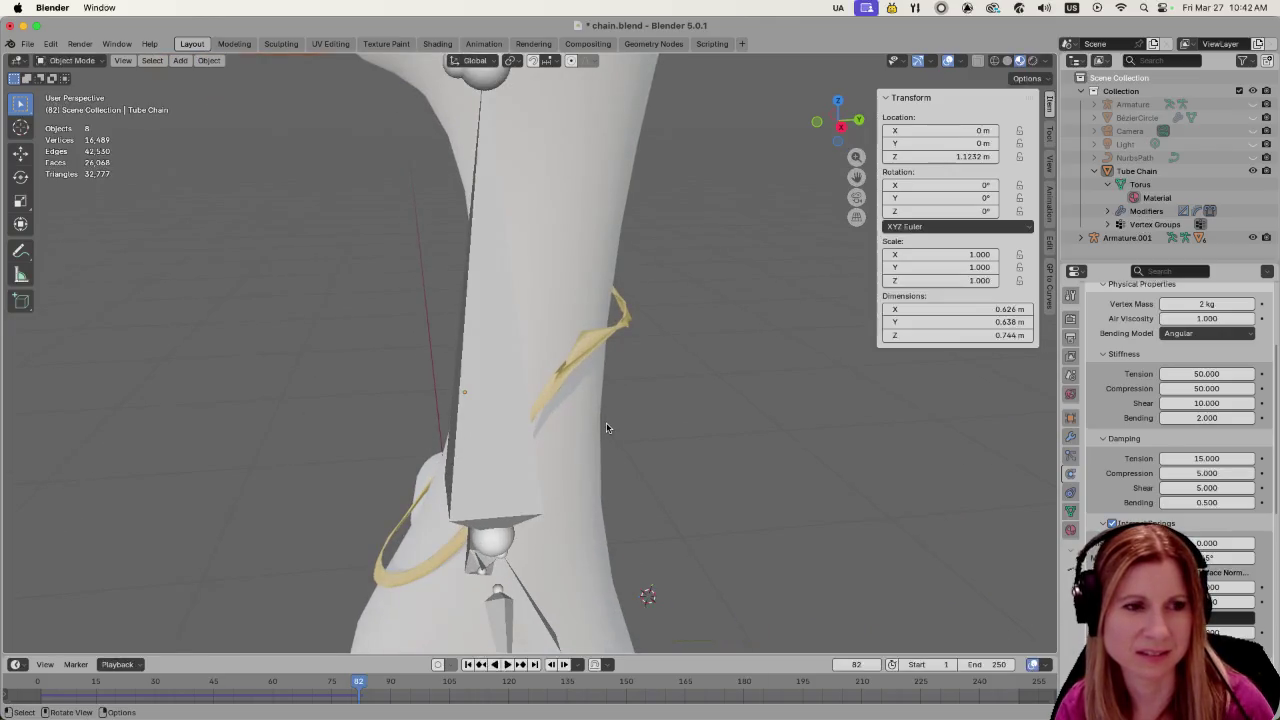
{"action": "left_click", "coordinate": [856, 664]}
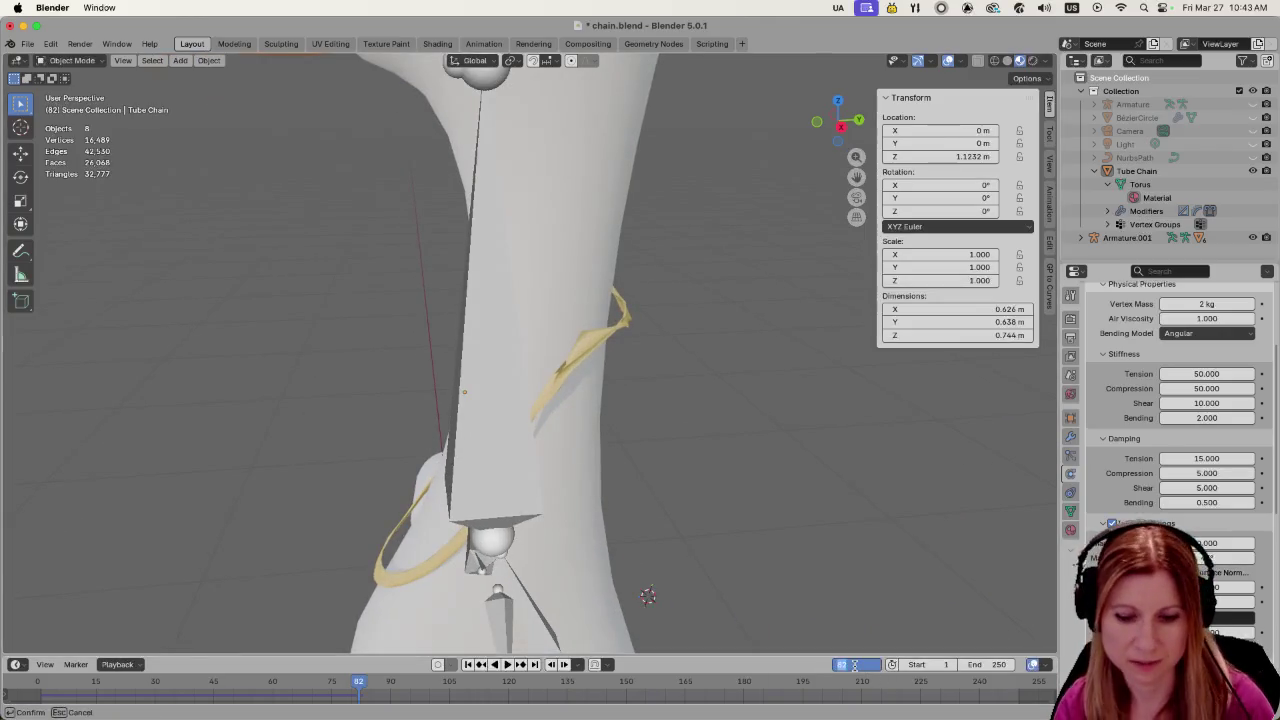
Return to frame 1 and enter Edit Mode on the Torus, showing its mesh data and vertex groups
{"action": "type", "text": "1"}
{"action": "key", "text": "Return"}
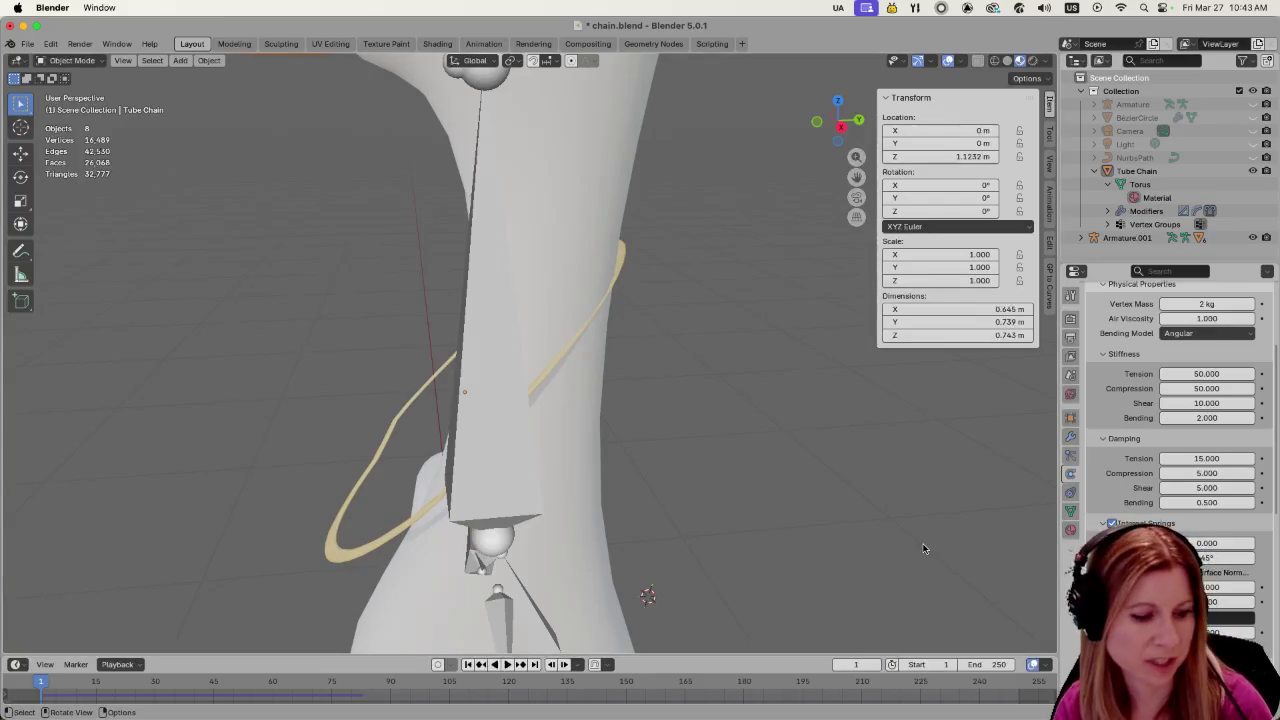
{"action": "left_click", "coordinate": [352, 547]}
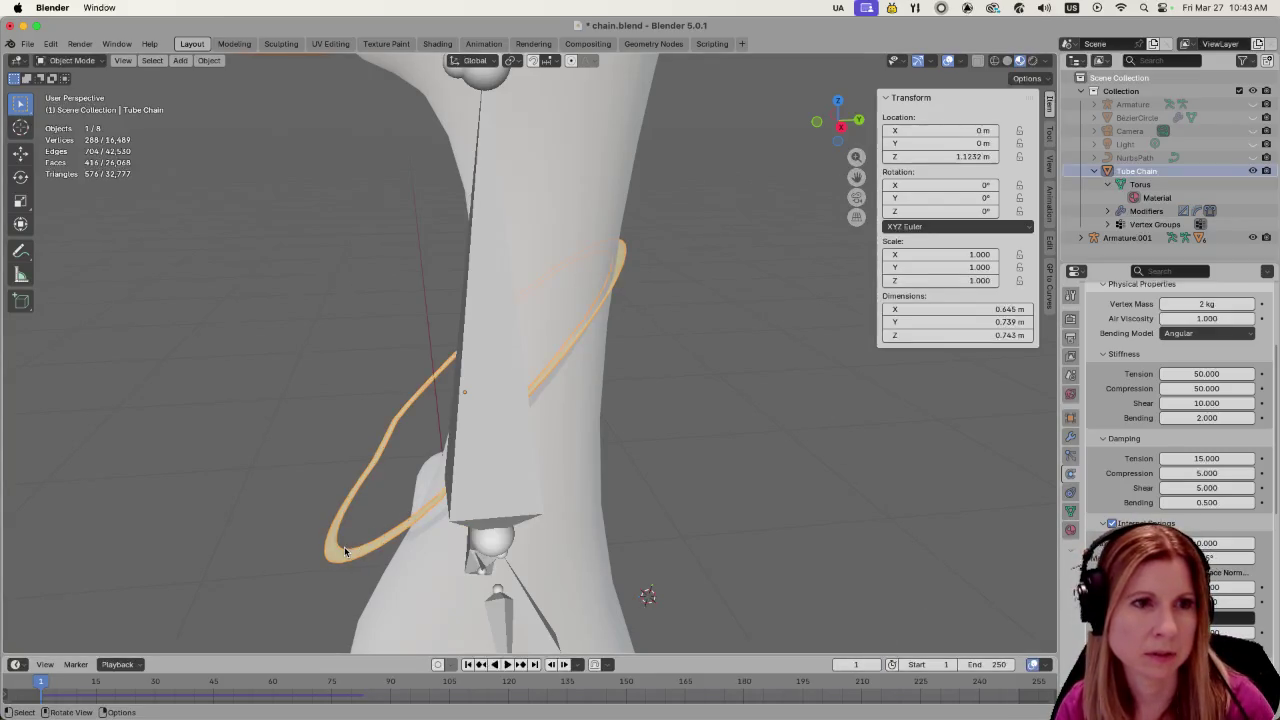
{"action": "key", "text": "Tab"}
{"action": "middle_click_drag", "start_coordinate": [686, 320], "coordinate": [605, 336]}
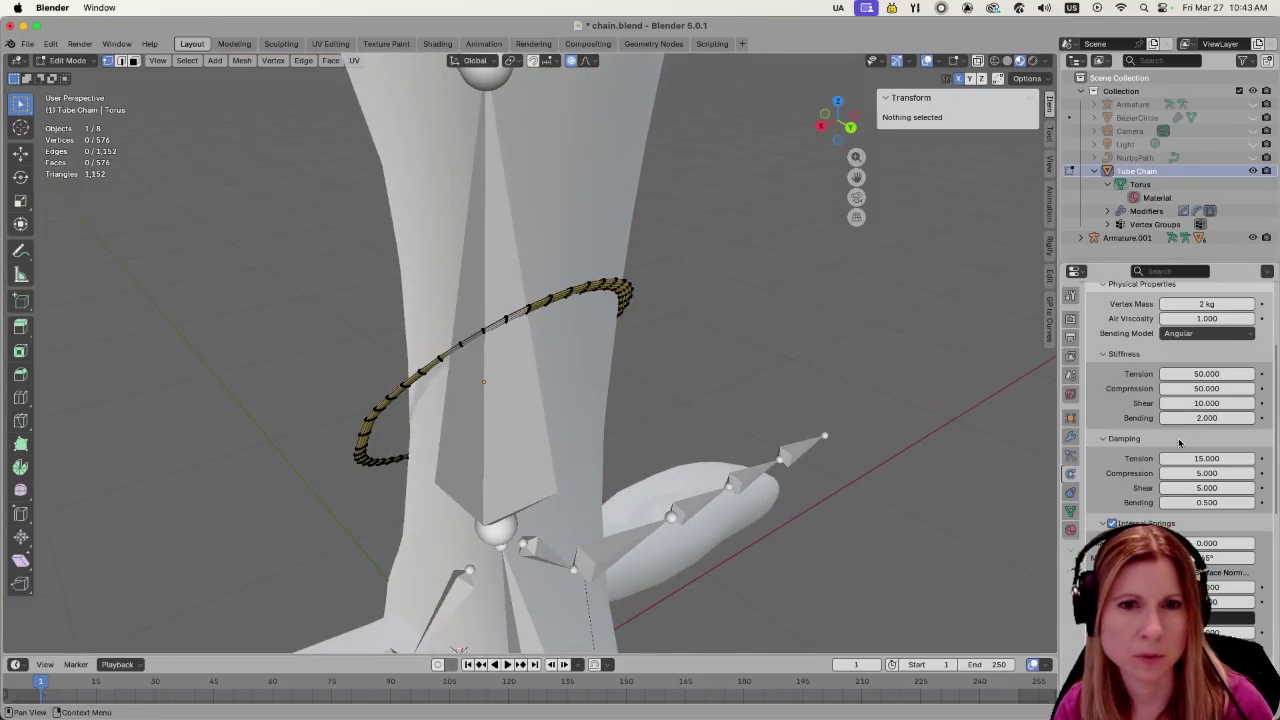
{"action": "left_click", "coordinate": [1070, 492]}
{"action": "left_click", "coordinate": [1070, 511]}
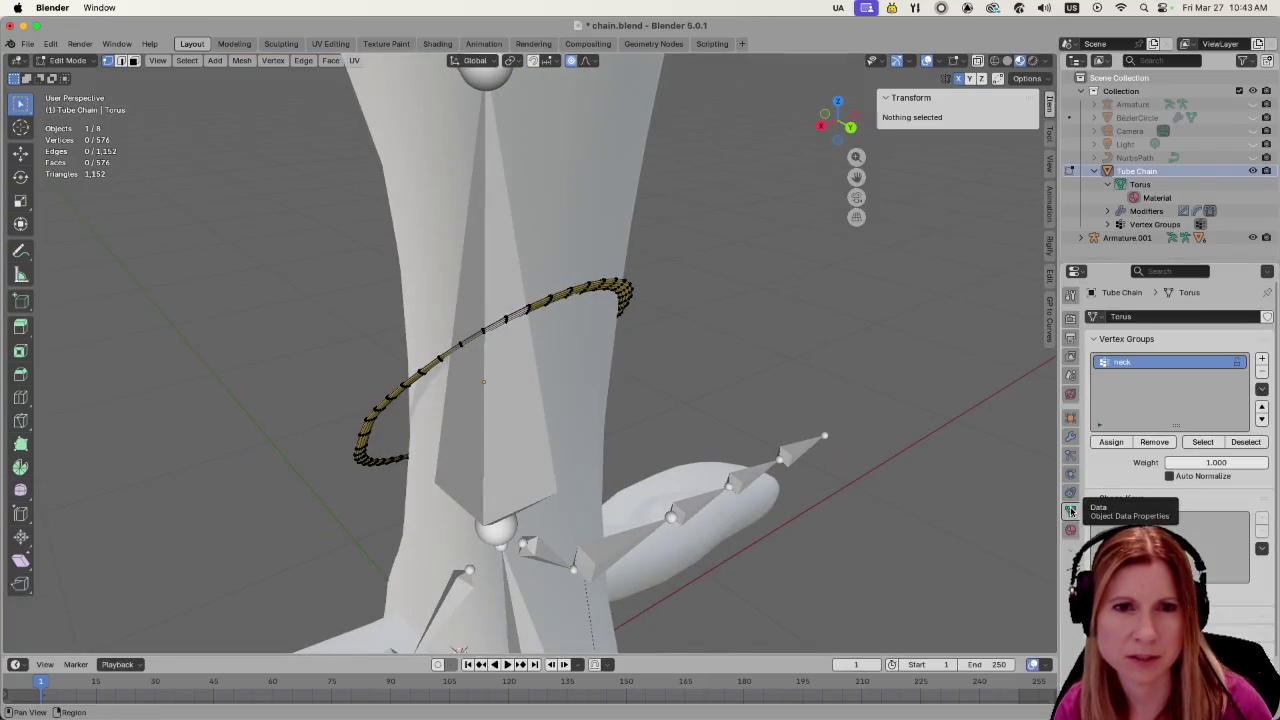
{"action": "left_click", "coordinate": [1202, 442]}
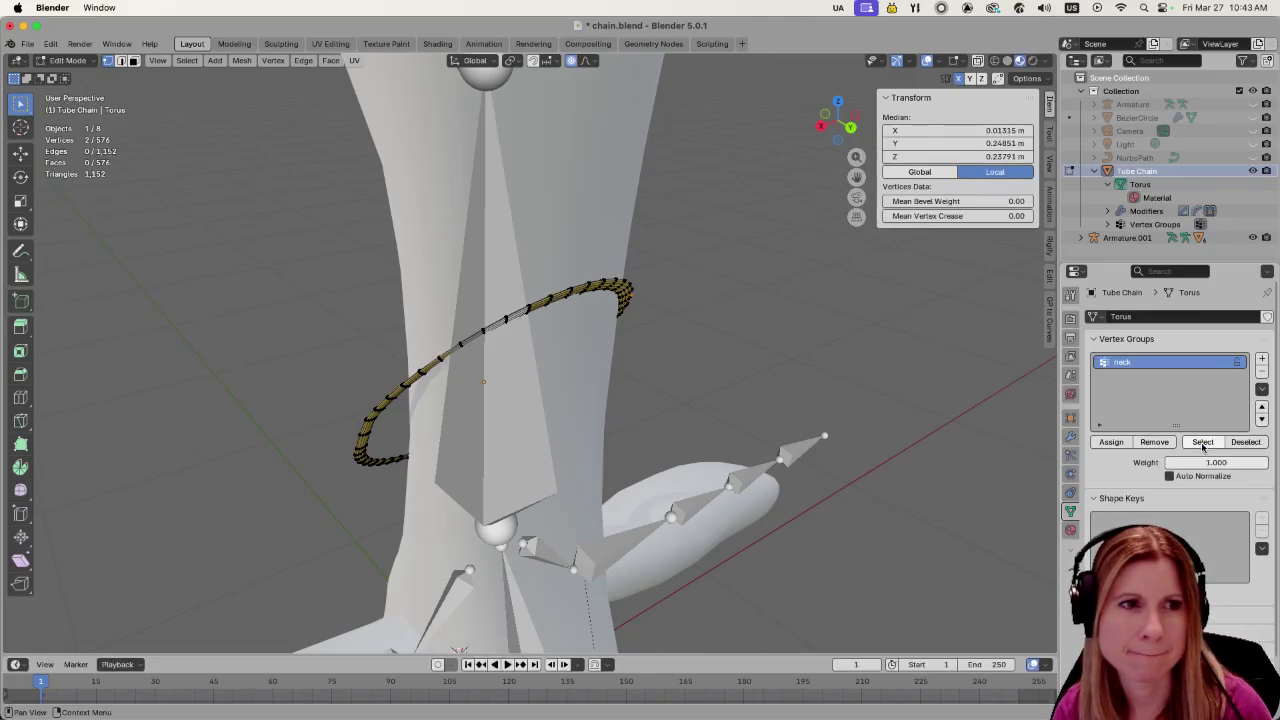
{"action": "mouse_move", "coordinate": [766, 300]}
{"action": "middle_mouse_down"}
{"action": "mouse_move", "coordinate": [738, 372]}
{"action": "mouse_move", "coordinate": [411, 398]}
{"action": "mouse_move", "coordinate": [419, 284]}
{"action": "mouse_move", "coordinate": [655, 272]}
{"action": "middle_mouse_up"}
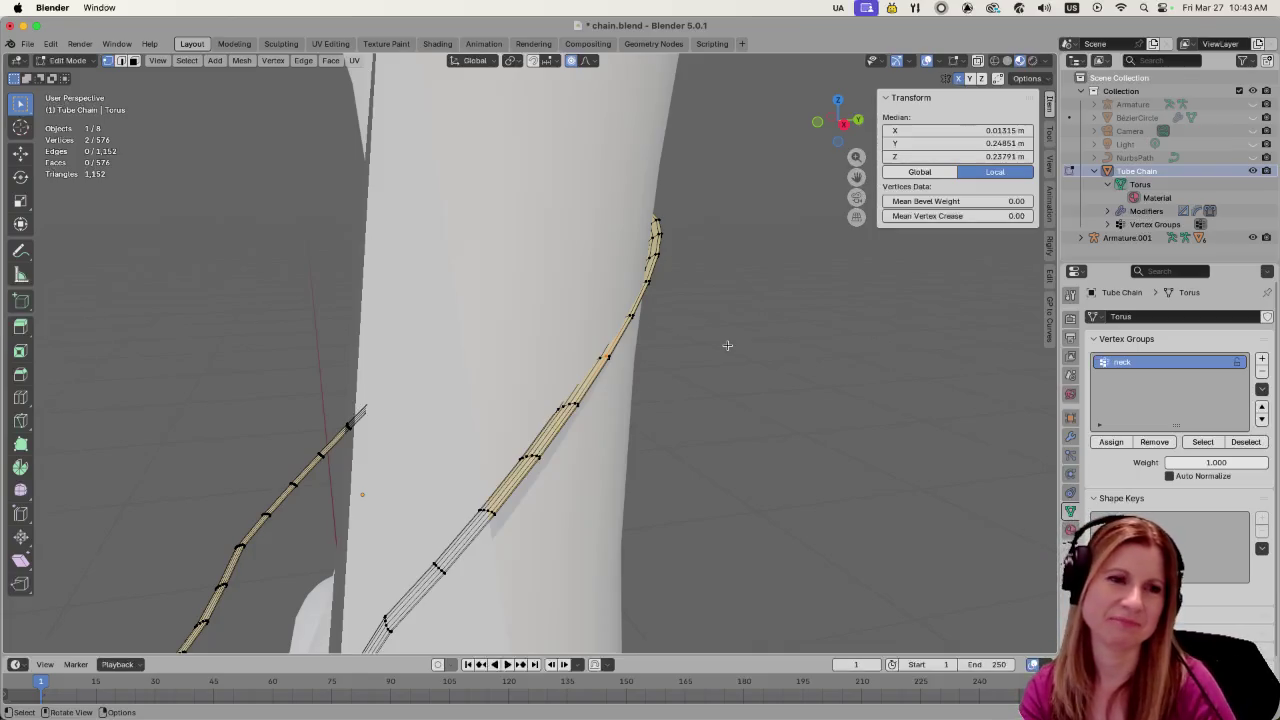
{"action": "mouse_move", "coordinate": [797, 423]}
{"action": "middle_mouse_down"}
{"action": "mouse_move", "coordinate": [787, 428]}
{"action": "mouse_move", "coordinate": [781, 408]}
{"action": "middle_mouse_up"}
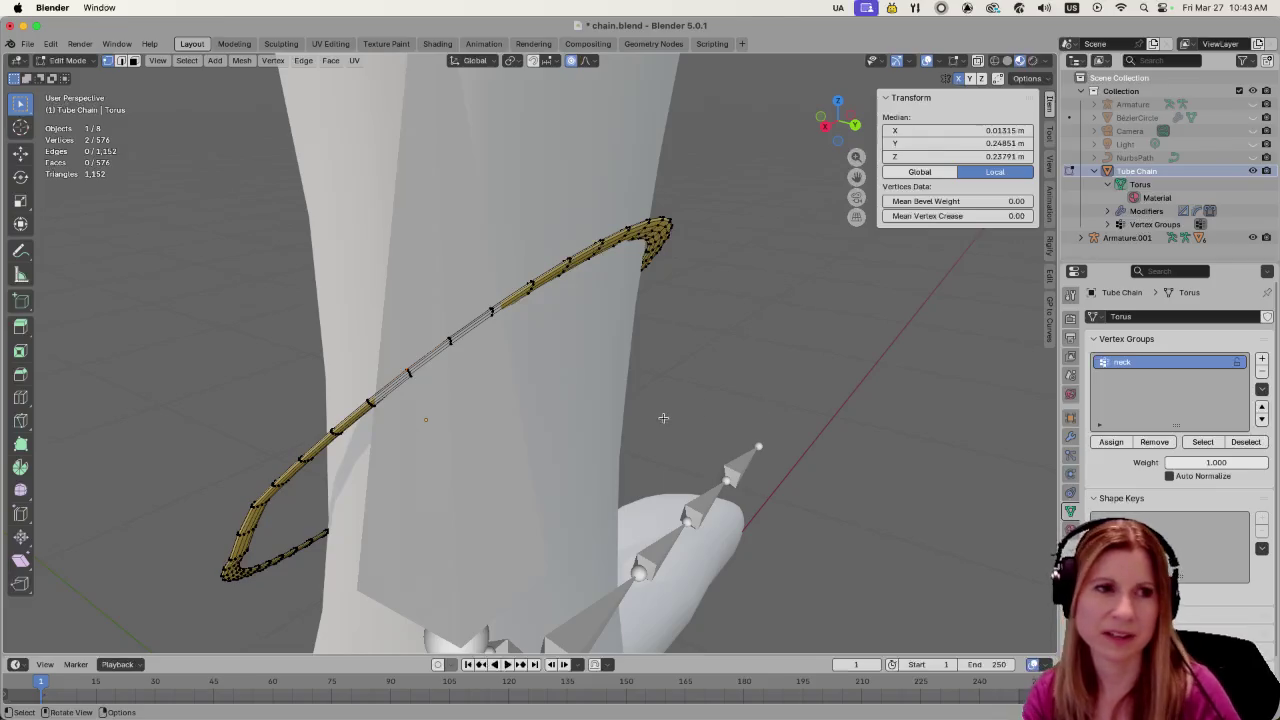
{"action": "mouse_move", "coordinate": [757, 383]}
{"action": "middle_mouse_down"}
{"action": "mouse_move", "coordinate": [796, 383]}
{"action": "mouse_move", "coordinate": [727, 391]}
{"action": "middle_mouse_up"}
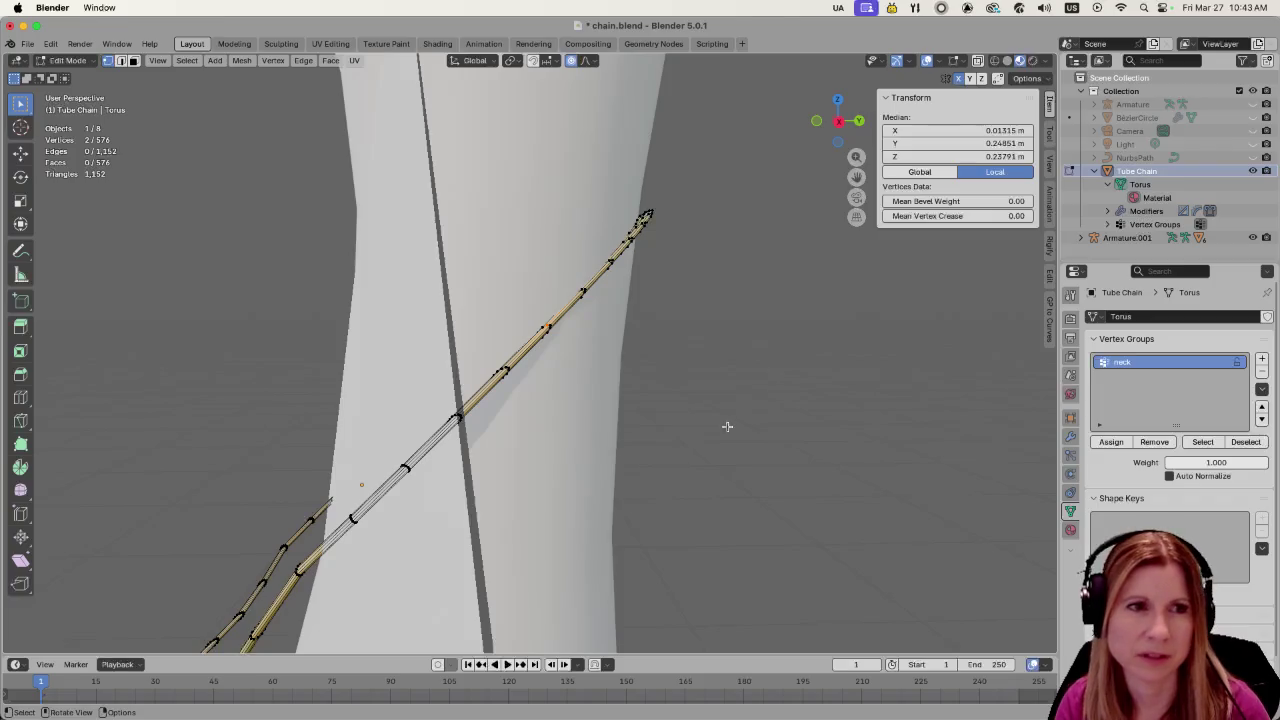
{"action": "scroll", "coordinate": [726, 426], "scroll_direction": "down", "scroll_amount": 2}
{"action": "scroll", "coordinate": [726, 423], "scroll_direction": "down", "scroll_amount": 3}
{"action": "mouse_move", "coordinate": [691, 353]}
{"action": "middle_mouse_down"}
{"action": "mouse_move", "coordinate": [737, 374]}
{"action": "mouse_move", "coordinate": [872, 352]}
{"action": "mouse_move", "coordinate": [671, 354]}
{"action": "middle_mouse_up"}
{"action": "scroll", "coordinate": [506, 397], "scroll_direction": "up", "scroll_amount": 2}
{"action": "scroll", "coordinate": [506, 397], "scroll_direction": "up", "scroll_amount": 3}
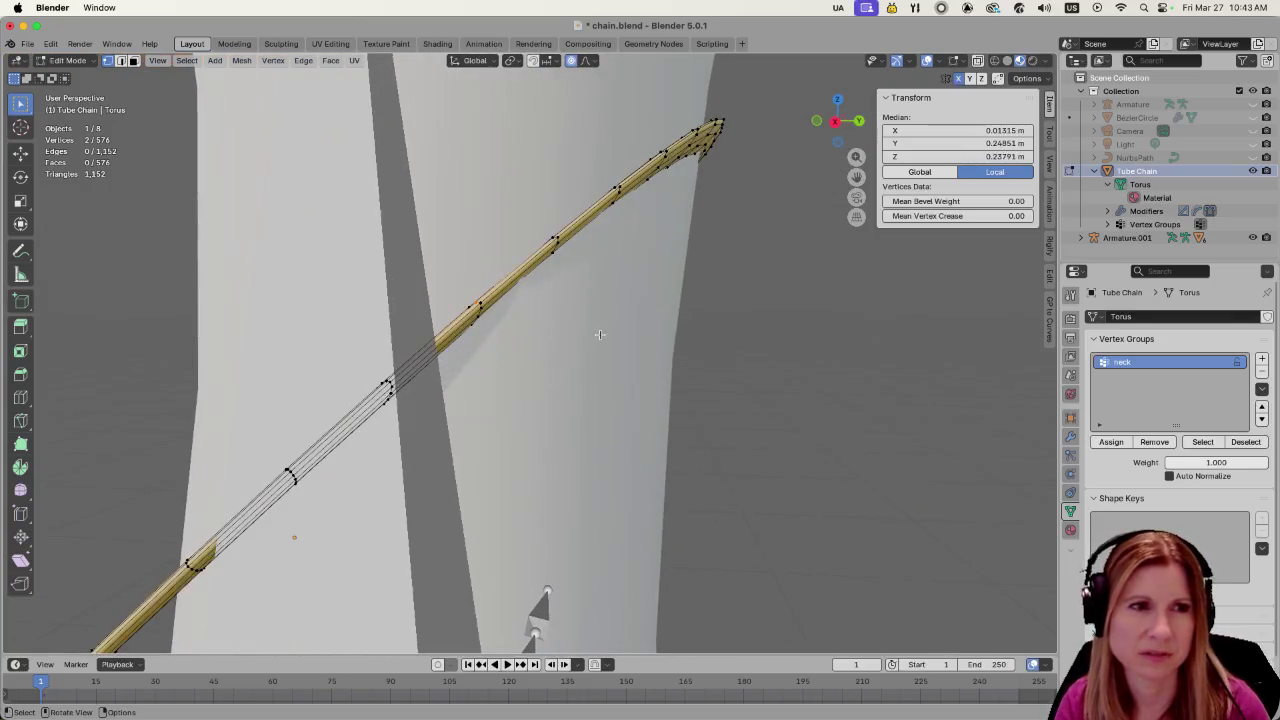
{"action": "mouse_move", "coordinate": [600, 335]}
{"action": "middle_mouse_down"}
{"action": "mouse_move", "coordinate": [630, 344]}
{"action": "mouse_move", "coordinate": [614, 350]}
{"action": "middle_mouse_up"}
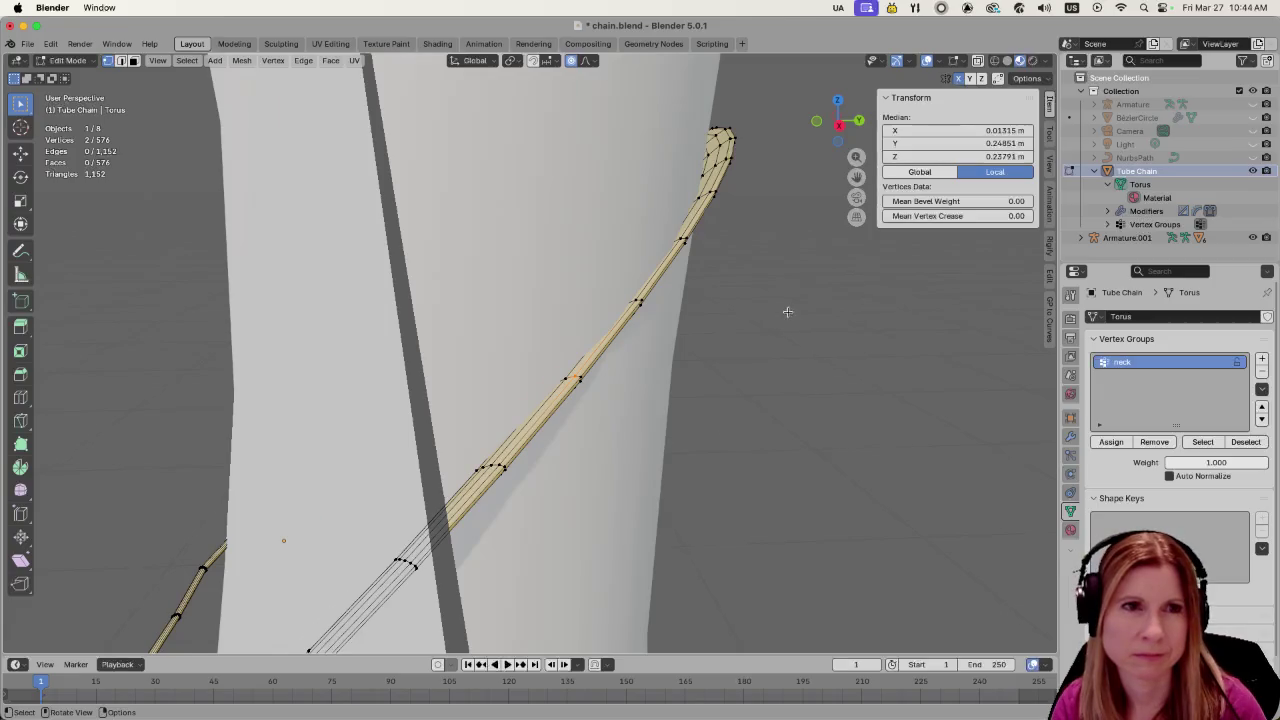
{"action": "mouse_move", "coordinate": [791, 309]}
{"action": "middle_mouse_down"}
{"action": "mouse_move", "coordinate": [725, 329]}
{"action": "mouse_move", "coordinate": [749, 360]}
{"action": "mouse_move", "coordinate": [484, 446]}
{"action": "middle_mouse_up"}
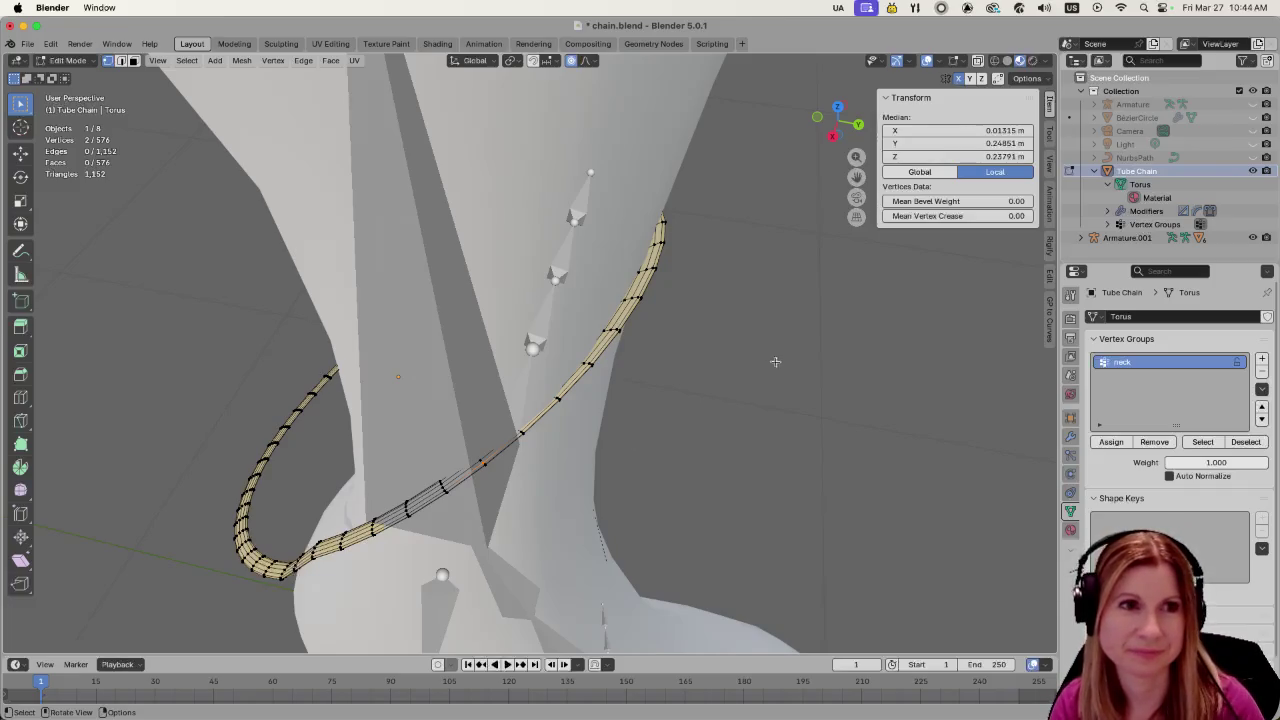
{"action": "mouse_move", "coordinate": [771, 360]}
{"action": "middle_mouse_down"}
{"action": "mouse_move", "coordinate": [781, 357]}
{"action": "mouse_move", "coordinate": [733, 476]}
{"action": "middle_mouse_up"}
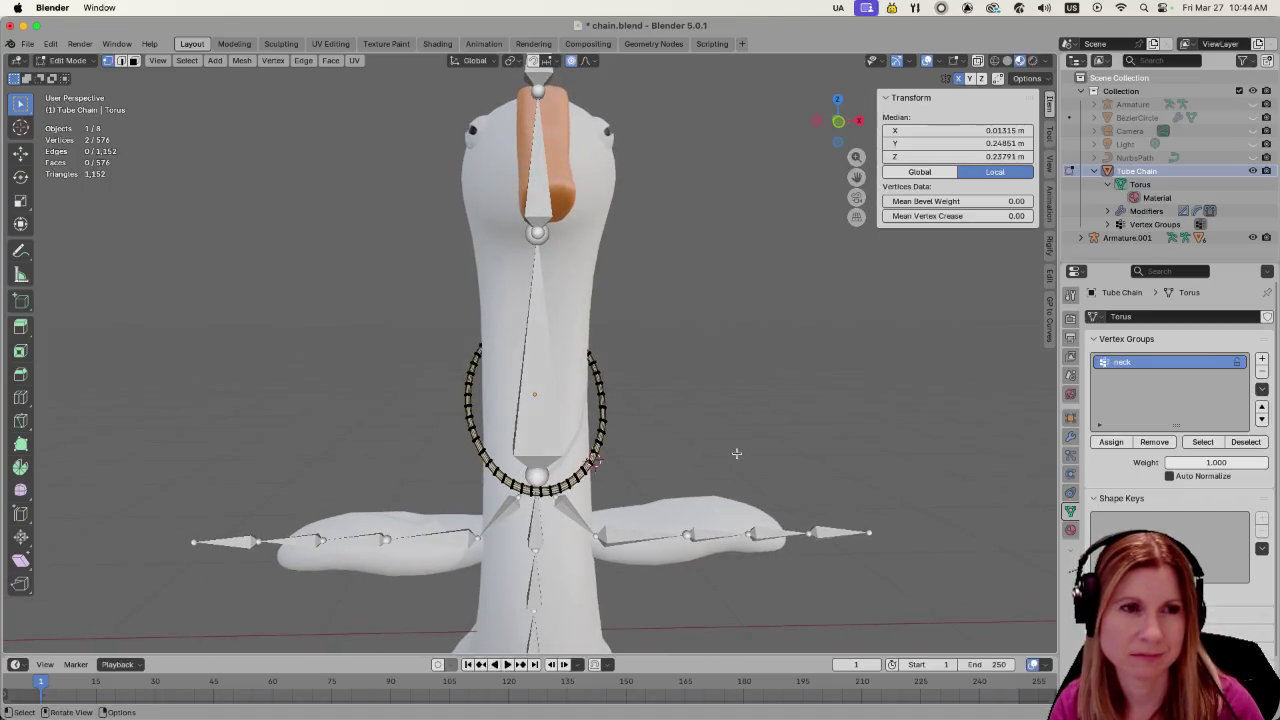
{"action": "scroll", "coordinate": [746, 452], "scroll_direction": "up", "scroll_amount": 3}
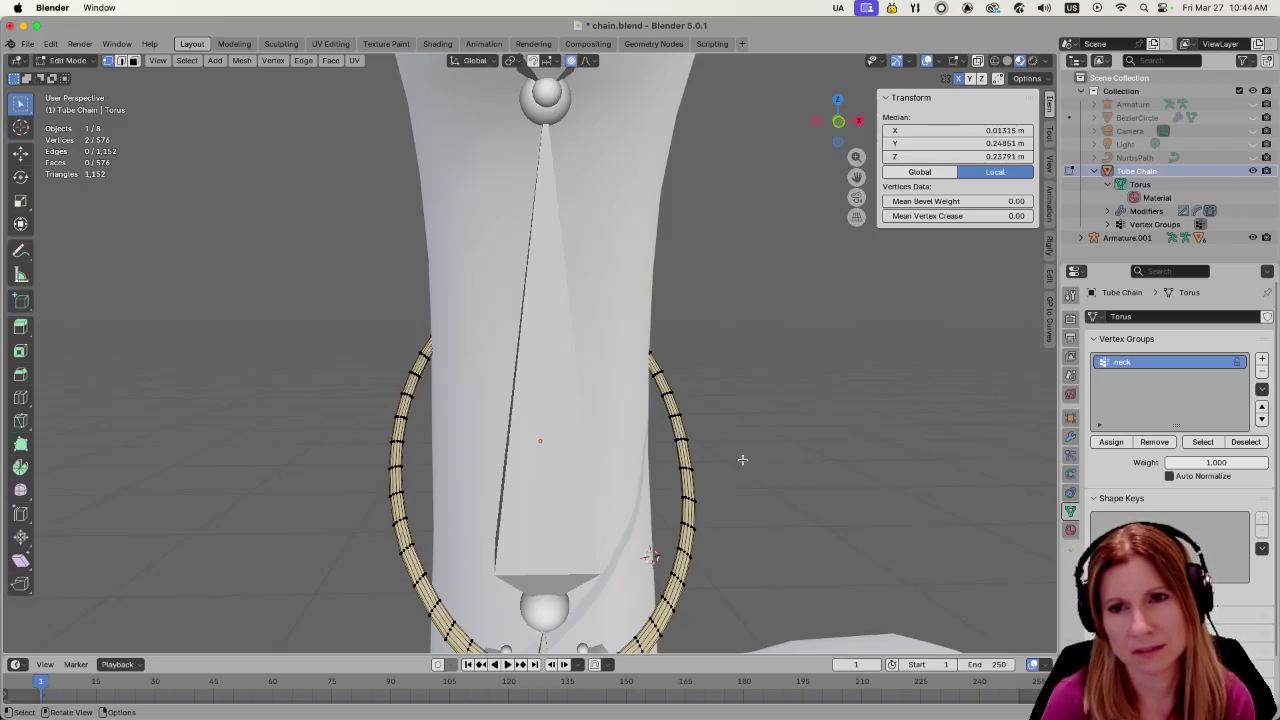
{"action": "scroll", "coordinate": [787, 476], "scroll_direction": "up", "scroll_amount": 1}
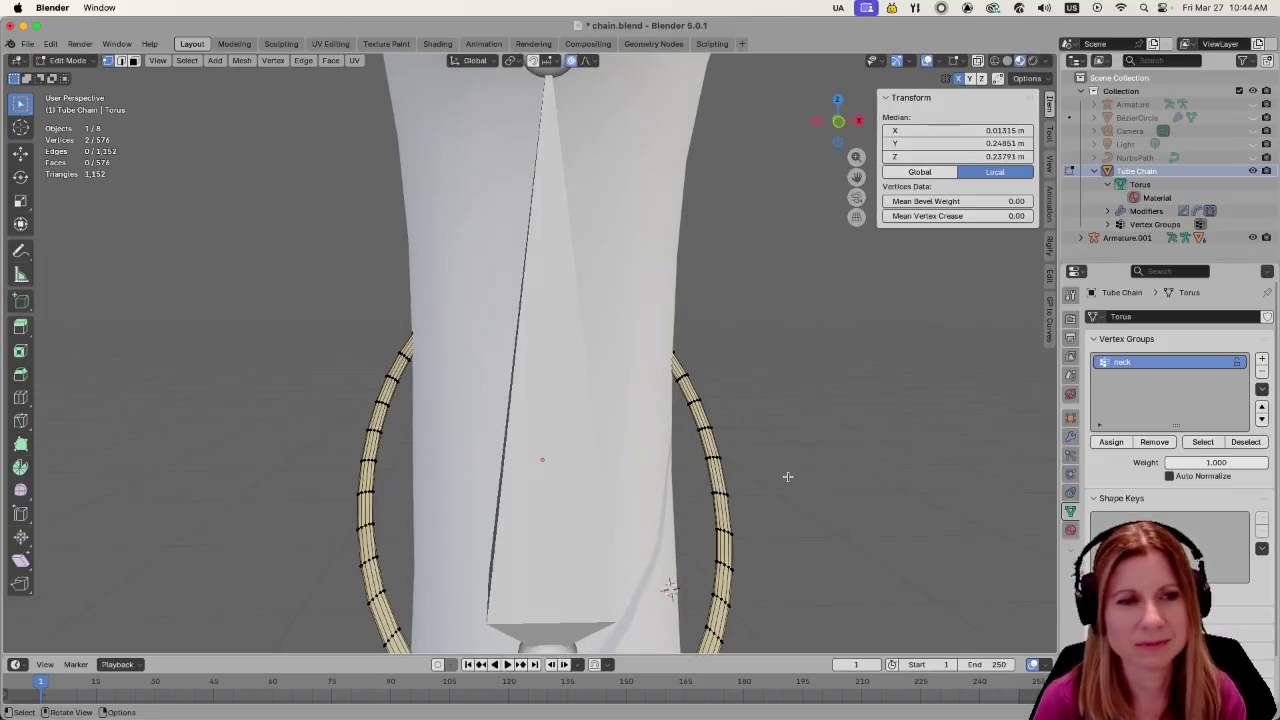
{"action": "scroll", "coordinate": [787, 476], "scroll_direction": "down", "scroll_amount": 3}
{"action": "scroll", "coordinate": [780, 468], "scroll_direction": "down", "scroll_amount": 1}
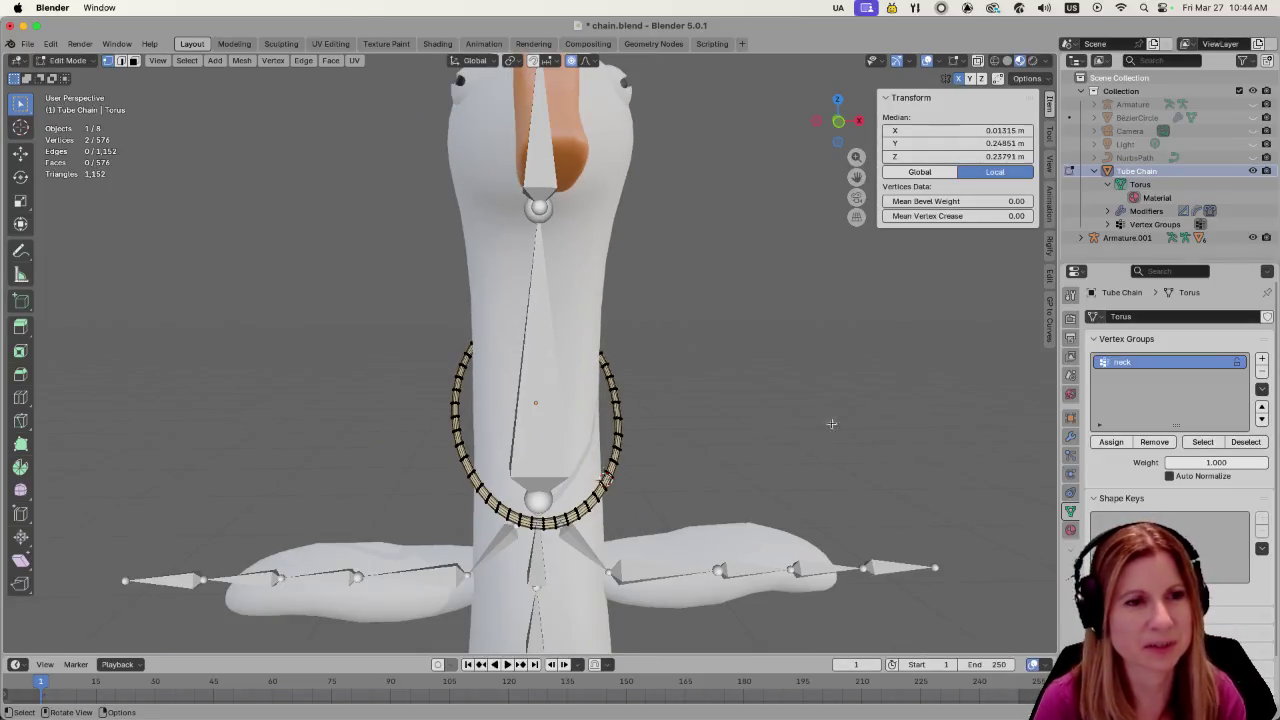
{"action": "middle_click_drag", "start_coordinate": [831, 423], "coordinate": [741, 418]}
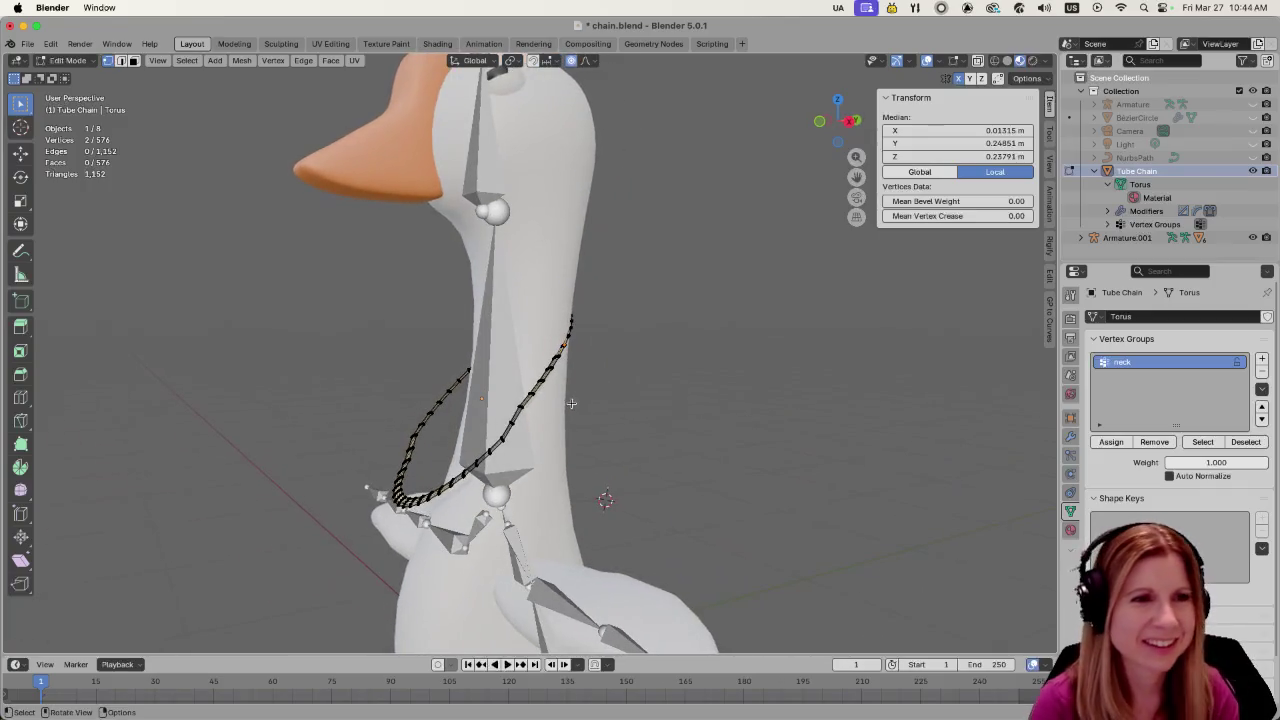
{"action": "scroll", "coordinate": [571, 403], "scroll_direction": "up", "scroll_amount": 2}
{"action": "scroll", "coordinate": [590, 402], "scroll_direction": "up", "scroll_amount": 2}
{"action": "scroll", "coordinate": [603, 400], "scroll_direction": "down", "scroll_amount": 2}
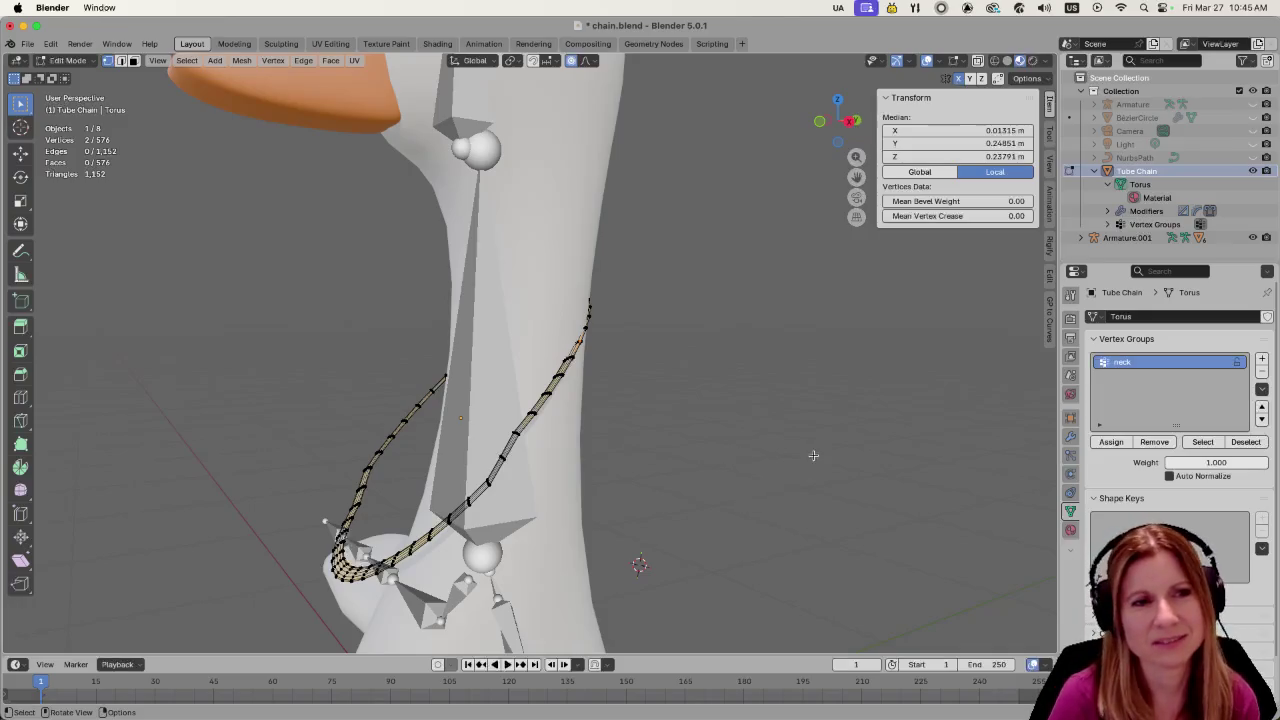
{"action": "mouse_move", "coordinate": [700, 457]}
{"action": "middle_mouse_down"}
{"action": "mouse_move", "coordinate": [669, 524]}
{"action": "mouse_move", "coordinate": [645, 531]}
{"action": "middle_mouse_up"}
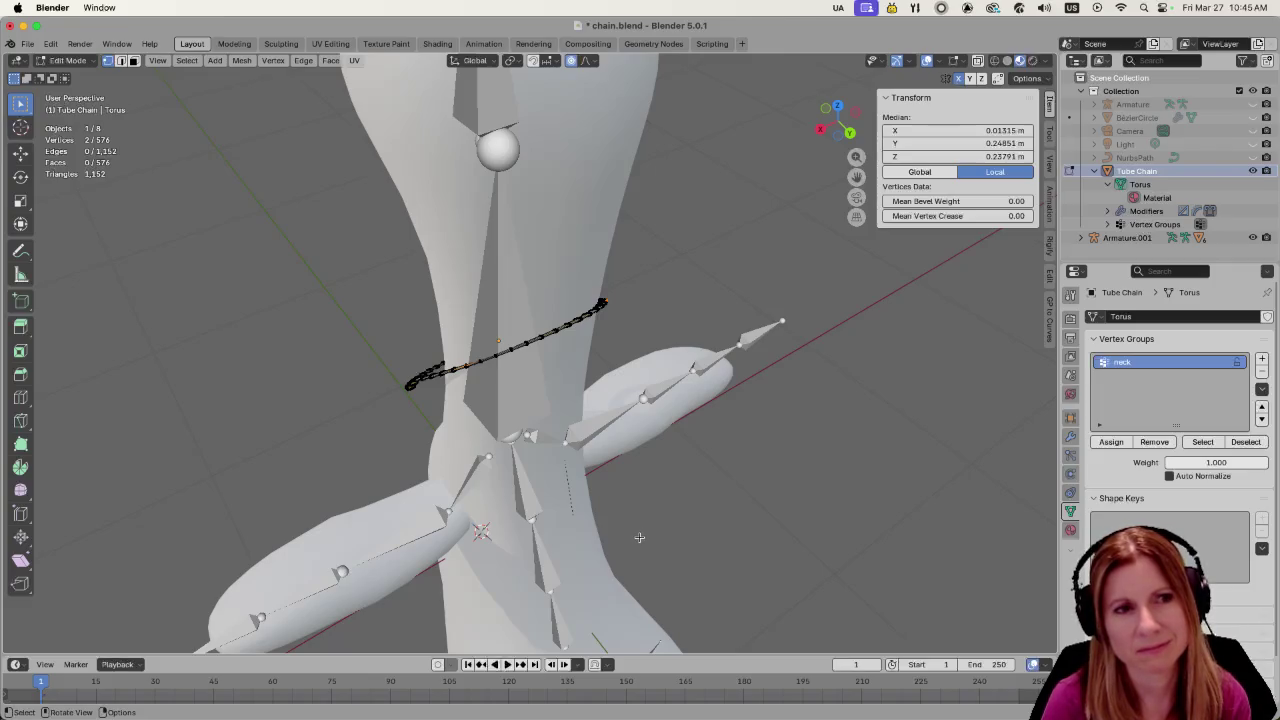
{"action": "middle_click_drag", "start_coordinate": [593, 492], "coordinate": [589, 482]}
{"action": "mouse_move", "coordinate": [509, 468]}
{"action": "middle_mouse_down"}
{"action": "mouse_move", "coordinate": [643, 437]}
{"action": "mouse_move", "coordinate": [720, 446]}
{"action": "mouse_move", "coordinate": [865, 397]}
{"action": "mouse_move", "coordinate": [649, 427]}
{"action": "middle_mouse_up"}
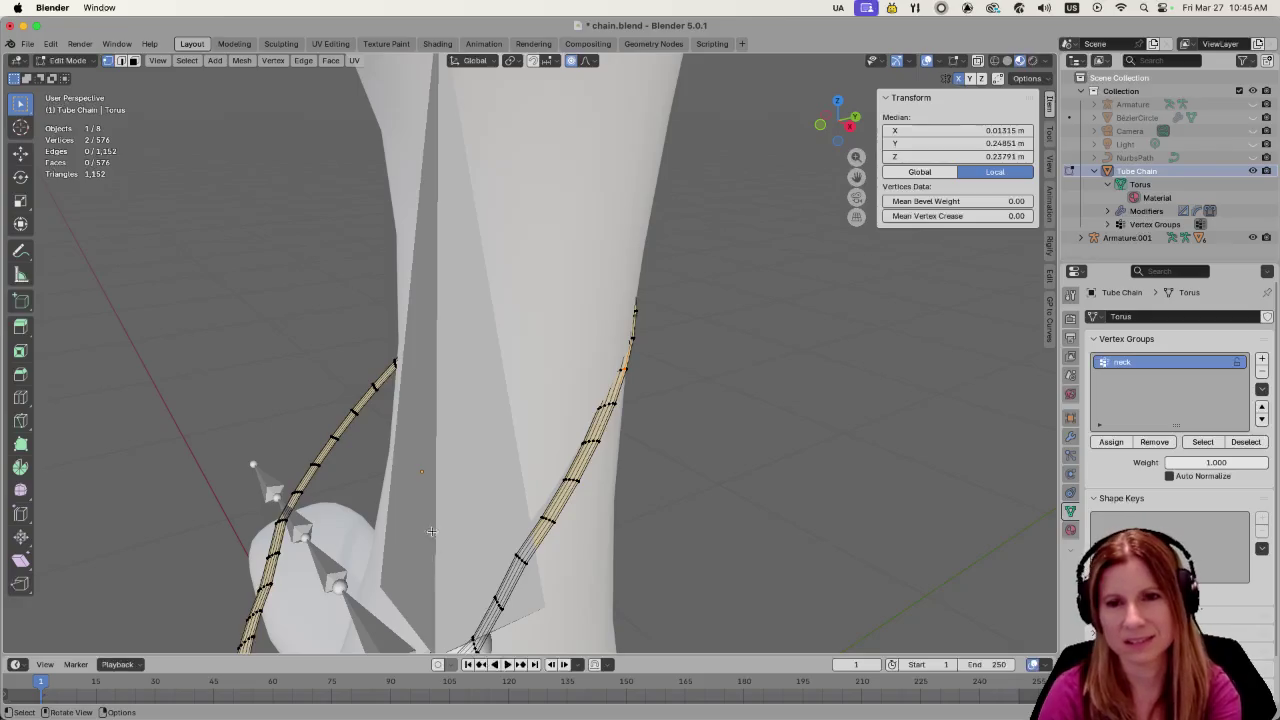
{"action": "middle_click_drag", "start_coordinate": [678, 492], "coordinate": [730, 523]}
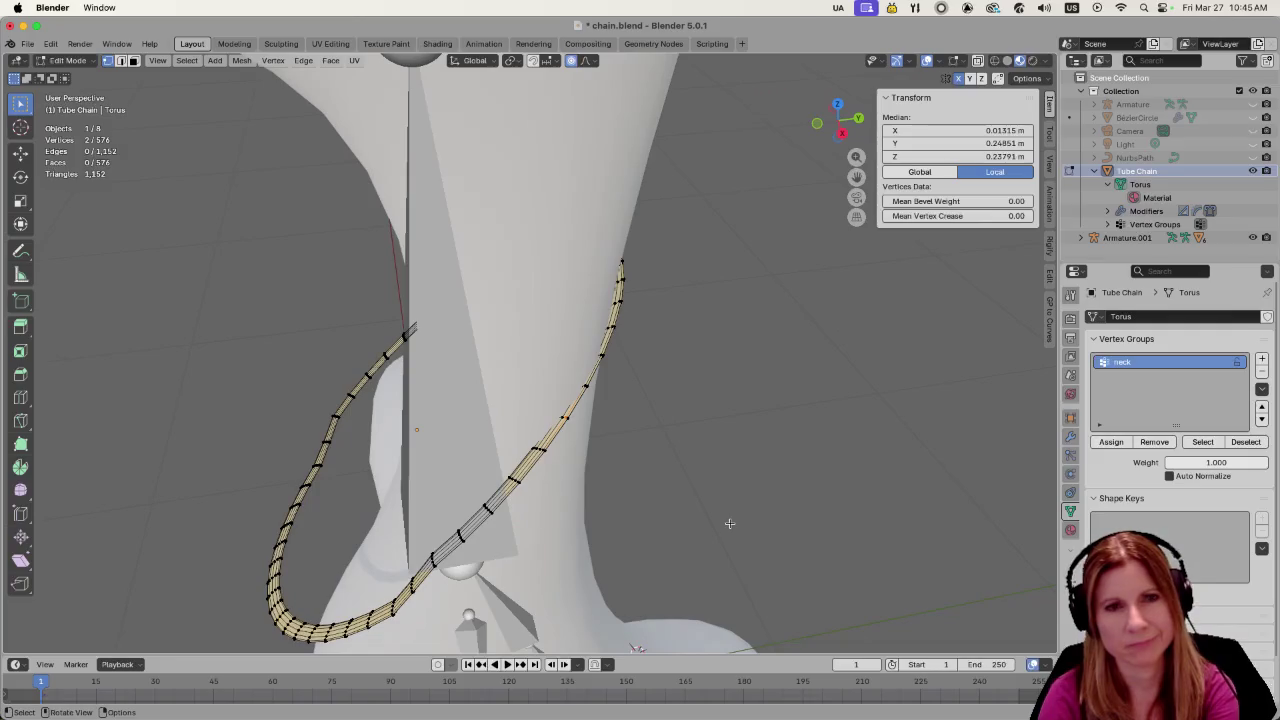
{"action": "middle_click_drag", "start_coordinate": [570, 474], "coordinate": [610, 483]}
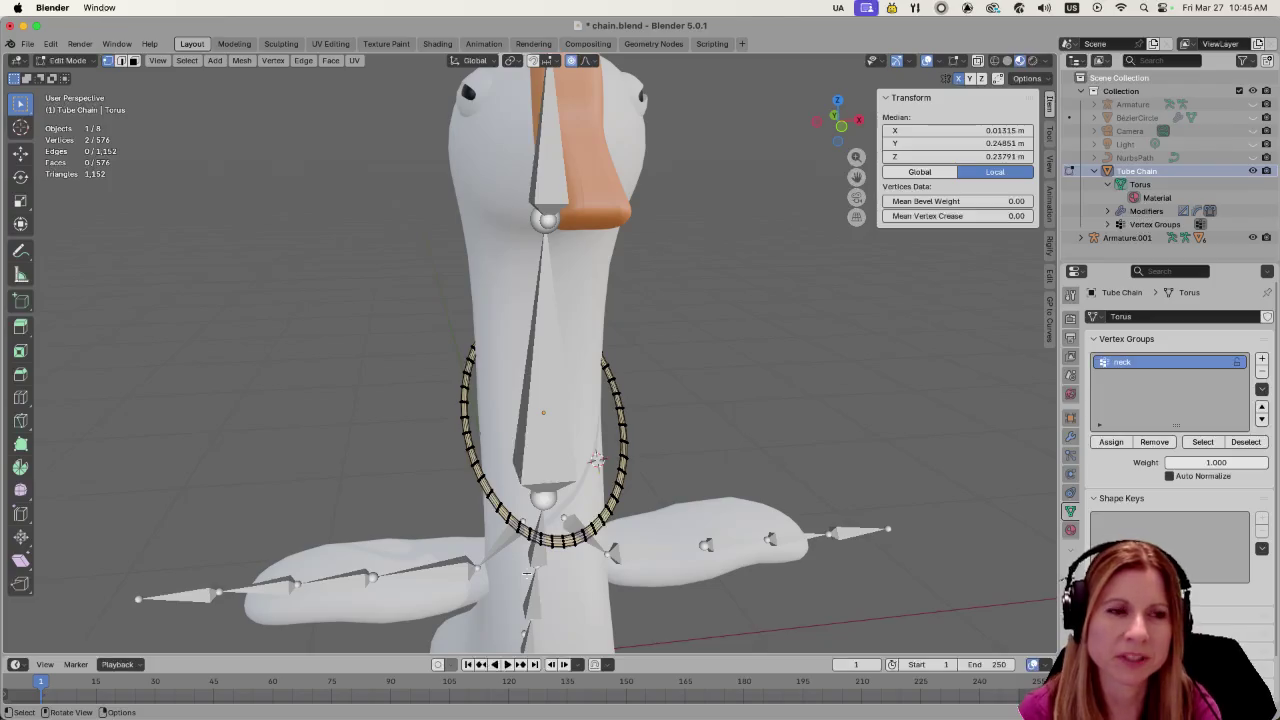
Zoom in and deselect all of the ring's vertices
{"action": "scroll", "coordinate": [529, 353], "scroll_direction": "up", "scroll_amount": 3}
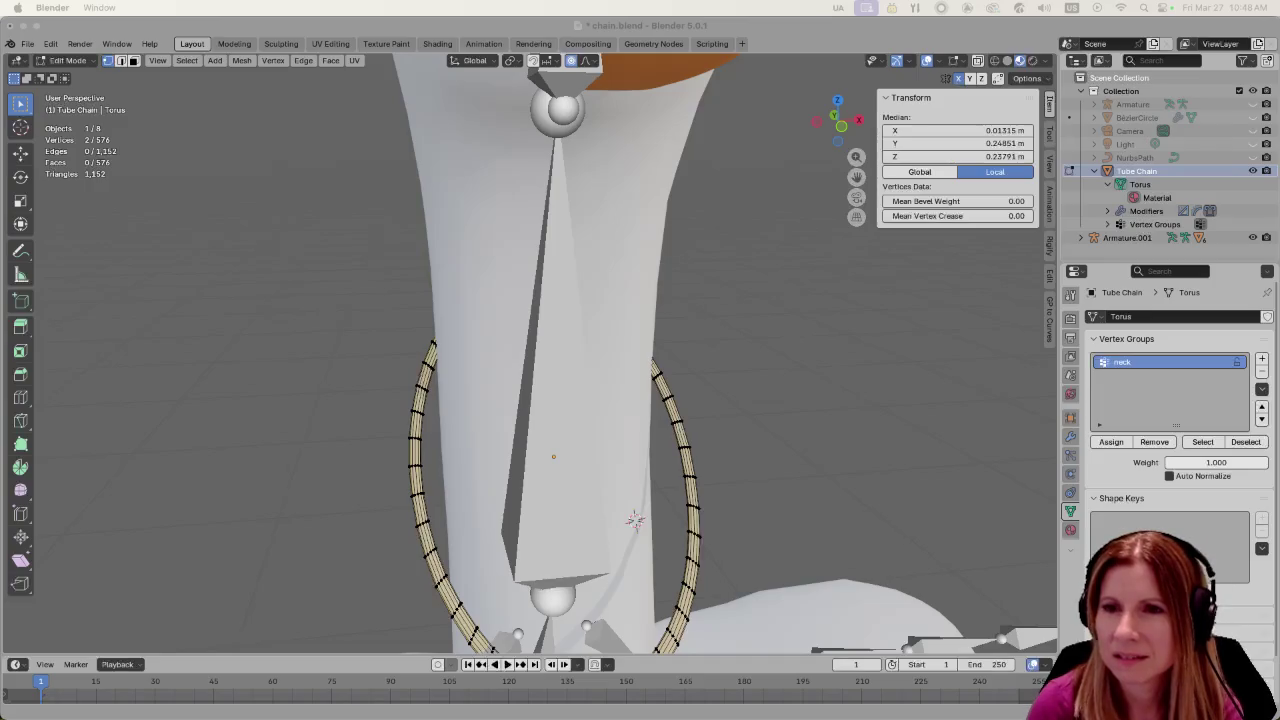
{"action": "left_click", "coordinate": [781, 457]}
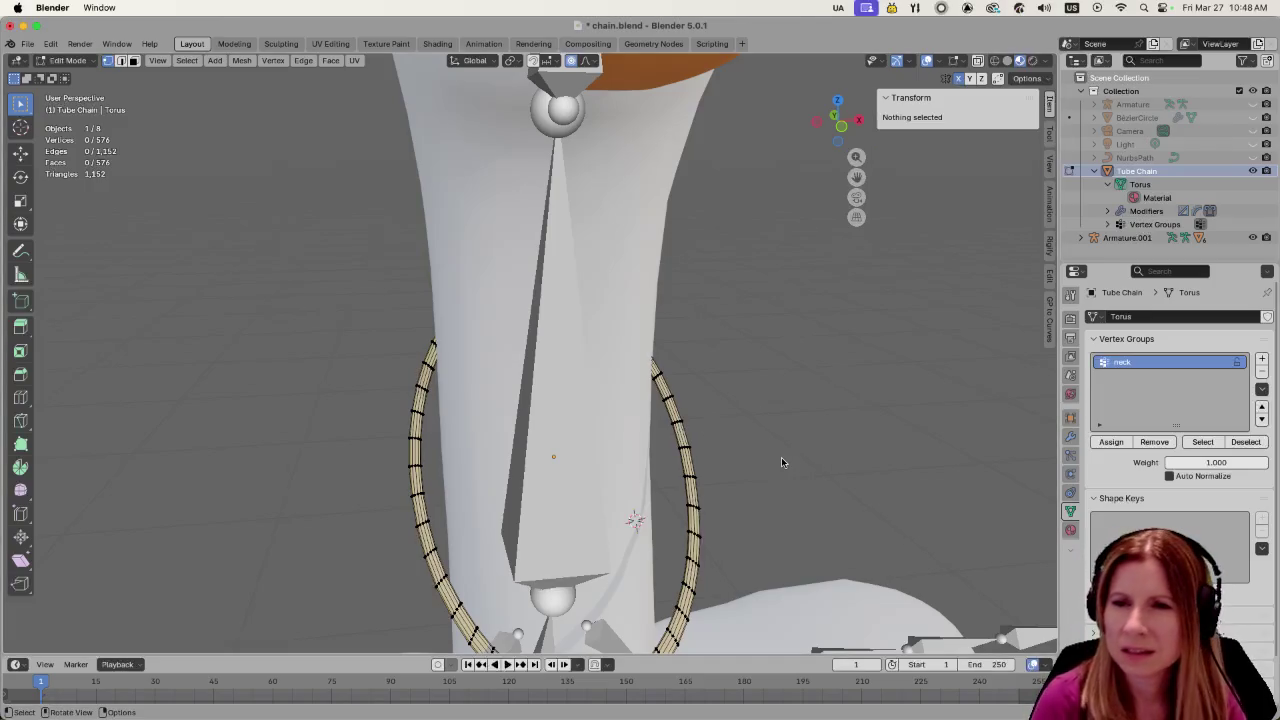
{"action": "middle_click_drag", "start_coordinate": [844, 412], "coordinate": [642, 418]}
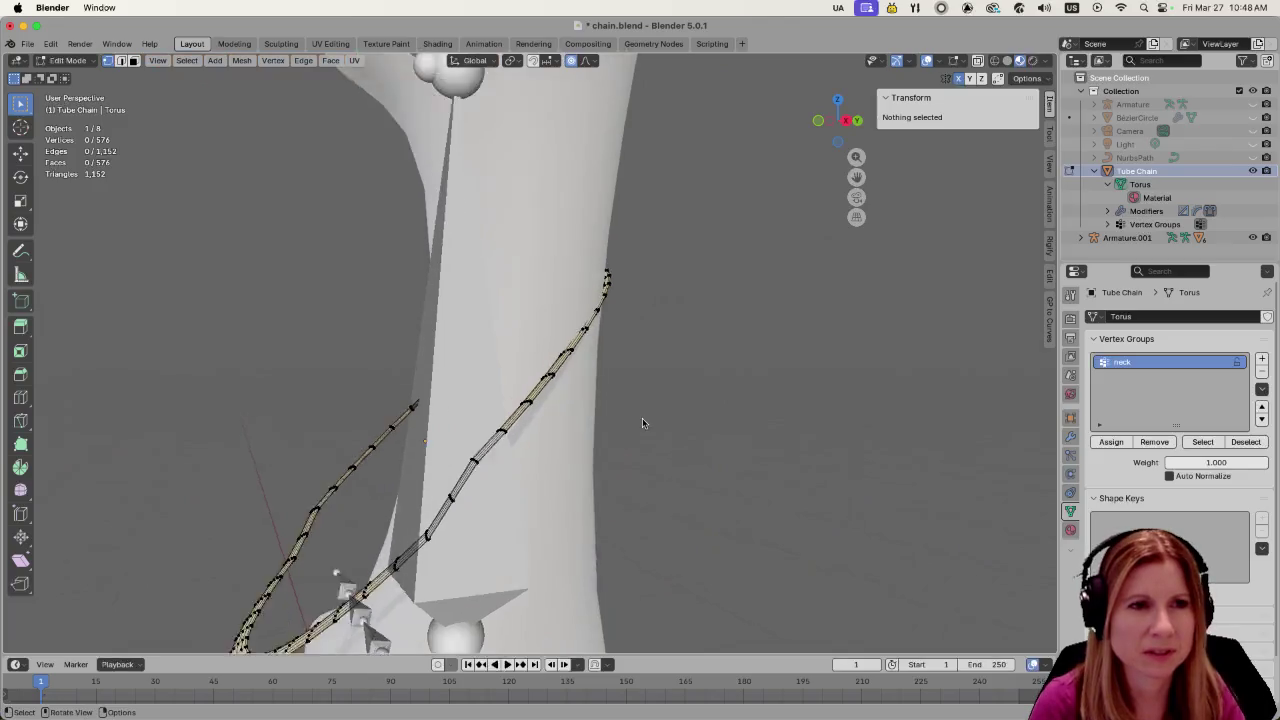
{"action": "scroll", "coordinate": [650, 412], "scroll_direction": "up", "scroll_amount": 3}
{"action": "scroll", "coordinate": [681, 404], "scroll_direction": "up", "scroll_amount": 2}
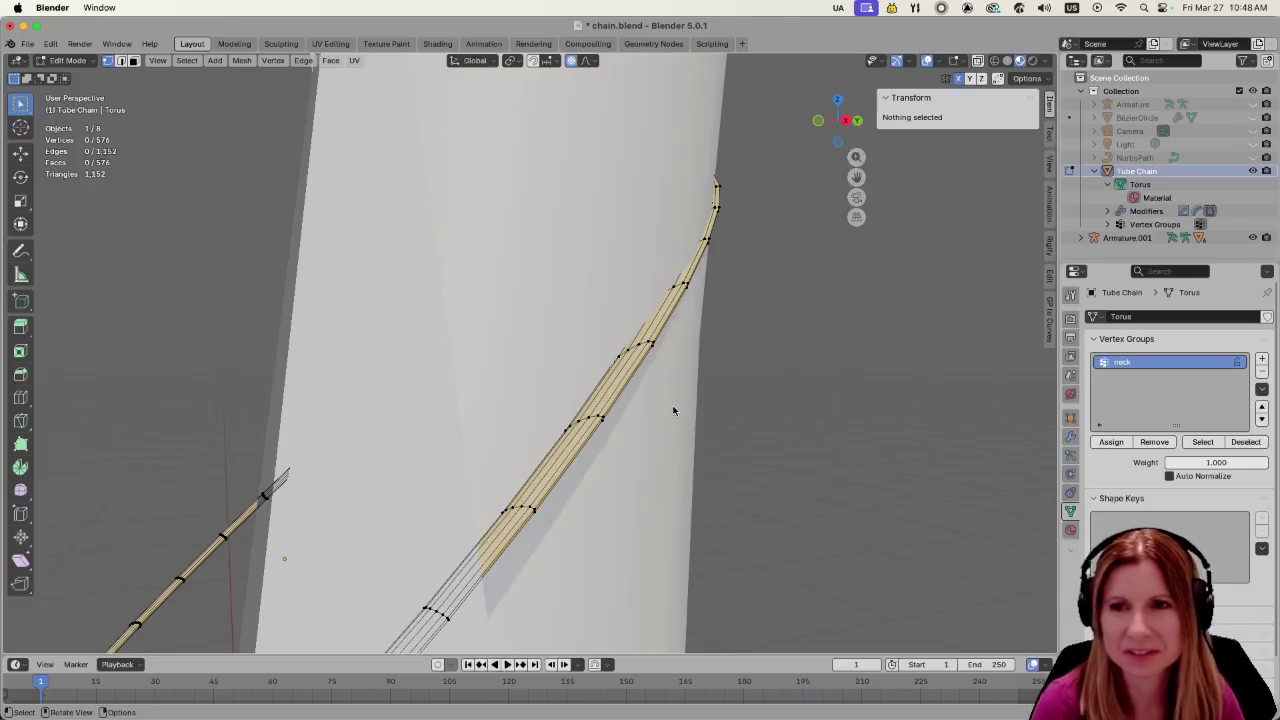
{"action": "scroll", "coordinate": [677, 399], "scroll_direction": "down", "scroll_amount": 3}
{"action": "scroll", "coordinate": [655, 401], "scroll_direction": "down", "scroll_amount": 4}
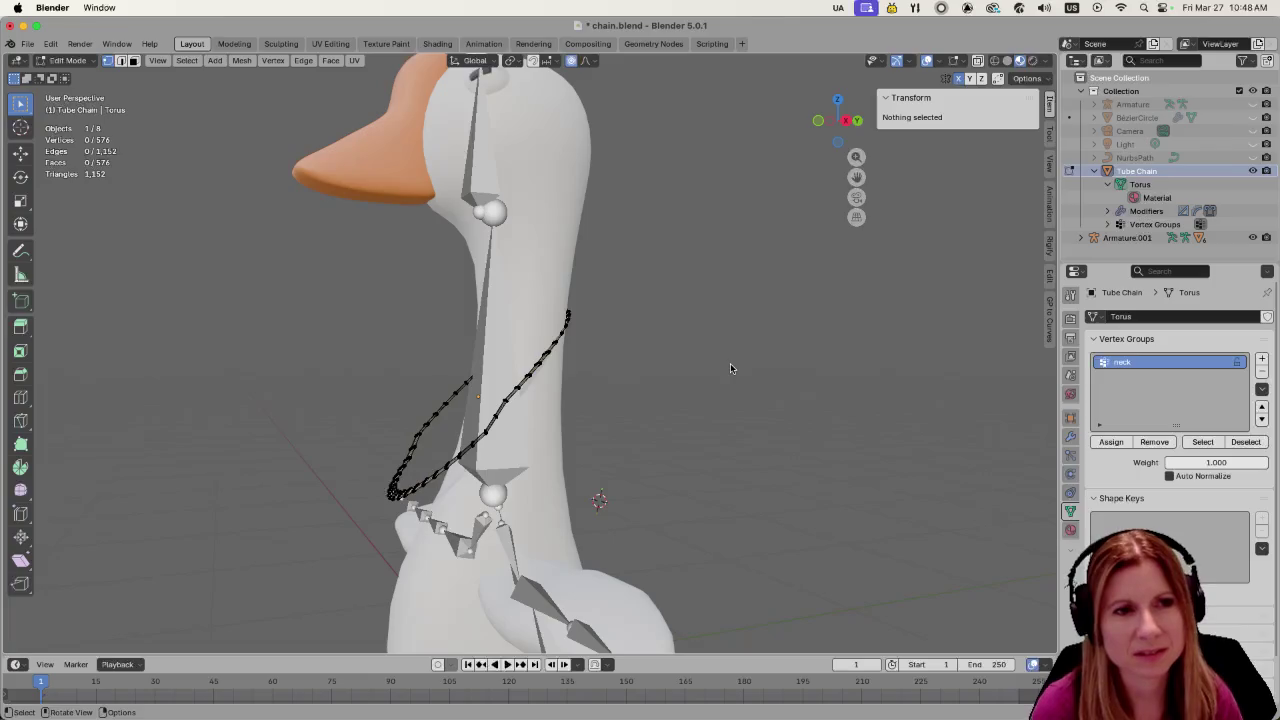
{"action": "scroll", "coordinate": [730, 368], "scroll_direction": "down", "scroll_amount": 3}
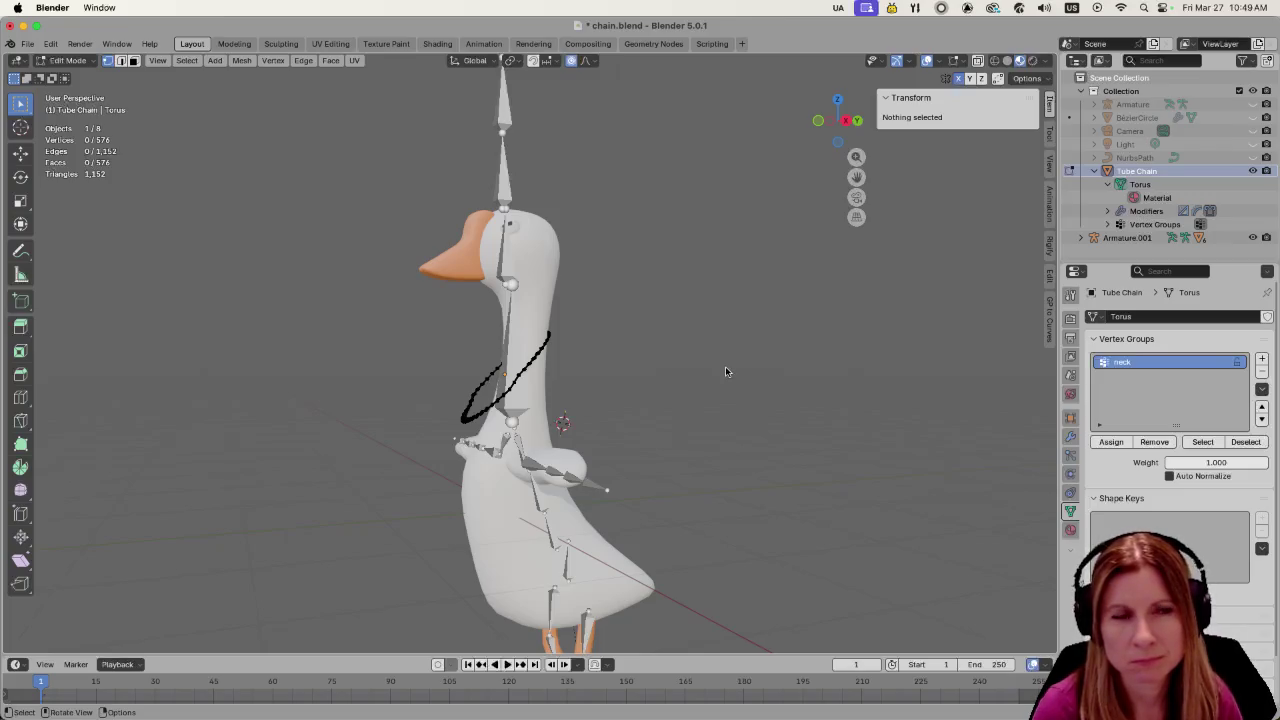
{"action": "scroll", "coordinate": [522, 419], "scroll_direction": "up", "scroll_amount": 5}
{"action": "scroll", "coordinate": [522, 419], "scroll_direction": "up", "scroll_amount": 3}
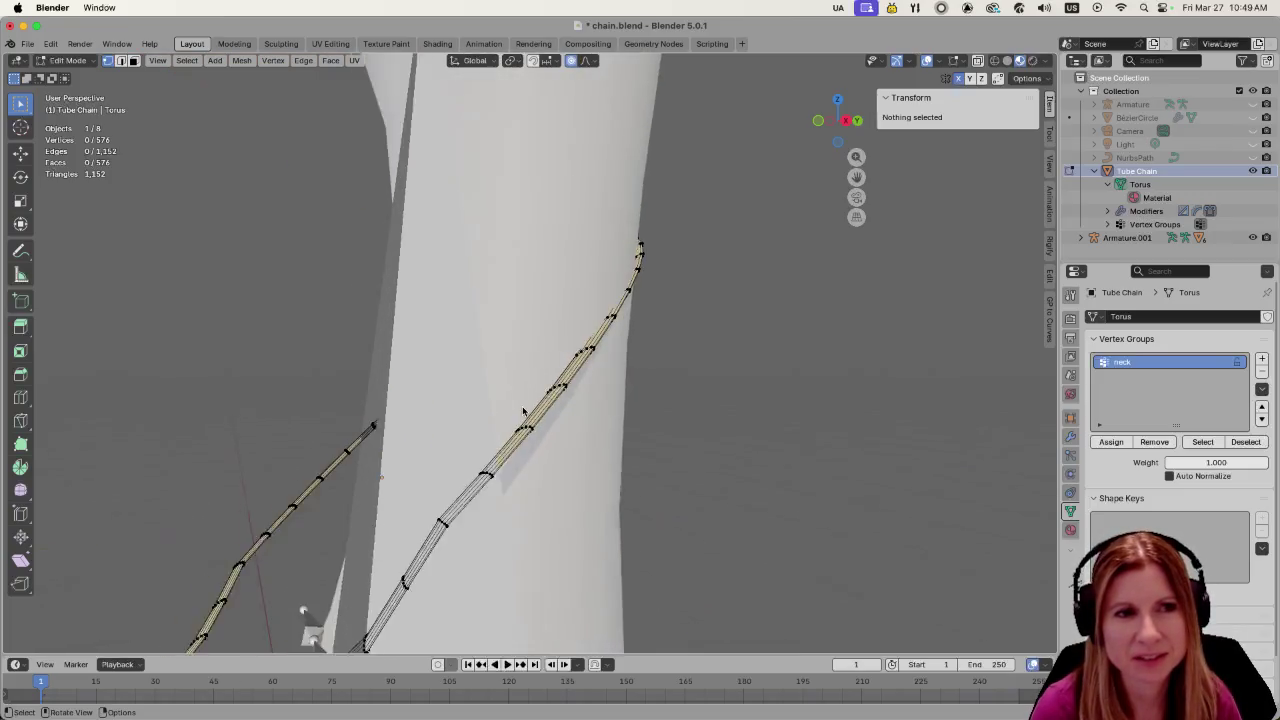
{"action": "scroll", "coordinate": [522, 419], "scroll_direction": "up", "scroll_amount": 3}
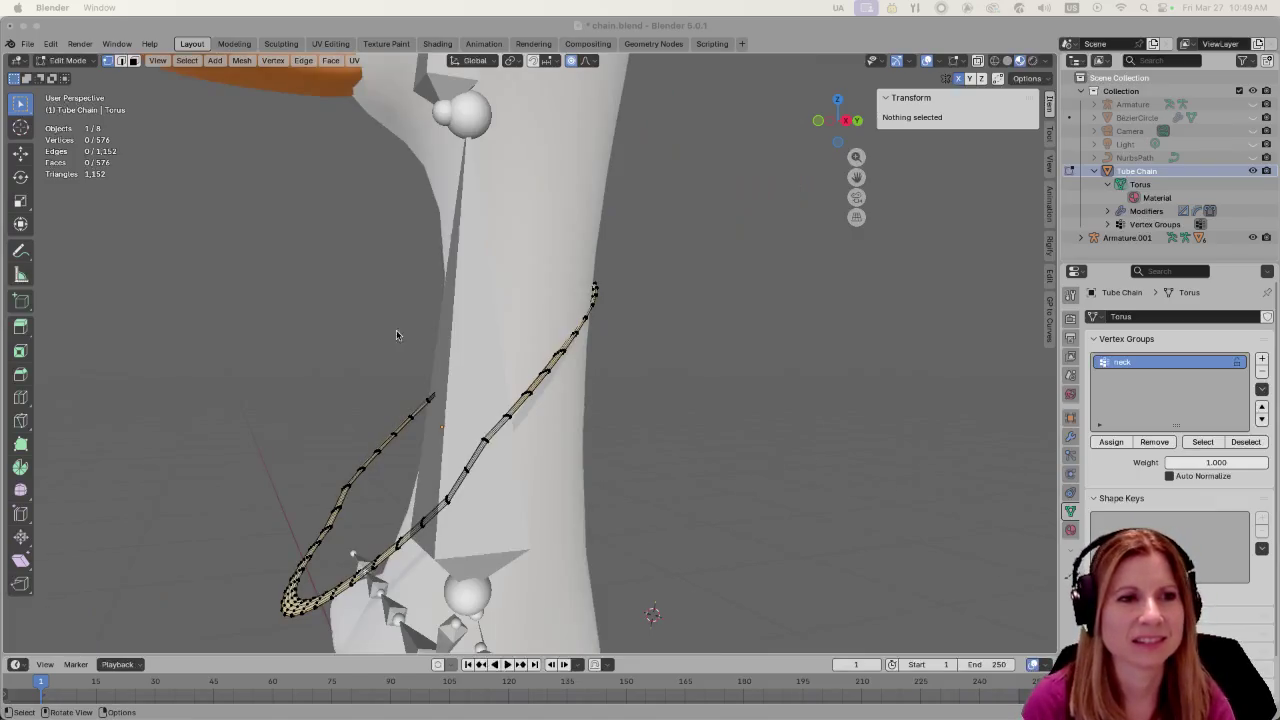
Start a new General scene, answering the save prompt
{"action": "left_click", "coordinate": [28, 43]}
{"action": "left_click", "coordinate": [183, 54]}
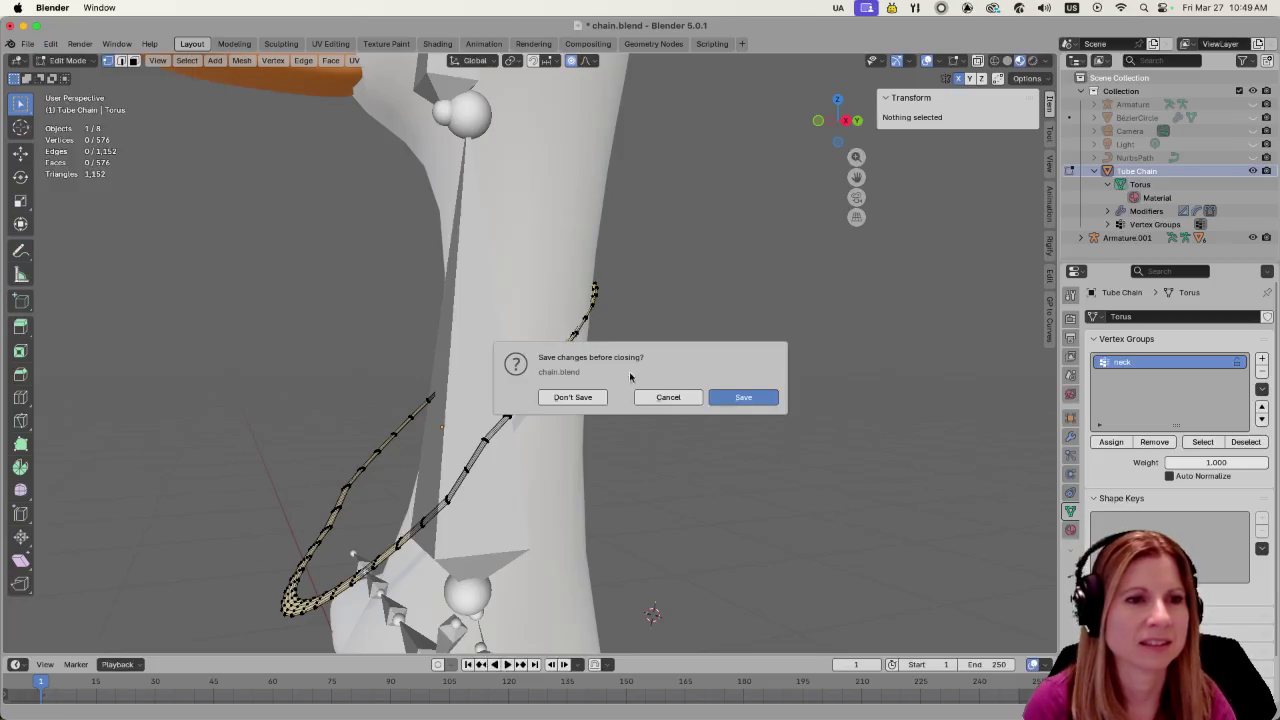
{"action": "left_click", "coordinate": [573, 397]}
Delete the default camera, light and cube to leave the scene empty
{"action": "left_click", "coordinate": [280, 349]}
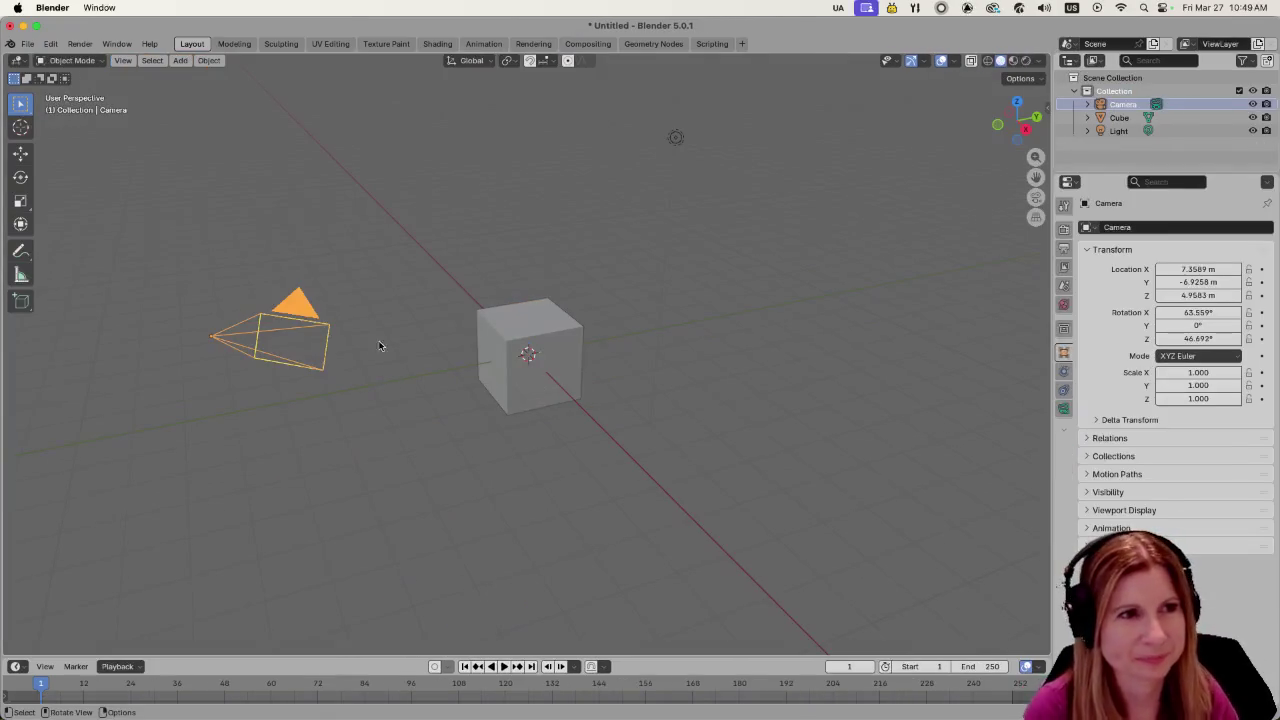
{"action": "key", "text": "Delete"}
{"action": "left_click", "coordinate": [675, 137]}
{"action": "key", "text": "Delete"}
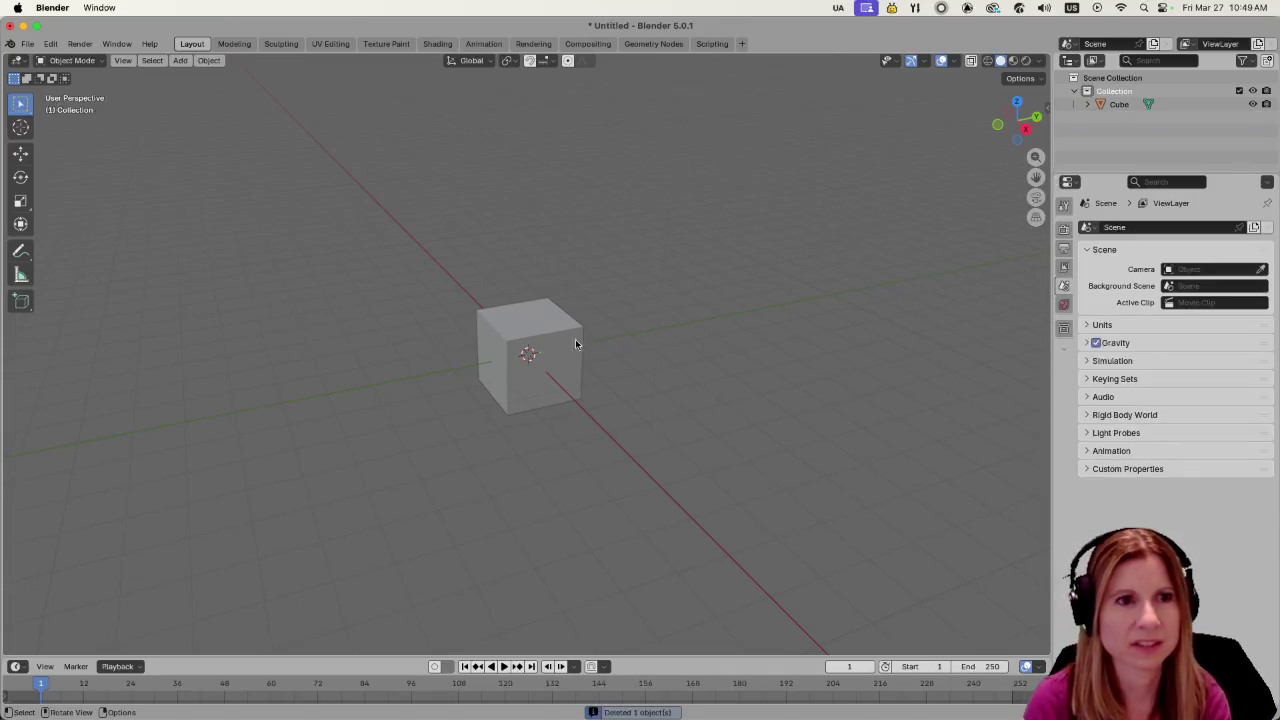
{"action": "scroll", "coordinate": [497, 428], "scroll_direction": "up", "scroll_amount": 2}
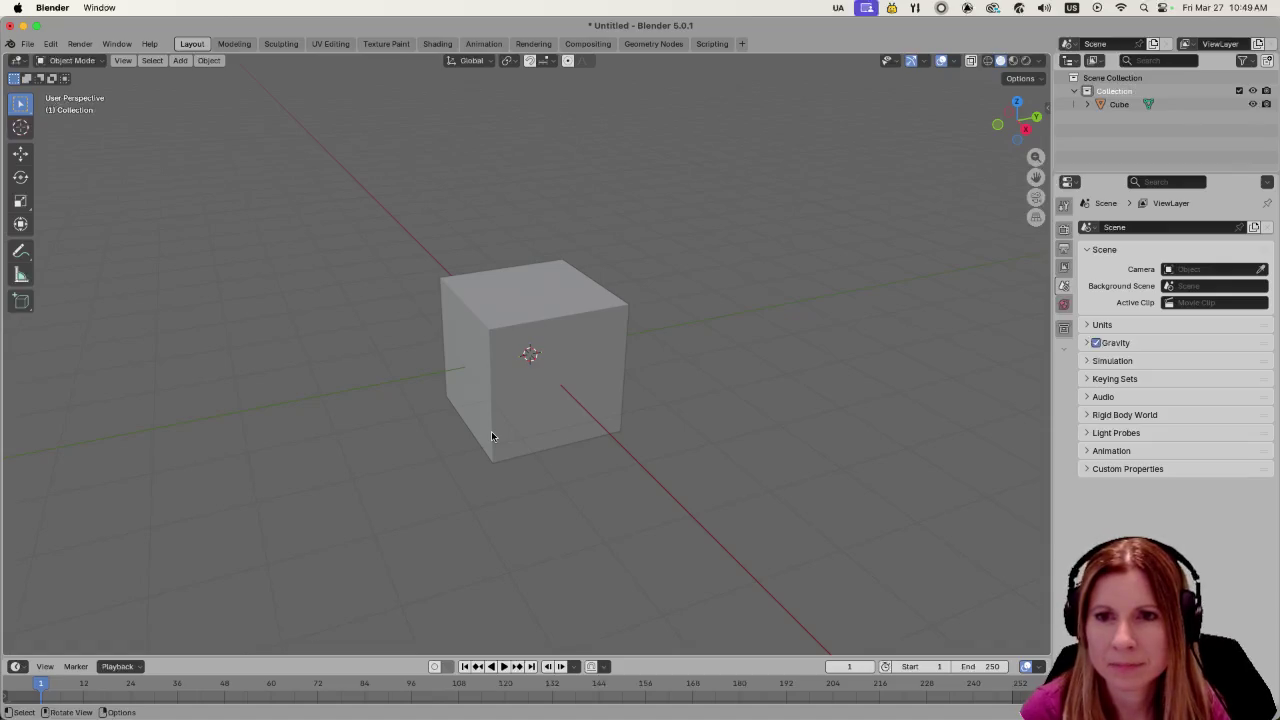
{"action": "left_click", "coordinate": [542, 418]}
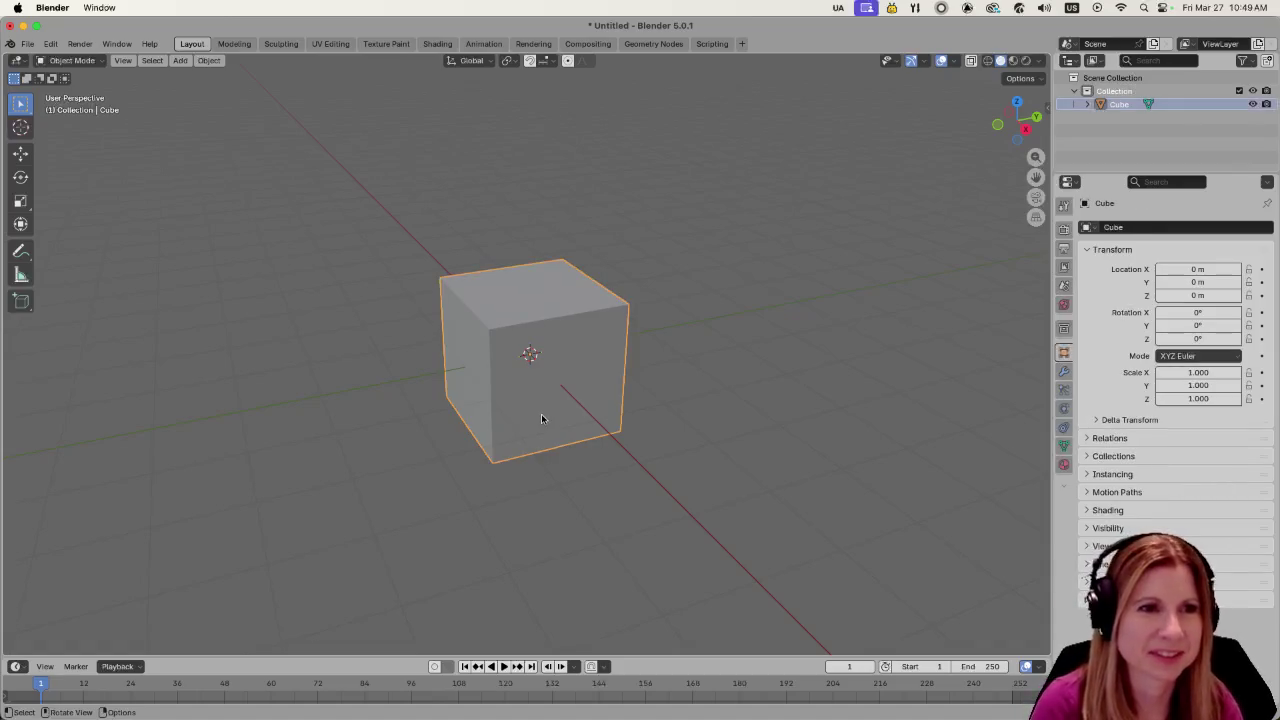
{"action": "key", "text": "Delete"}
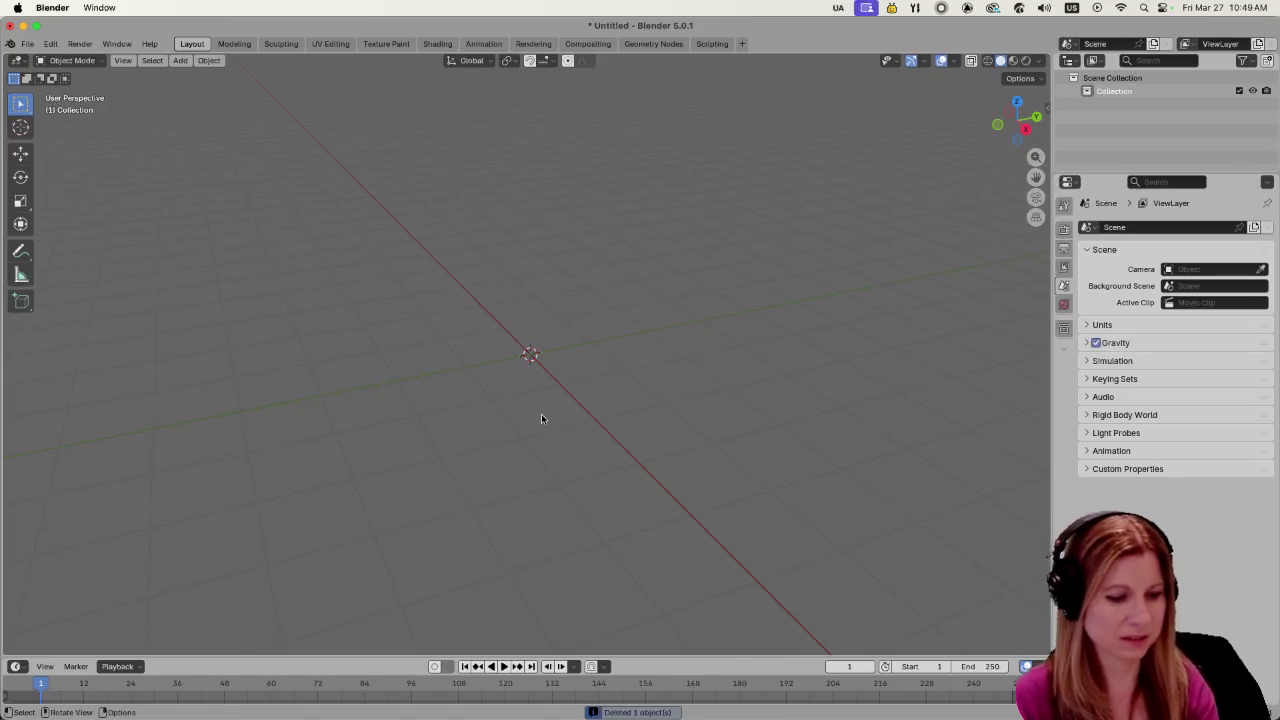
{"action": "key", "text": "shift+a"}
Add a Circle mesh at the world origin
{"action": "type", "text": "c"}
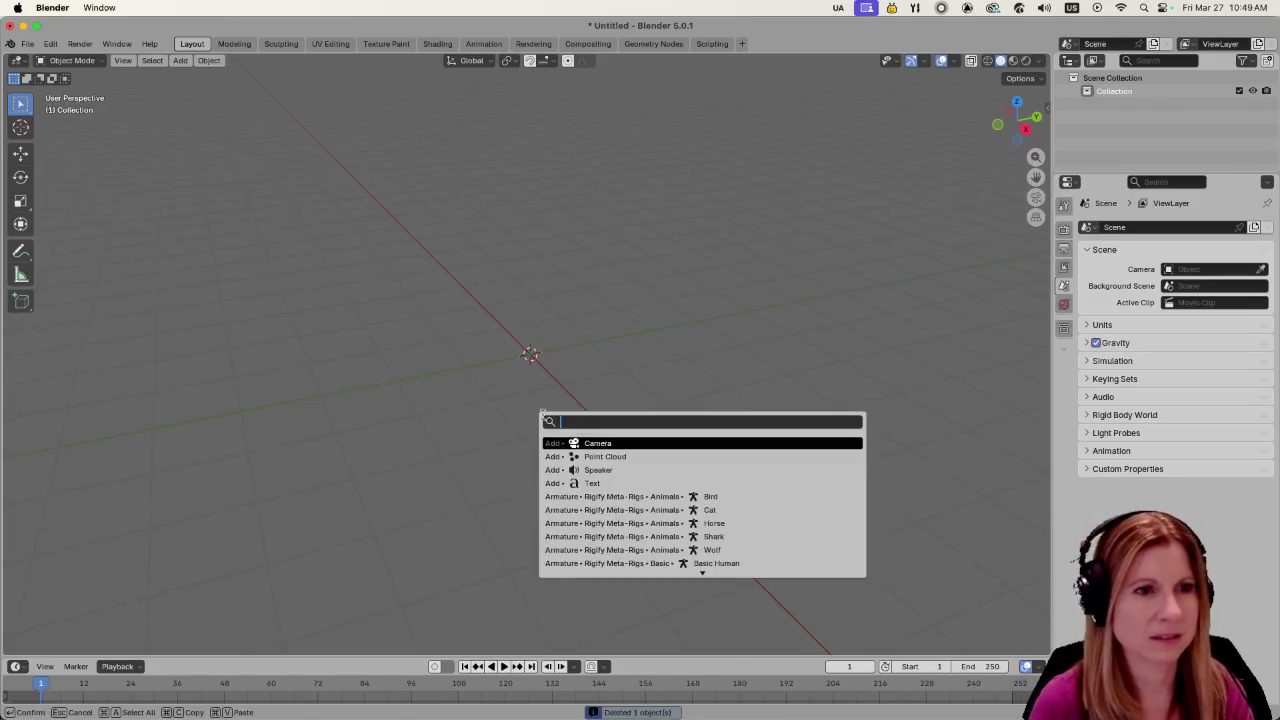
{"action": "key", "text": "shift+a"}
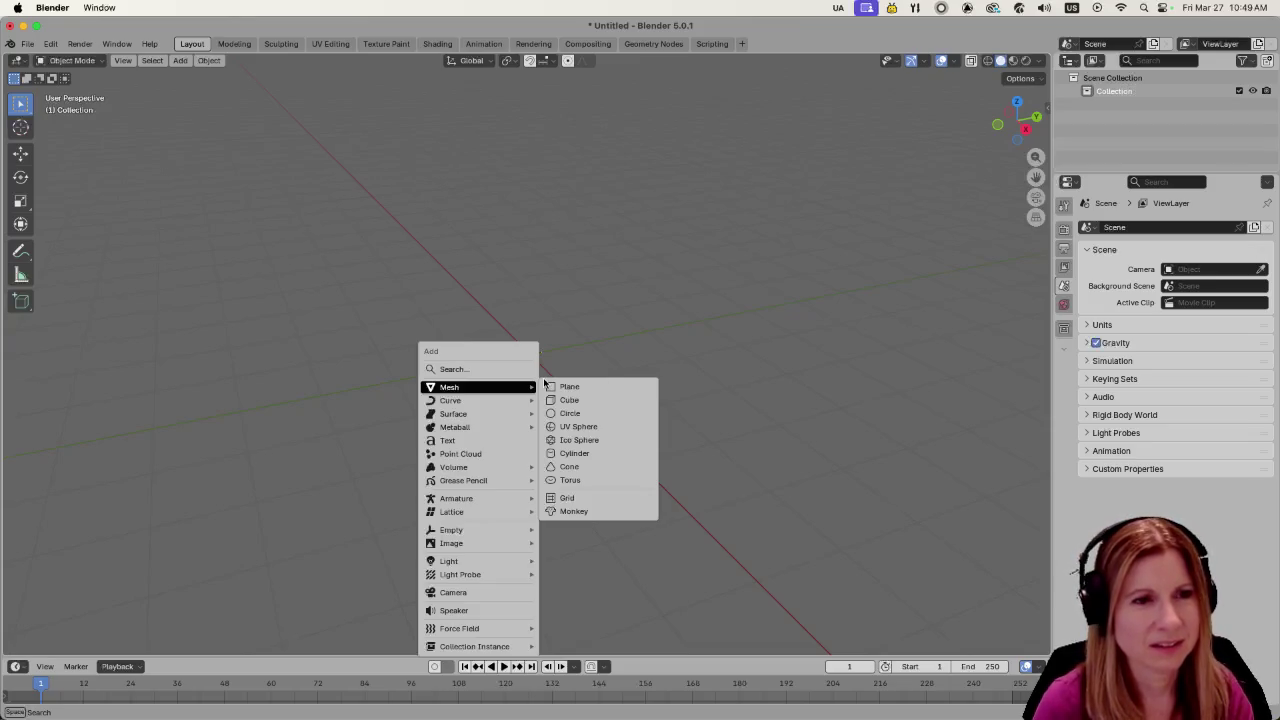
{"action": "left_click", "coordinate": [590, 413]}
{"action": "scroll", "coordinate": [531, 398], "scroll_direction": "up", "scroll_amount": 4}
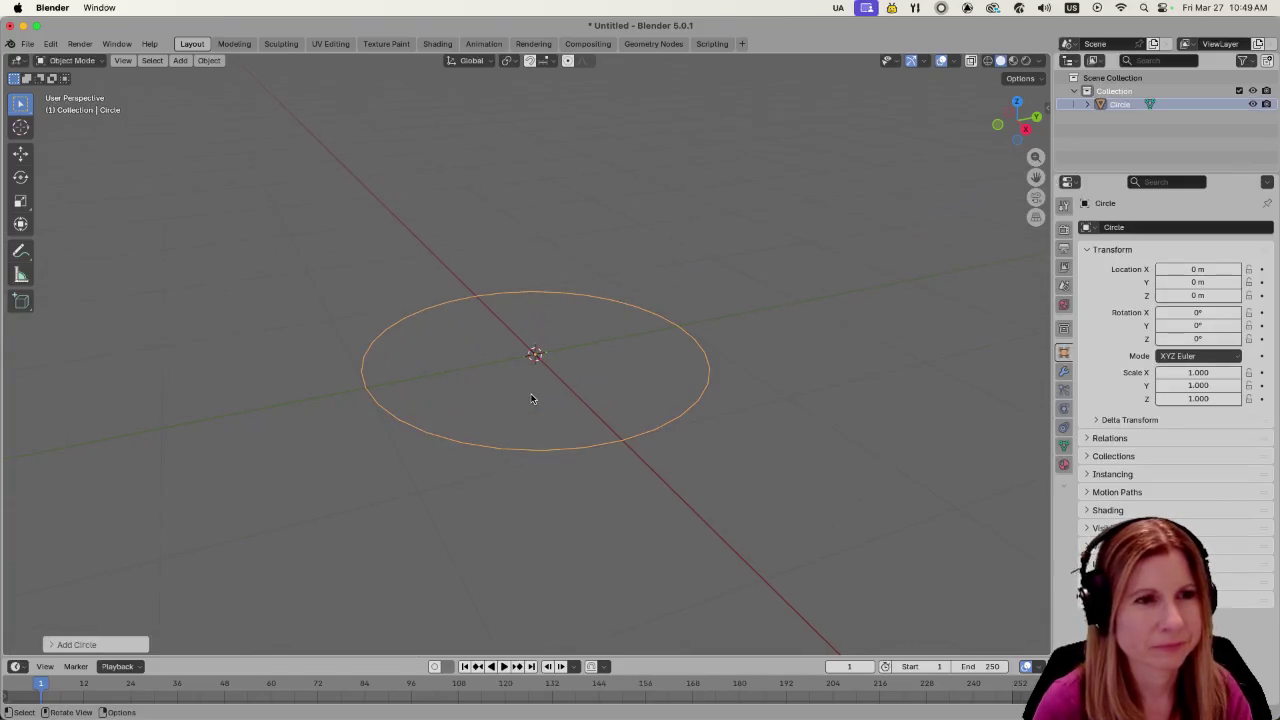
Move the circle straight up along Z to 2.1566 m, then view it from the top
{"action": "scroll", "coordinate": [531, 398], "scroll_direction": "down", "scroll_amount": 1}
{"action": "scroll", "coordinate": [531, 398], "scroll_direction": "down", "scroll_amount": 1}
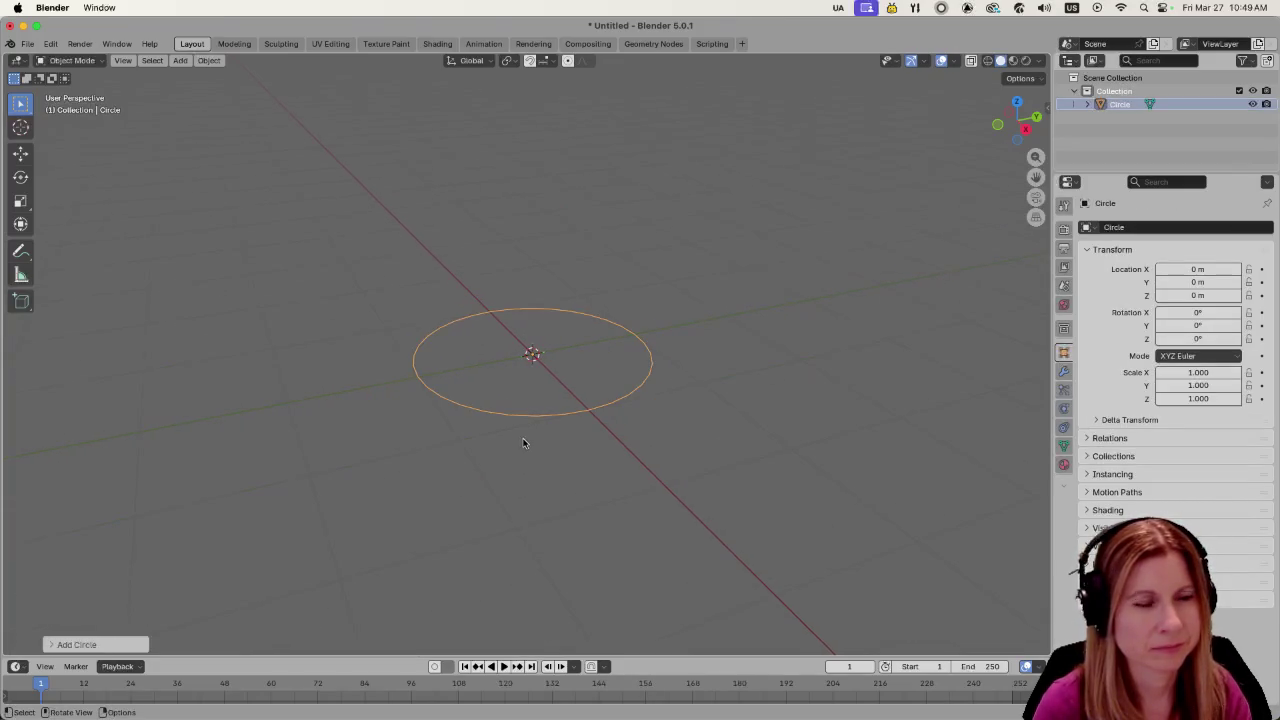
{"action": "scroll", "coordinate": [522, 443], "scroll_direction": "up", "scroll_amount": 1}
{"action": "scroll", "coordinate": [557, 474], "scroll_direction": "down", "scroll_amount": 2}
{"action": "scroll", "coordinate": [570, 472], "scroll_direction": "down", "scroll_amount": 1}
{"action": "key", "text": "g"}
{"action": "key", "text": "z"}
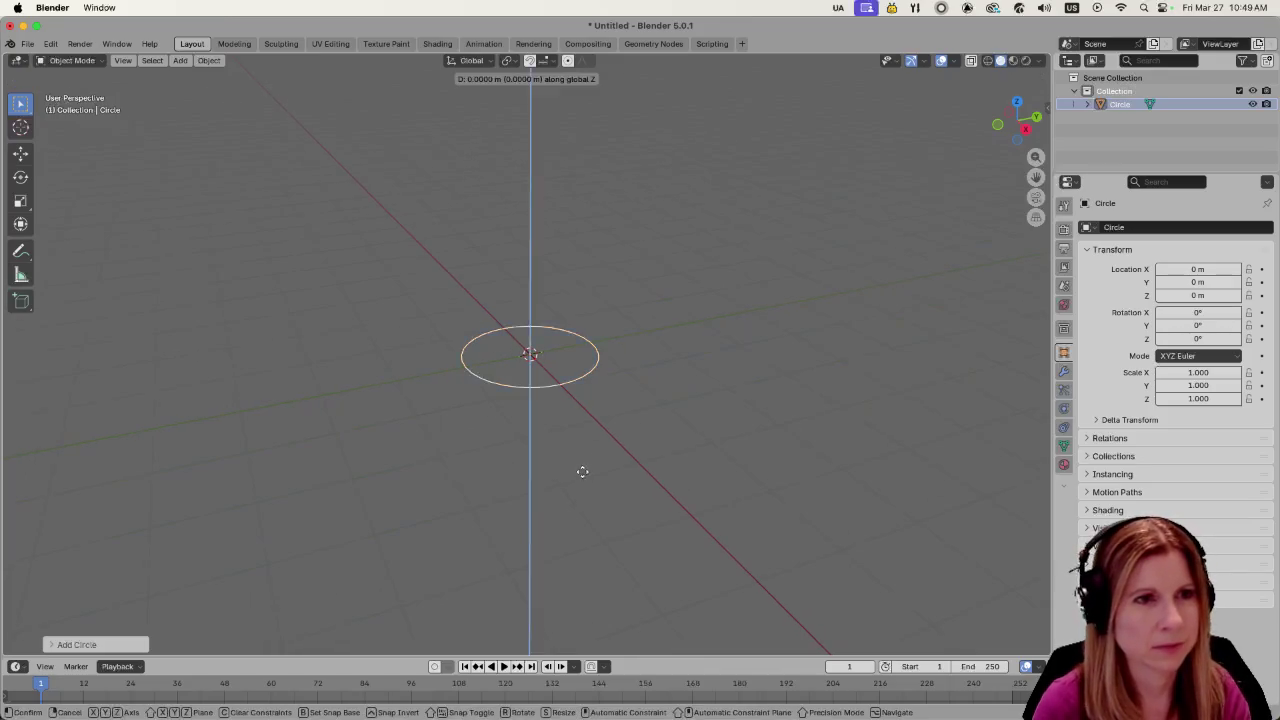
{"action": "left_click", "coordinate": [560, 334]}
{"action": "mouse_move", "coordinate": [558, 335]}
{"action": "middle_mouse_down"}
{"action": "mouse_move", "coordinate": [632, 380]}
{"action": "mouse_move", "coordinate": [700, 371]}
{"action": "mouse_move", "coordinate": [700, 431]}
{"action": "mouse_move", "coordinate": [543, 393]}
{"action": "middle_mouse_up"}
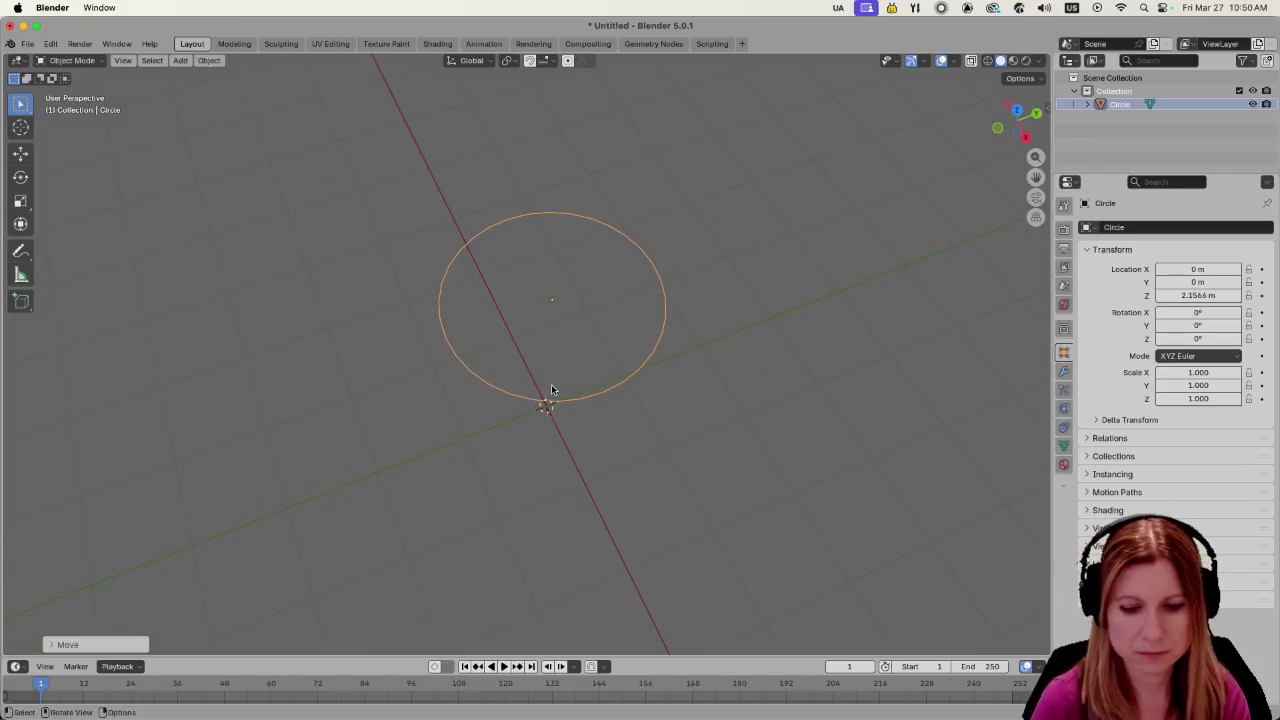
{"action": "key", "text": "KP_7"}
{"action": "scroll", "coordinate": [578, 378], "scroll_direction": "up", "scroll_amount": 2}
{"action": "scroll", "coordinate": [666, 292], "scroll_direction": "up", "scroll_amount": 2}
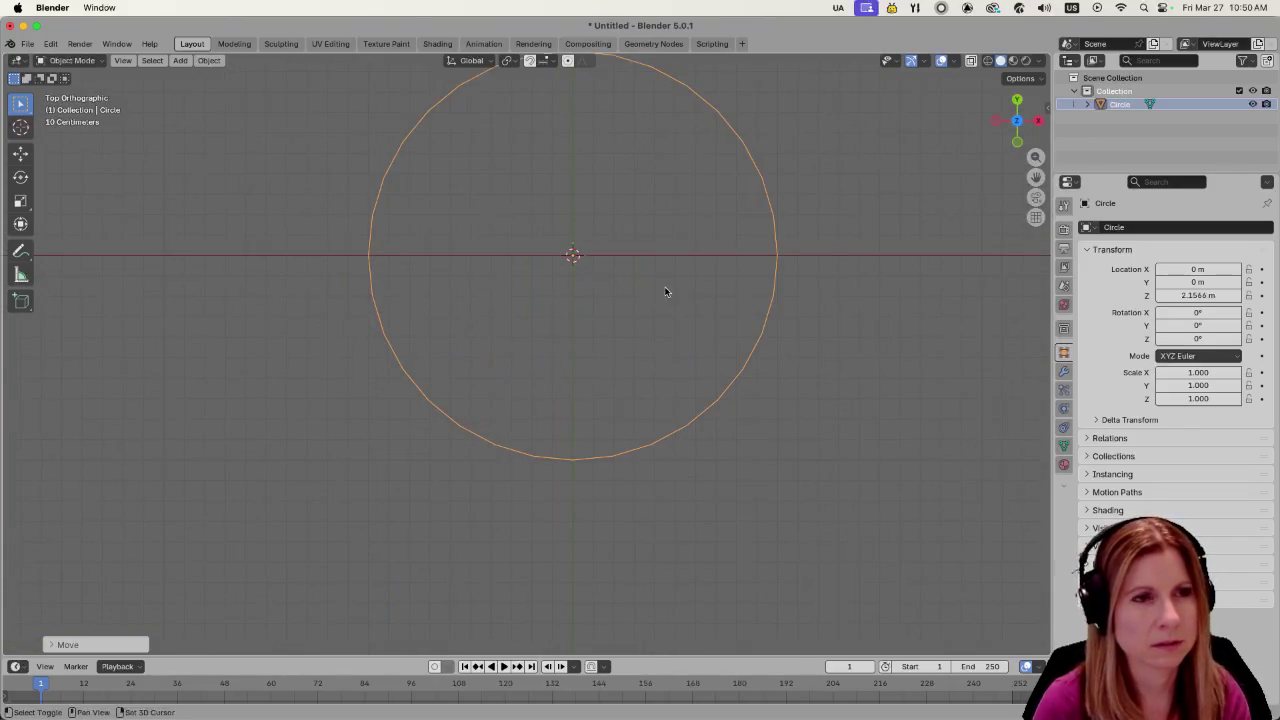
{"action": "middle_click_drag", "start_coordinate": [666, 292], "coordinate": [612, 482], "text": "shift"}
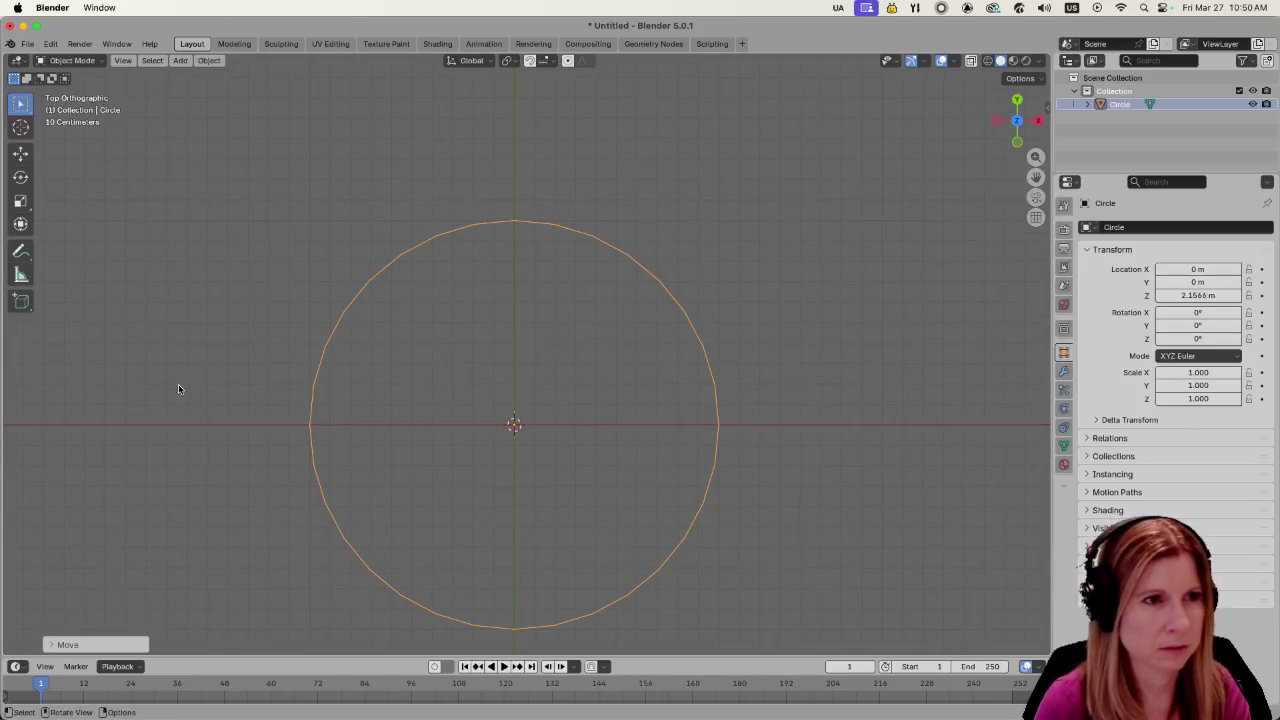
{"action": "key", "text": "s"}
{"action": "key", "text": "Escape"}
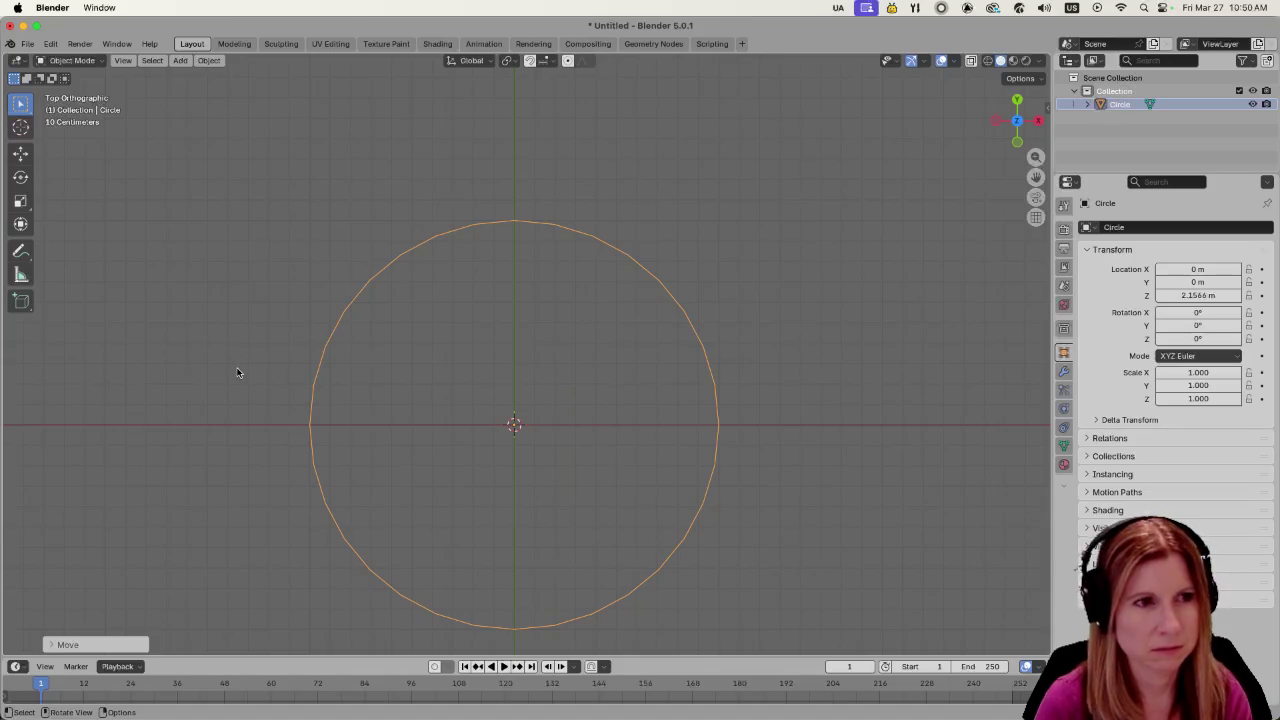
{"action": "left_click", "coordinate": [264, 410]}
{"action": "key", "text": "ctrl+z"}
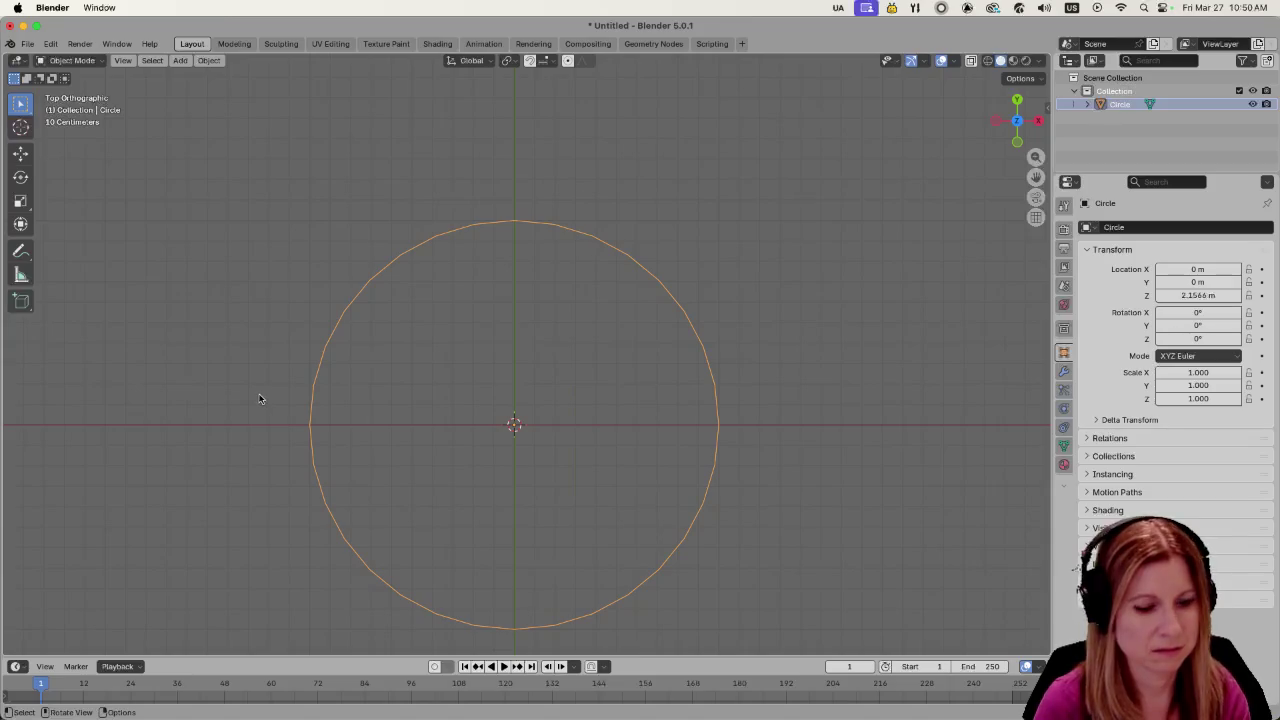
{"action": "scroll", "coordinate": [243, 416], "scroll_direction": "down", "scroll_amount": 2}
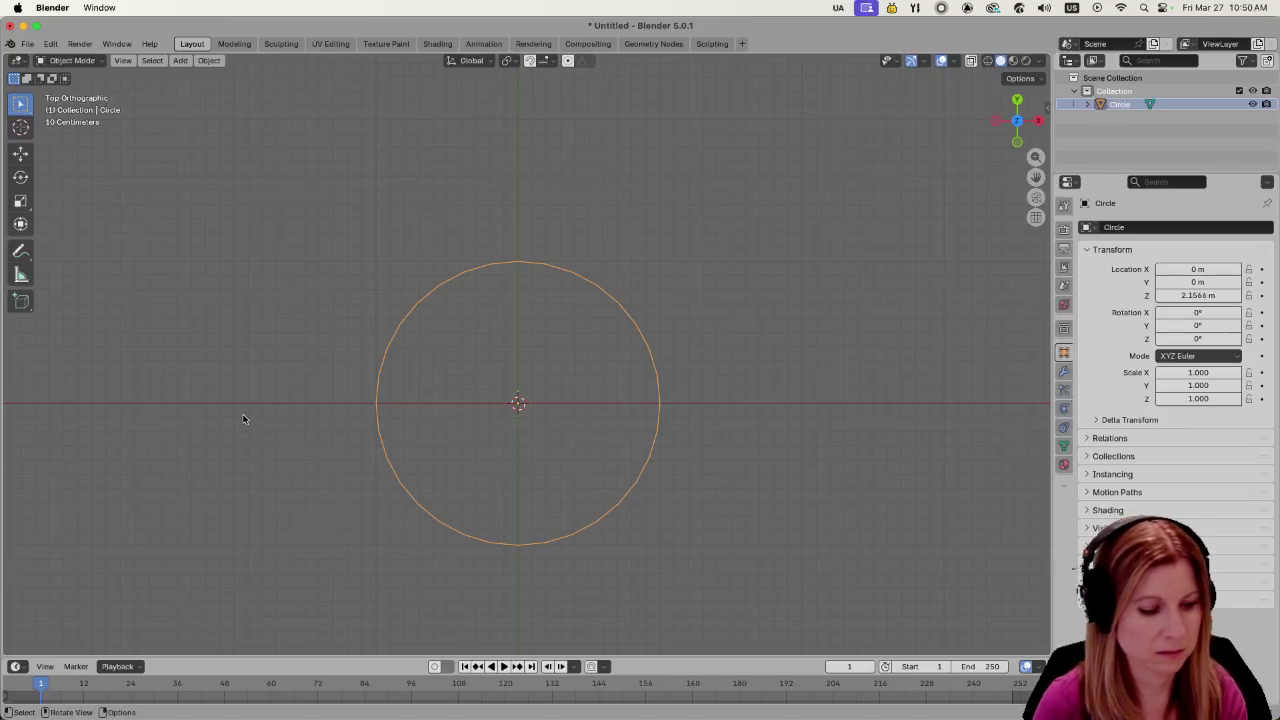
Reselect the whole circle and enter Edit Mode on its vertices
{"action": "key", "text": "x"}
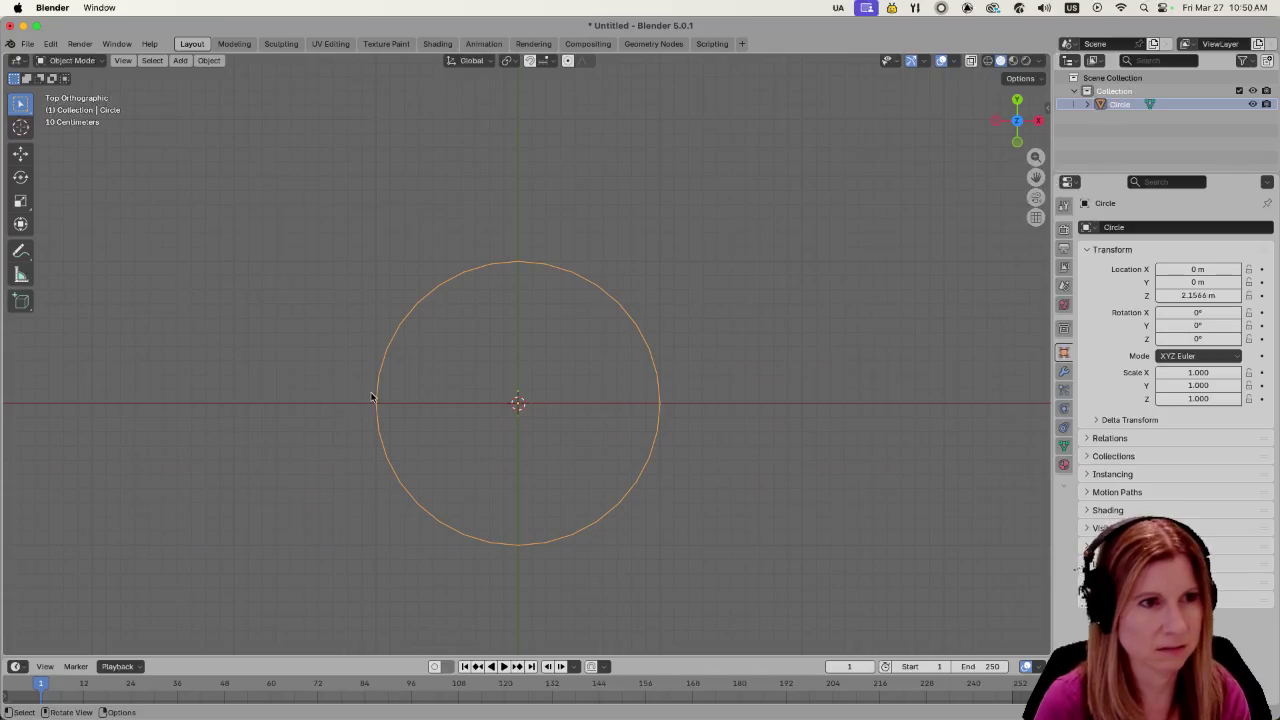
{"action": "left_click", "coordinate": [425, 368]}
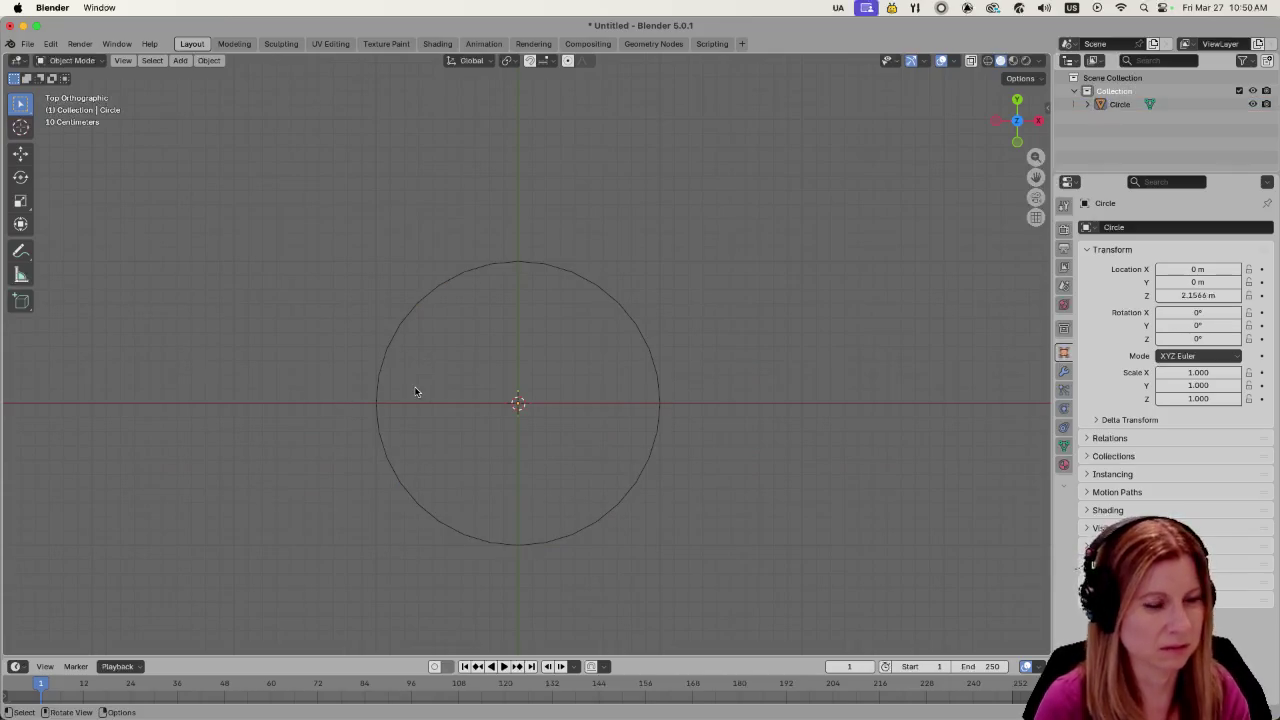
{"action": "key", "text": "a"}
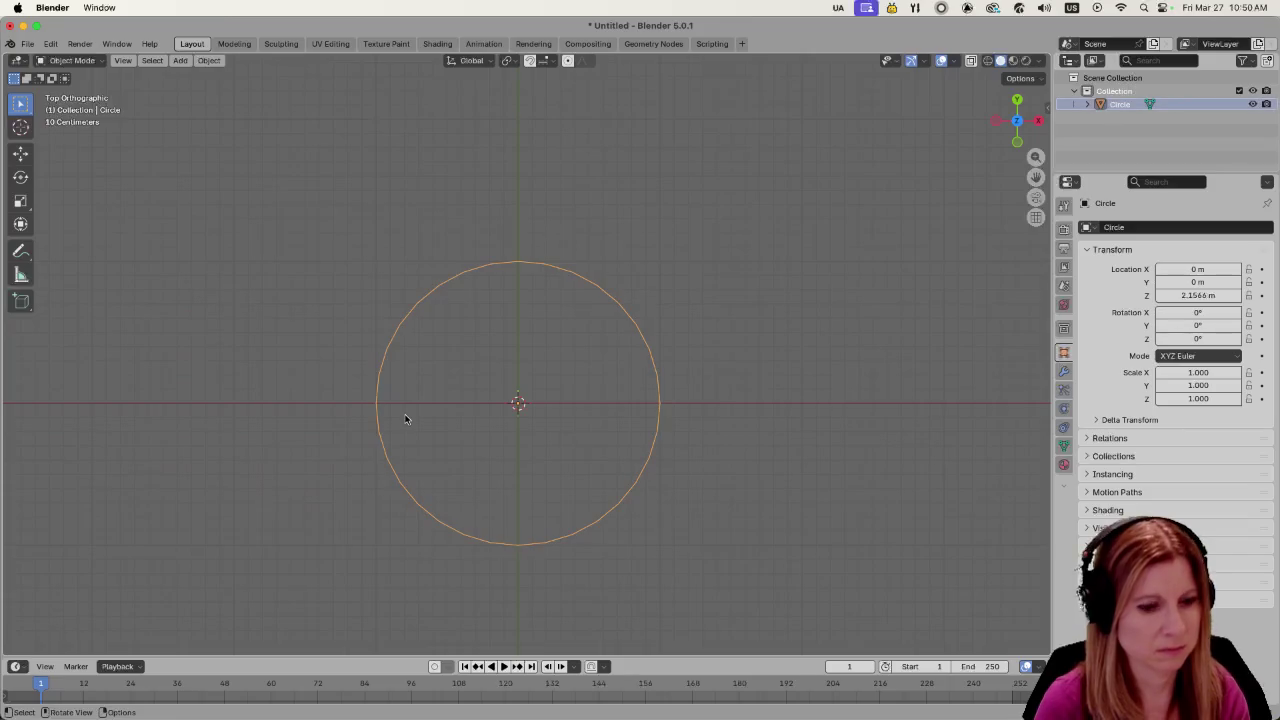
{"action": "key", "text": "Tab"}
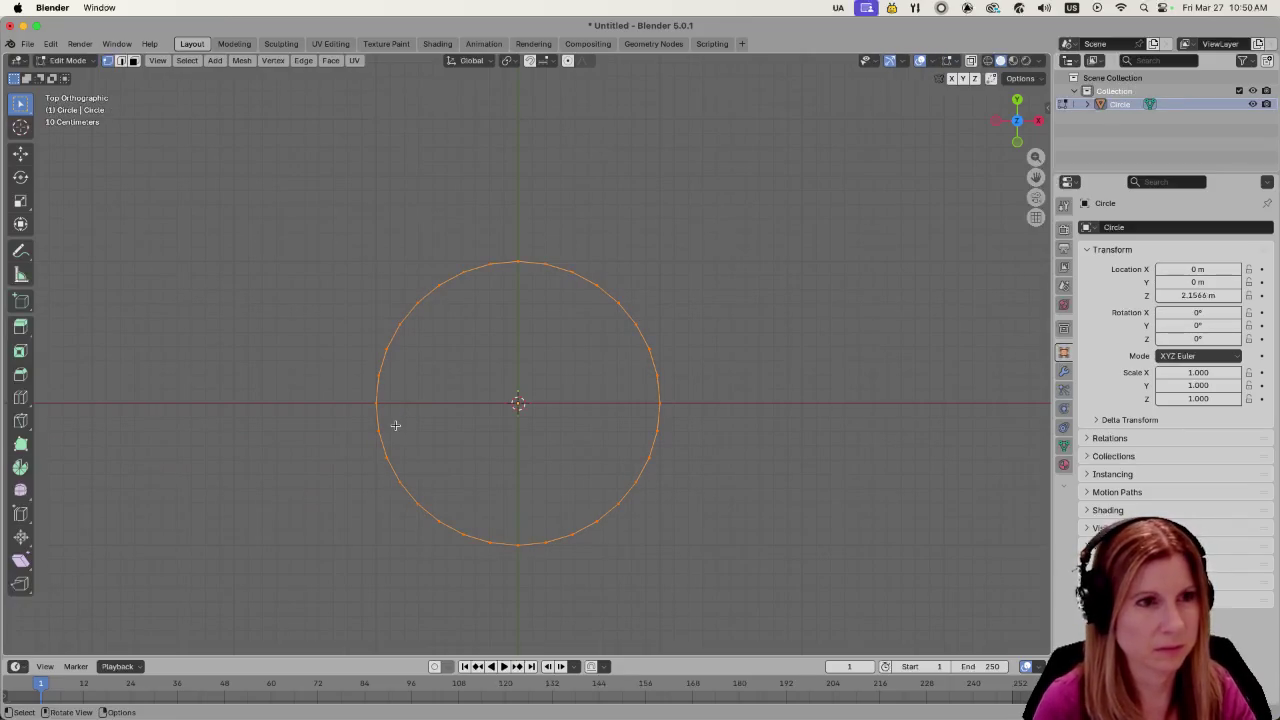
Extrude the circle's vertices in place and scale them inward to 0.8166
{"action": "key", "text": "e"}
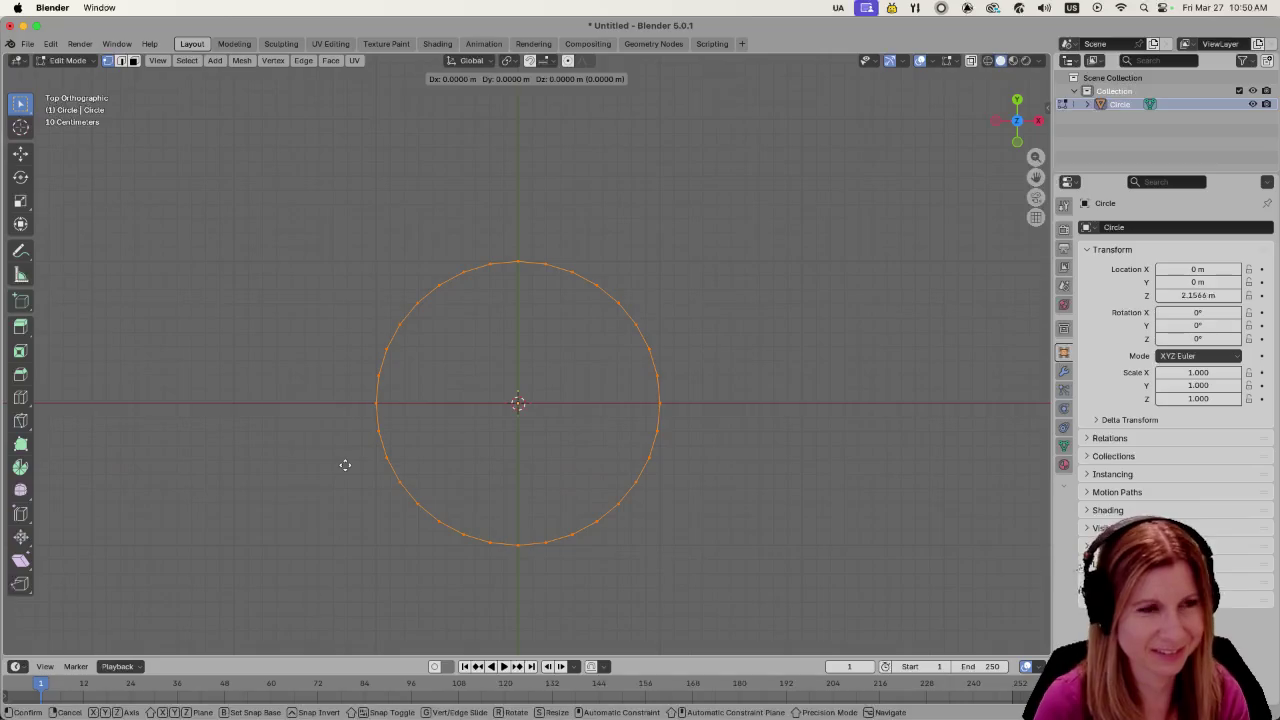
{"action": "right_click", "coordinate": [387, 459]}
{"action": "key", "text": "s"}
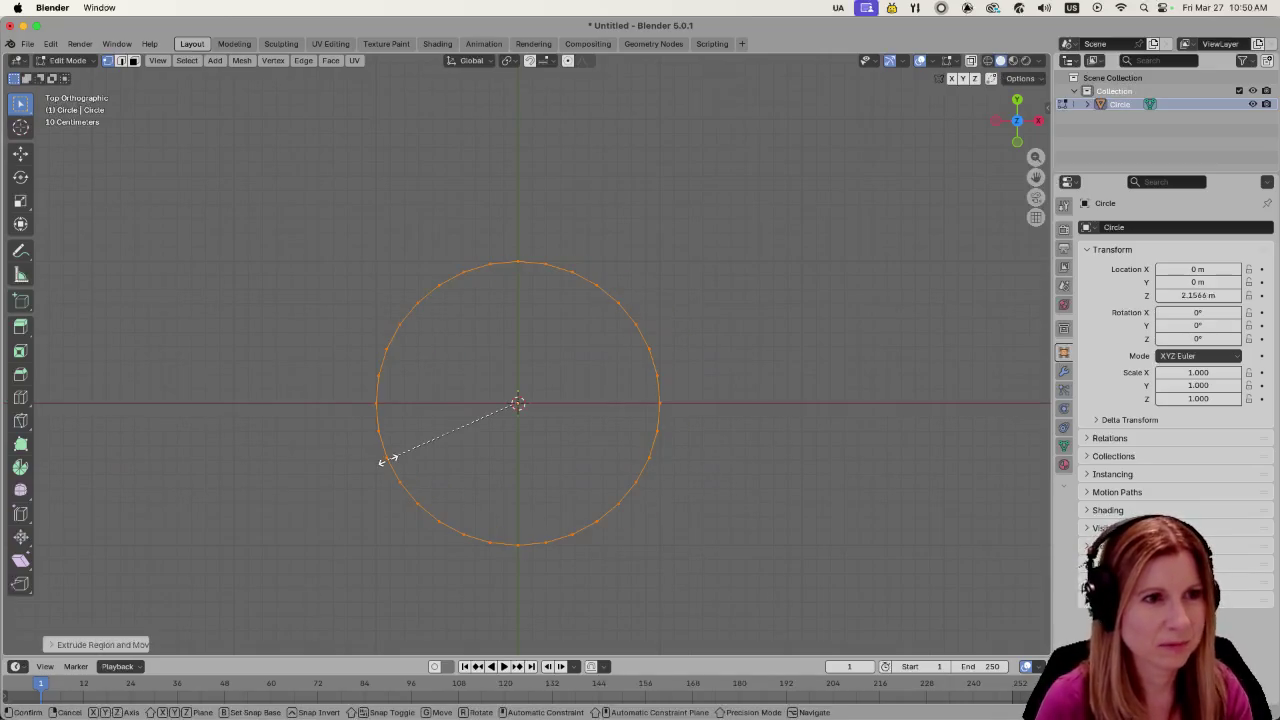
{"action": "right_click", "coordinate": [387, 459]}
{"action": "key", "text": "g"}
{"action": "key", "text": "s"}
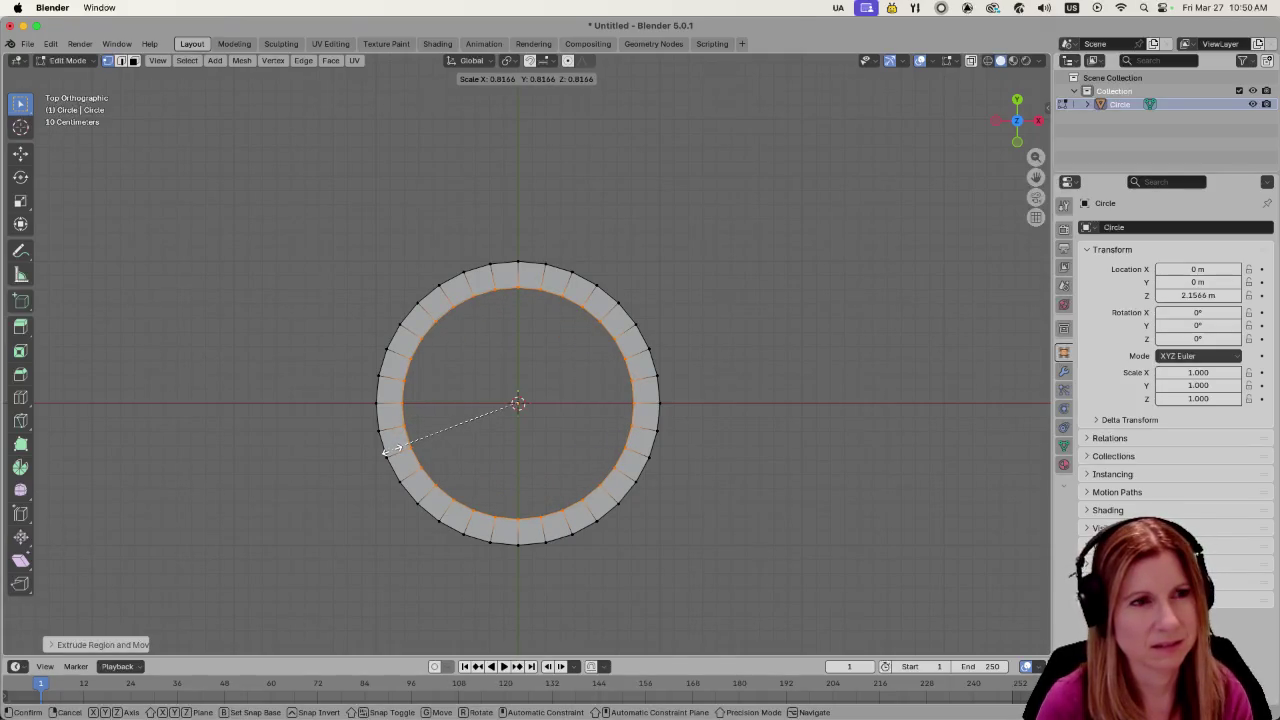
{"action": "left_click", "coordinate": [385, 446]}
Deselect and orbit to inspect the flat ring band from above
{"action": "mouse_move", "coordinate": [385, 446]}
{"action": "middle_mouse_down"}
{"action": "mouse_move", "coordinate": [439, 338]}
{"action": "mouse_move", "coordinate": [437, 433]}
{"action": "mouse_move", "coordinate": [457, 383]}
{"action": "mouse_move", "coordinate": [450, 504]}
{"action": "middle_mouse_up"}
{"action": "scroll", "coordinate": [437, 433], "scroll_direction": "up", "scroll_amount": 3}
{"action": "scroll", "coordinate": [437, 433], "scroll_direction": "up", "scroll_amount": 3}
{"action": "scroll", "coordinate": [457, 386], "scroll_direction": "down", "scroll_amount": 3}
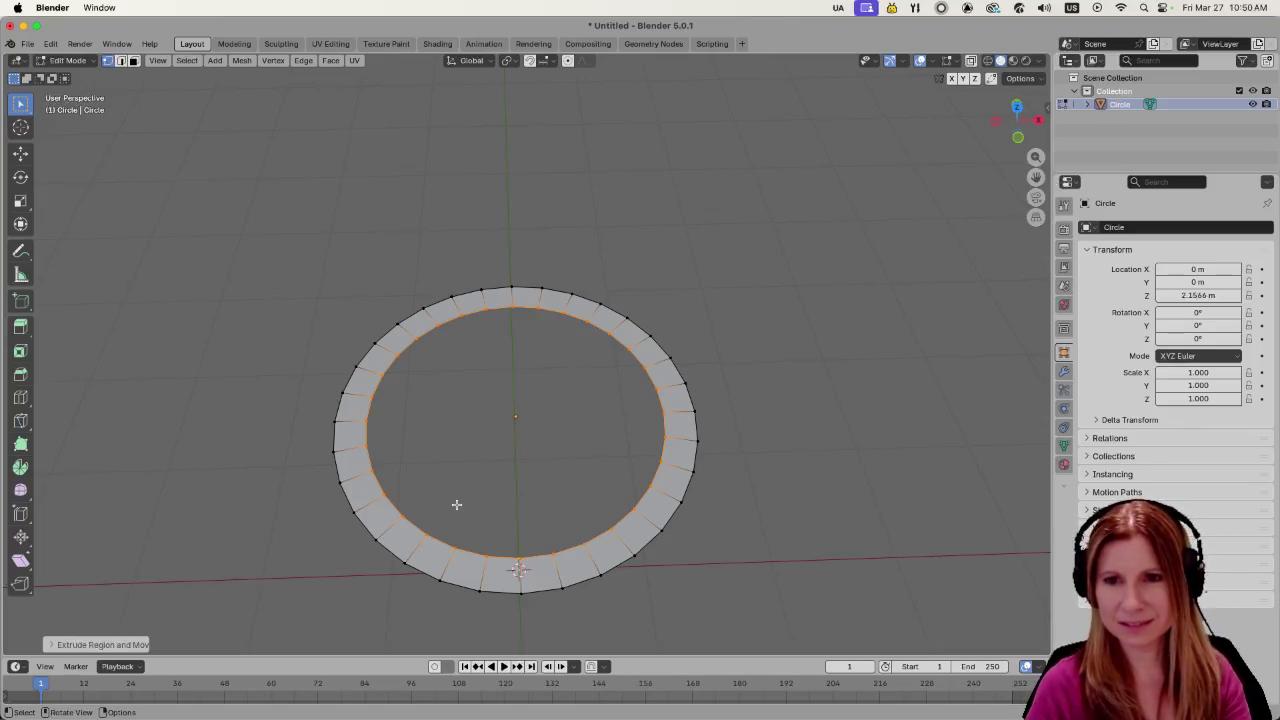
{"action": "scroll", "coordinate": [449, 429], "scroll_direction": "down", "scroll_amount": 2}
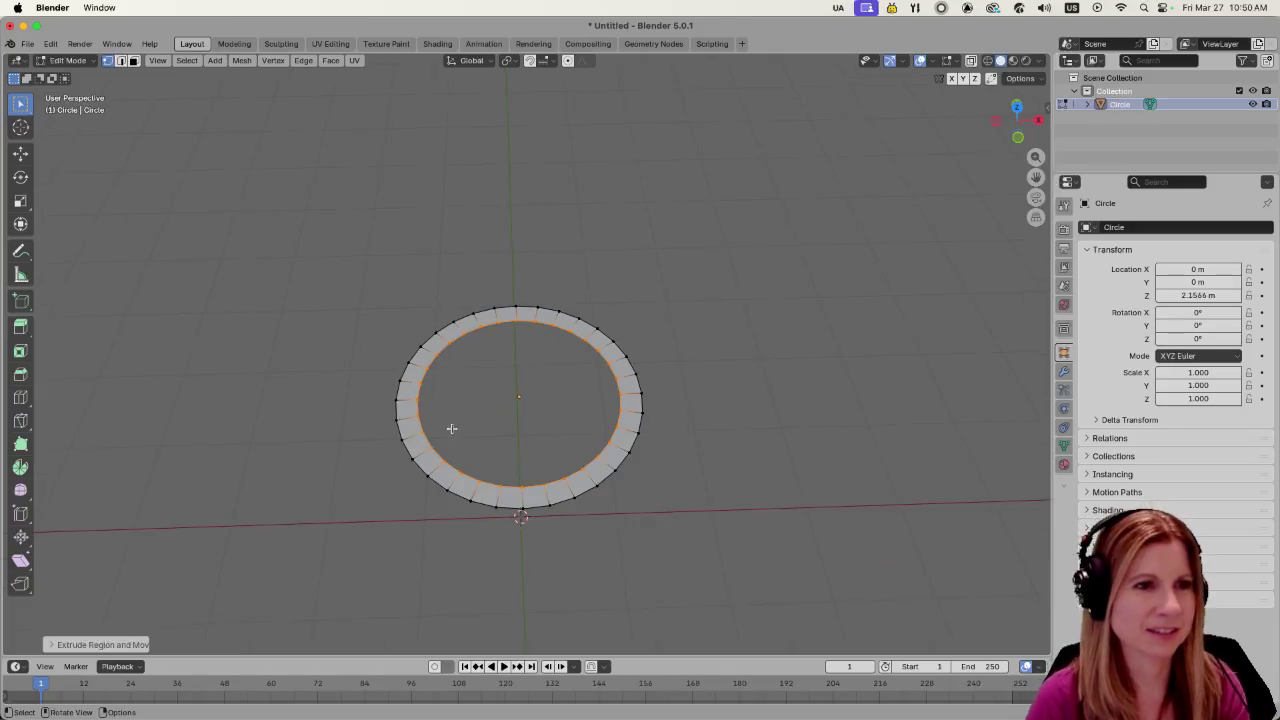
{"action": "left_click", "coordinate": [769, 439]}
{"action": "middle_click_drag", "start_coordinate": [769, 439], "coordinate": [634, 511]}
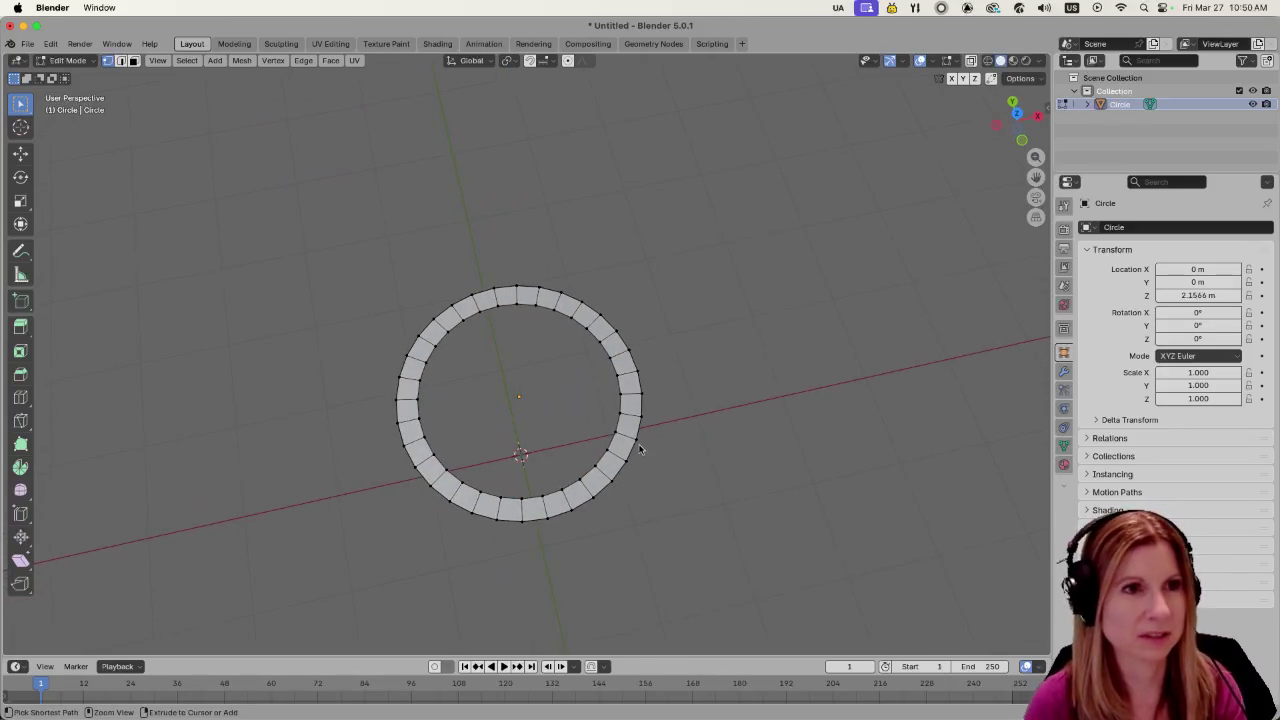
{"action": "key", "text": "super+s"}
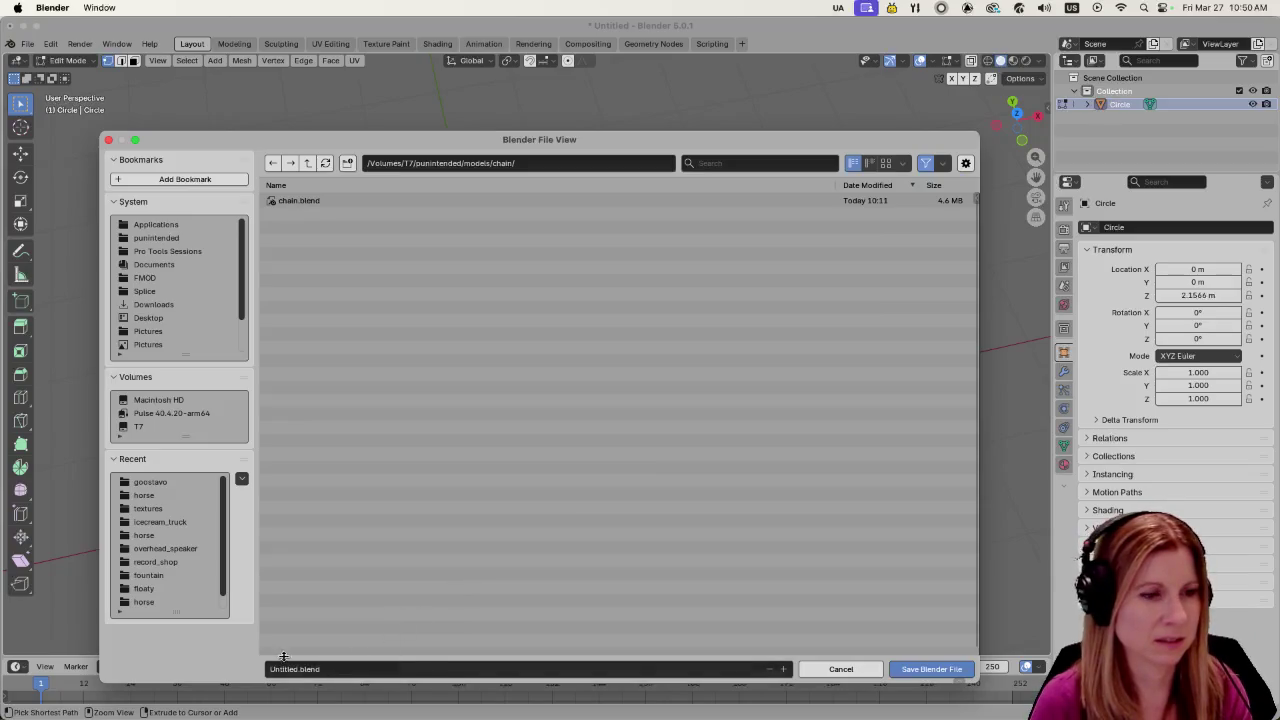
Save the file as chain2.blend in the chain models folder
{"action": "left_click", "coordinate": [293, 668]}
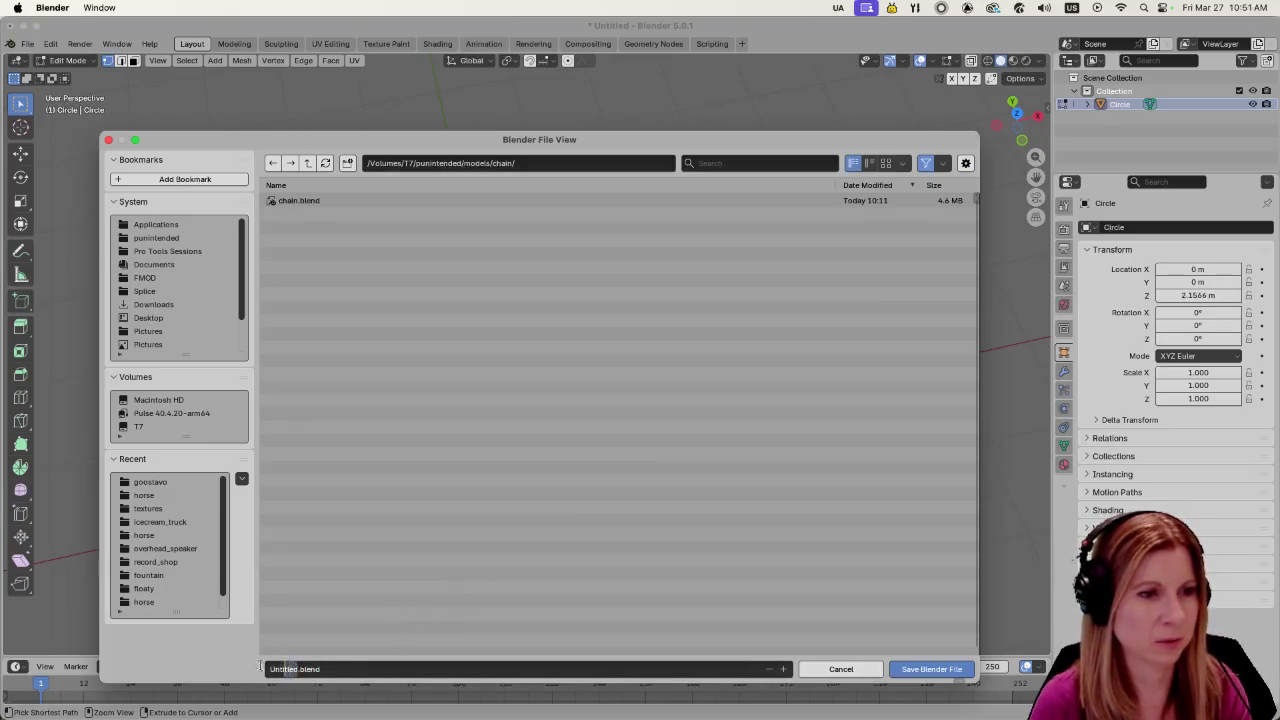
{"action": "type", "text": "chain"}
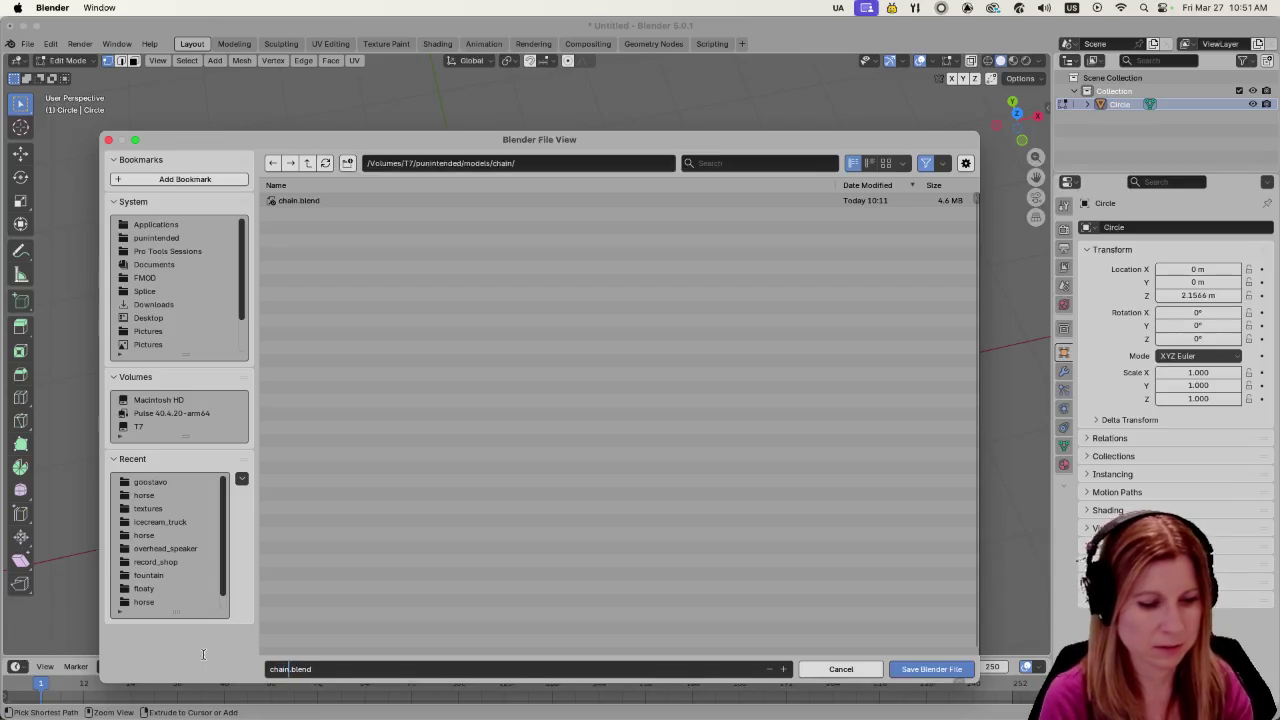
{"action": "type", "text": "2"}
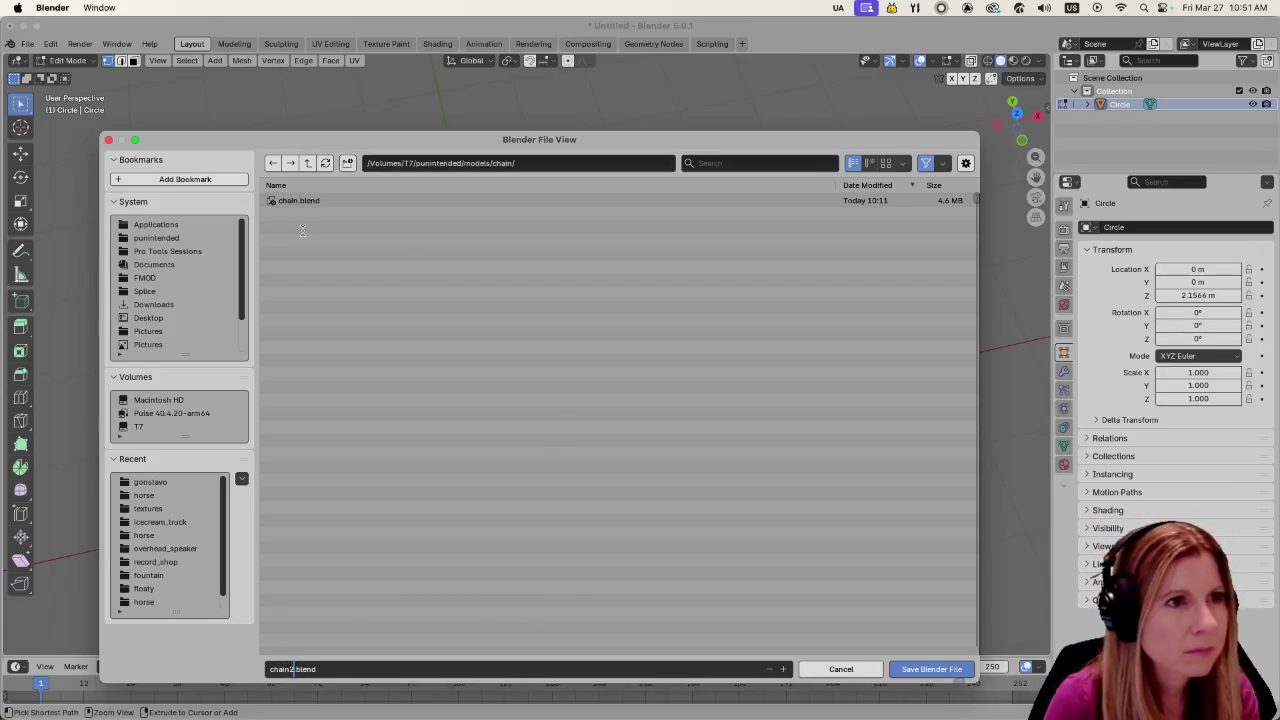
{"action": "left_click", "coordinate": [392, 676]}
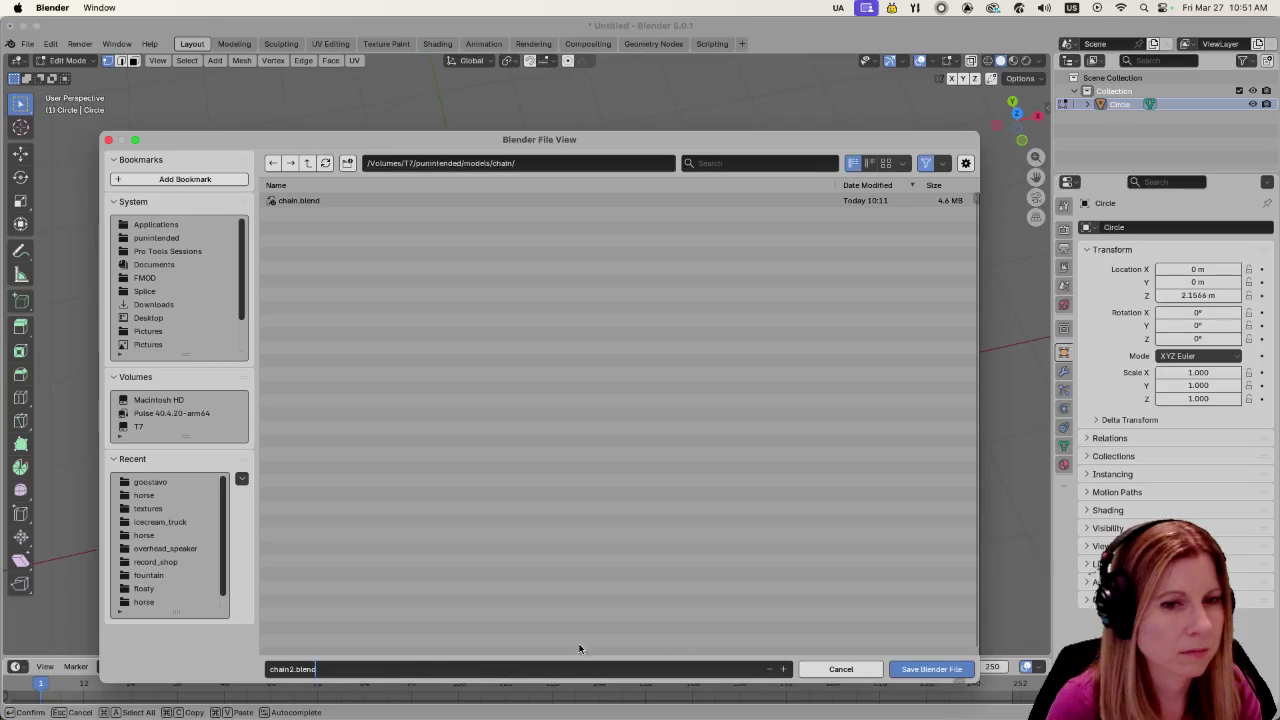
{"action": "left_click", "coordinate": [903, 673]}
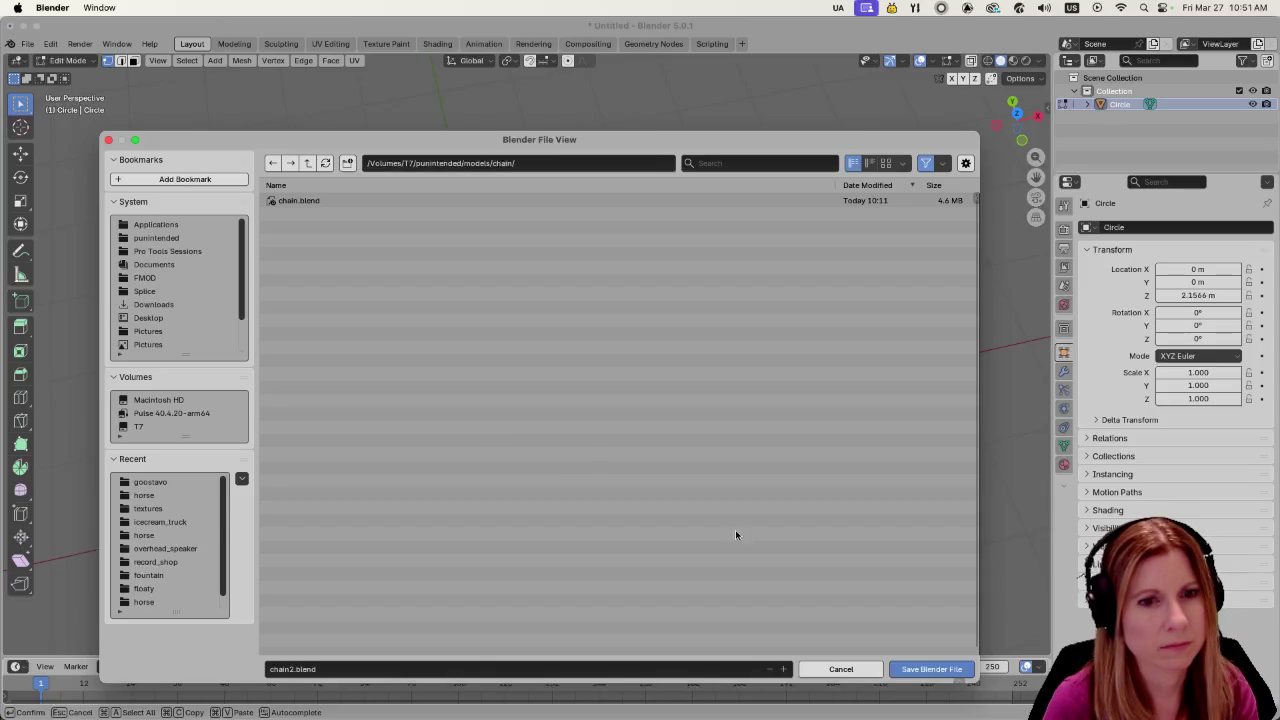
{"action": "left_click", "coordinate": [932, 670]}
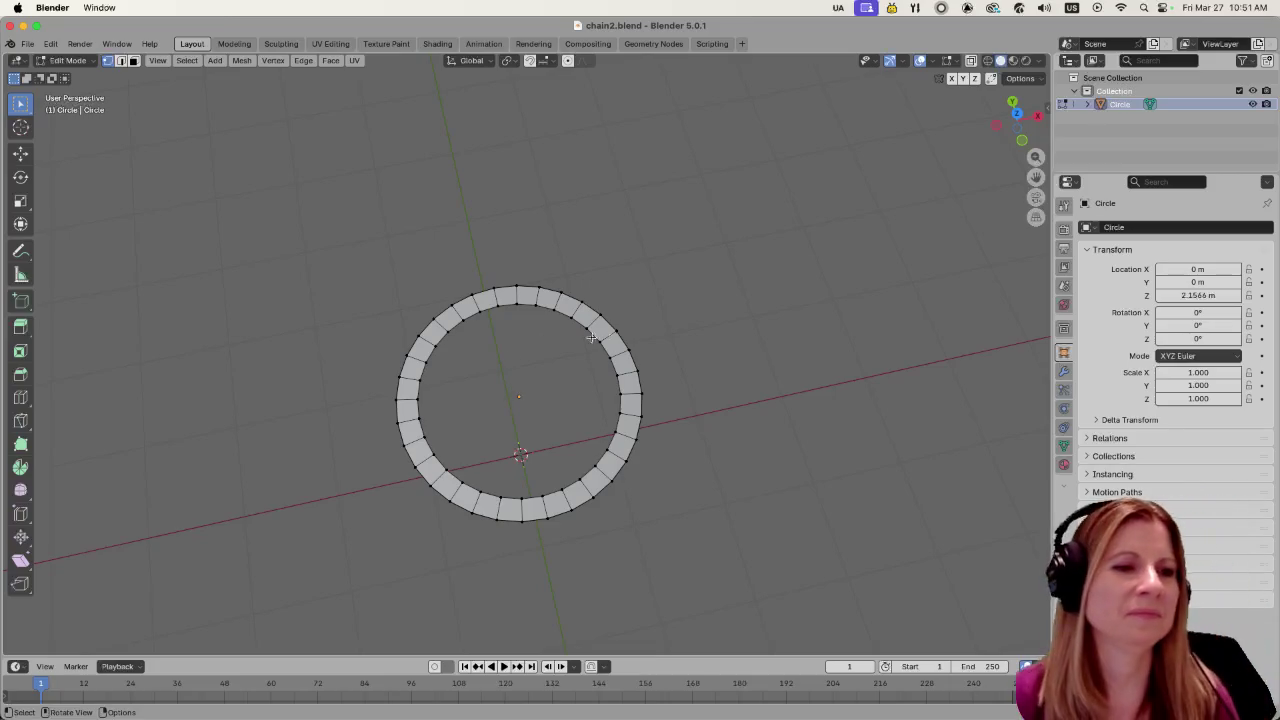
Orbit to a low side view of the ring and start File > Import > FBX (.fbx)
{"action": "mouse_move", "coordinate": [748, 386]}
{"action": "middle_mouse_down"}
{"action": "mouse_move", "coordinate": [673, 444]}
{"action": "mouse_move", "coordinate": [686, 437]}
{"action": "middle_mouse_up"}
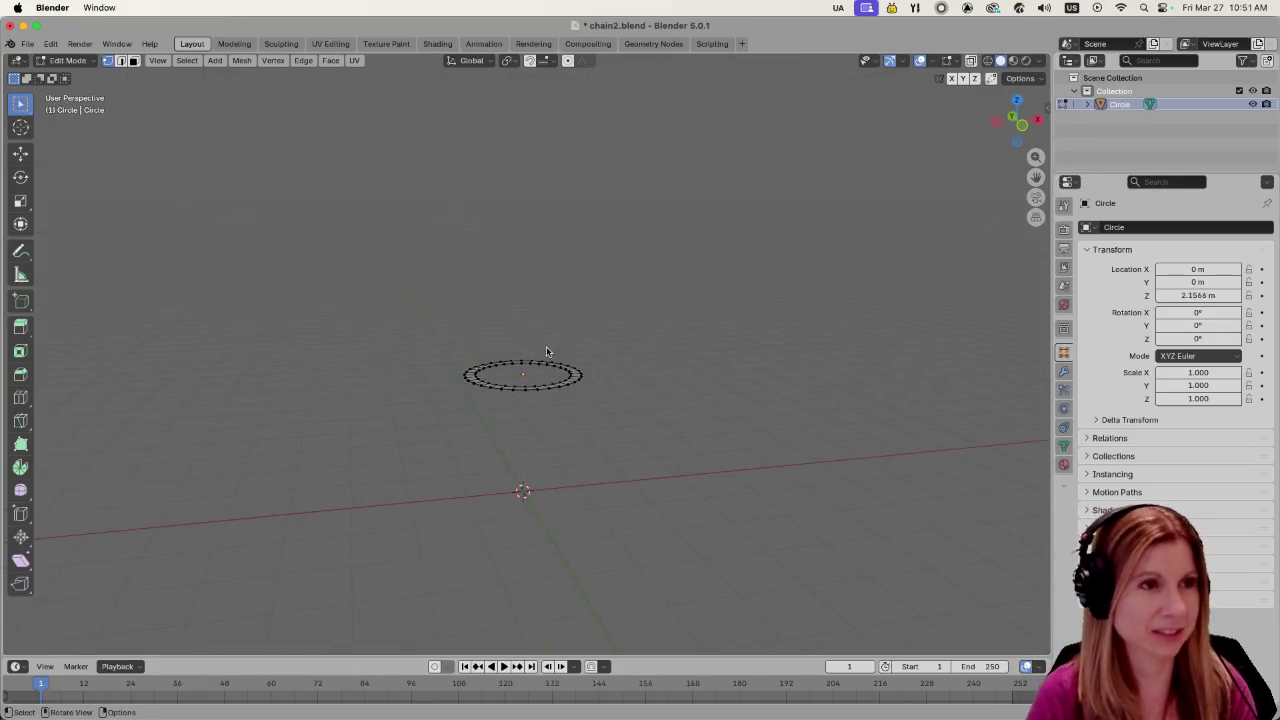
{"action": "left_click", "coordinate": [28, 44]}
{"action": "mouse_move", "coordinate": [50, 233]}
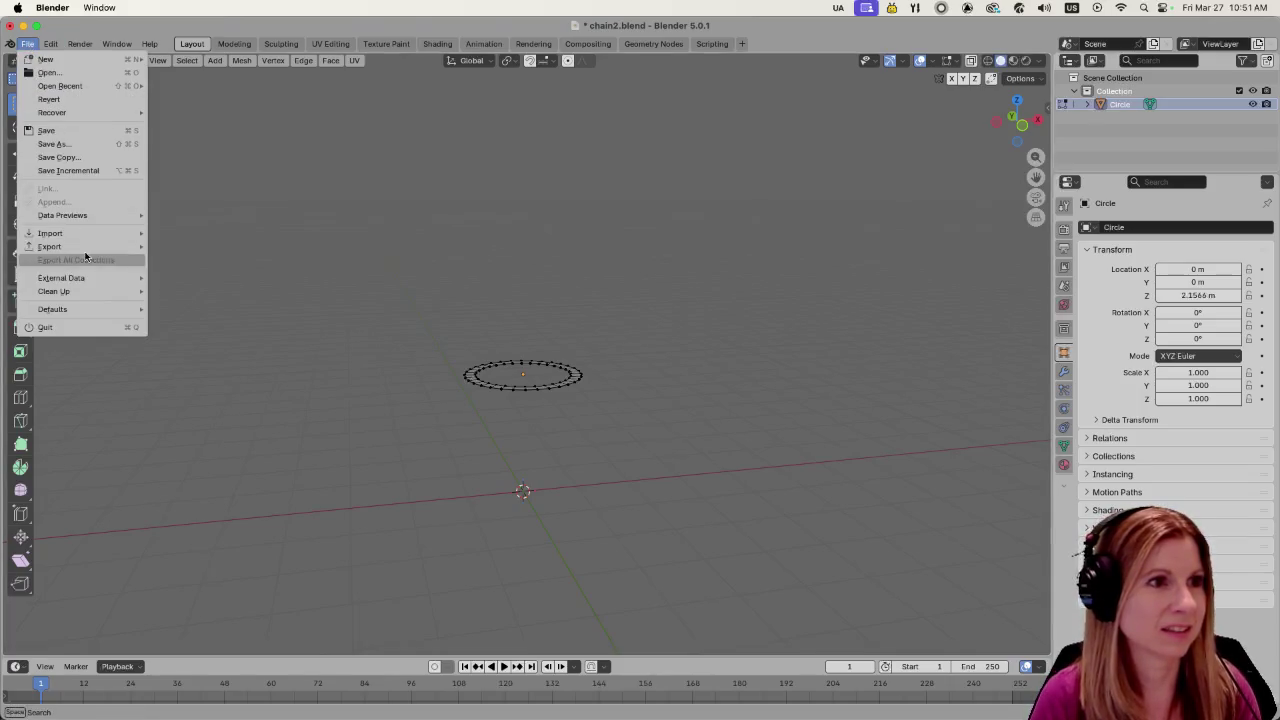
{"action": "left_click", "coordinate": [215, 313]}
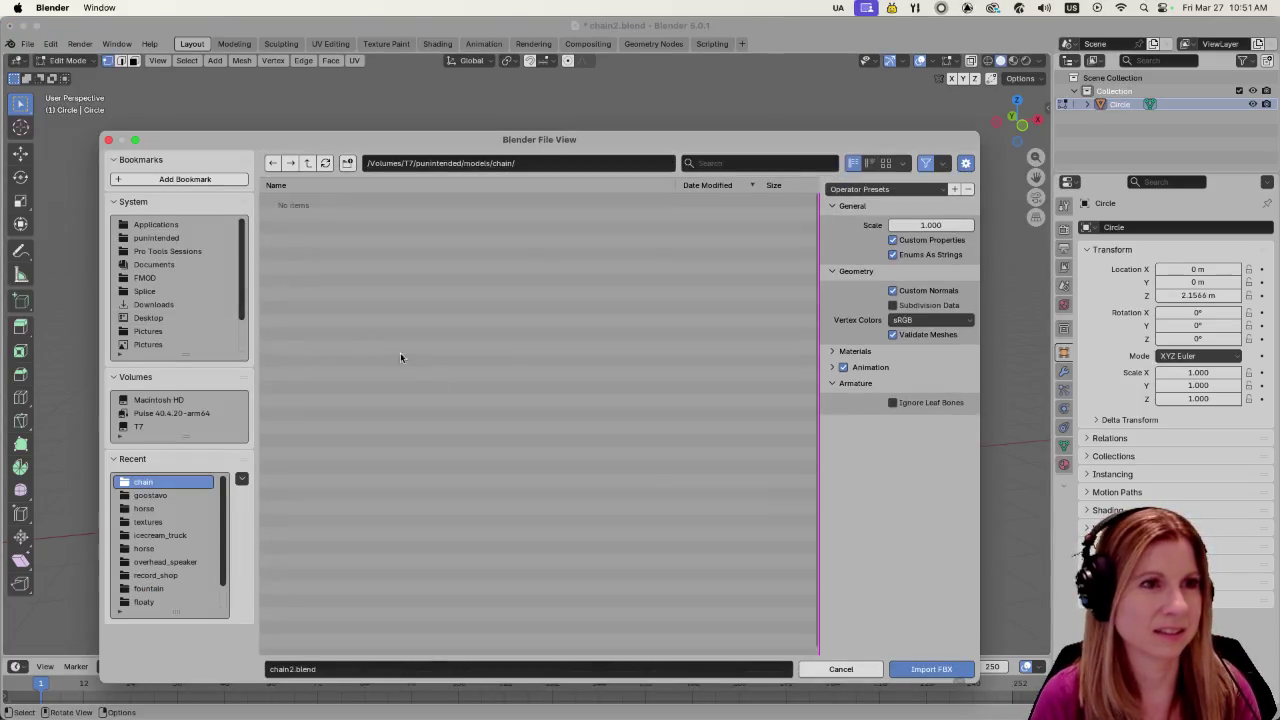
Go up to the models folder, enter goostavo, and import goostavo.fbx with its armature
{"action": "left_click", "coordinate": [308, 163]}
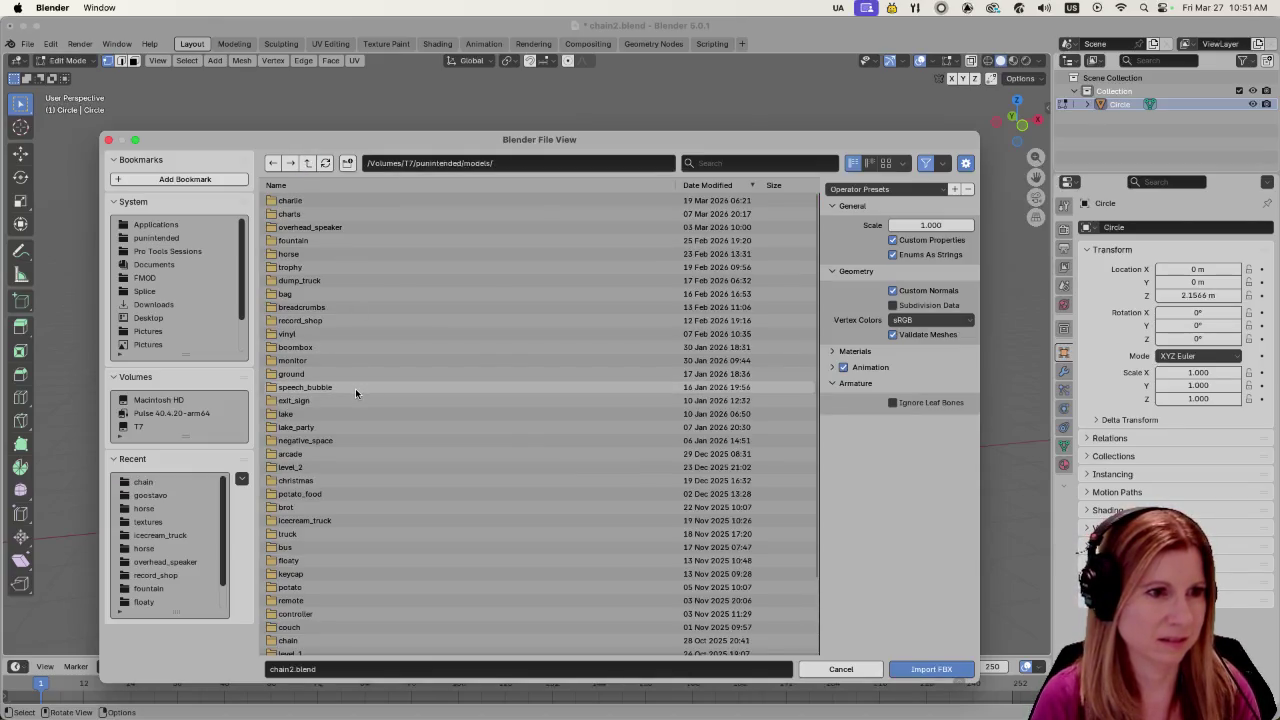
{"action": "scroll", "coordinate": [357, 400], "scroll_direction": "down", "scroll_amount": 3}
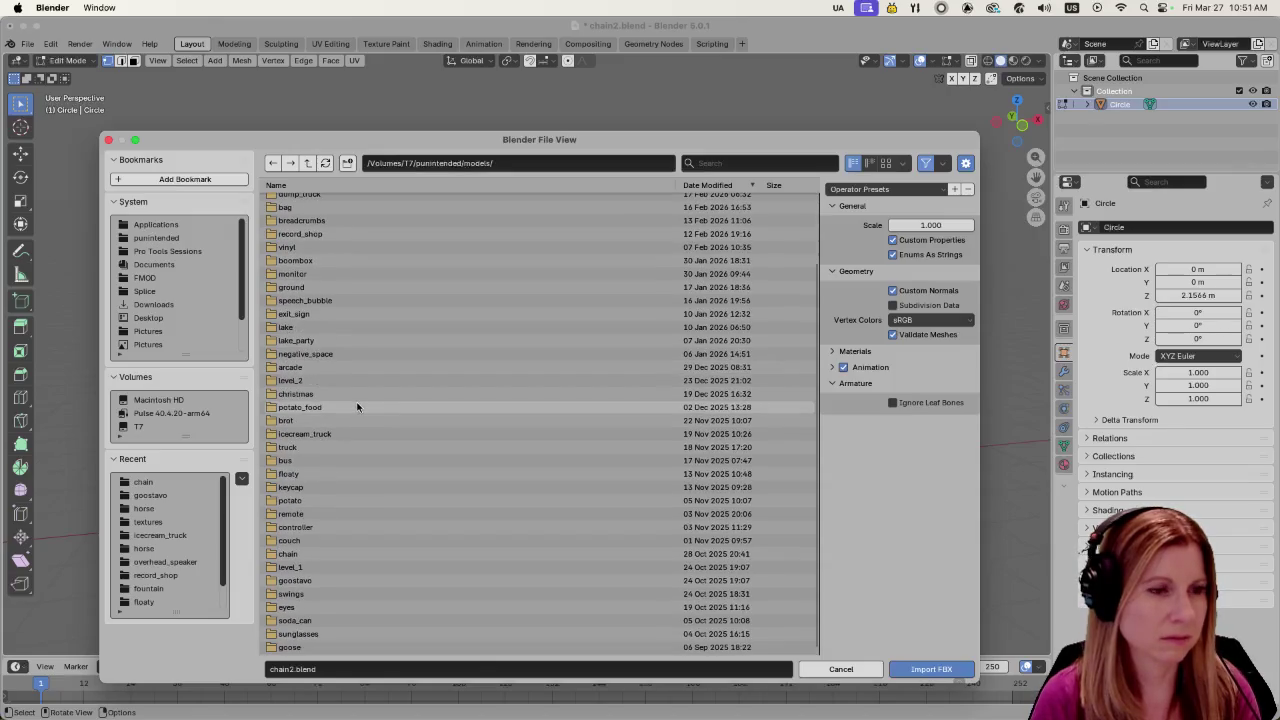
{"action": "left_click", "coordinate": [335, 578]}
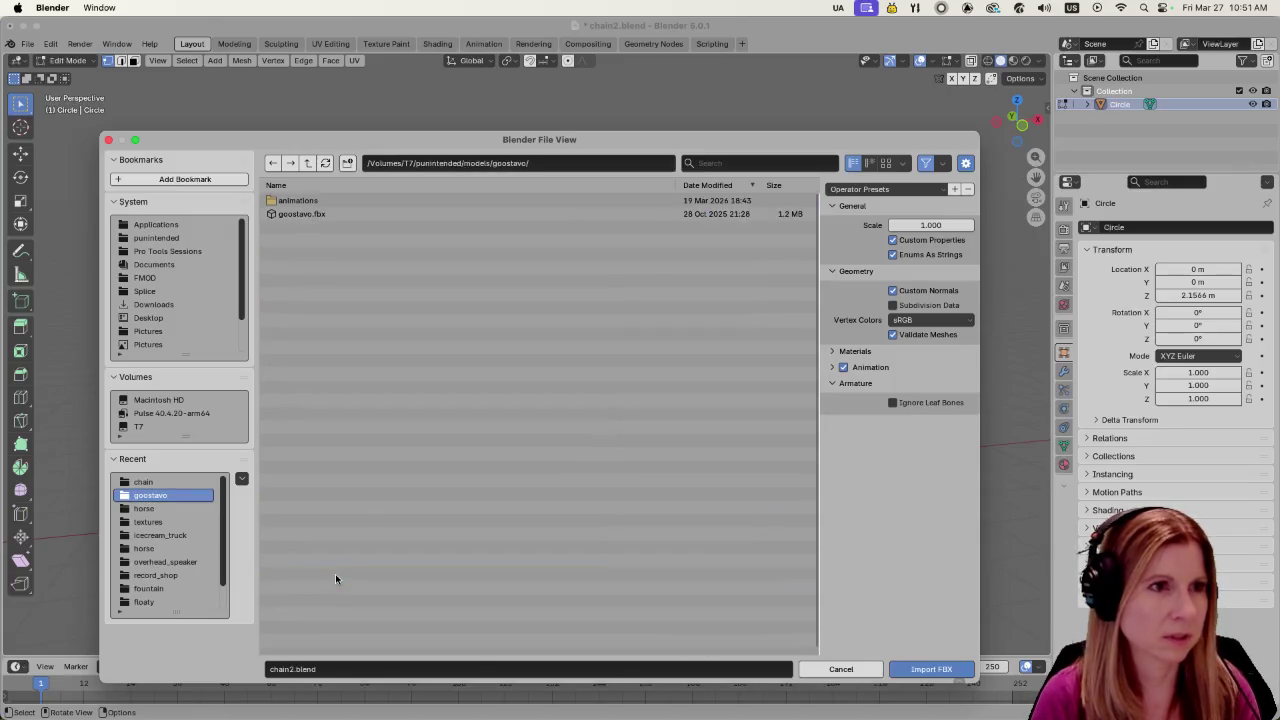
{"action": "double_click", "coordinate": [352, 215]}
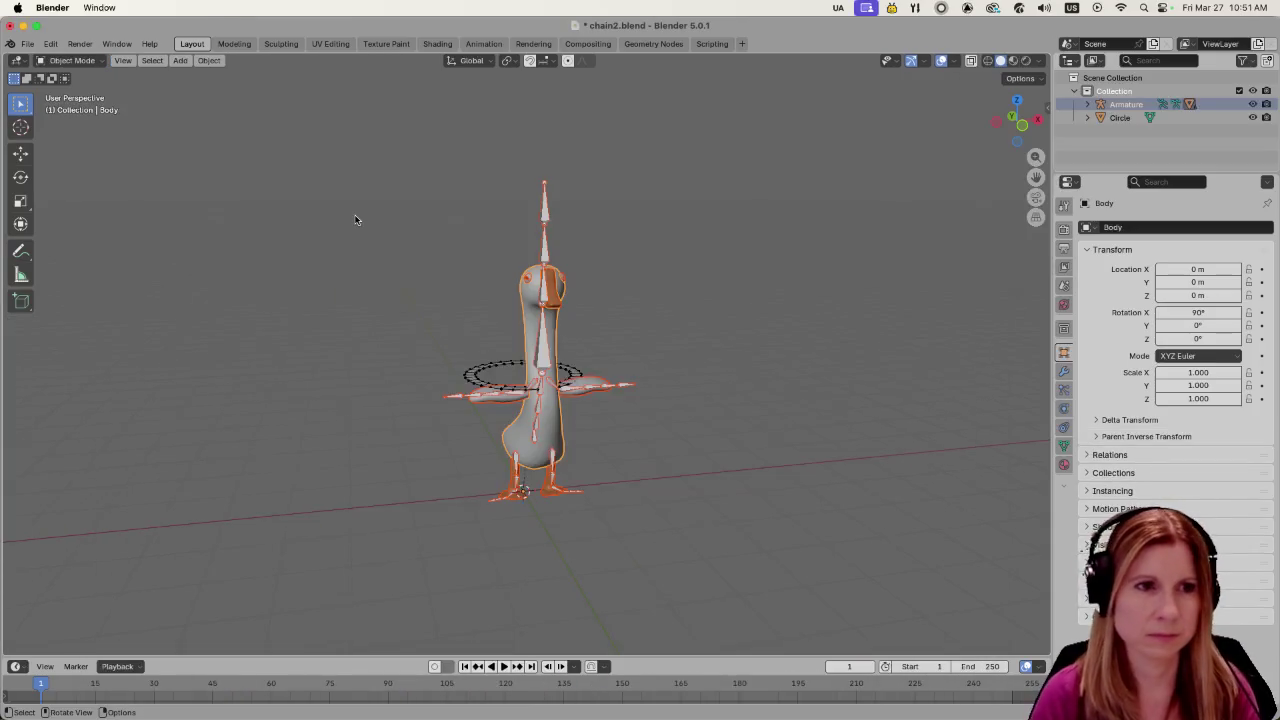
Orbit and zoom to a side view of the goose, then select the Circle ring object
{"action": "scroll", "coordinate": [652, 460], "scroll_direction": "up", "scroll_amount": 3}
{"action": "mouse_move", "coordinate": [681, 489]}
{"action": "middle_mouse_down"}
{"action": "mouse_move", "coordinate": [779, 528]}
{"action": "mouse_move", "coordinate": [656, 545]}
{"action": "middle_mouse_up"}
{"action": "scroll", "coordinate": [656, 545], "scroll_direction": "down", "scroll_amount": 3}
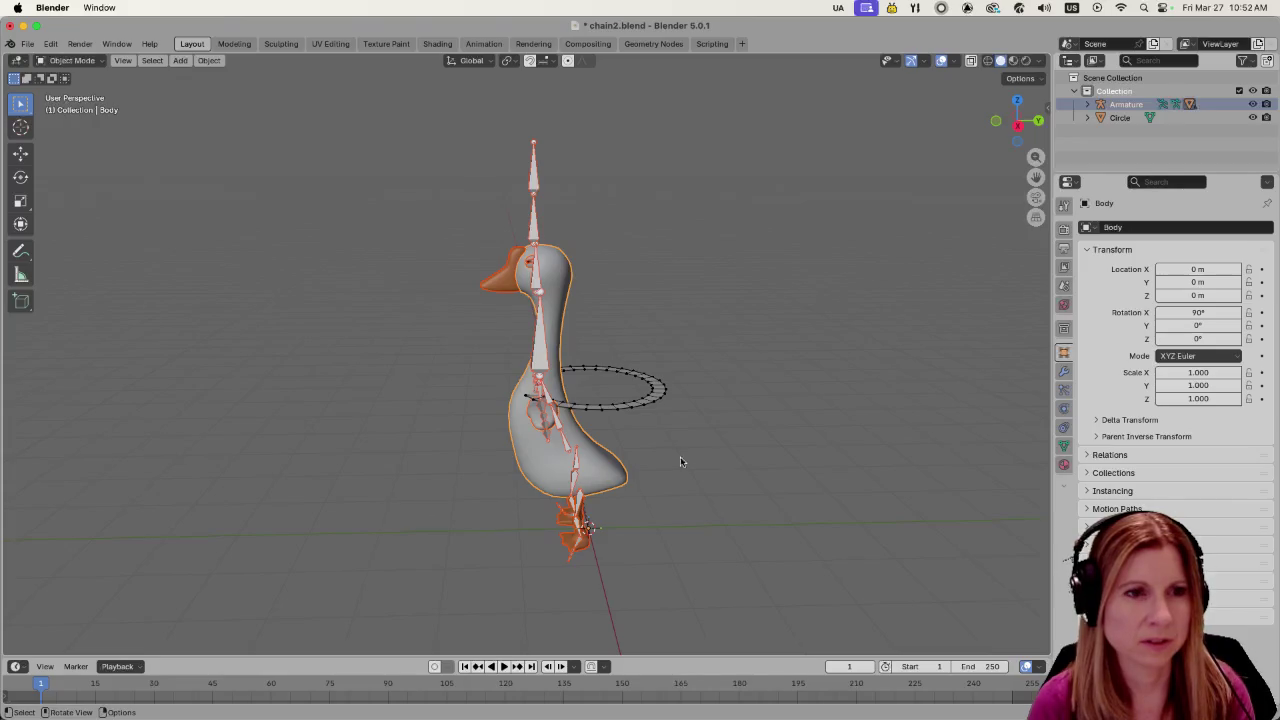
{"action": "left_click", "coordinate": [640, 403]}
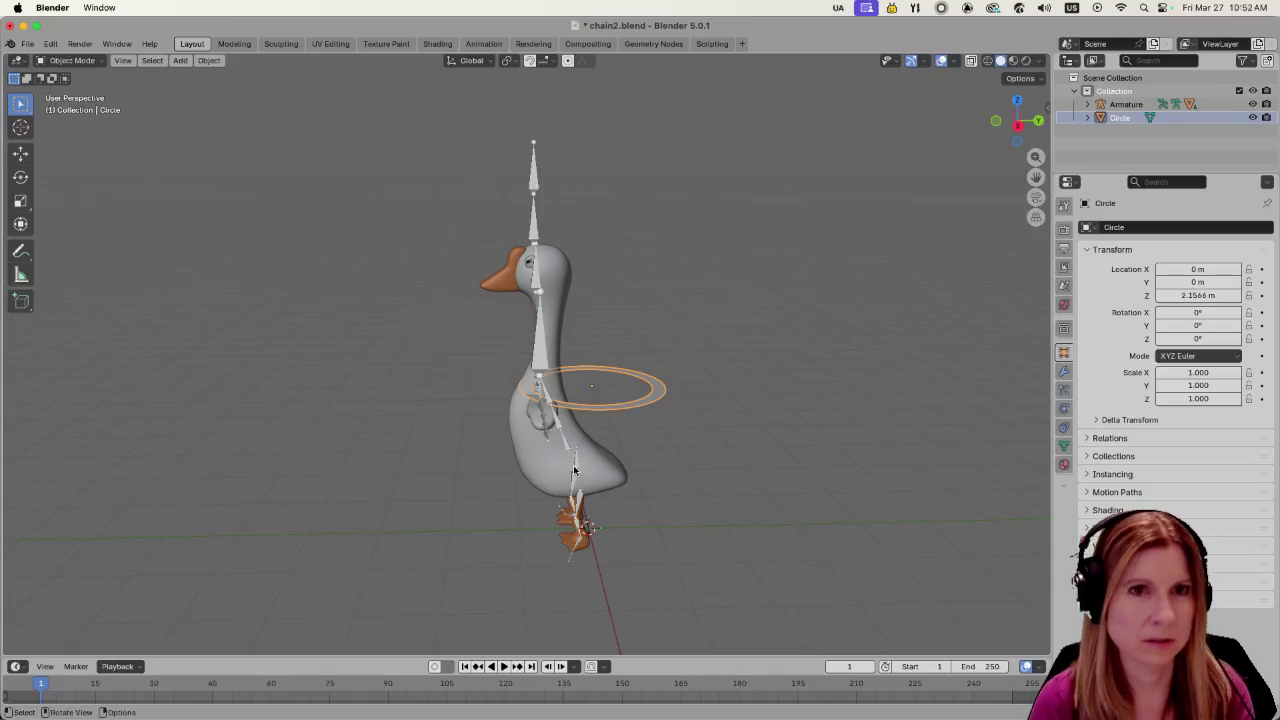
Move the ring along Y and scale it down to 0.519
{"action": "key", "text": "g"}
{"action": "key", "text": "y"}
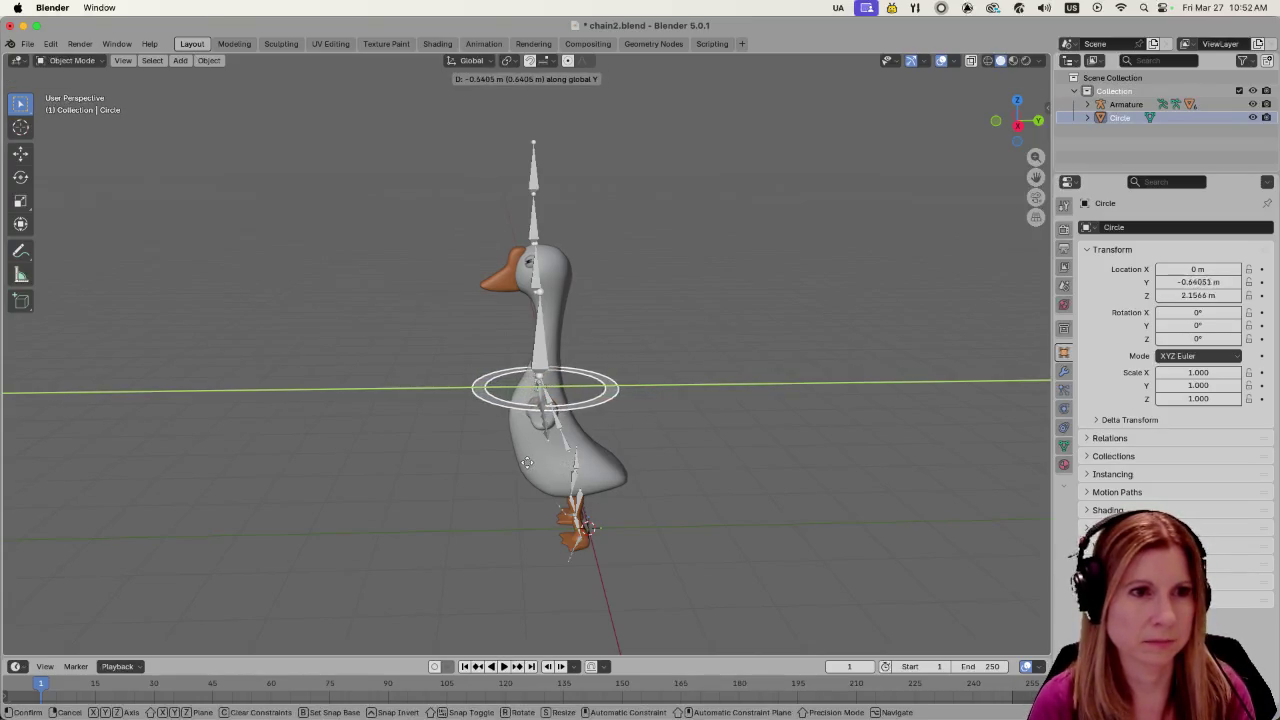
{"action": "left_click", "coordinate": [505, 468]}
{"action": "scroll", "coordinate": [280, 470], "scroll_direction": "up", "scroll_amount": 3}
{"action": "scroll", "coordinate": [285, 466], "scroll_direction": "up", "scroll_amount": 2}
{"action": "key", "text": "s"}
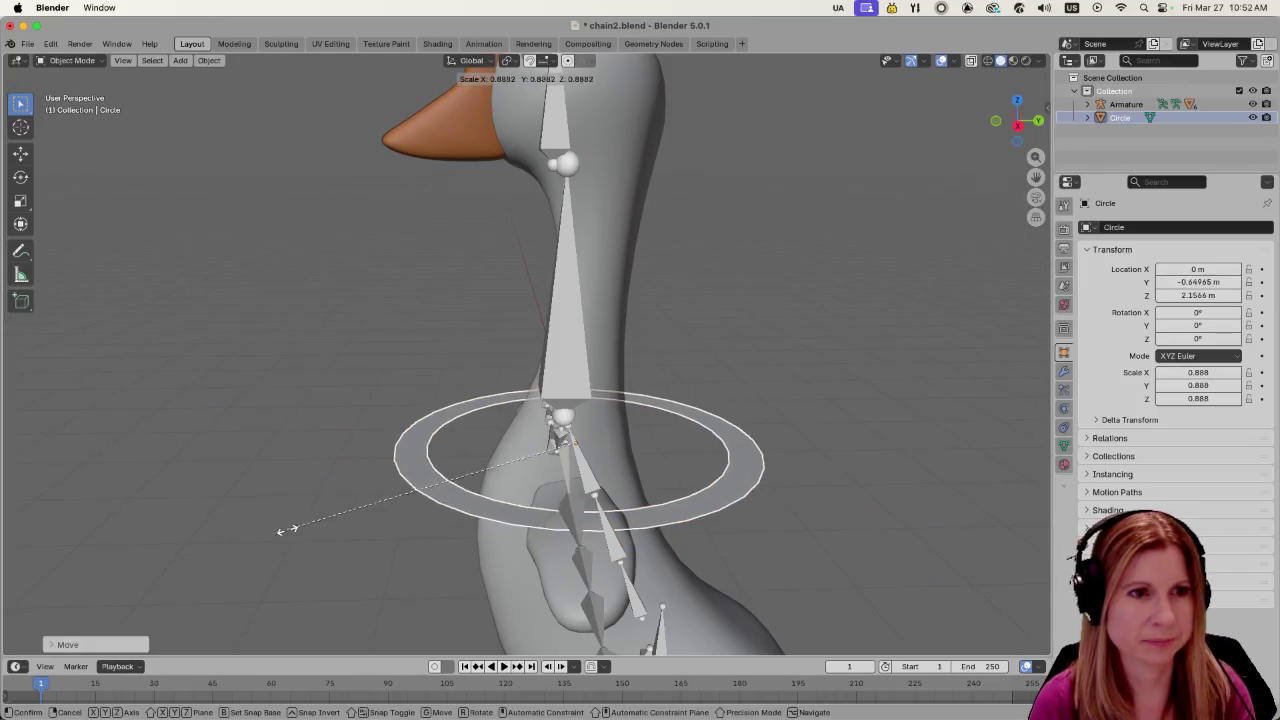
{"action": "left_click", "coordinate": [412, 510]}
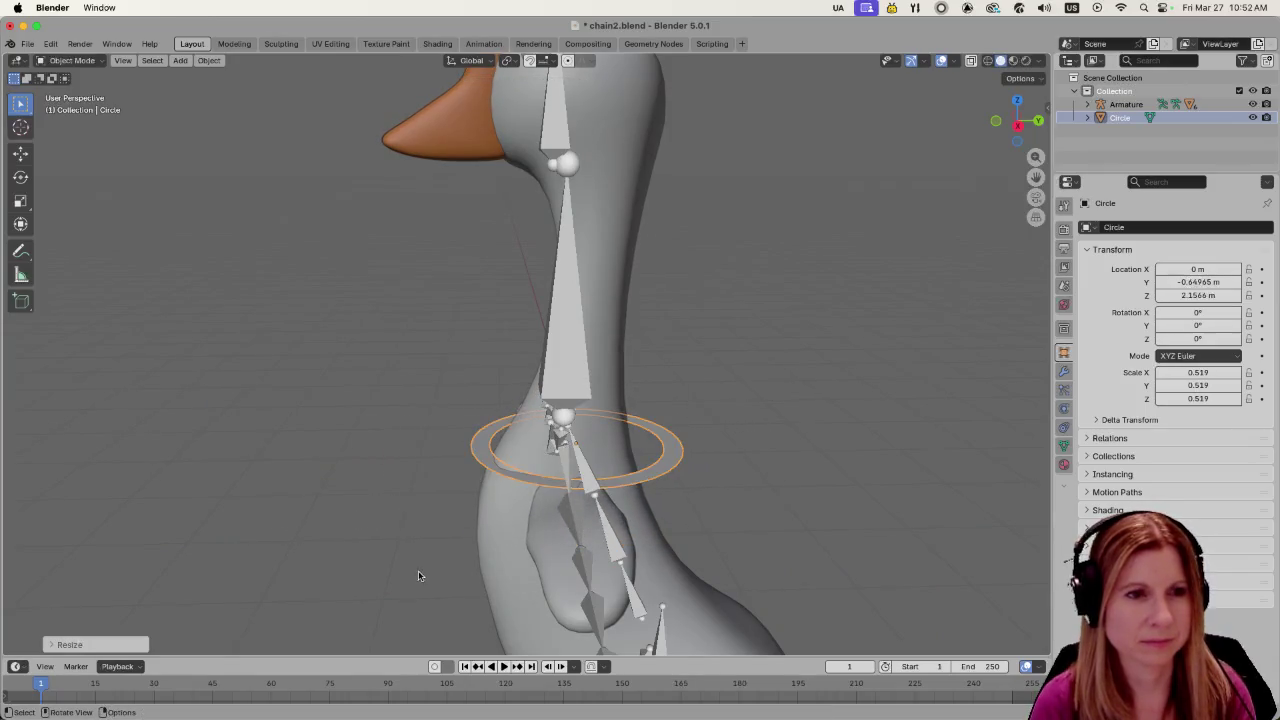
Orbit to look down on the ring around the neck, keeping only the ring selected
{"action": "middle_click_drag", "start_coordinate": [418, 570], "coordinate": [472, 571]}
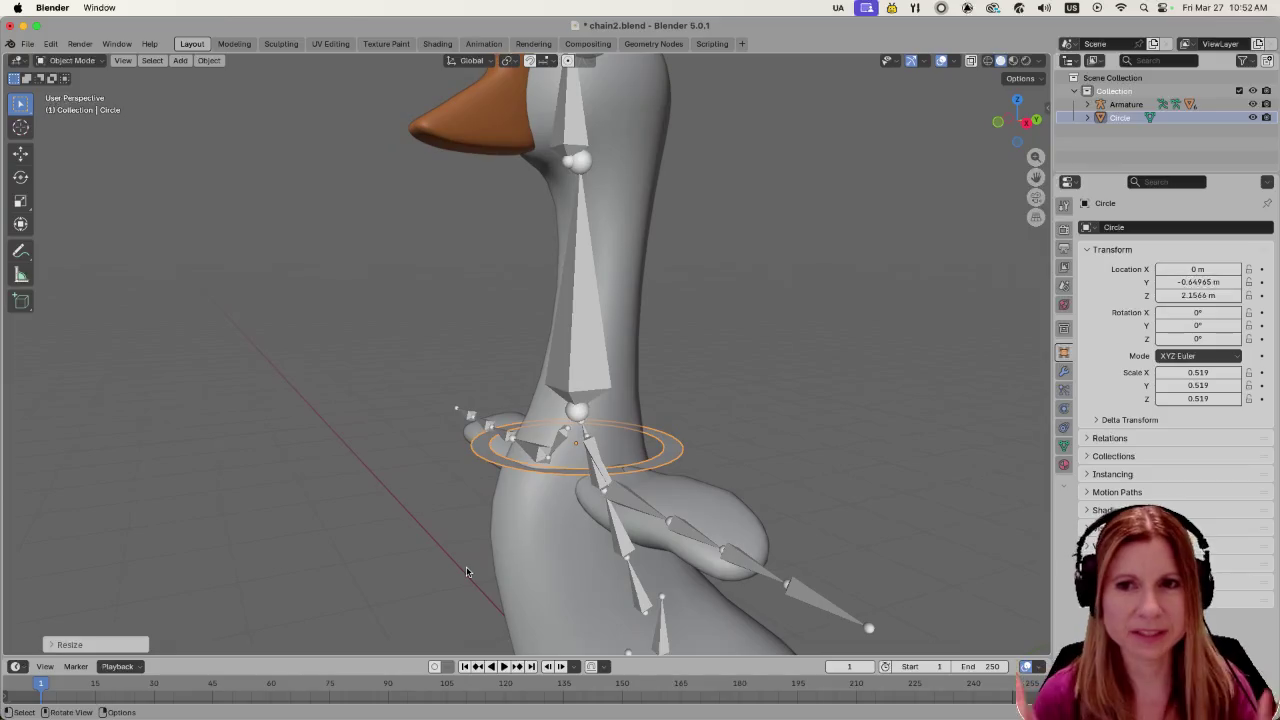
{"action": "left_click", "coordinate": [346, 463]}
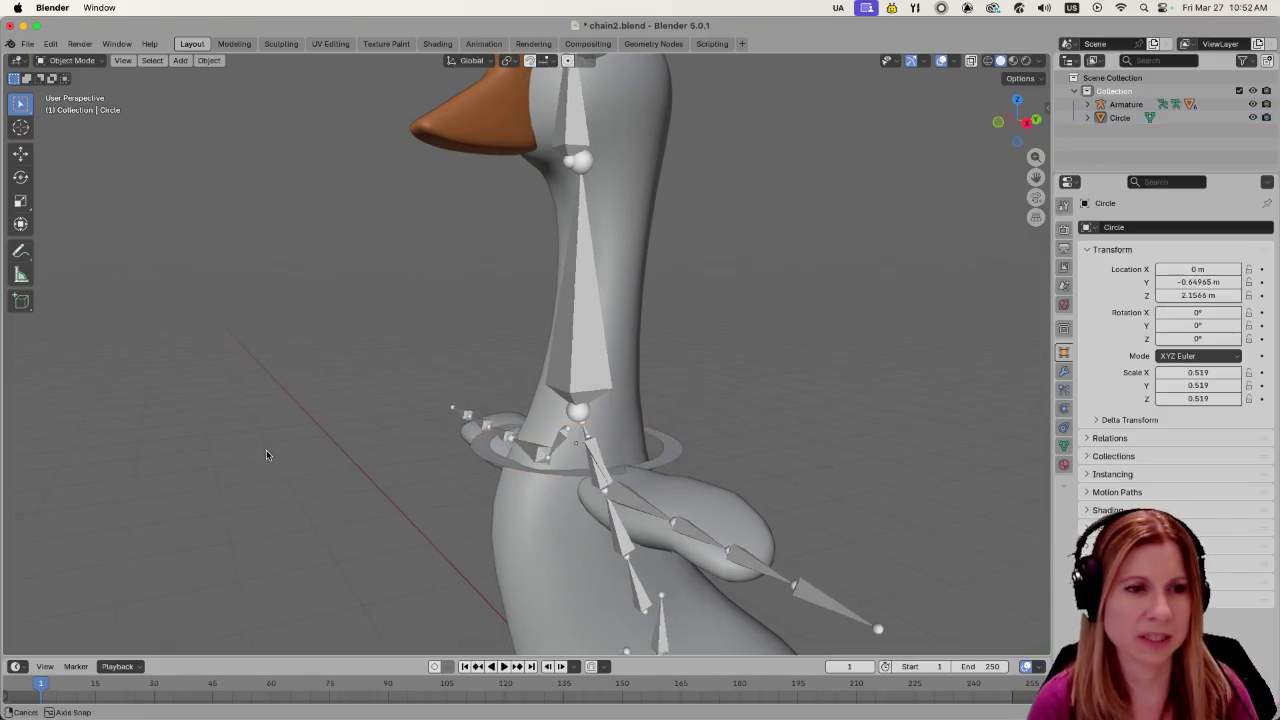
{"action": "mouse_move", "coordinate": [346, 463]}
{"action": "middle_mouse_down"}
{"action": "mouse_move", "coordinate": [565, 578]}
{"action": "mouse_move", "coordinate": [493, 503]}
{"action": "mouse_move", "coordinate": [577, 517]}
{"action": "middle_mouse_up"}
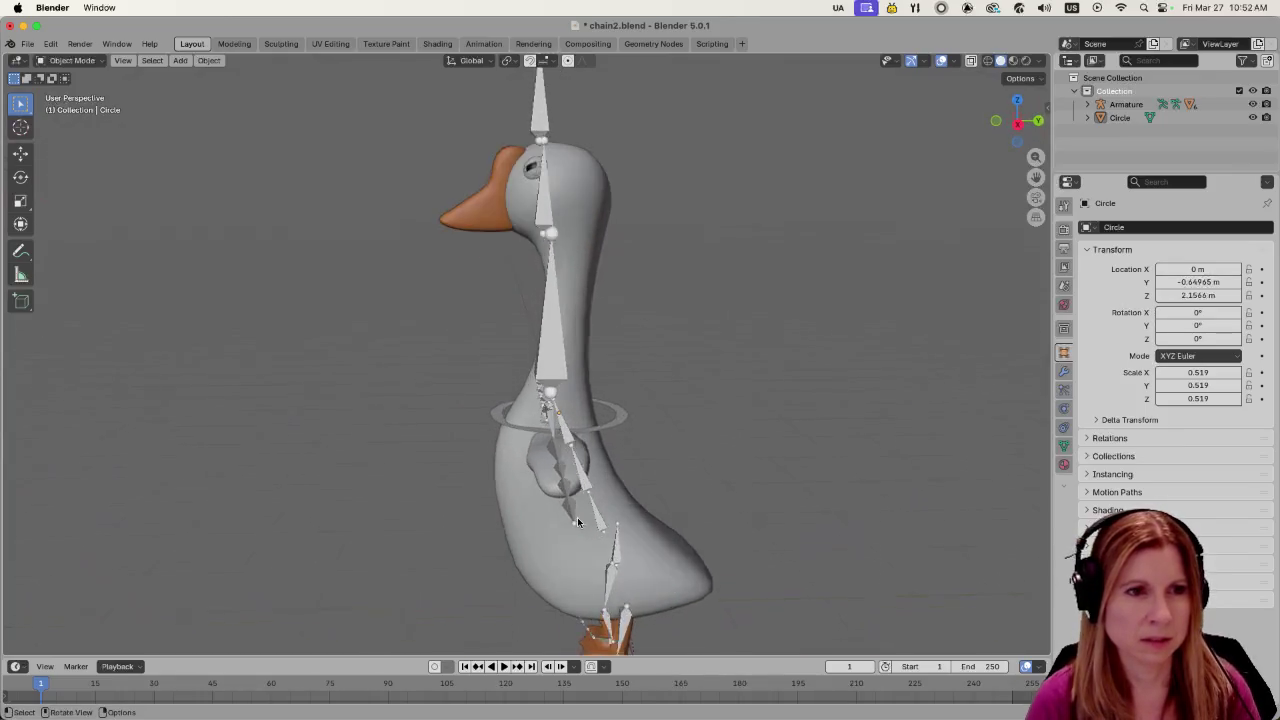
{"action": "scroll", "coordinate": [577, 517], "scroll_direction": "up", "scroll_amount": 4}
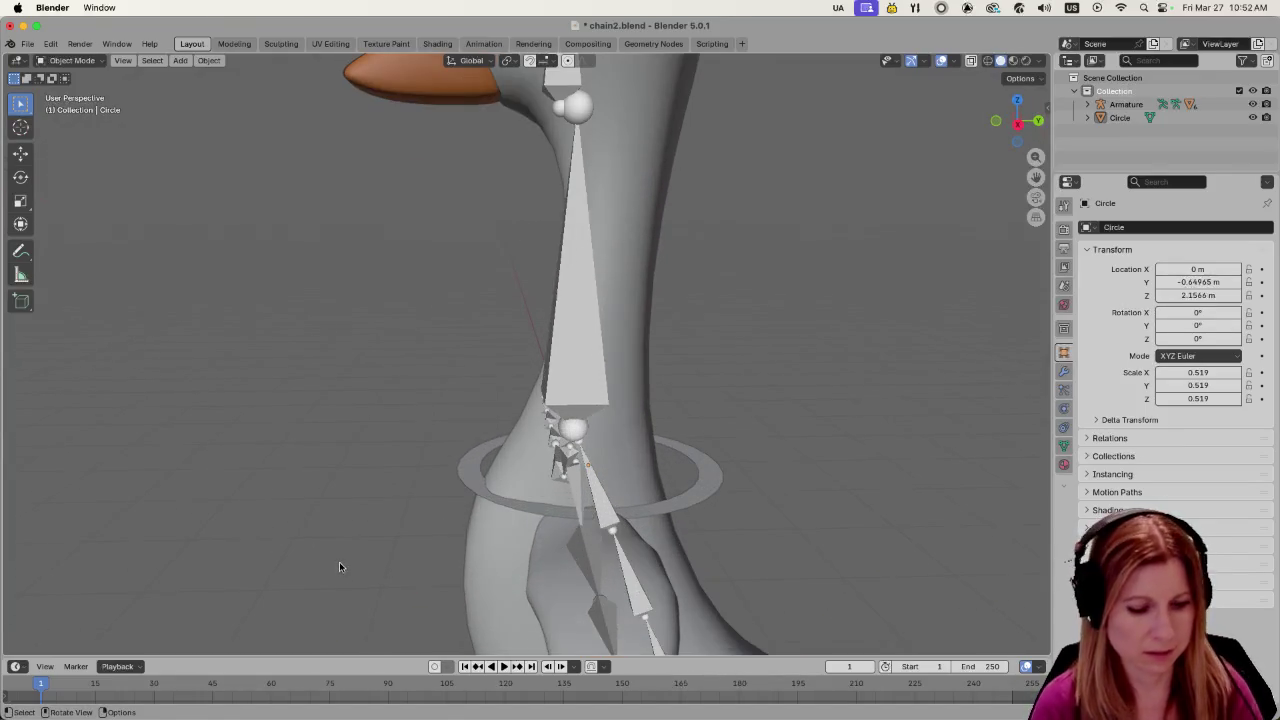
{"action": "key", "text": "a"}
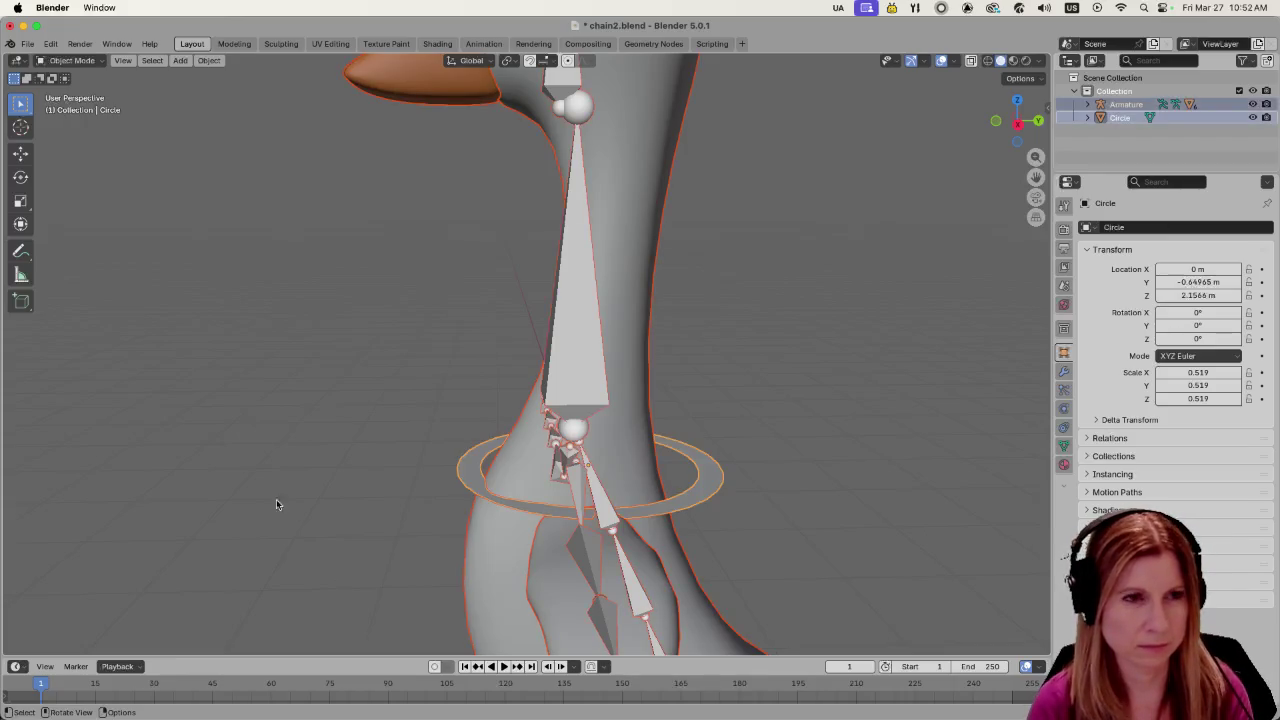
{"action": "key", "text": "ctrl+z"}
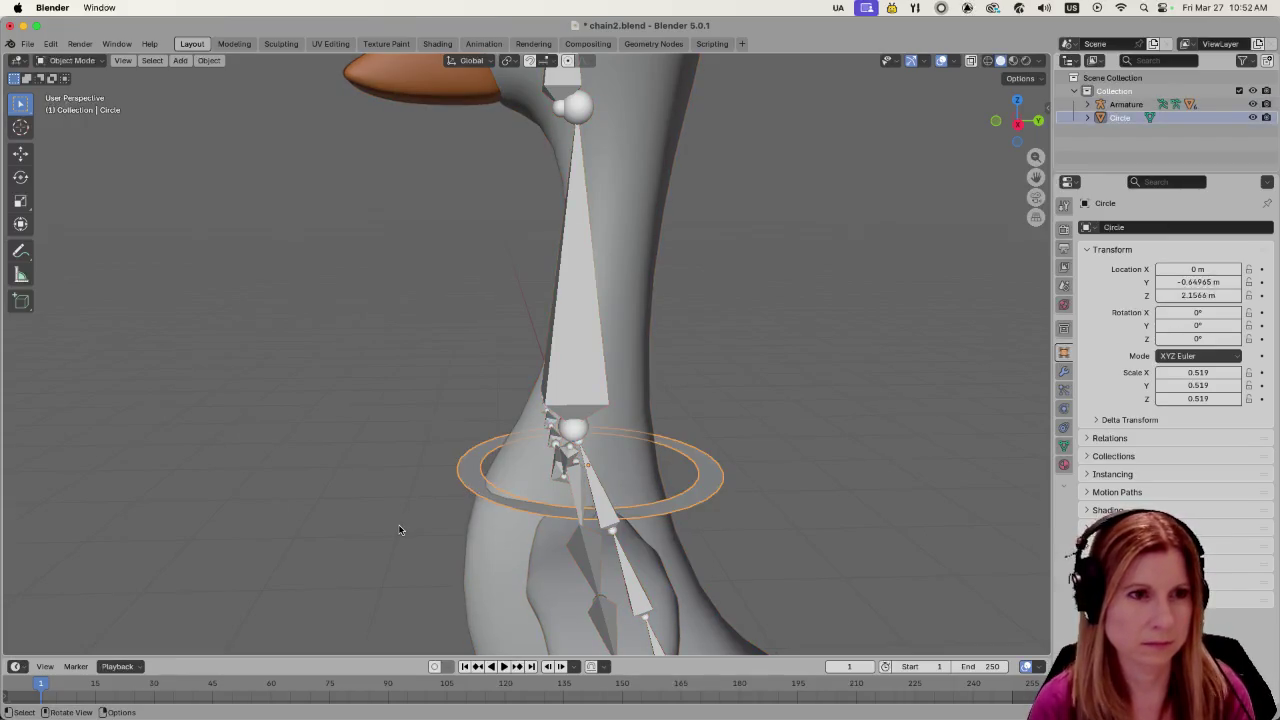
Raise the ring along Z to 2.2699 m and shift it forward along Y
{"action": "key", "text": "g"}
{"action": "key", "text": "z"}
{"action": "left_click", "coordinate": [399, 500]}
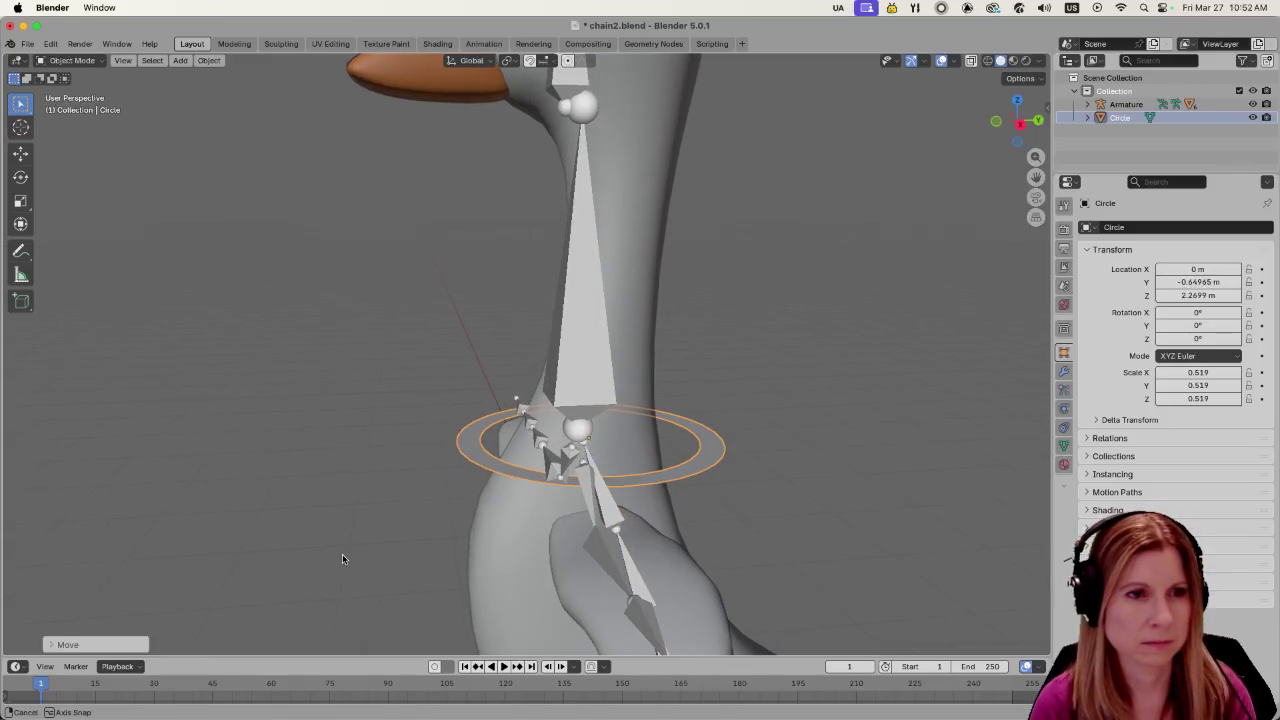
{"action": "key", "text": "g"}
{"action": "key", "text": "y"}
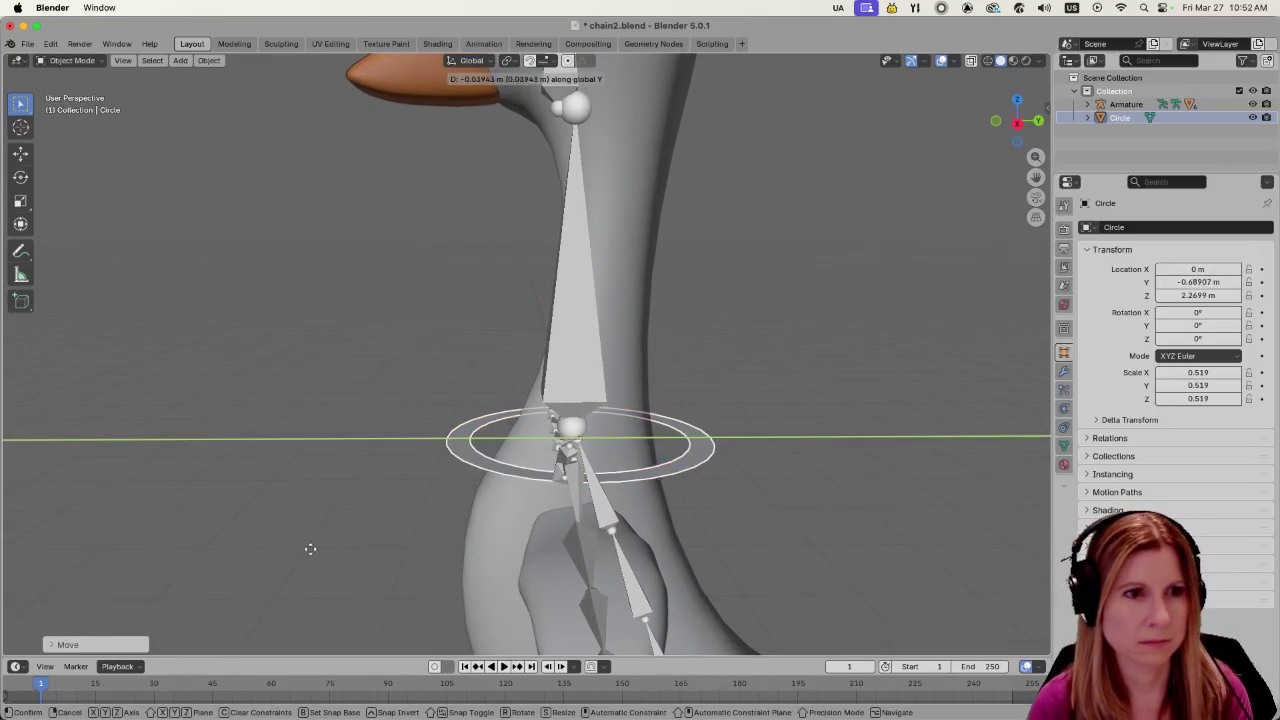
{"action": "left_click", "coordinate": [212, 556]}
Shift the ring sideways along X to center it on the neck
{"action": "scroll", "coordinate": [210, 558], "scroll_direction": "down", "scroll_amount": 4}
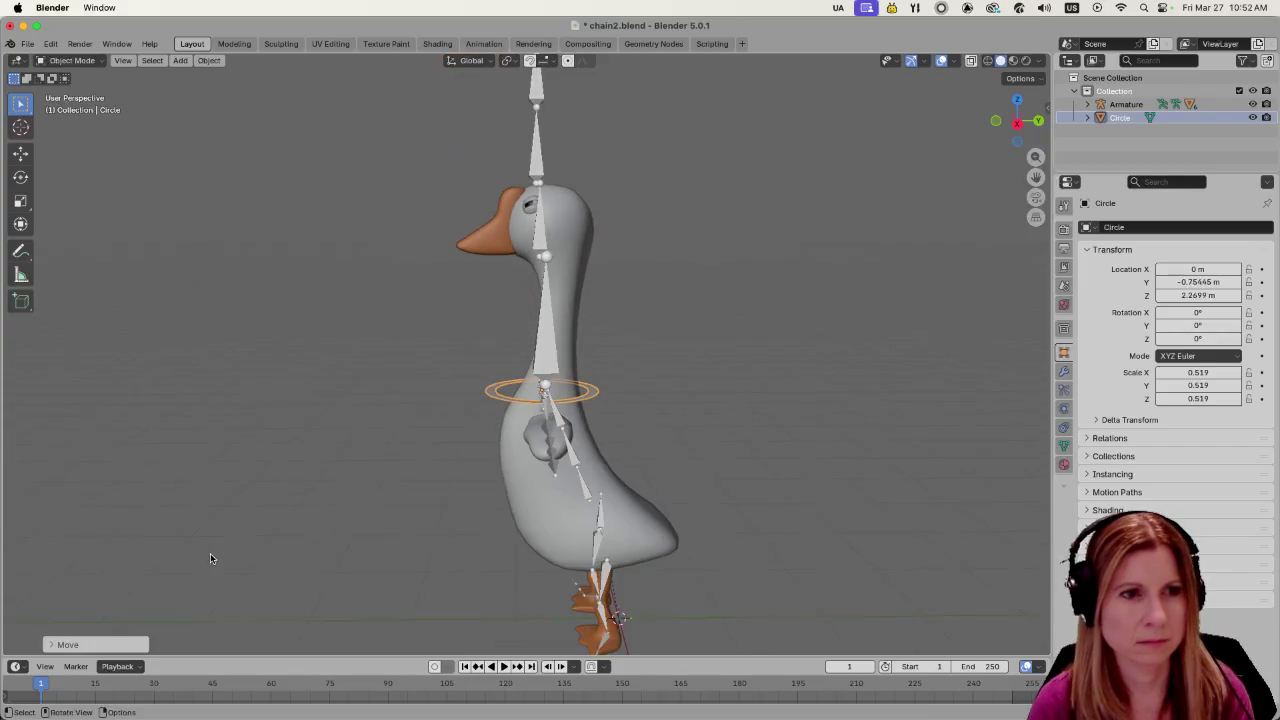
{"action": "mouse_move", "coordinate": [210, 558]}
{"action": "middle_mouse_down"}
{"action": "mouse_move", "coordinate": [240, 516]}
{"action": "mouse_move", "coordinate": [363, 511]}
{"action": "middle_mouse_up"}
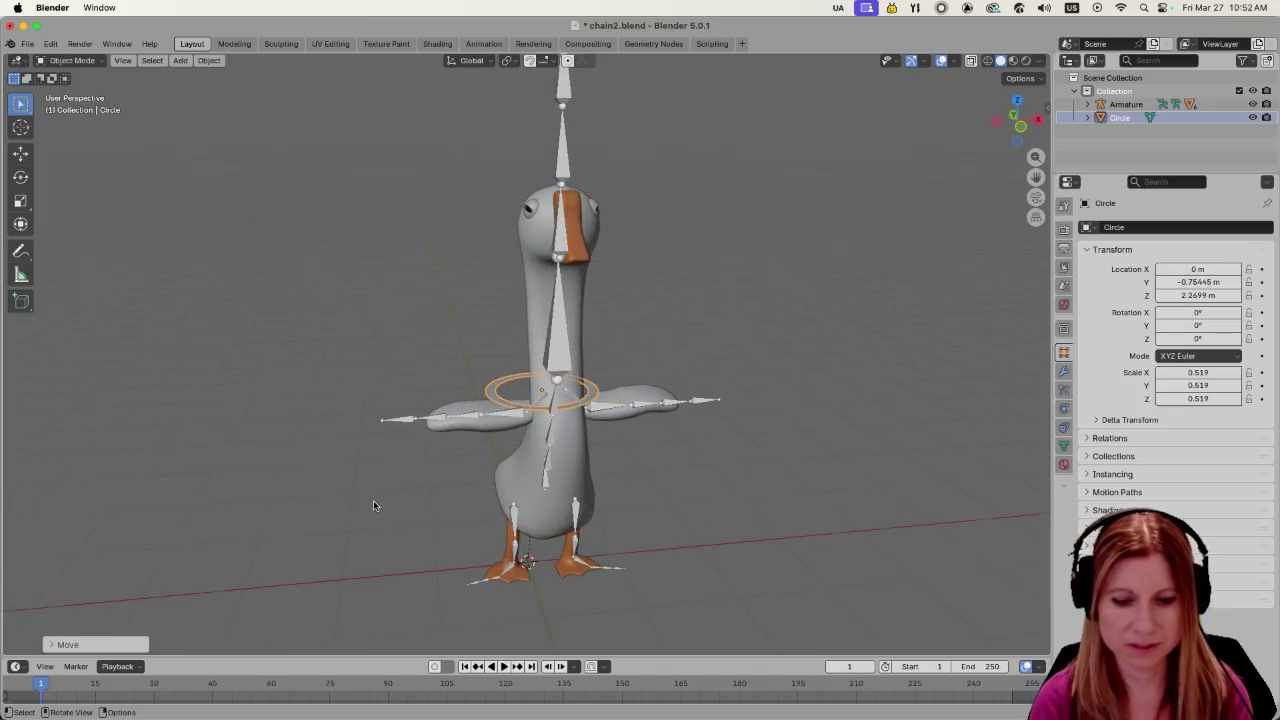
{"action": "key", "text": "g"}
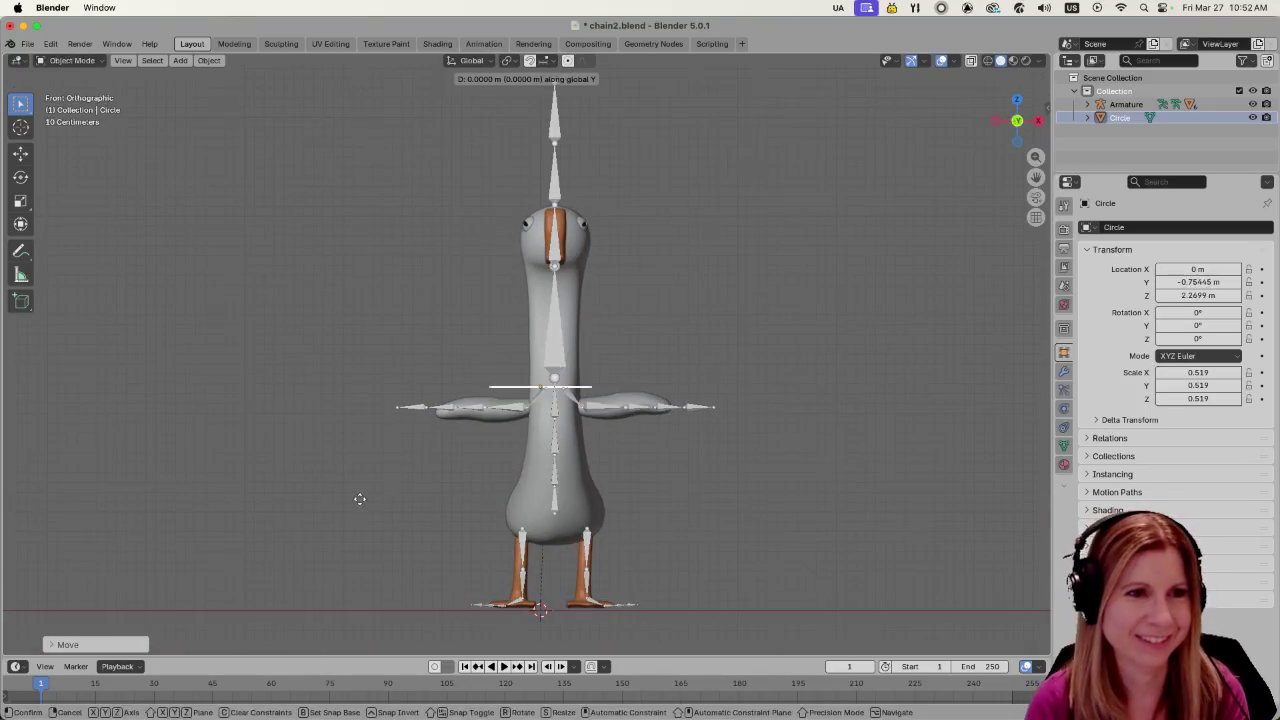
{"action": "key", "text": "y"}
{"action": "key", "text": "x"}
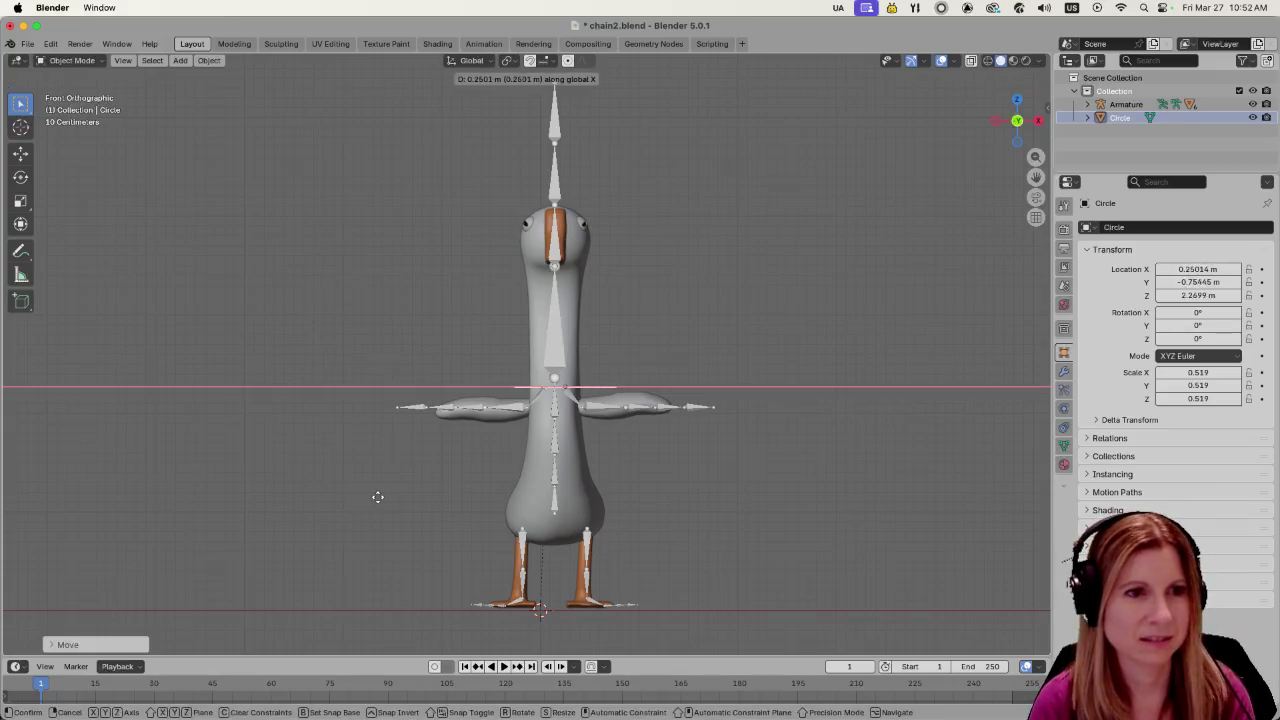
{"action": "left_click", "coordinate": [369, 492]}
Orbit around the goose from angled and top views to check the ring's fit
{"action": "scroll", "coordinate": [481, 505], "scroll_direction": "up", "scroll_amount": 1}
{"action": "scroll", "coordinate": [481, 505], "scroll_direction": "up", "scroll_amount": 4}
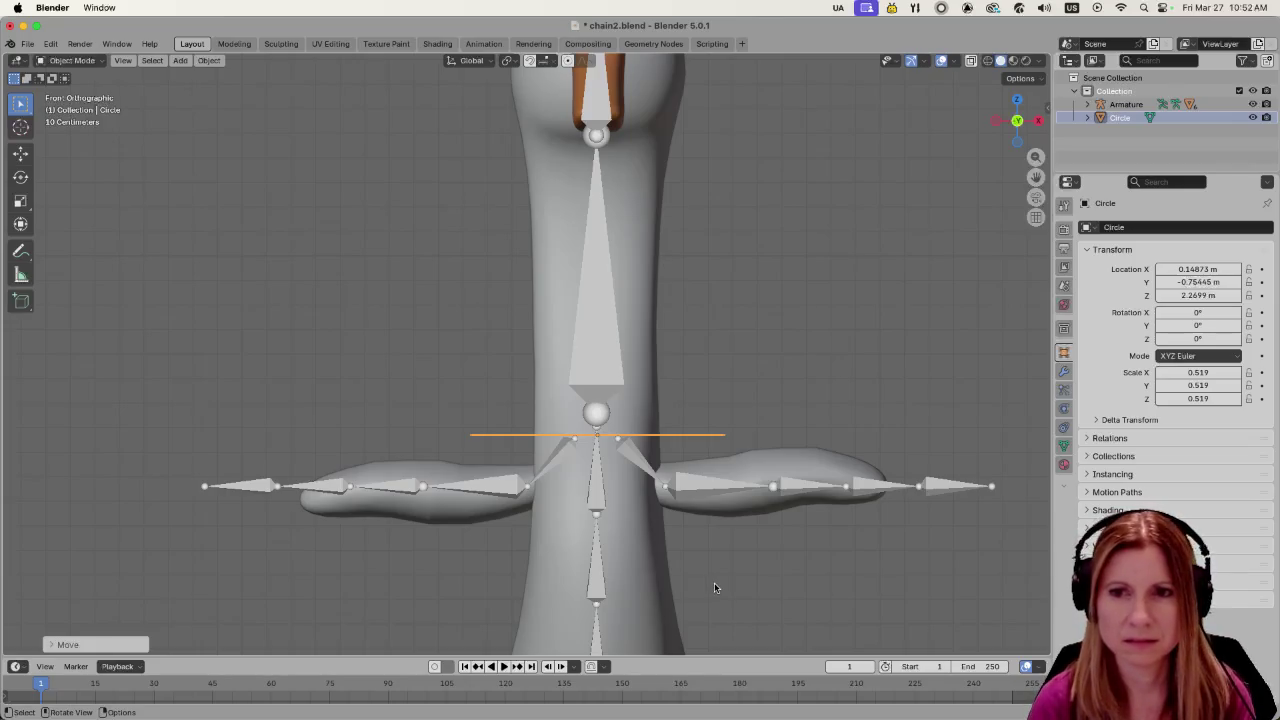
{"action": "middle_click_drag", "start_coordinate": [778, 593], "coordinate": [682, 580]}
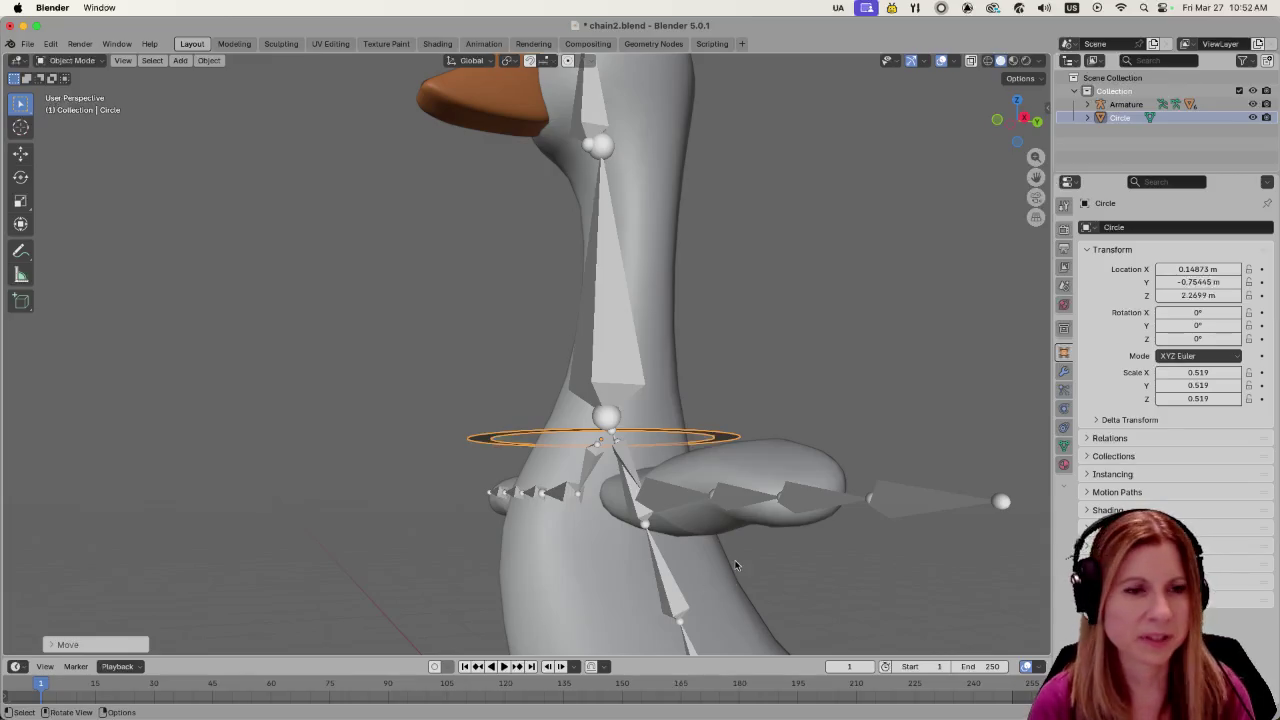
{"action": "mouse_move", "coordinate": [682, 580]}
{"action": "middle_mouse_down"}
{"action": "mouse_move", "coordinate": [573, 605]}
{"action": "mouse_move", "coordinate": [734, 438]}
{"action": "mouse_move", "coordinate": [573, 474]}
{"action": "middle_mouse_up"}
{"action": "left_click", "coordinate": [734, 438]}
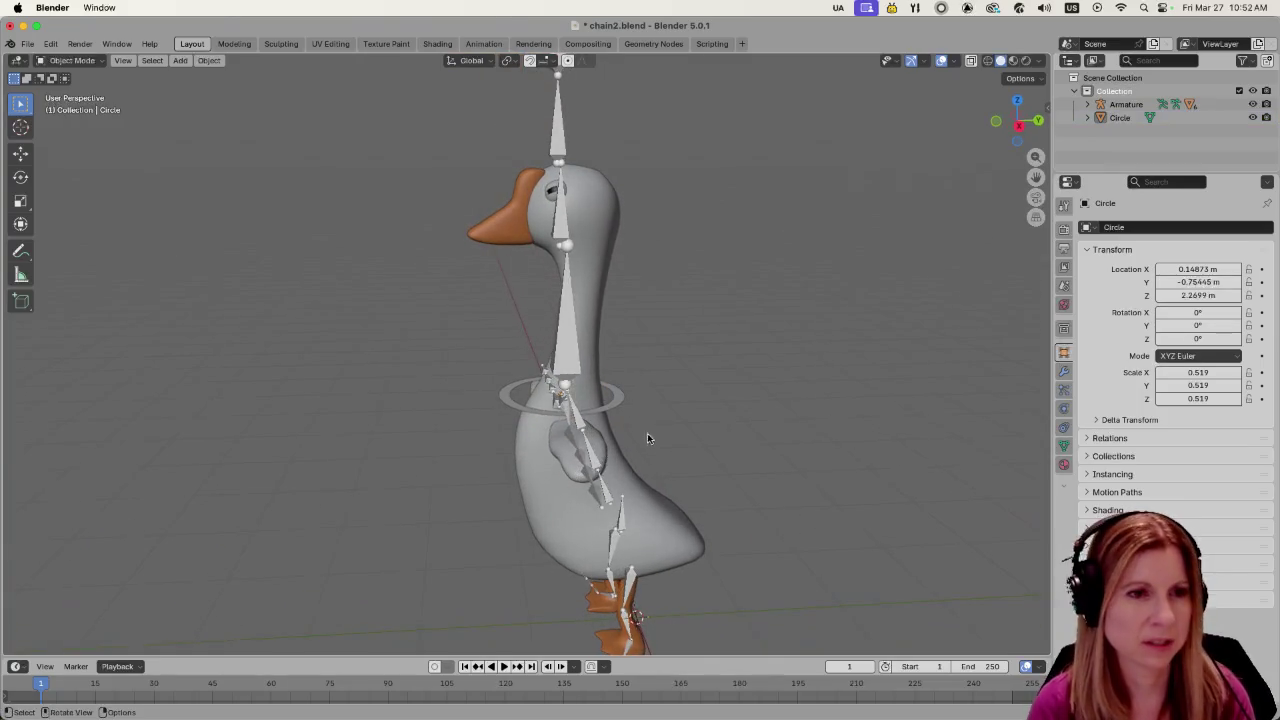
{"action": "scroll", "coordinate": [650, 428], "scroll_direction": "up", "scroll_amount": 2}
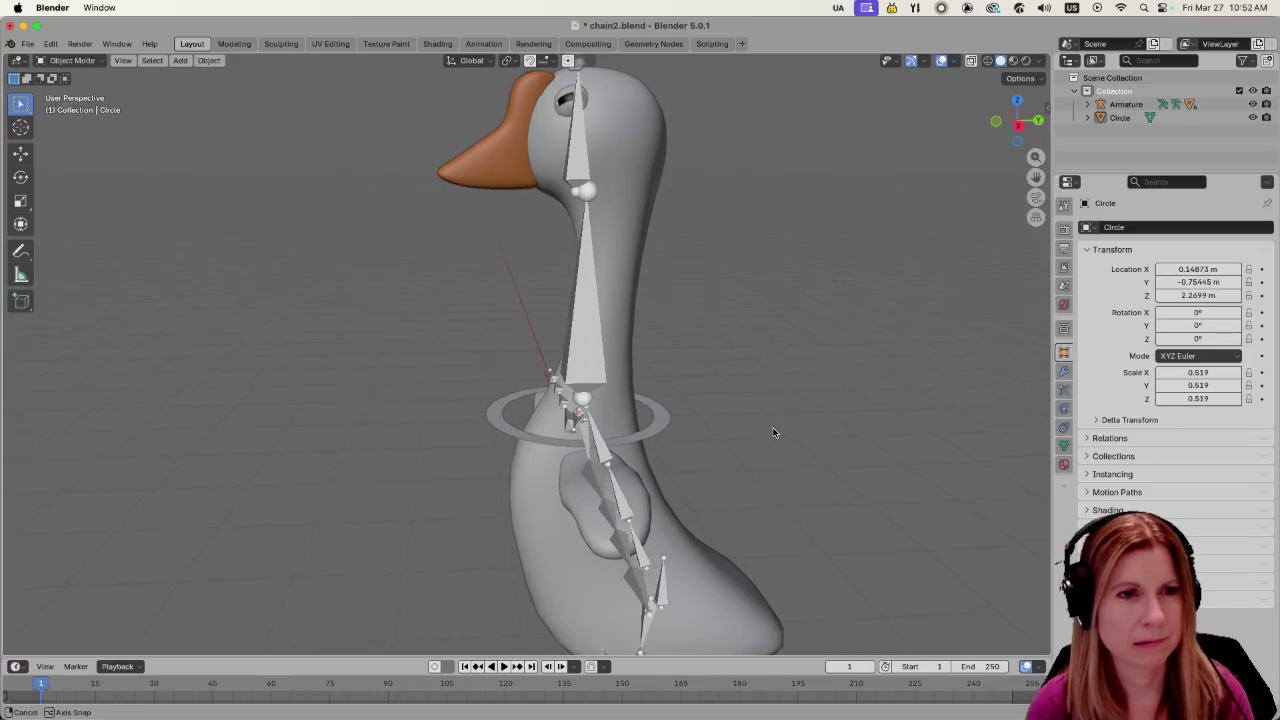
{"action": "middle_click_drag", "start_coordinate": [771, 428], "coordinate": [779, 416]}
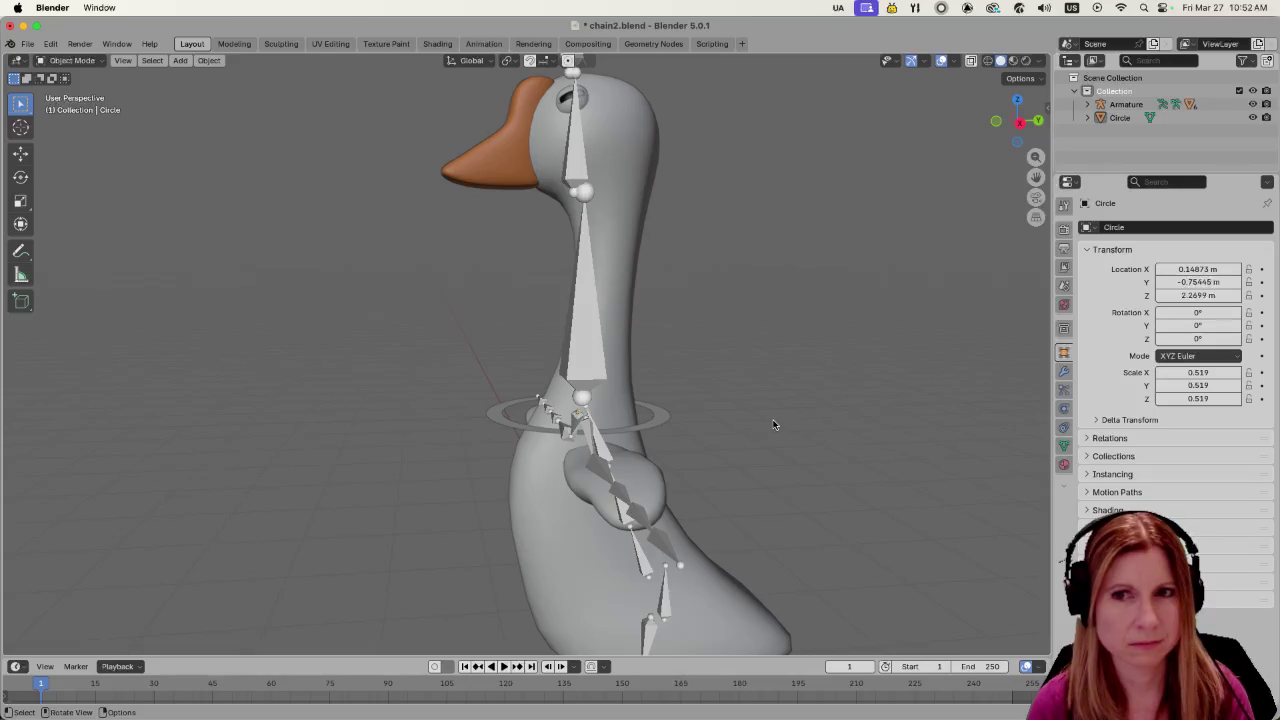
{"action": "scroll", "coordinate": [770, 445], "scroll_direction": "up", "scroll_amount": 2}
{"action": "mouse_move", "coordinate": [781, 463]}
{"action": "middle_mouse_down"}
{"action": "mouse_move", "coordinate": [795, 455]}
{"action": "mouse_move", "coordinate": [786, 480]}
{"action": "middle_mouse_up"}
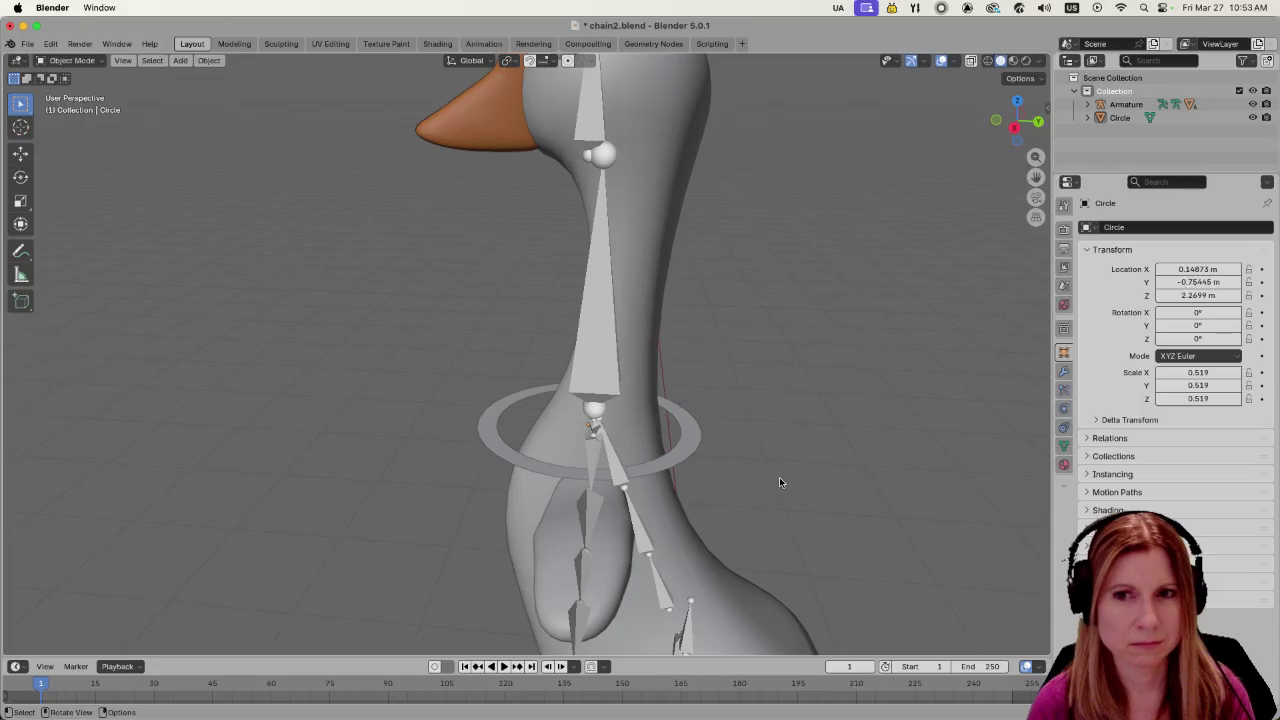
{"action": "key", "text": "r"}
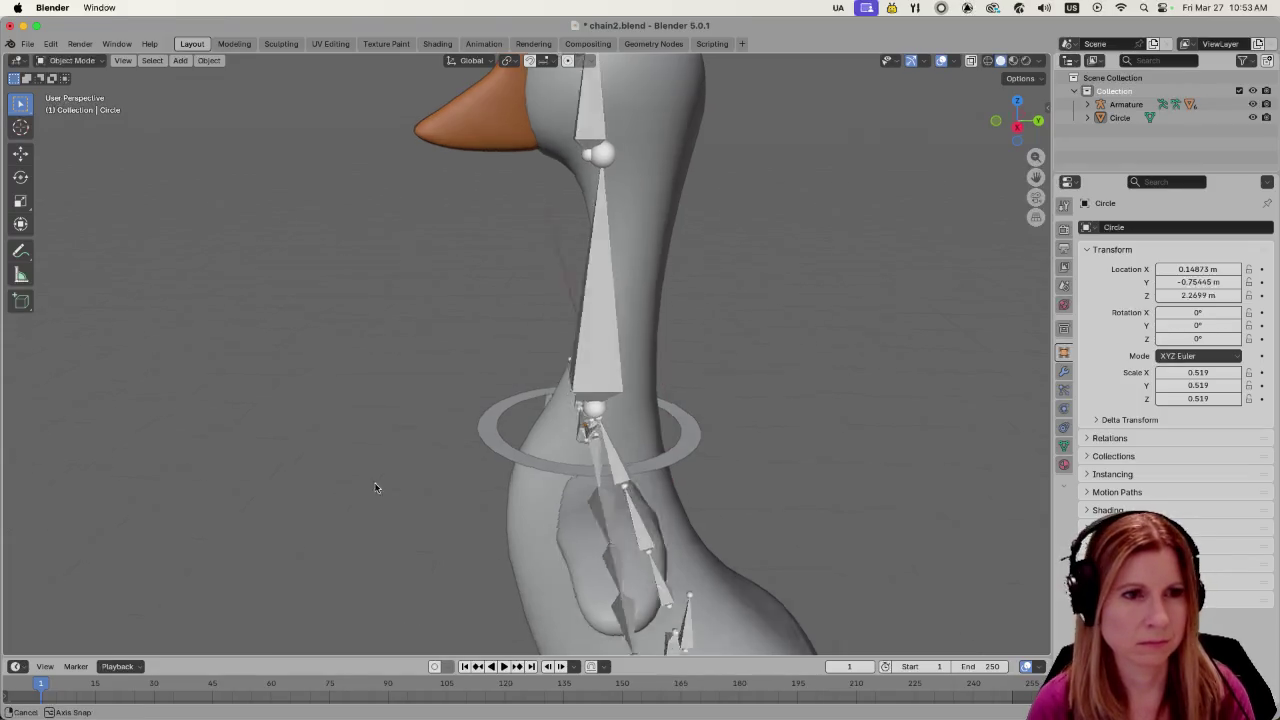
Orbit to a side view of the goose and reselect the Circle ring
{"action": "middle_click_drag", "start_coordinate": [375, 488], "coordinate": [438, 512]}
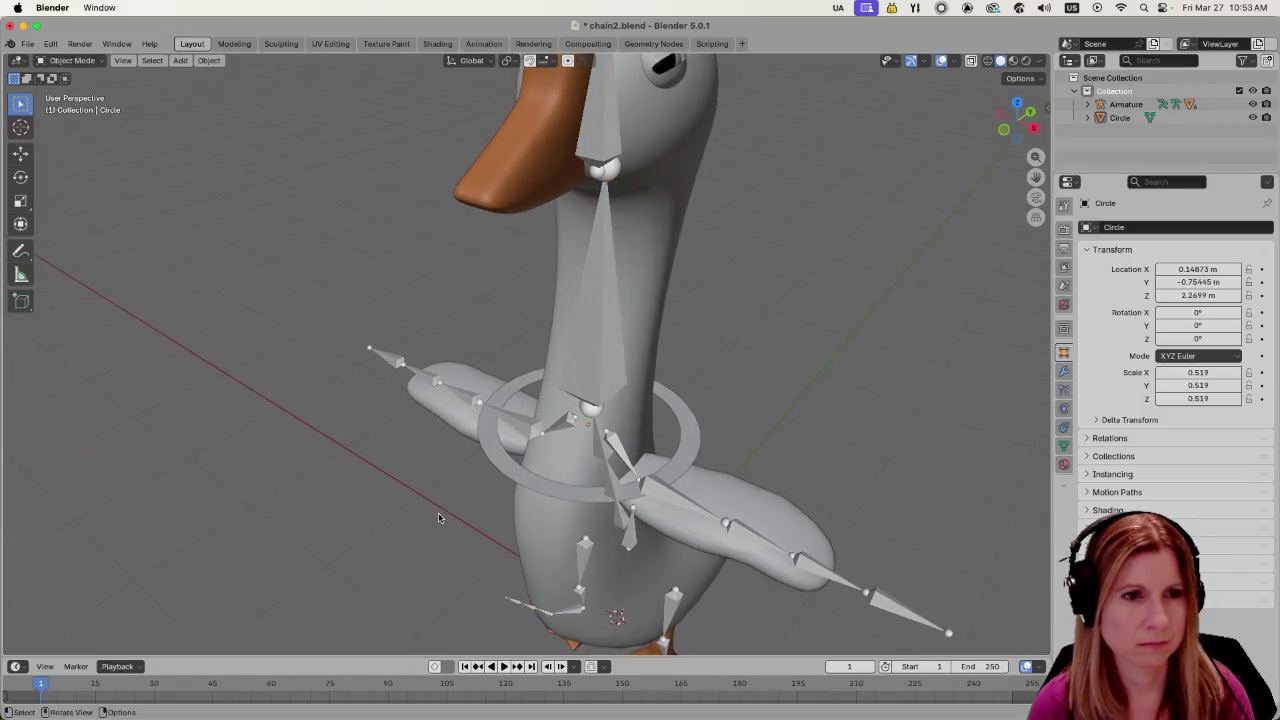
{"action": "scroll", "coordinate": [440, 515], "scroll_direction": "down", "scroll_amount": 5}
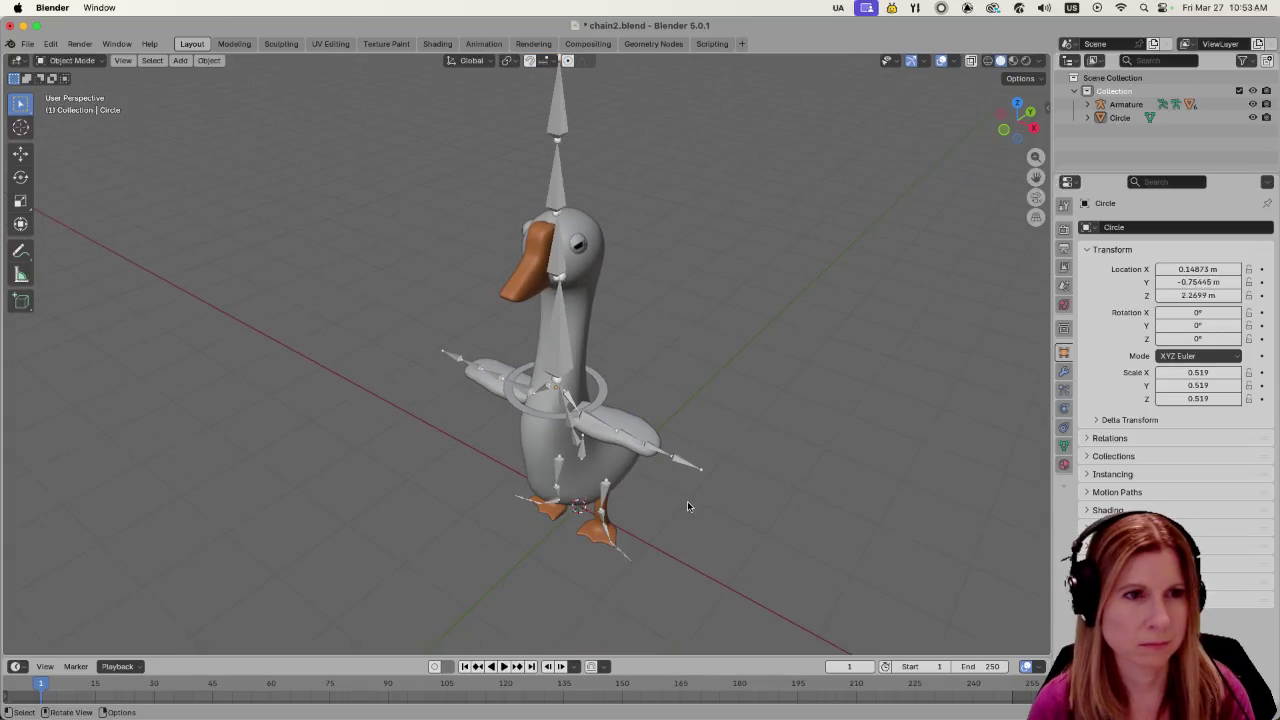
{"action": "mouse_move", "coordinate": [687, 501]}
{"action": "middle_mouse_down"}
{"action": "mouse_move", "coordinate": [731, 497]}
{"action": "mouse_move", "coordinate": [522, 464]}
{"action": "middle_mouse_up"}
{"action": "scroll", "coordinate": [554, 473], "scroll_direction": "up", "scroll_amount": 3}
{"action": "scroll", "coordinate": [552, 473], "scroll_direction": "up", "scroll_amount": 3}
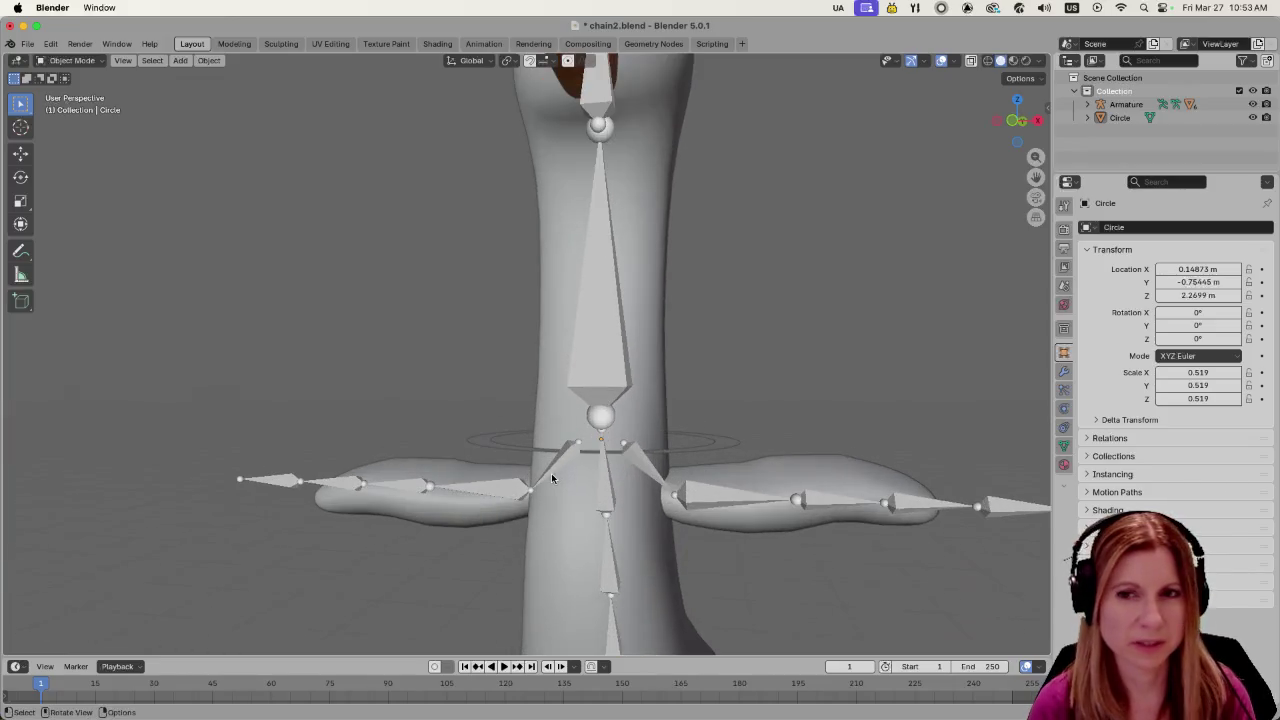
{"action": "mouse_move", "coordinate": [551, 479]}
{"action": "middle_mouse_down"}
{"action": "mouse_move", "coordinate": [618, 537]}
{"action": "mouse_move", "coordinate": [625, 529]}
{"action": "middle_mouse_up"}
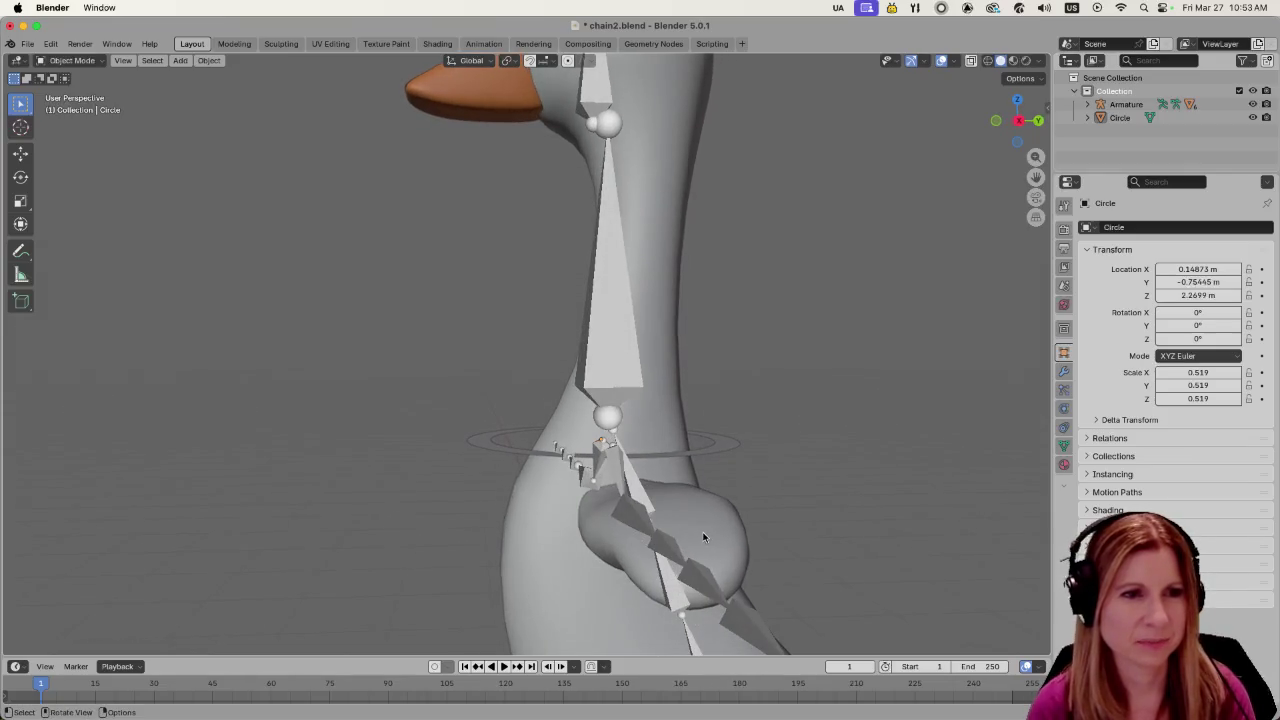
{"action": "left_click", "coordinate": [724, 448]}
Enter Edit Mode on the ring and frame it using front and back views
{"action": "key", "text": "Tab"}
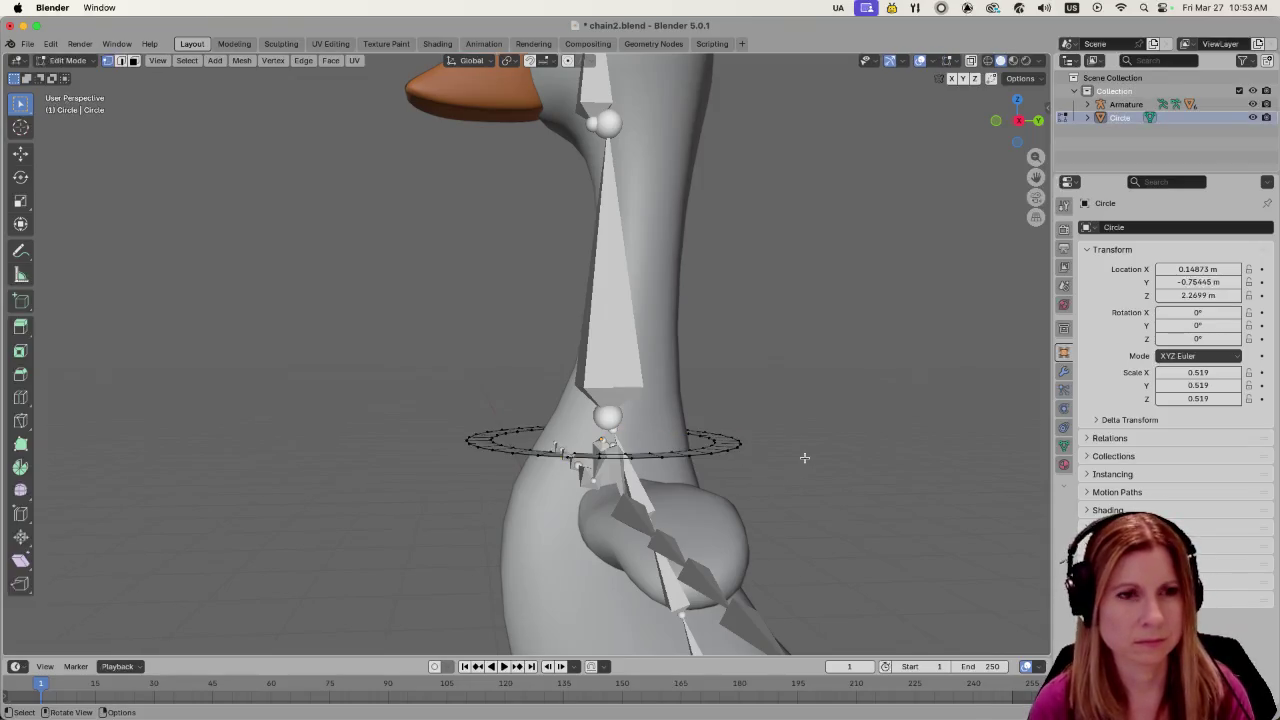
{"action": "key", "text": "KP_1"}
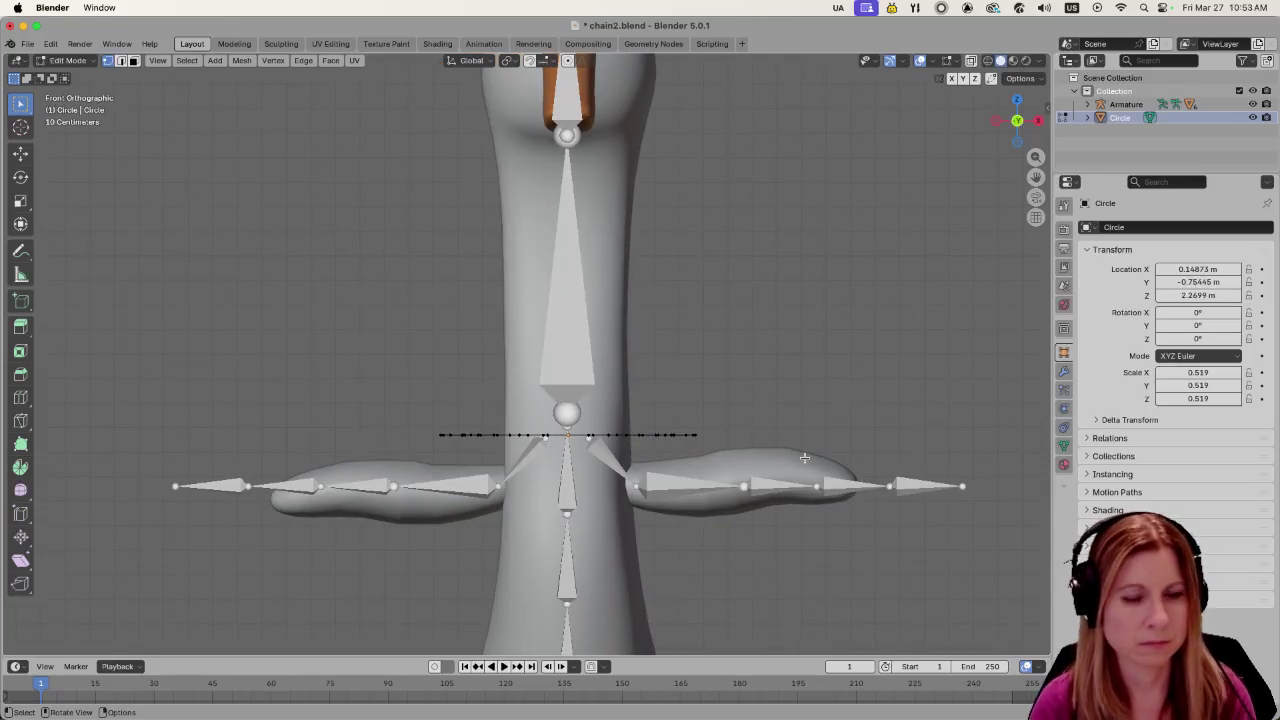
{"action": "key", "text": "ctrl+KP_1"}
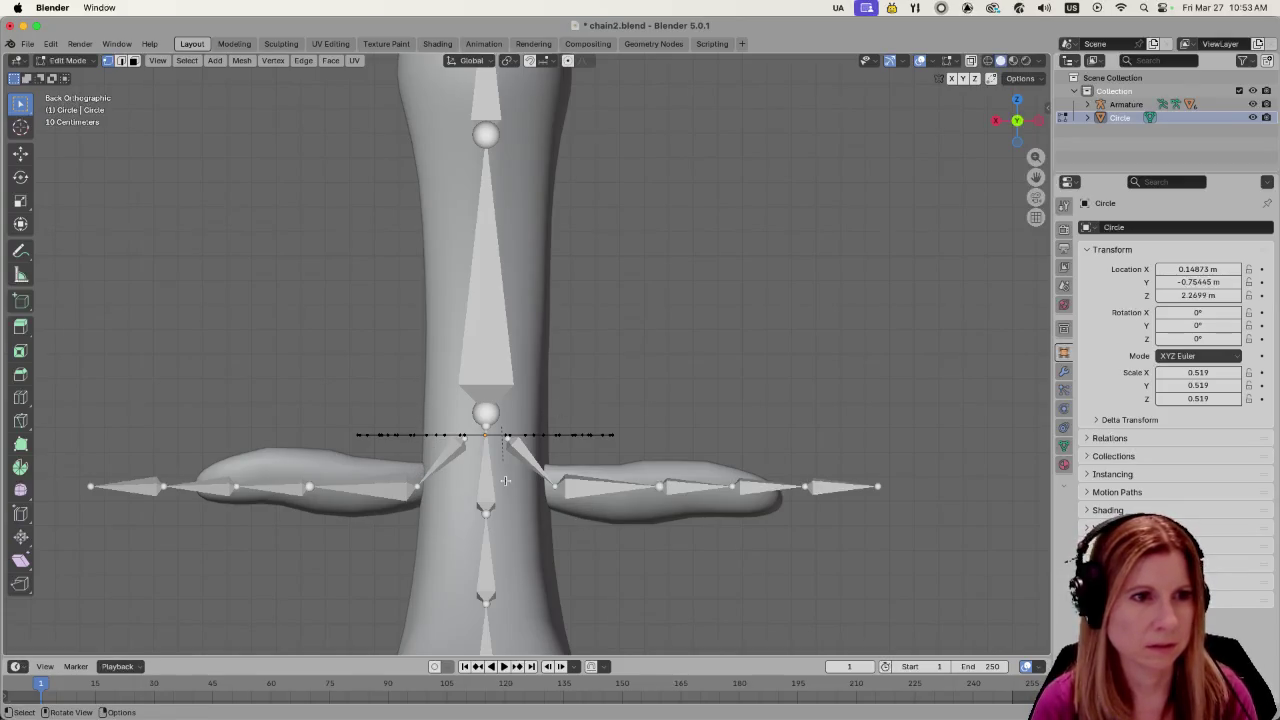
{"action": "scroll", "coordinate": [433, 447], "scroll_direction": "up", "scroll_amount": 2}
{"action": "scroll", "coordinate": [436, 511], "scroll_direction": "up", "scroll_amount": 2}
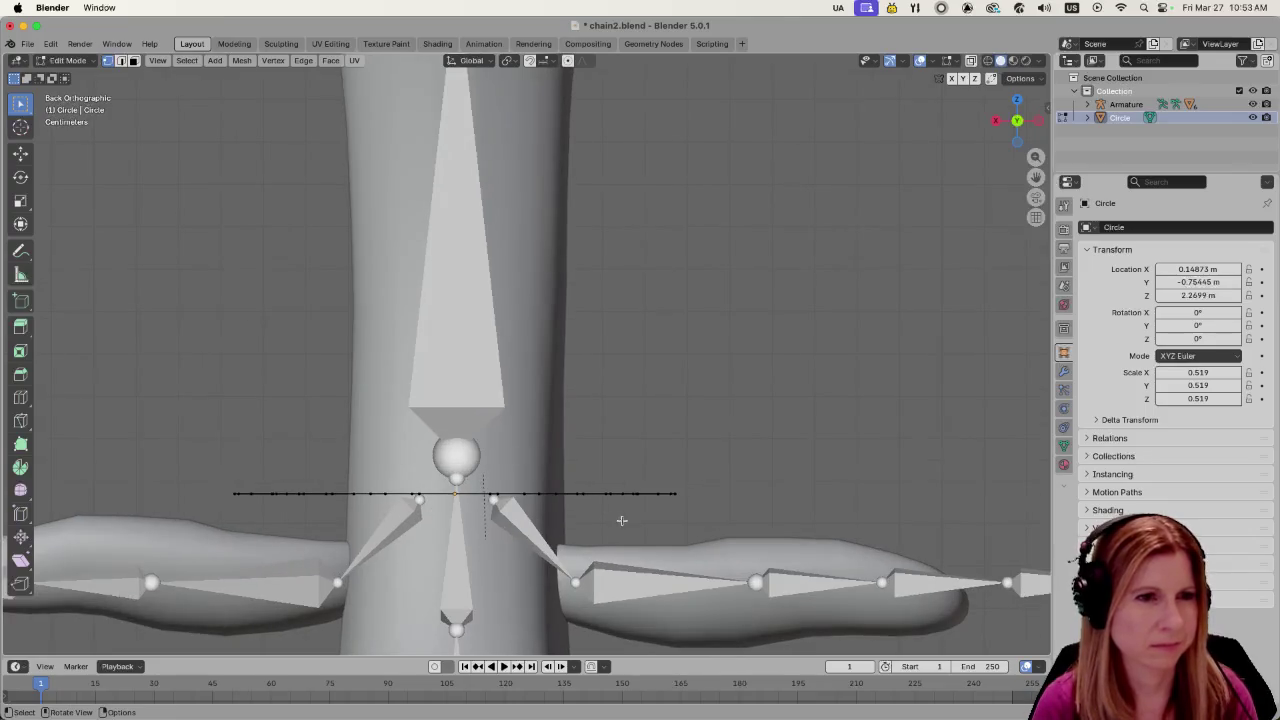
{"action": "middle_click_drag", "start_coordinate": [621, 520], "coordinate": [757, 486], "text": "shift"}
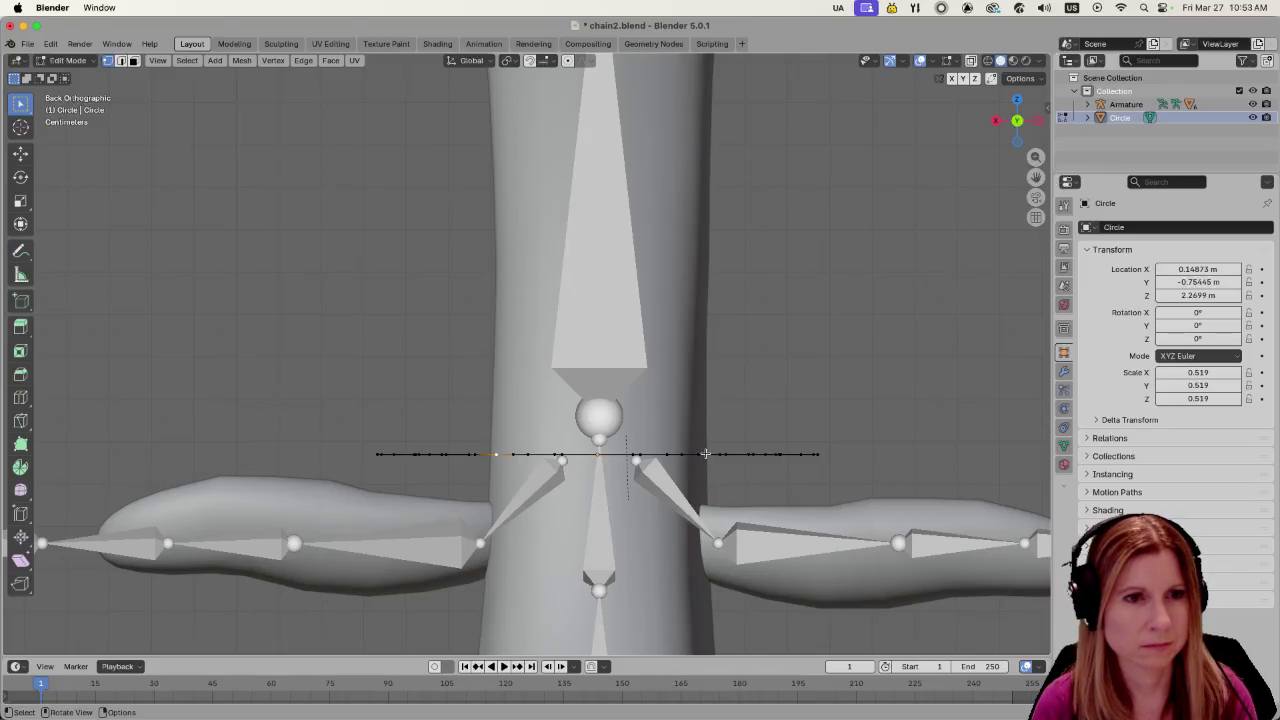
{"action": "middle_click_drag", "start_coordinate": [703, 454], "coordinate": [530, 549]}
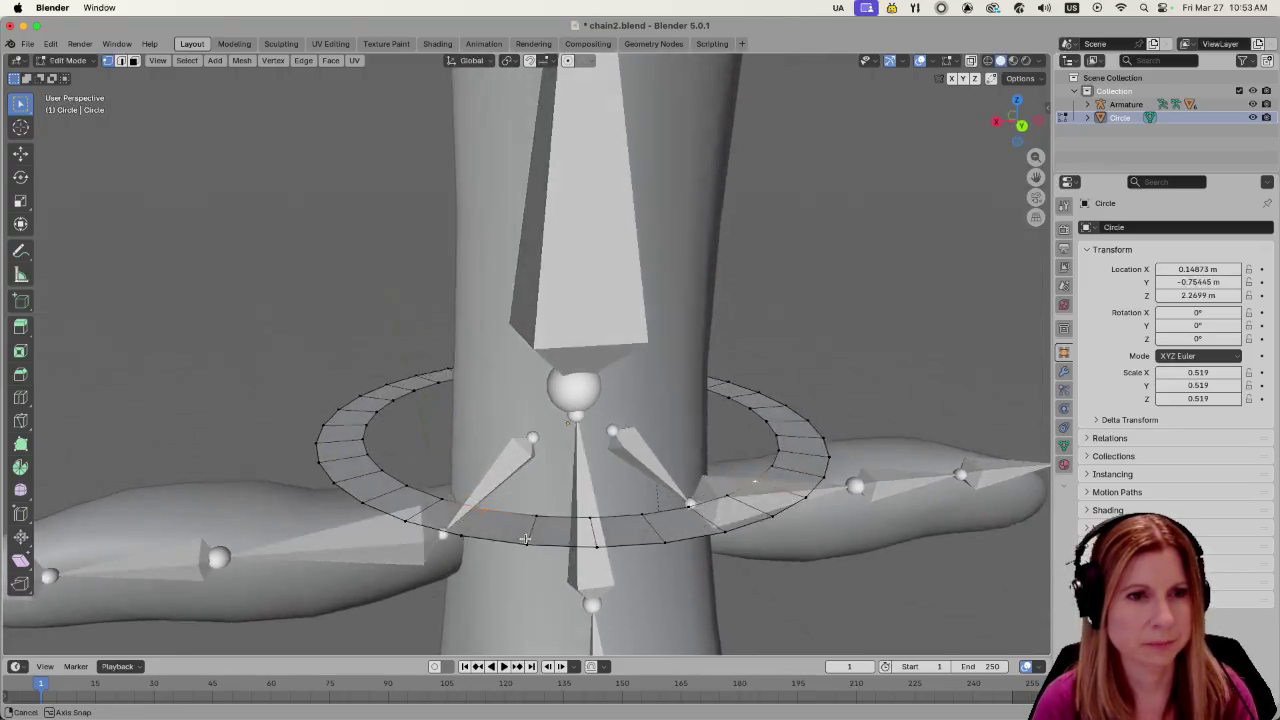
Add the inner ring vertices to the selection and orbit around to verify it
{"action": "left_click", "coordinate": [792, 491], "text": "shift"}
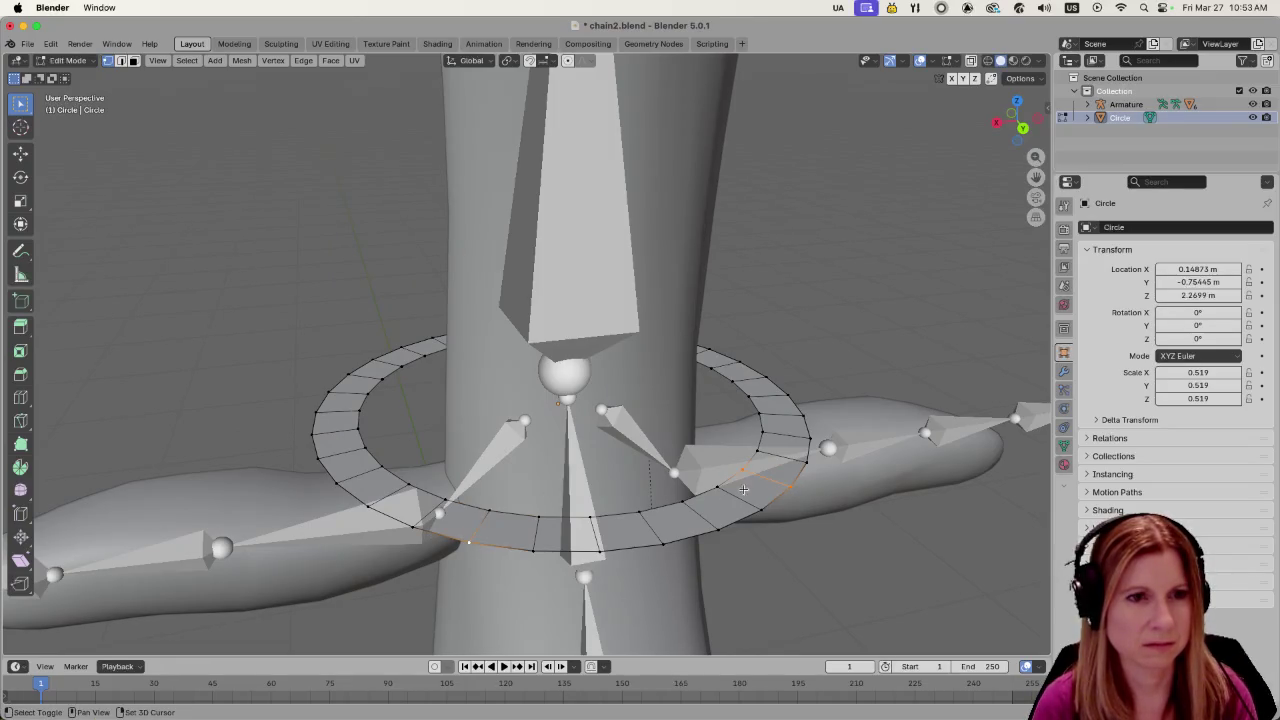
{"action": "mouse_move", "coordinate": [676, 581]}
{"action": "middle_mouse_down"}
{"action": "mouse_move", "coordinate": [481, 550]}
{"action": "mouse_move", "coordinate": [450, 512]}
{"action": "middle_mouse_up"}
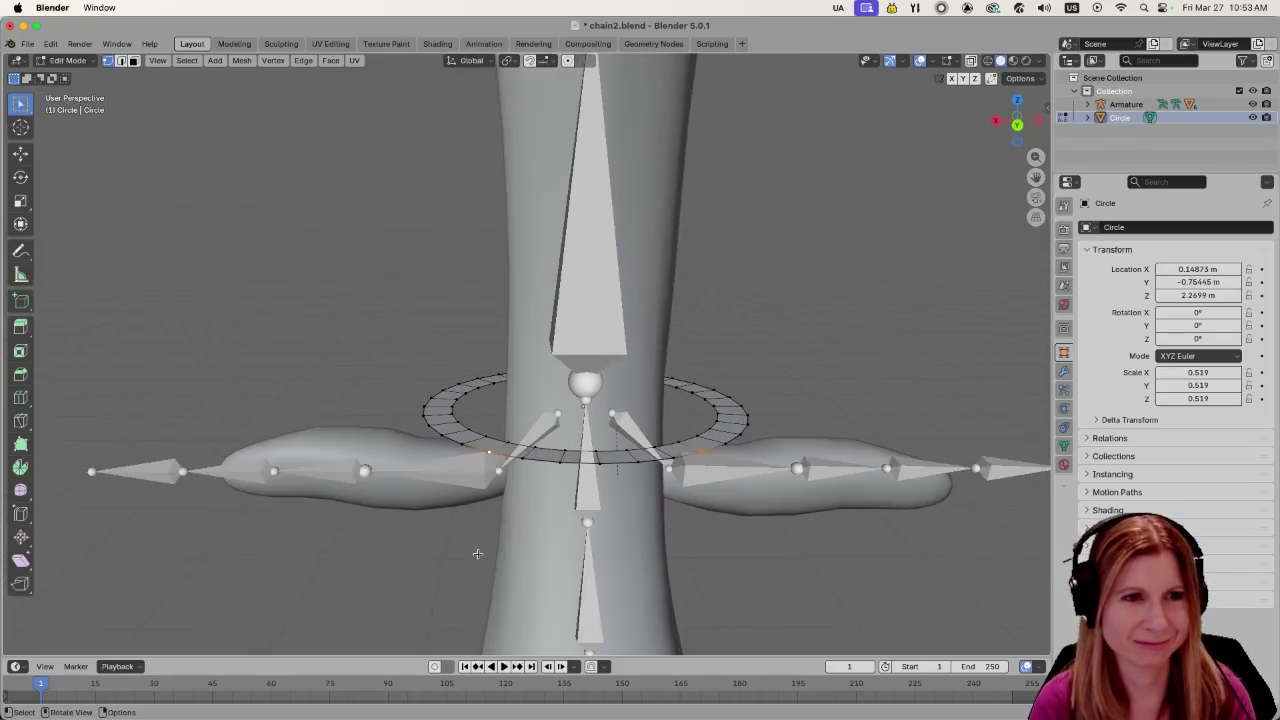
{"action": "scroll", "coordinate": [450, 512], "scroll_direction": "down", "scroll_amount": 5}
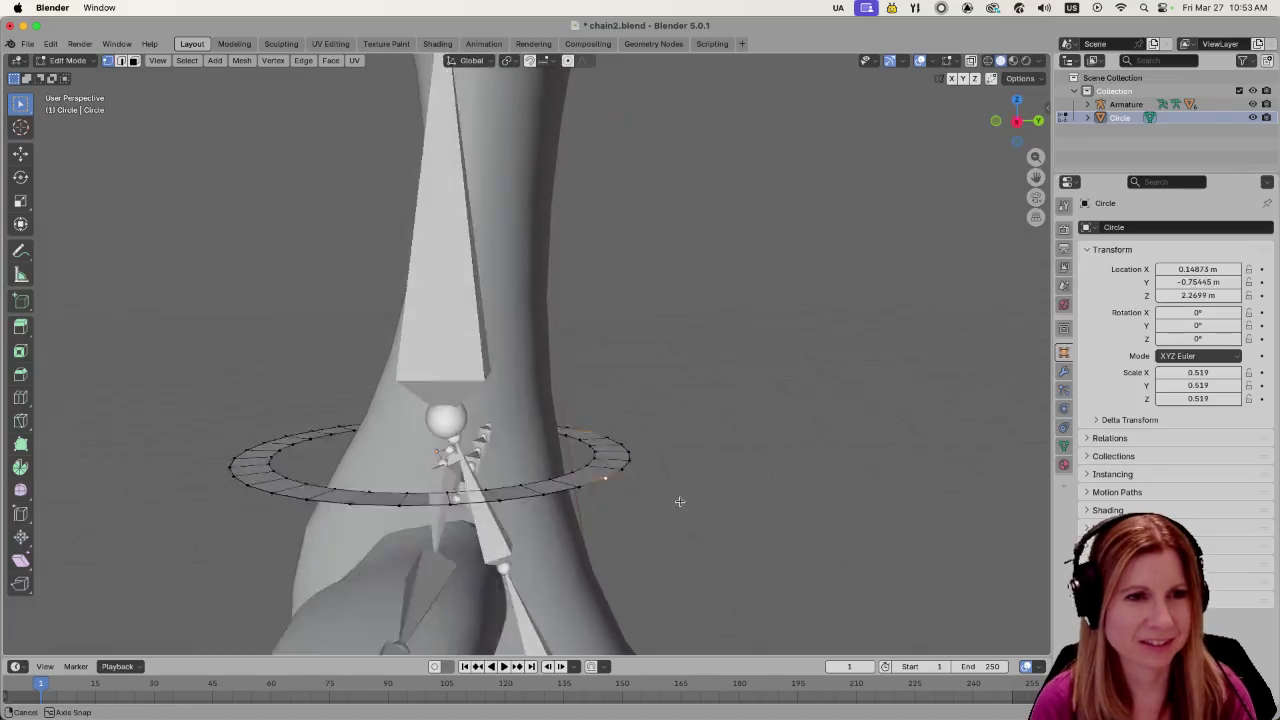
{"action": "middle_click_drag", "start_coordinate": [455, 520], "coordinate": [601, 585]}
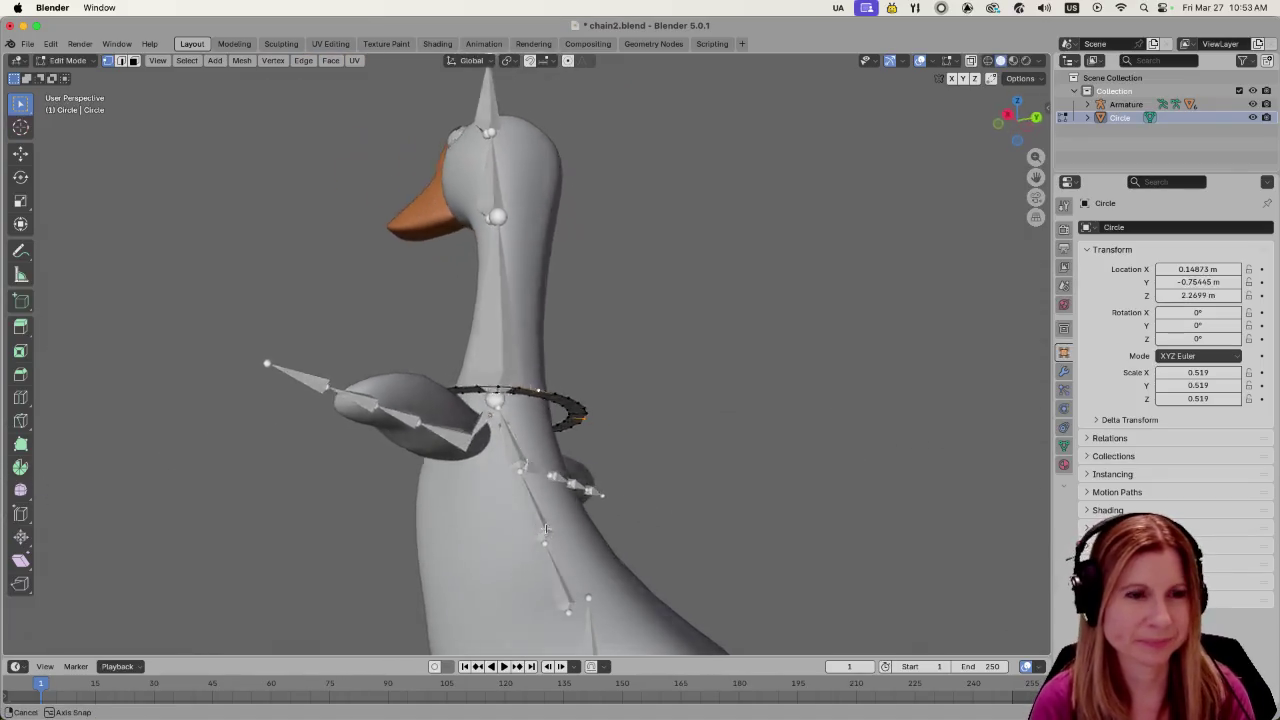
{"action": "scroll", "coordinate": [601, 585], "scroll_direction": "up", "scroll_amount": 3}
{"action": "mouse_move", "coordinate": [733, 521]}
{"action": "middle_mouse_down"}
{"action": "mouse_move", "coordinate": [634, 494]}
{"action": "mouse_move", "coordinate": [792, 478]}
{"action": "middle_mouse_up"}
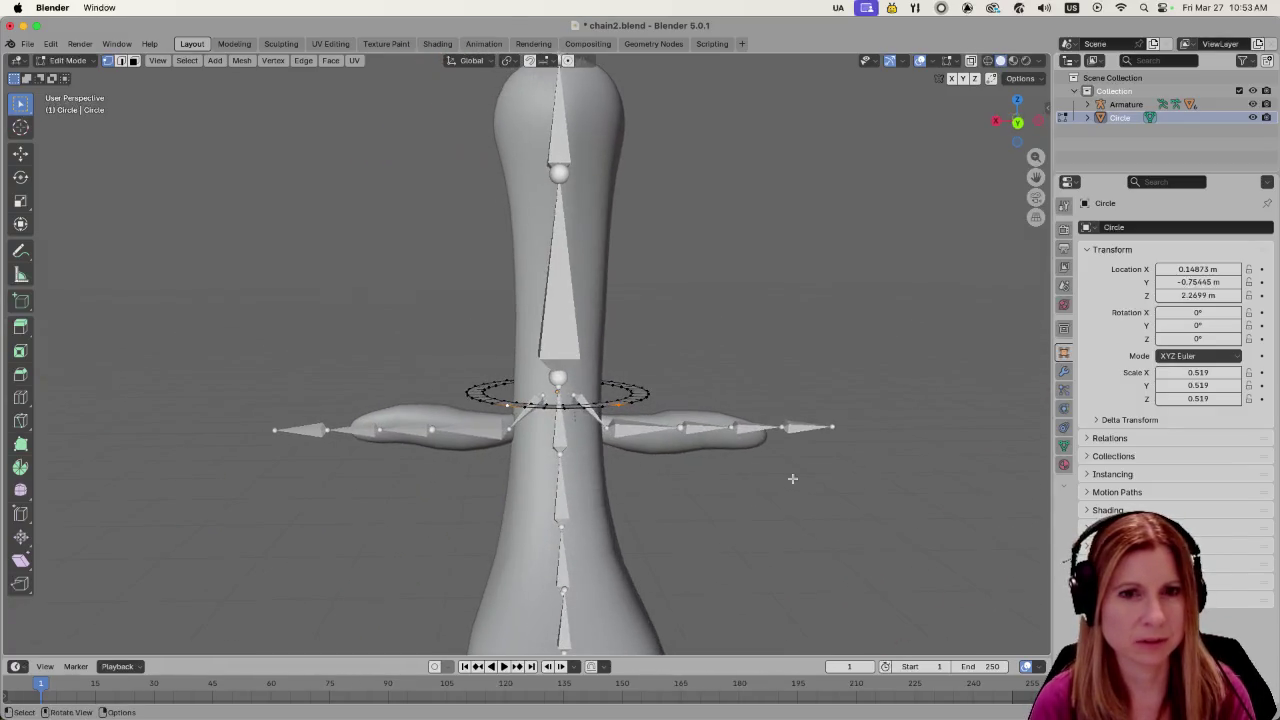
Assign the selected inner vertices to a new 'neck' vertex group, then return to Object Mode
{"action": "left_click", "coordinate": [1064, 446]}
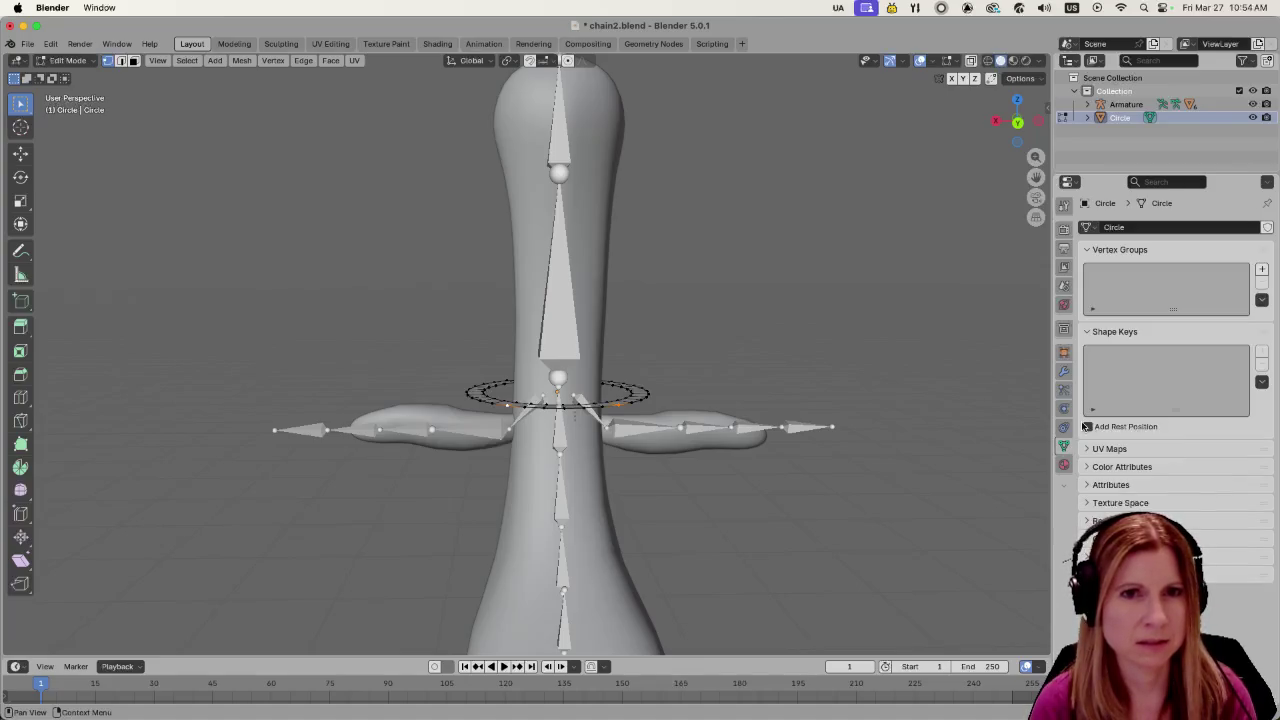
{"action": "left_click", "coordinate": [1263, 270]}
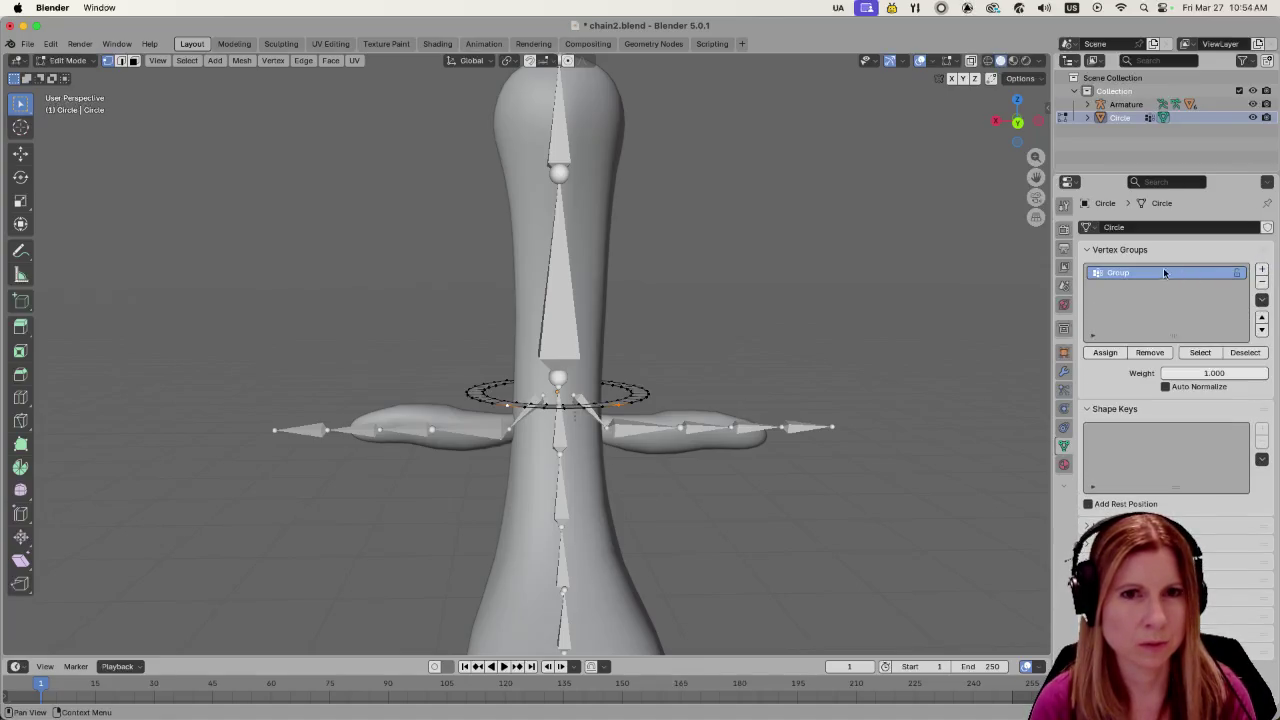
{"action": "double_click", "coordinate": [1110, 274]}
{"action": "key", "text": "BackSpace"}
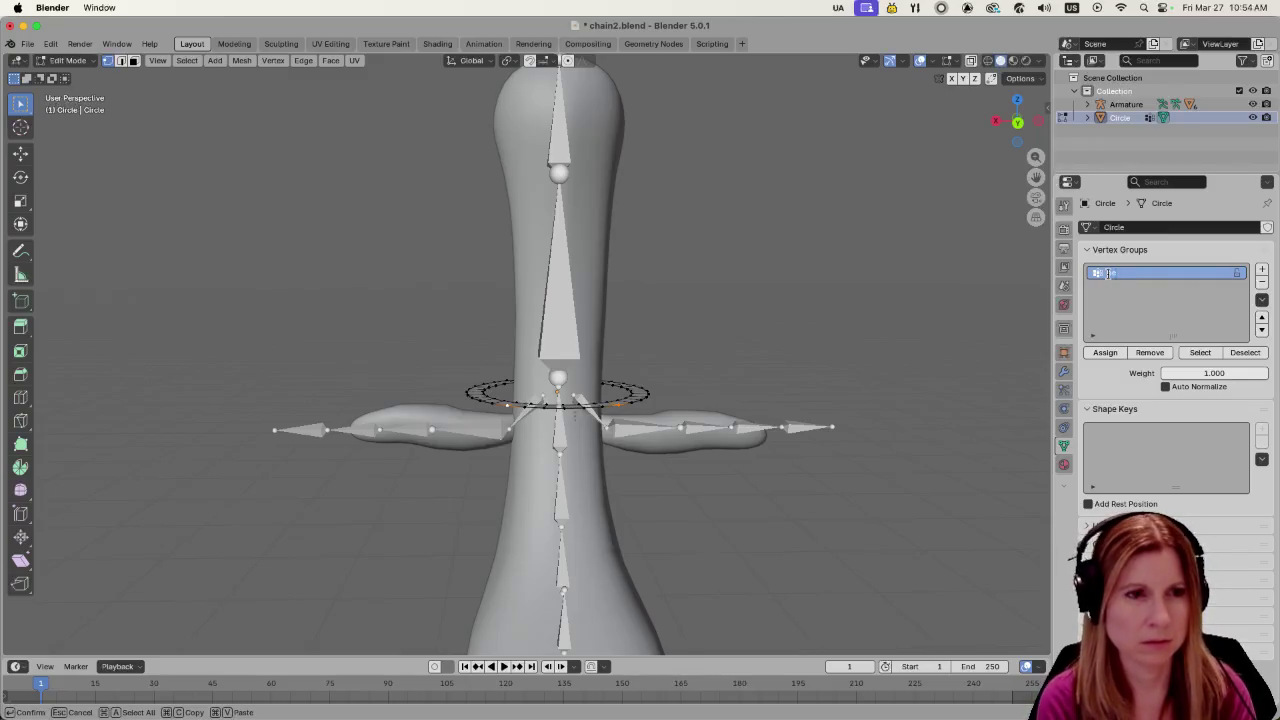
{"action": "type", "text": "neck"}
{"action": "key", "text": "Return"}
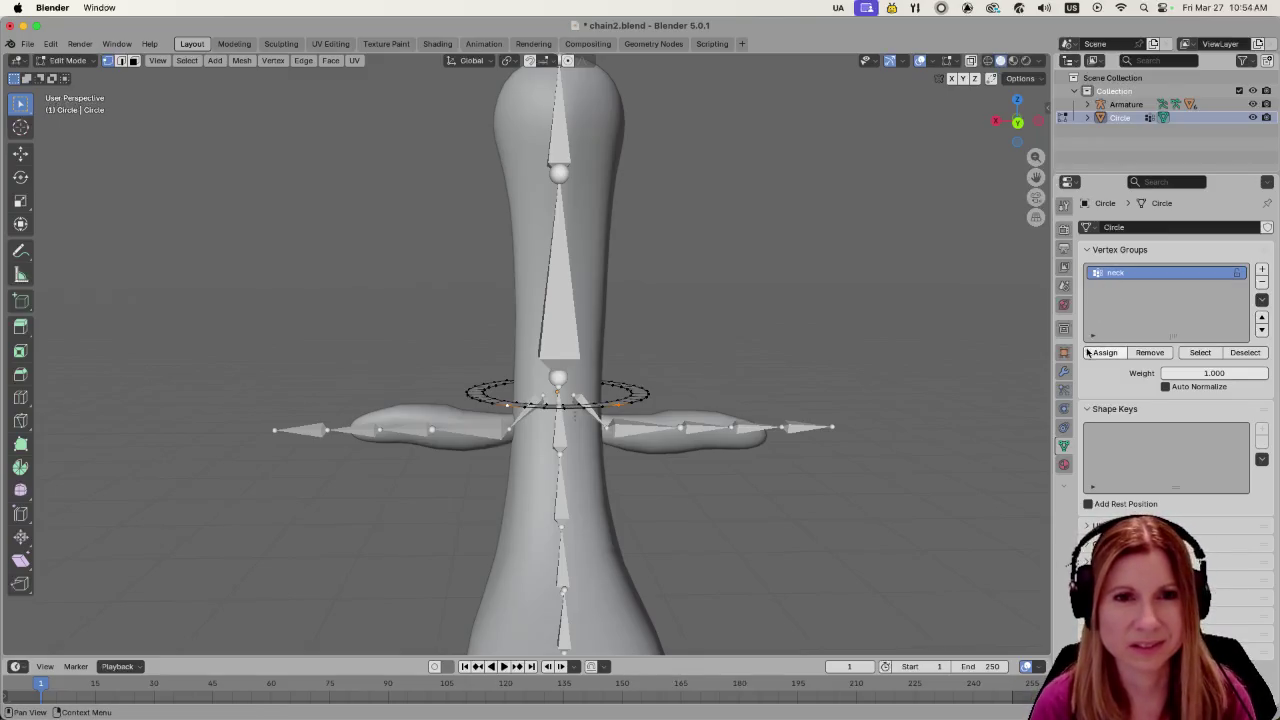
{"action": "left_click", "coordinate": [1100, 352]}
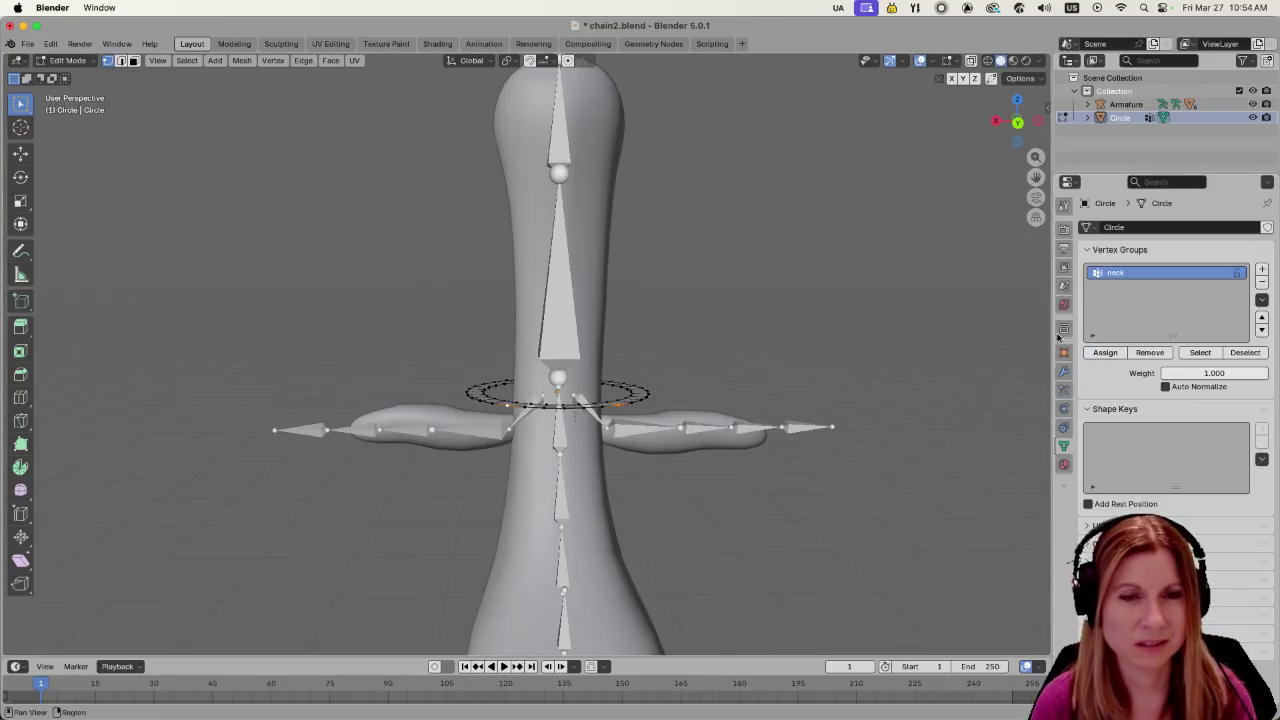
{"action": "middle_click_drag", "start_coordinate": [556, 528], "coordinate": [538, 578]}
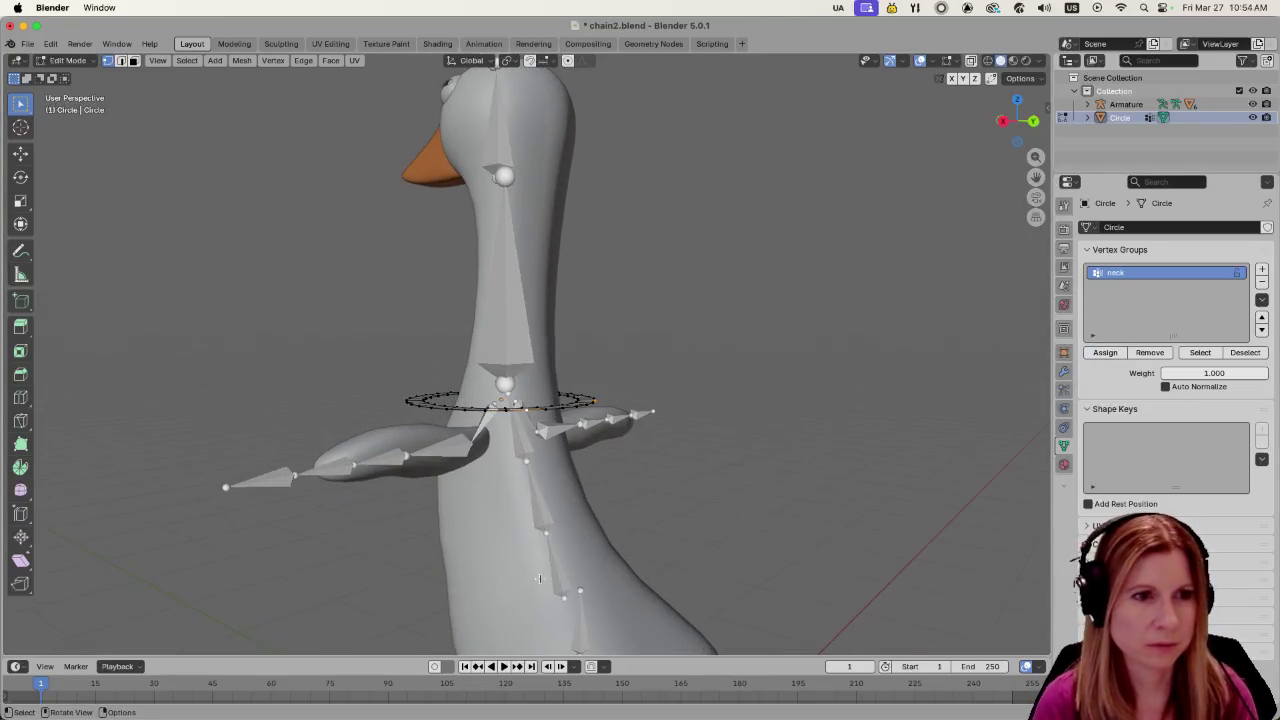
{"action": "key", "text": "Tab"}
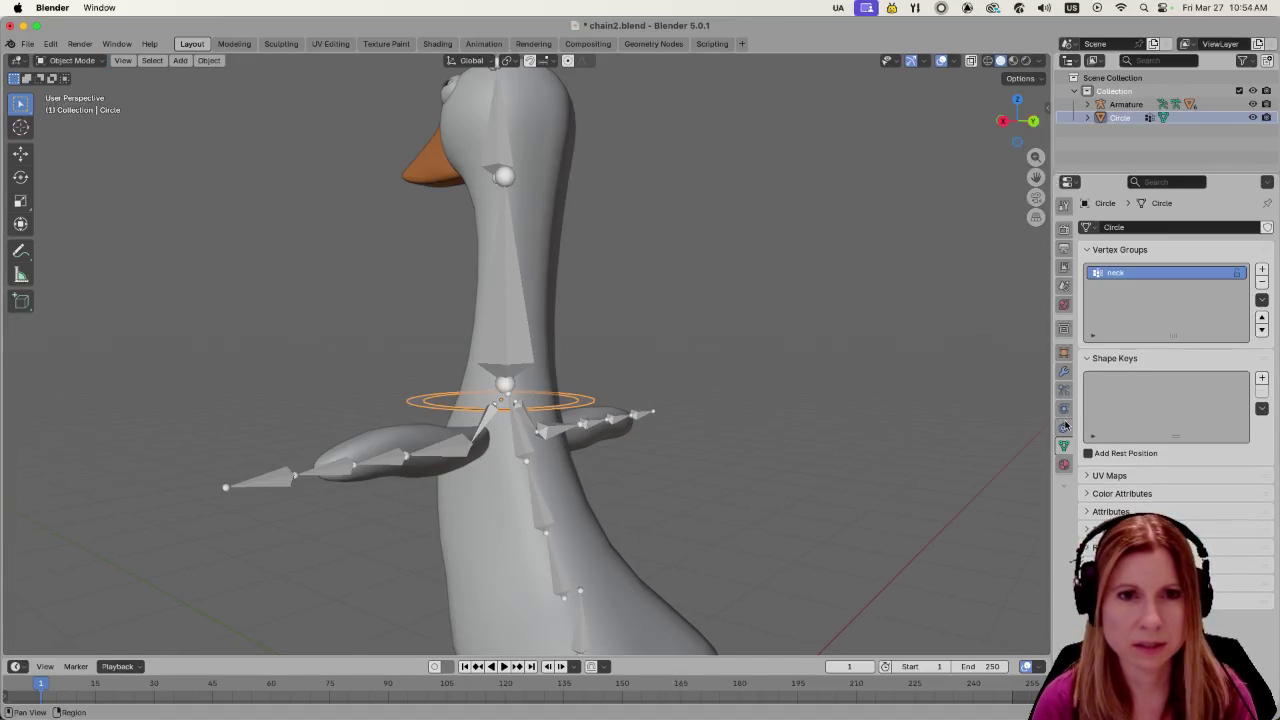
Add Cloth physics to the Circle ring in the Physics properties
{"action": "left_click", "coordinate": [1065, 426]}
{"action": "left_click", "coordinate": [1066, 408]}
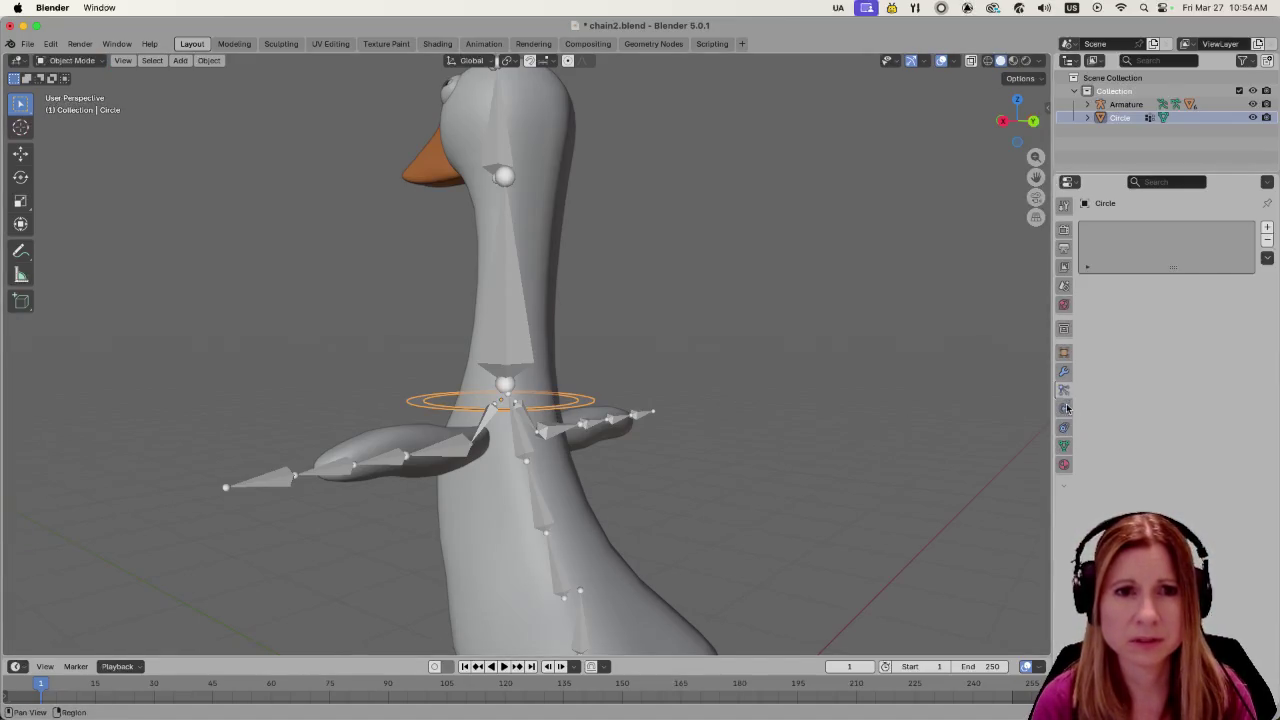
{"action": "left_click", "coordinate": [1066, 408]}
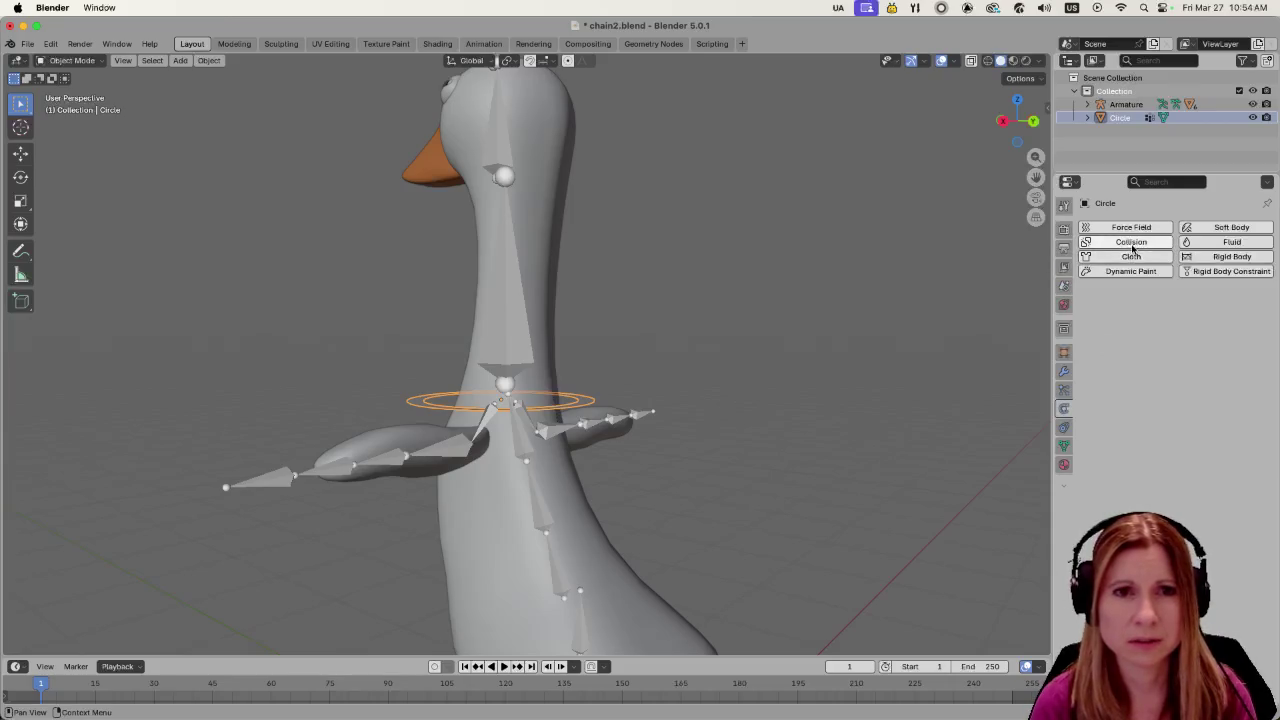
{"action": "left_click", "coordinate": [1131, 256]}
Give the goose's Body collision physics, then reselect the Circle ring
{"action": "key", "text": "alt+a"}
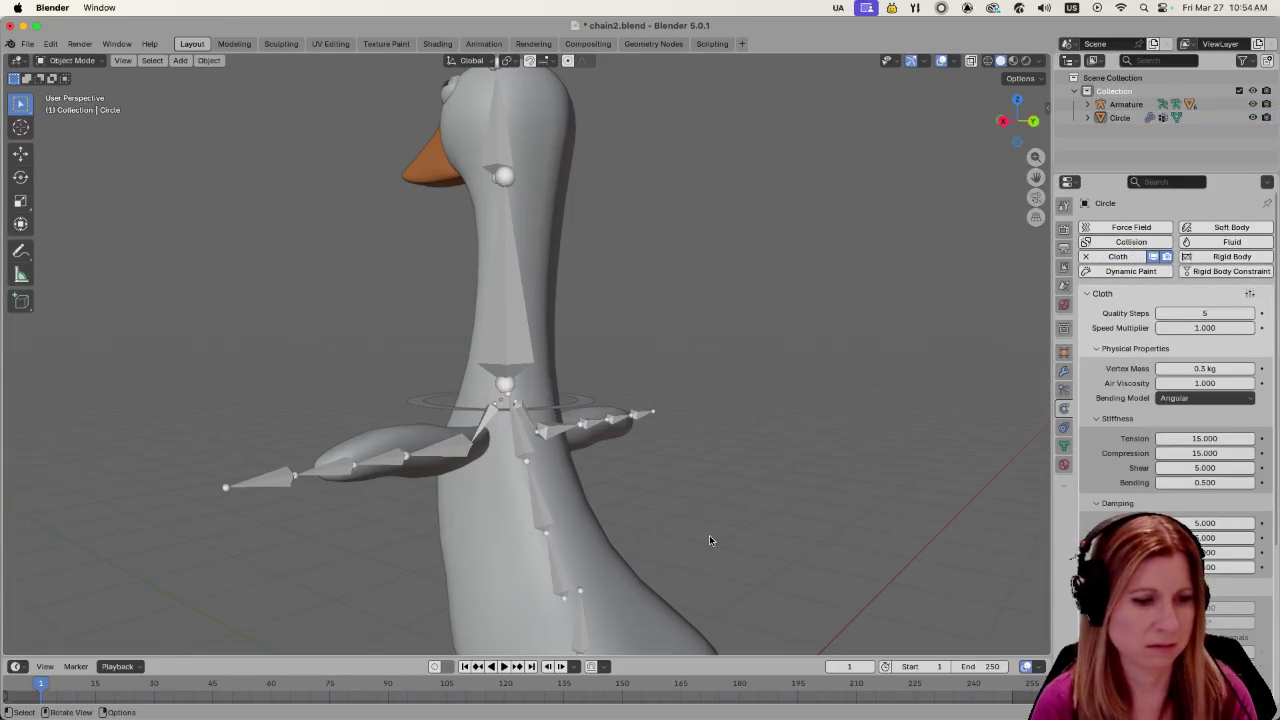
{"action": "left_click", "coordinate": [503, 554]}
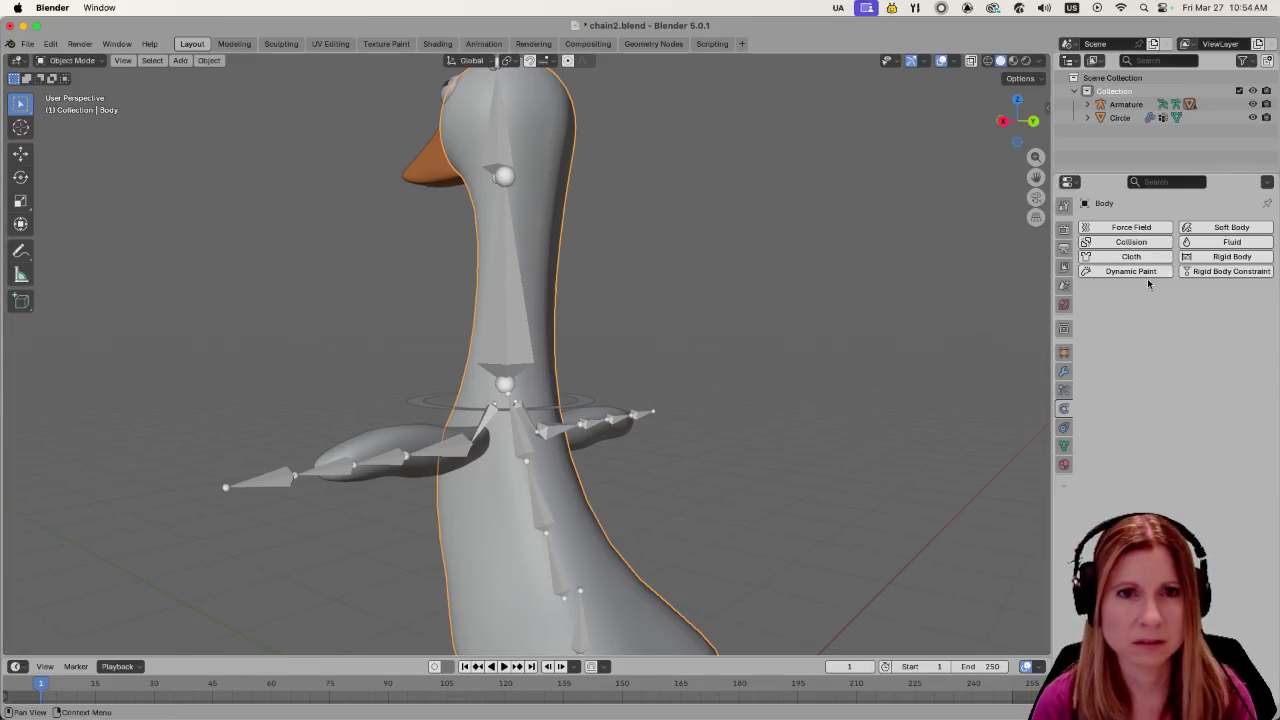
{"action": "left_click", "coordinate": [1125, 242]}
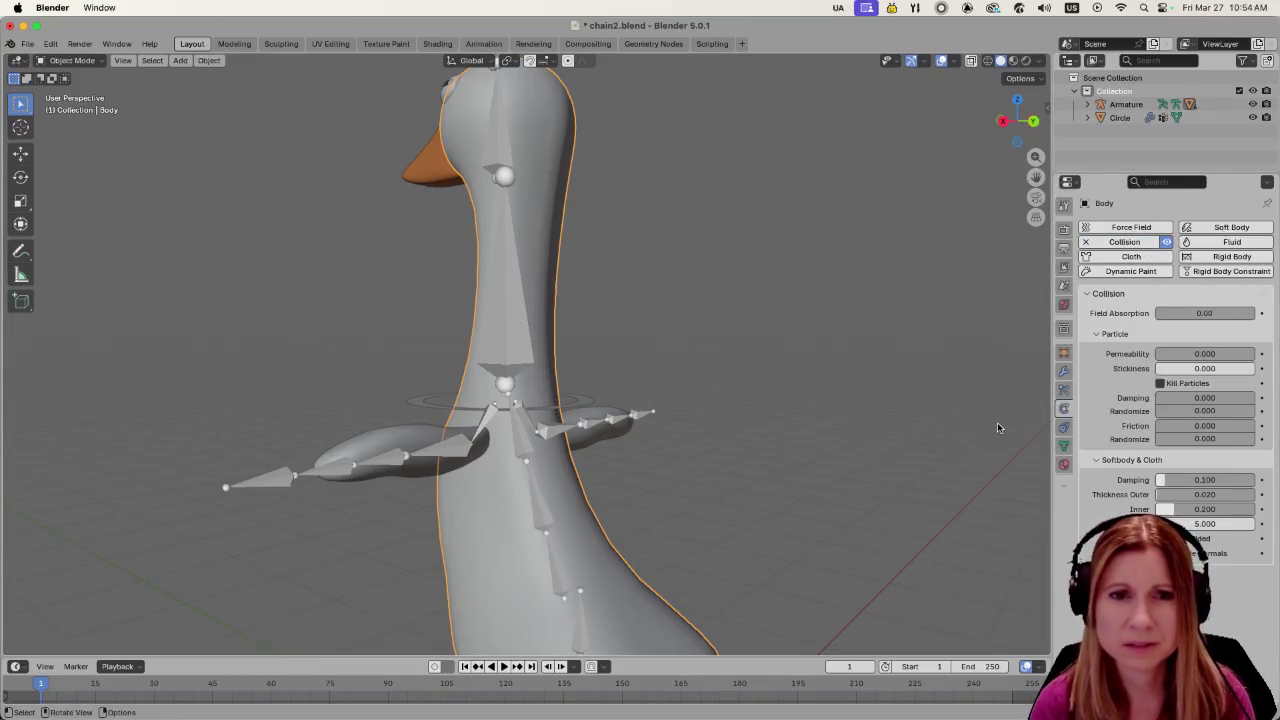
{"action": "left_click", "coordinate": [689, 381]}
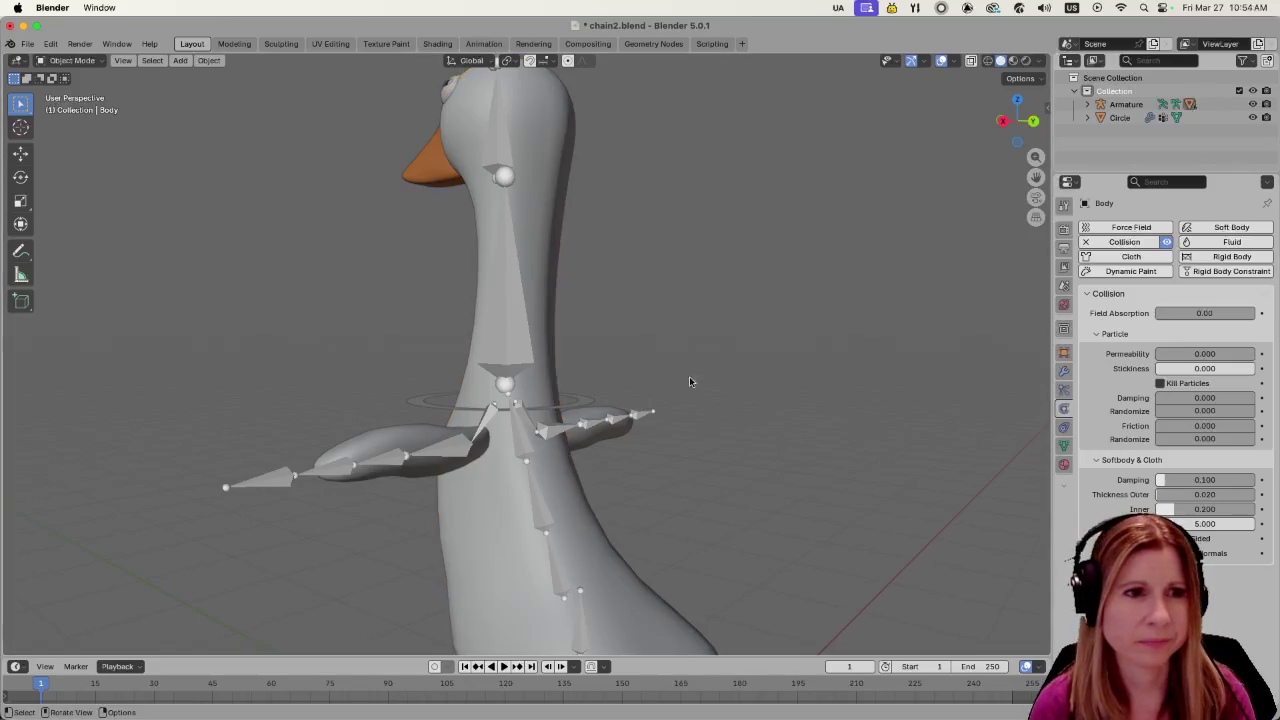
{"action": "left_click", "coordinate": [581, 410]}
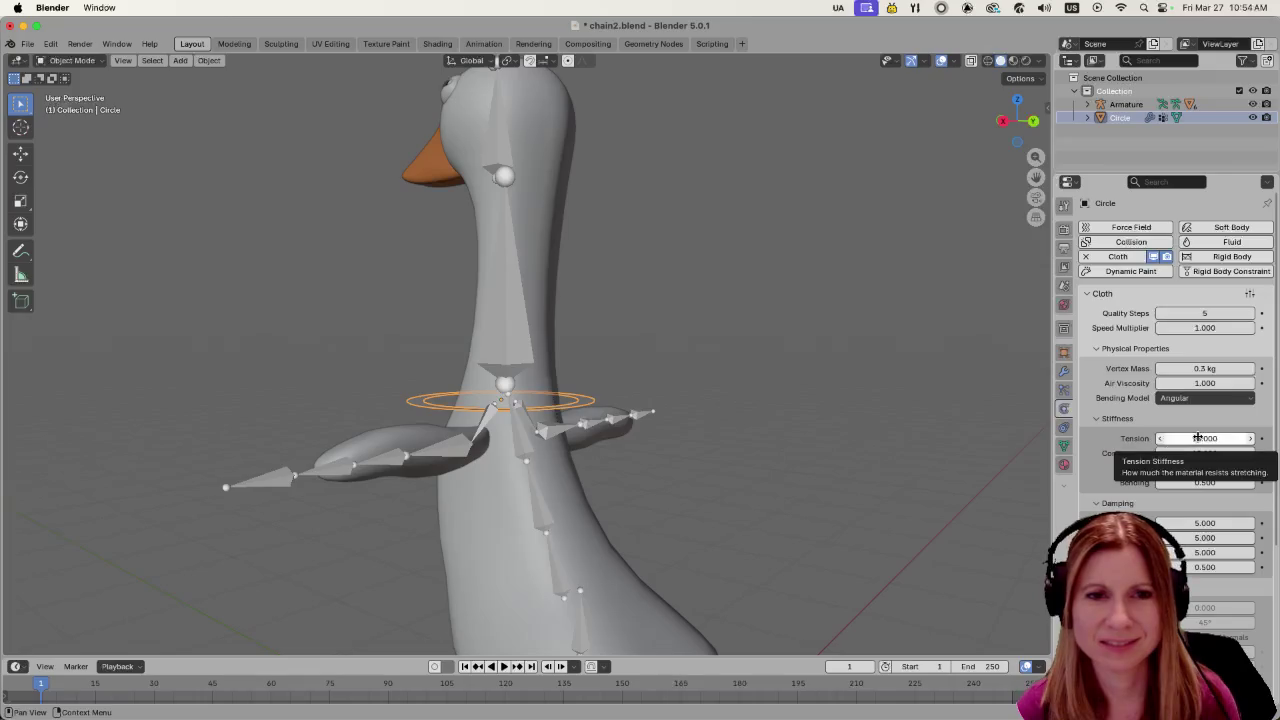
In the Cloth Stiffness panel, enter tension 50, compression 50, shear 10 and bending 2
{"action": "double_click", "coordinate": [1215, 438]}
{"action": "type", "text": "50"}
{"action": "key", "text": "Return"}
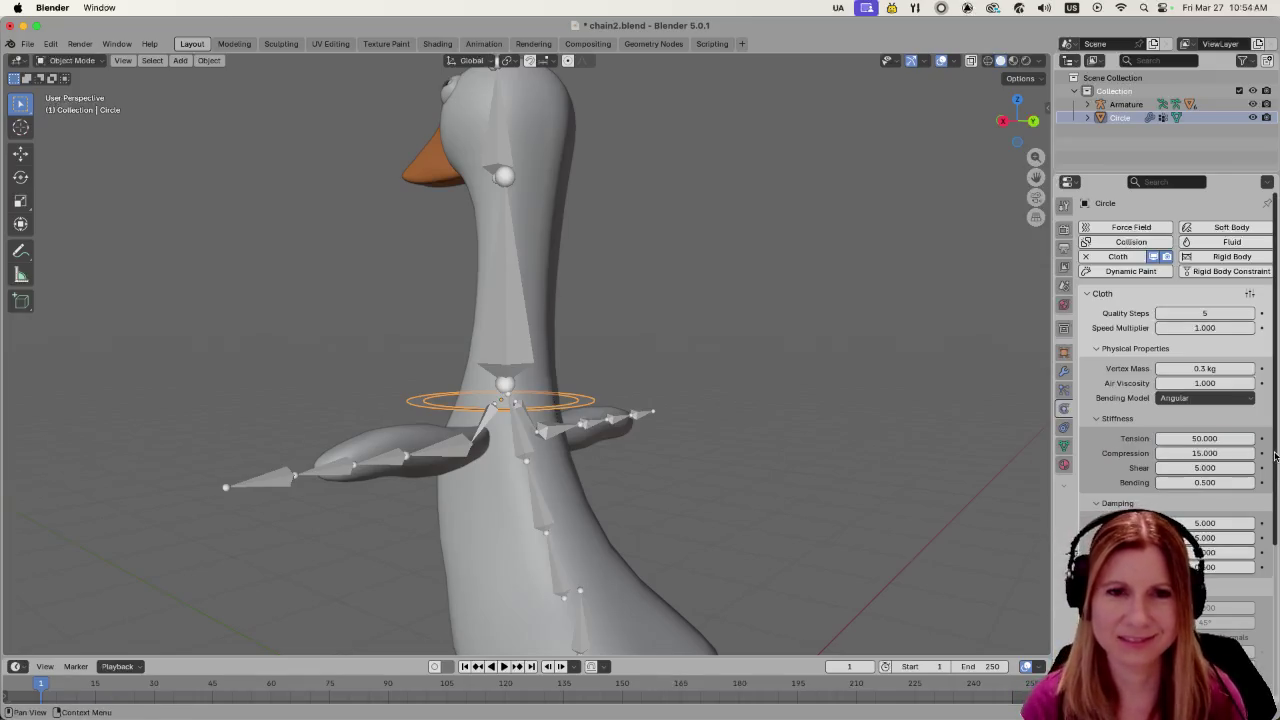
{"action": "double_click", "coordinate": [1213, 453]}
{"action": "type", "text": "50"}
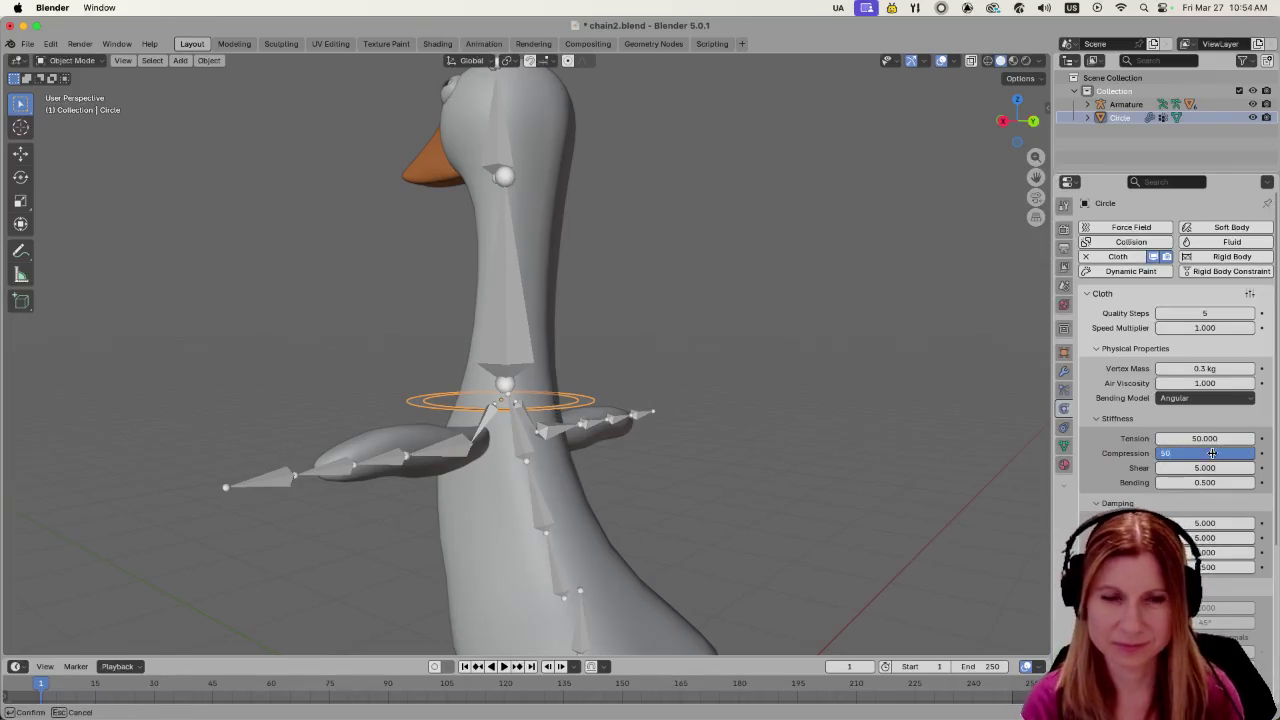
{"action": "key", "text": "Return"}
{"action": "double_click", "coordinate": [1204, 467]}
{"action": "type", "text": "10"}
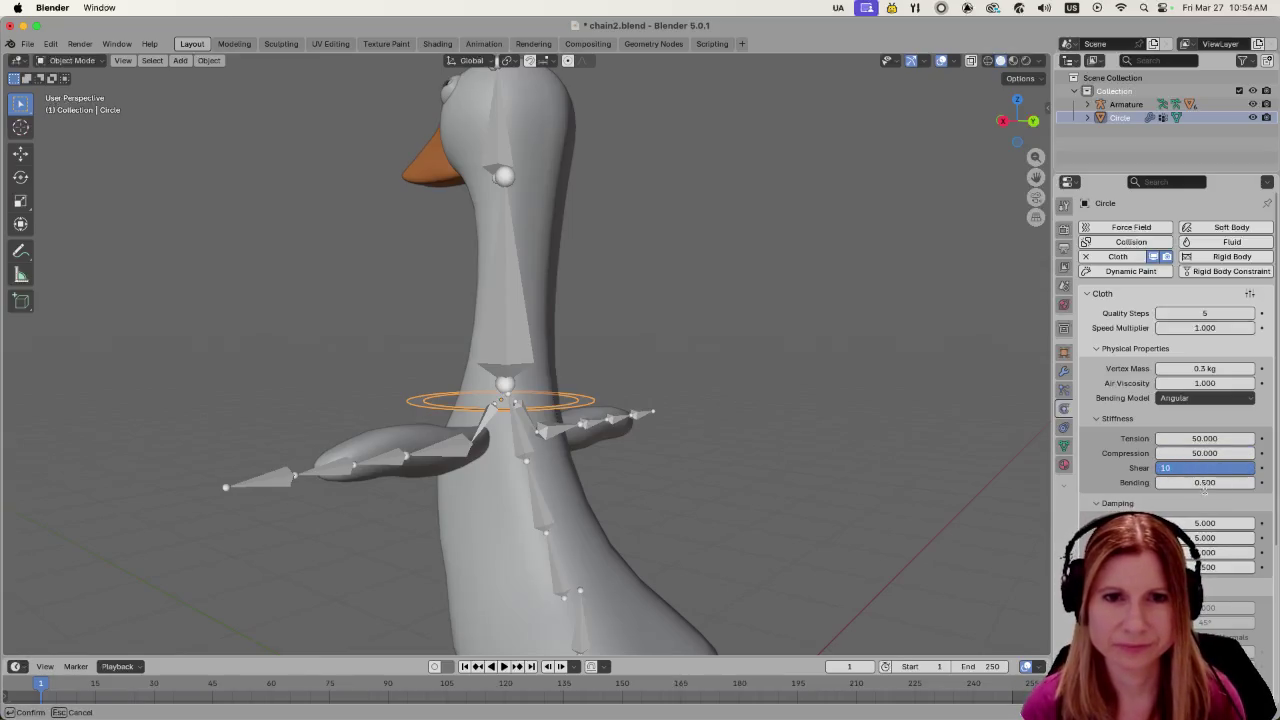
{"action": "key", "text": "Return"}
{"action": "double_click", "coordinate": [1205, 483]}
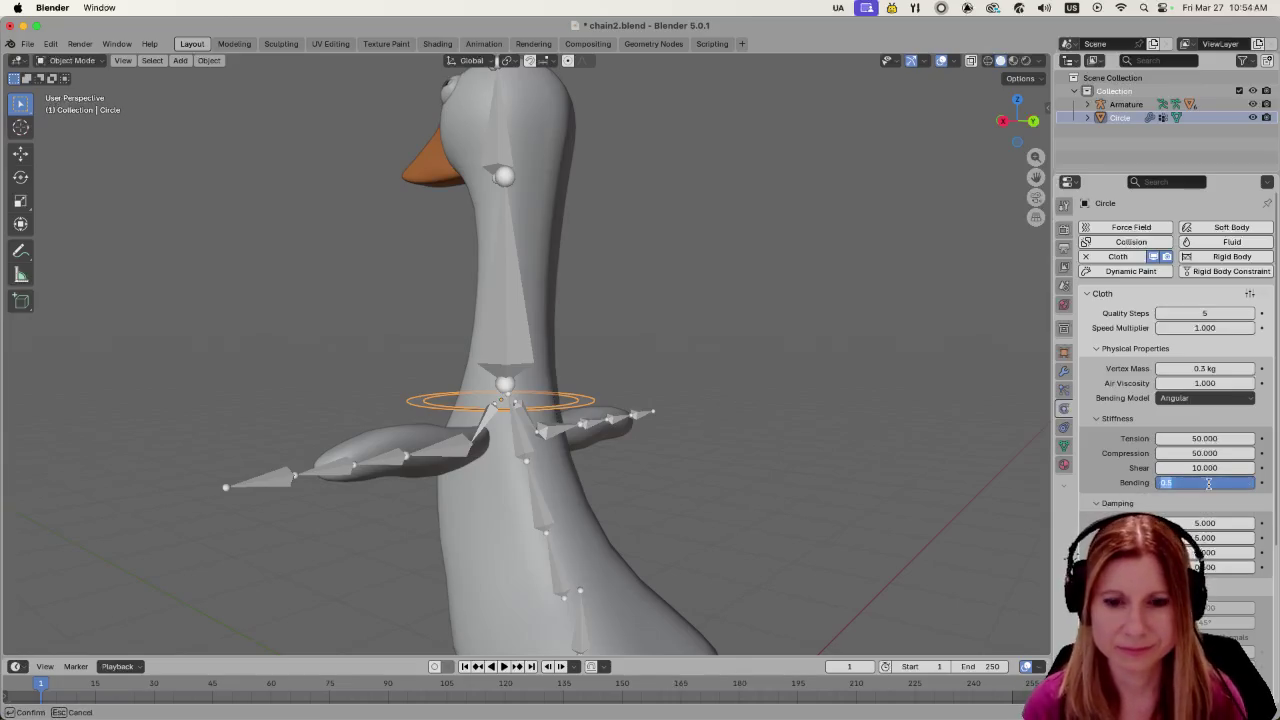
{"action": "type", "text": "2"}
{"action": "key", "text": "Return"}
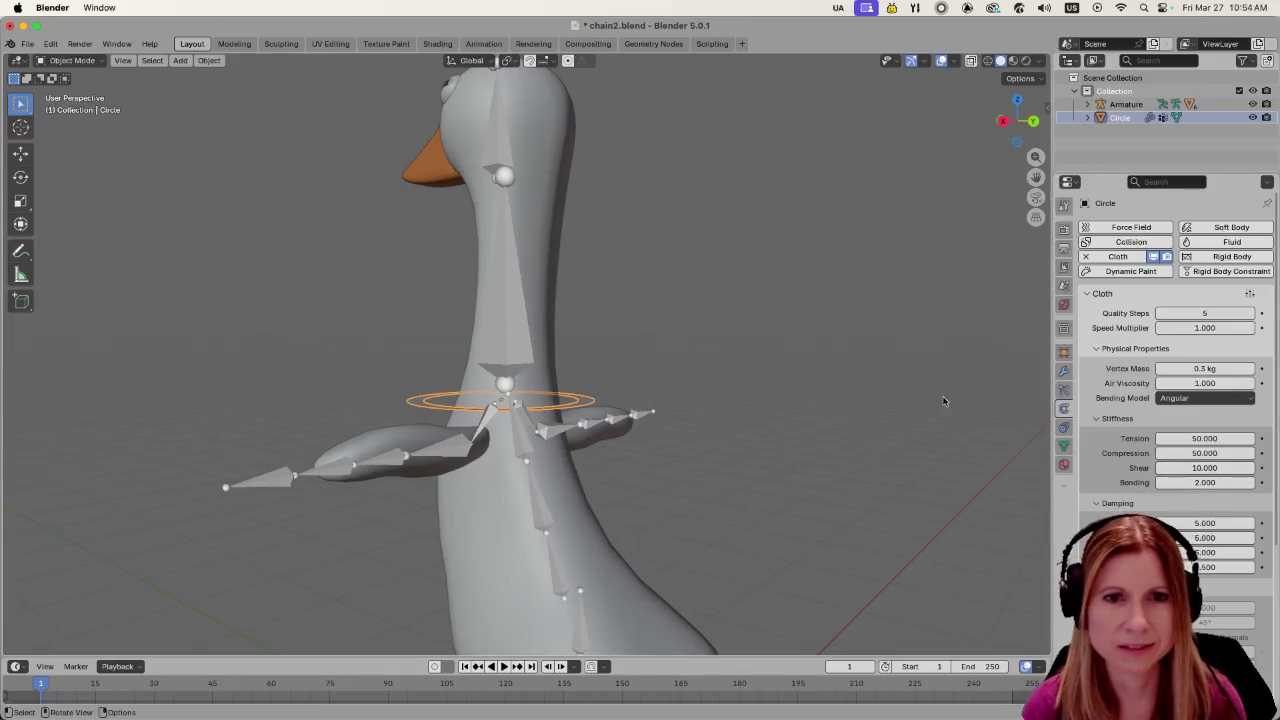
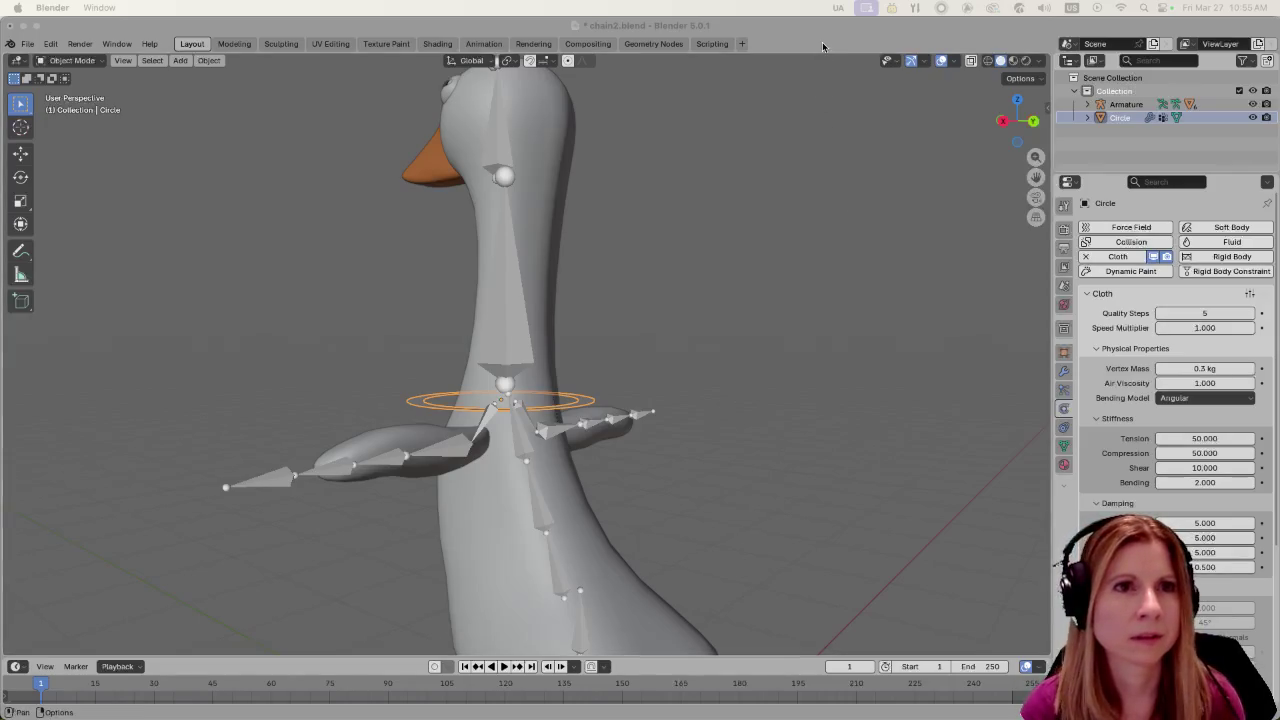
Play the ring's cloth animation on the goose's neck, then return to frame 1
{"action": "mouse_move", "coordinate": [806, 366]}
{"action": "middle_mouse_down"}
{"action": "mouse_move", "coordinate": [890, 375]}
{"action": "mouse_move", "coordinate": [662, 386]}
{"action": "mouse_move", "coordinate": [565, 303]}
{"action": "middle_mouse_up"}
{"action": "scroll", "coordinate": [662, 386], "scroll_direction": "down", "scroll_amount": 3}
{"action": "scroll", "coordinate": [426, 402], "scroll_direction": "up", "scroll_amount": 4}
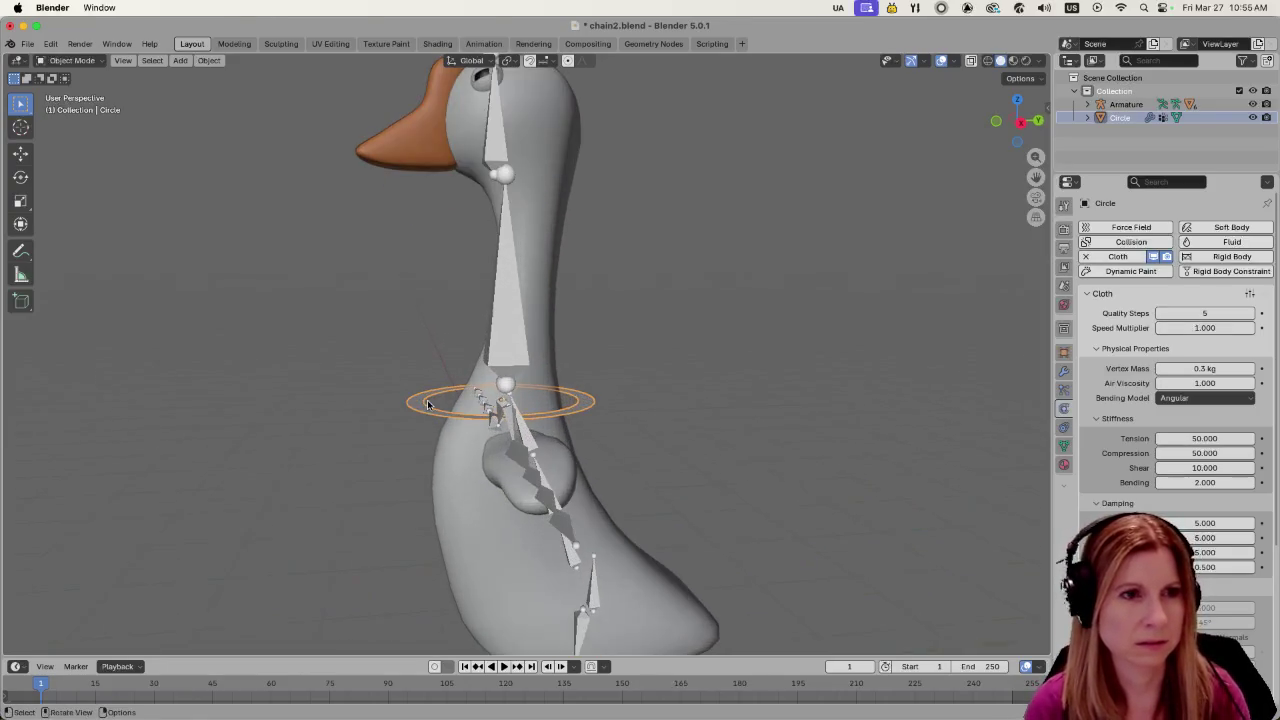
{"action": "middle_click_drag", "start_coordinate": [661, 358], "coordinate": [747, 387], "text": "shift"}
{"action": "key", "text": "space"}
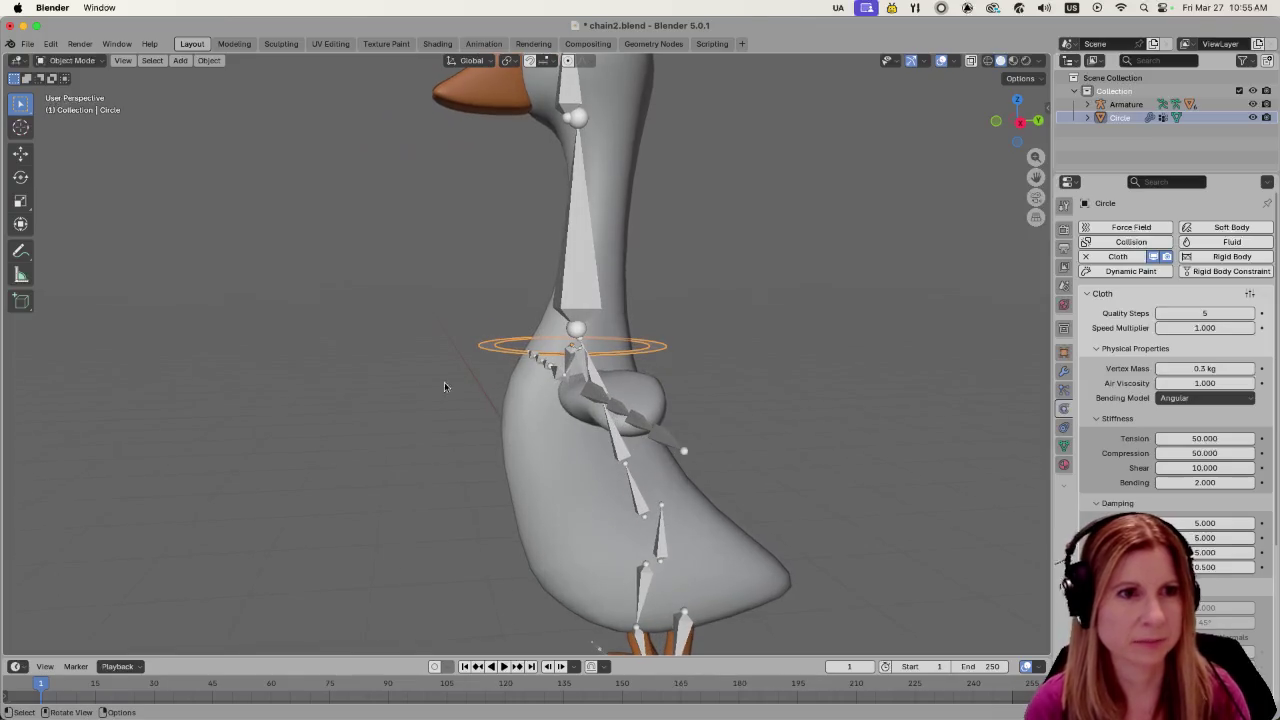
{"action": "key", "text": "space"}
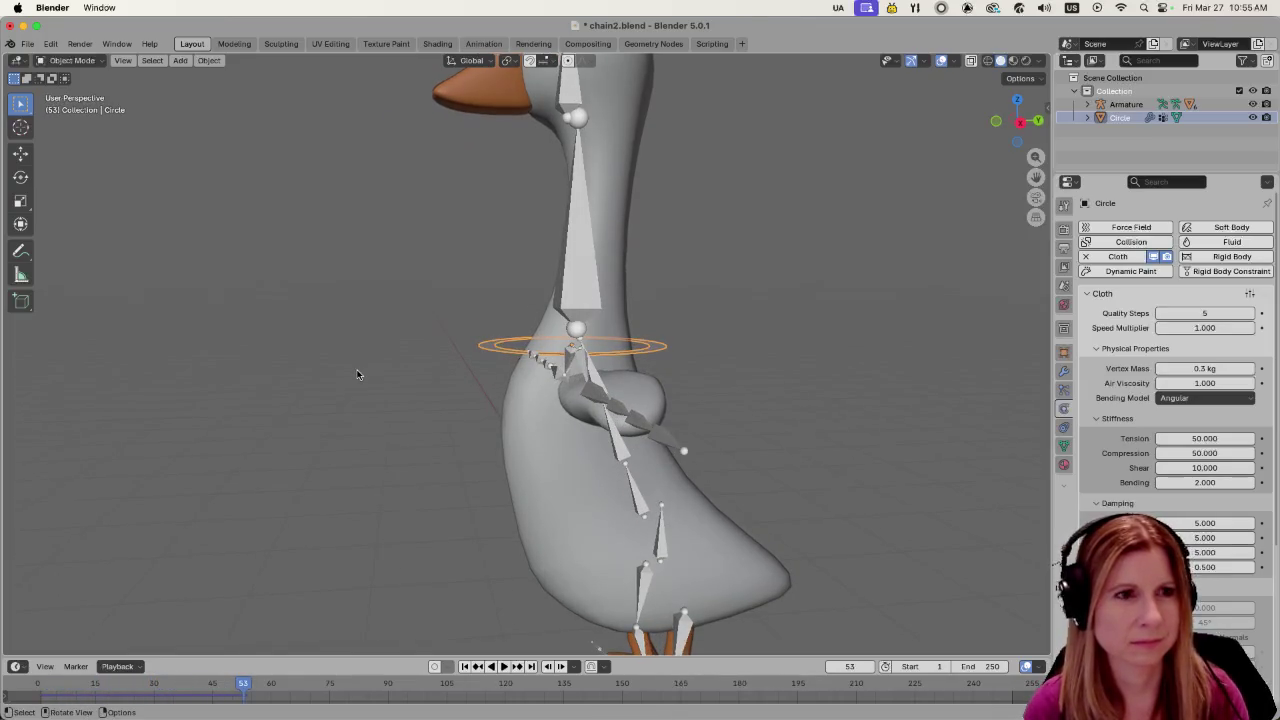
{"action": "key", "text": "alt+a"}
{"action": "left_click", "coordinate": [505, 346]}
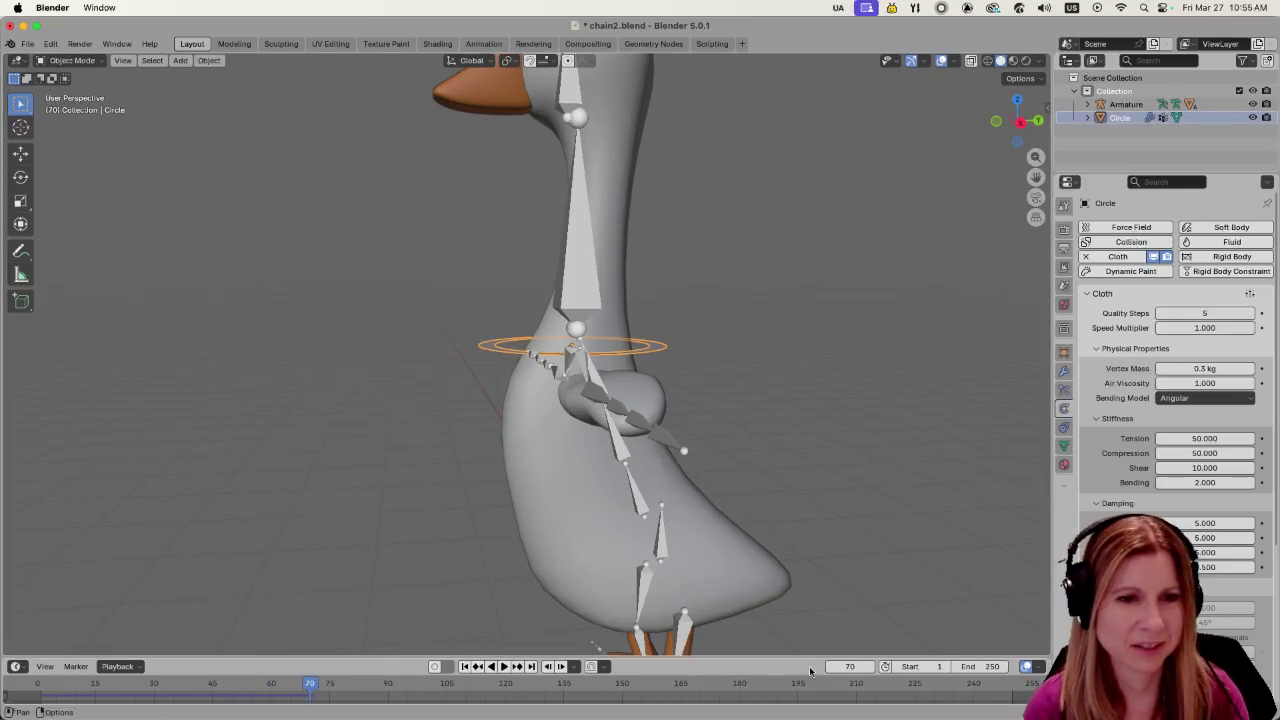
{"action": "left_click", "coordinate": [843, 667]}
{"action": "type", "text": "1"}
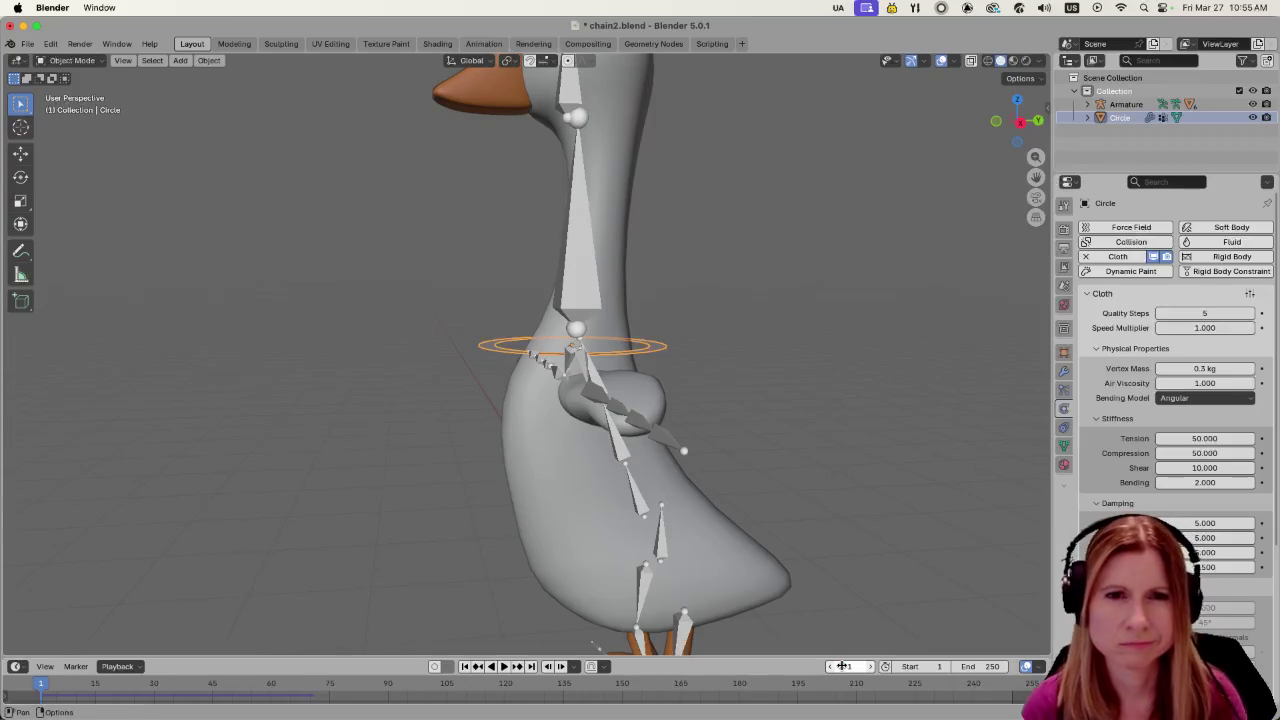
{"action": "key", "text": "Return"}
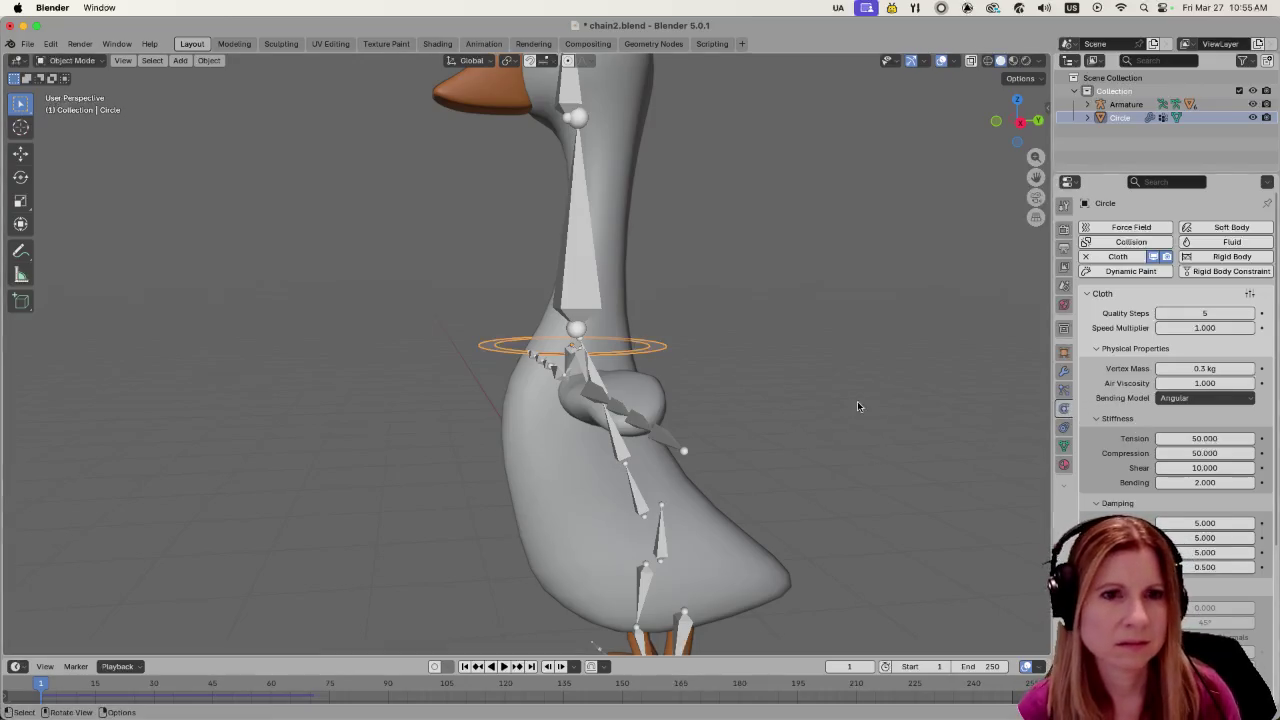
Replay the simulation from a side view of the goose and rewind to frame 1
{"action": "middle_click_drag", "start_coordinate": [857, 401], "coordinate": [920, 403]}
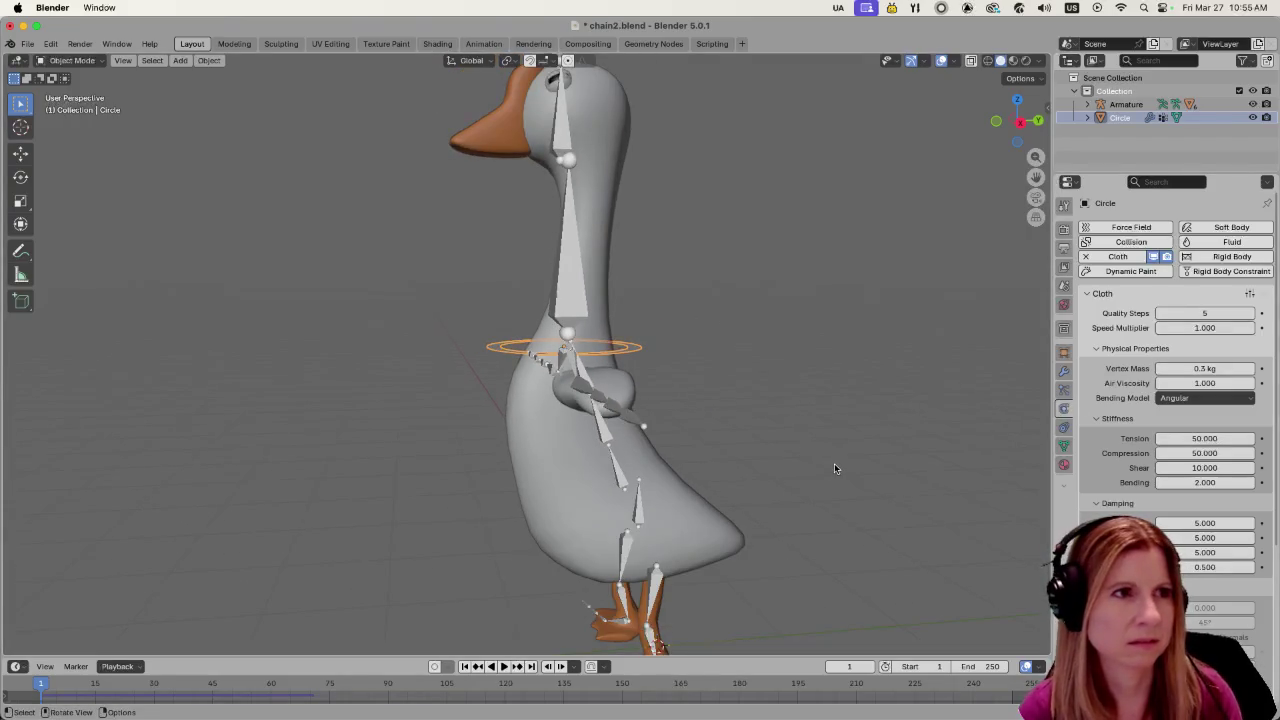
{"action": "key", "text": "space"}
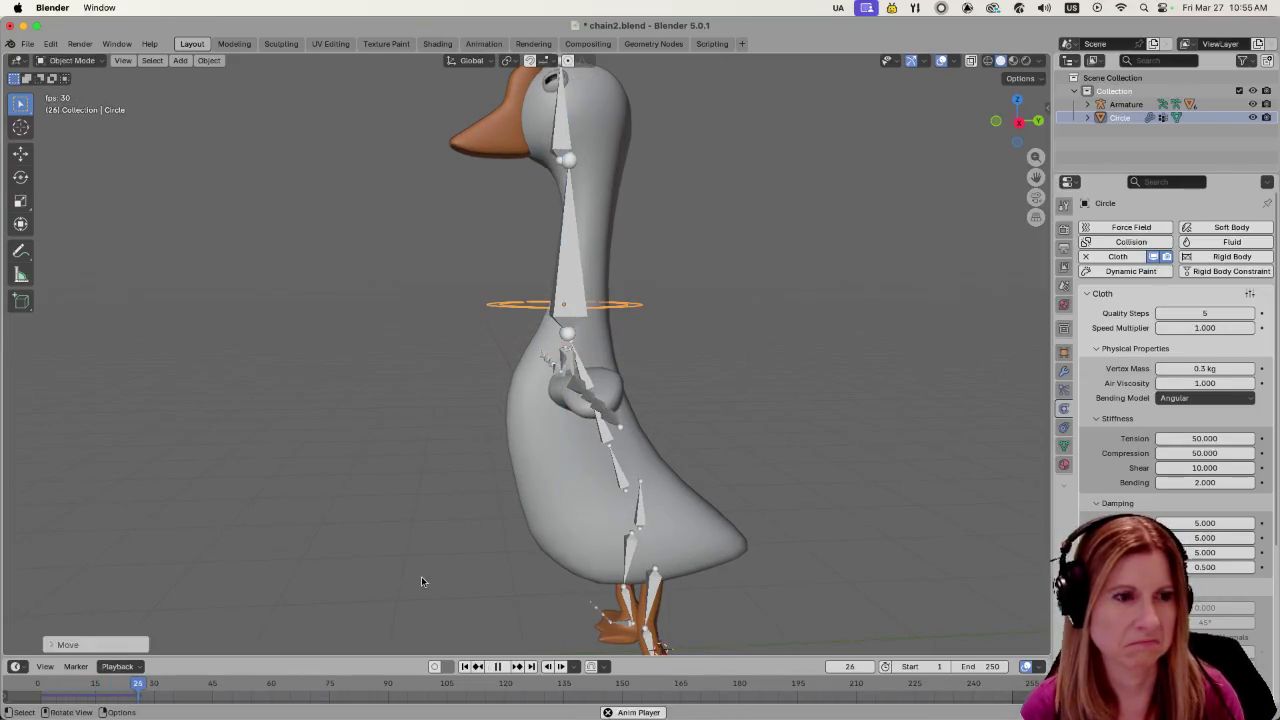
{"action": "key", "text": "space"}
{"action": "left_click", "coordinate": [849, 666]}
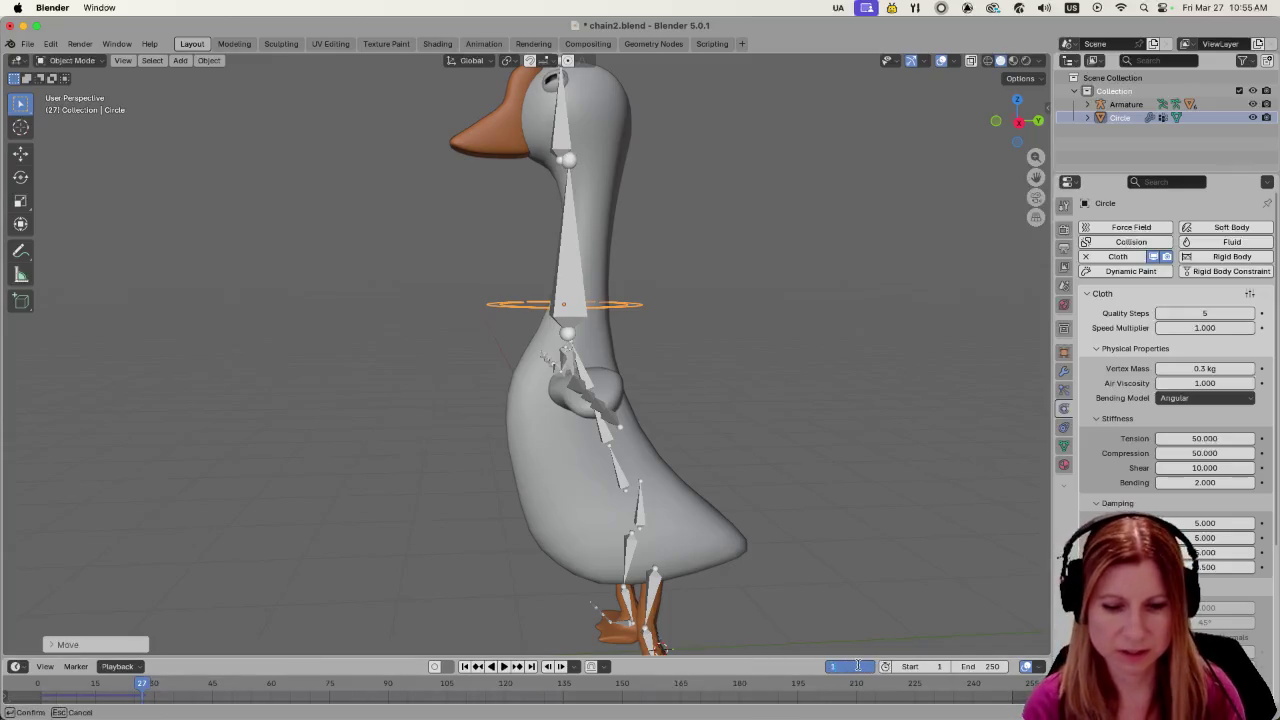
{"action": "type", "text": "1"}
{"action": "key", "text": "Return"}
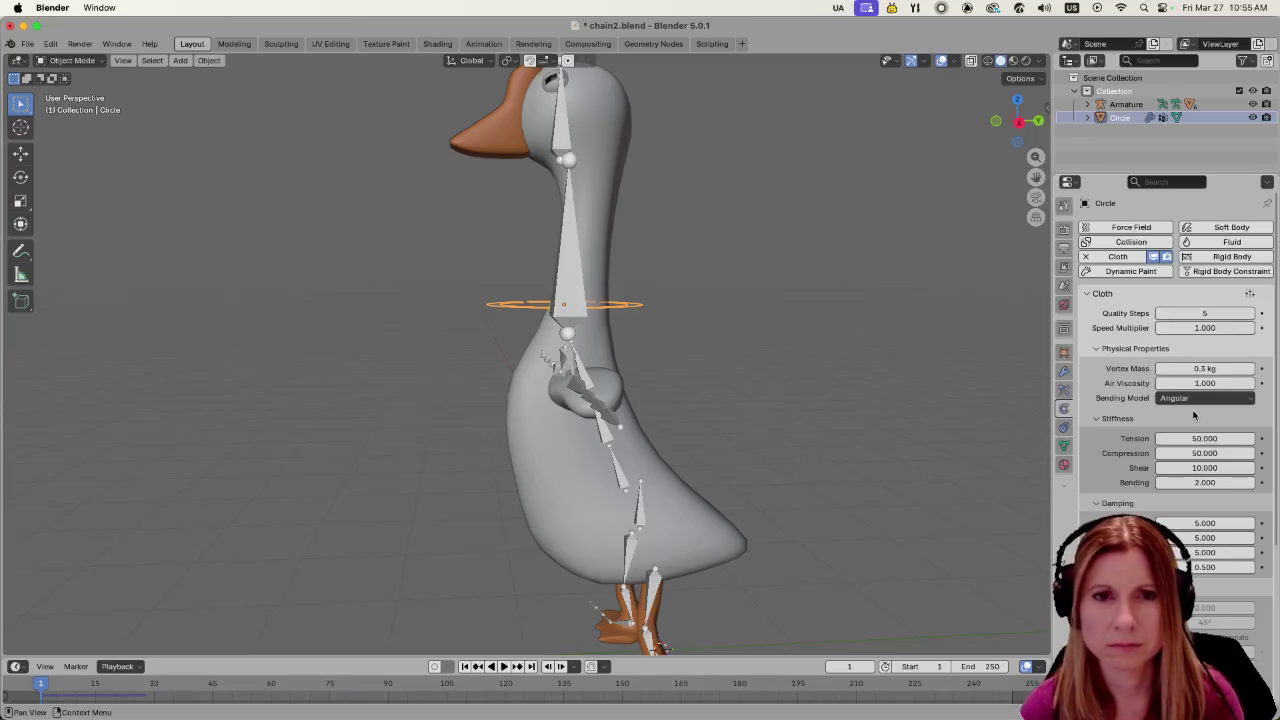
Set the ring's cloth Vertex Mass to 1 kg and play the simulation
{"action": "left_click", "coordinate": [1213, 370]}
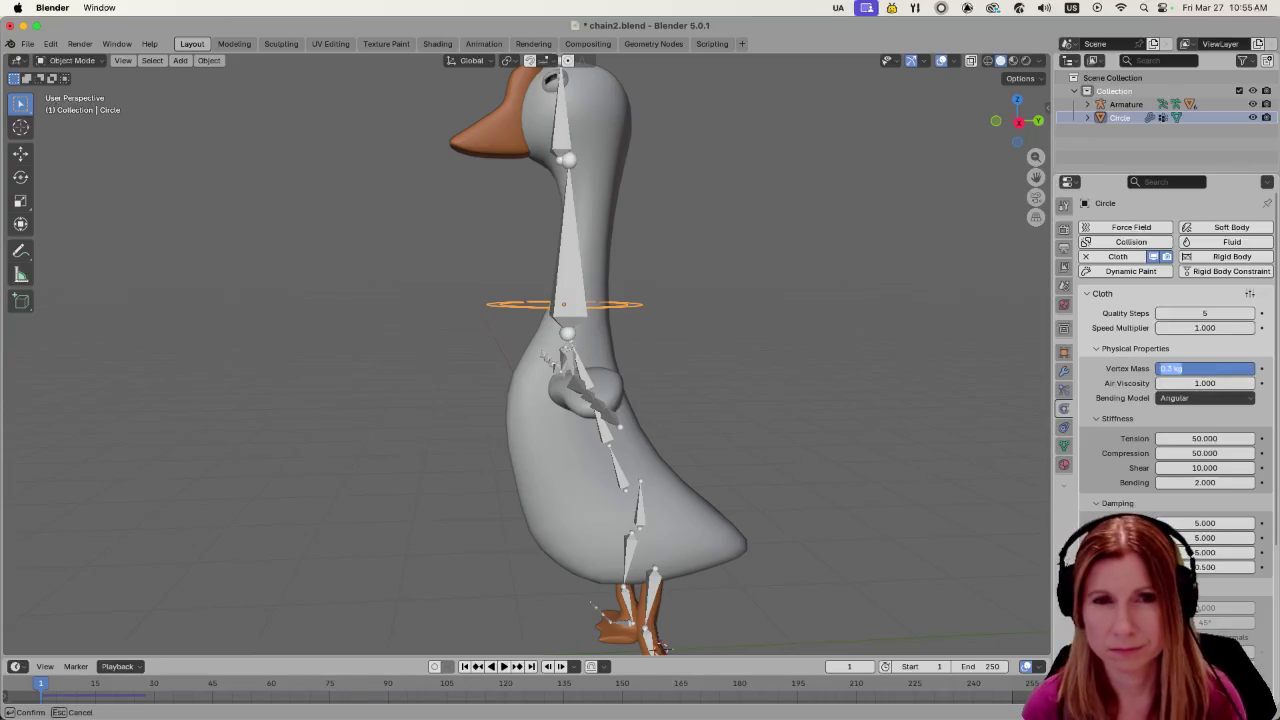
{"action": "type", "text": "1"}
{"action": "key", "text": "Return"}
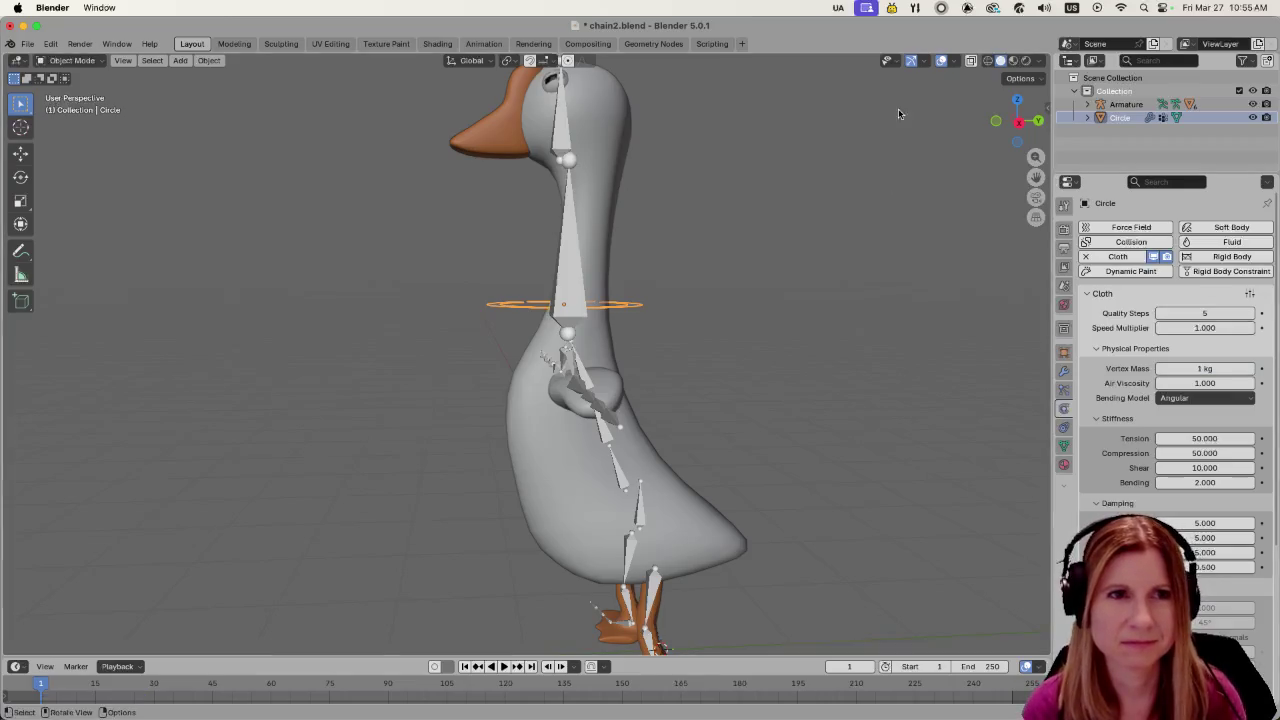
{"action": "key", "text": "space"}
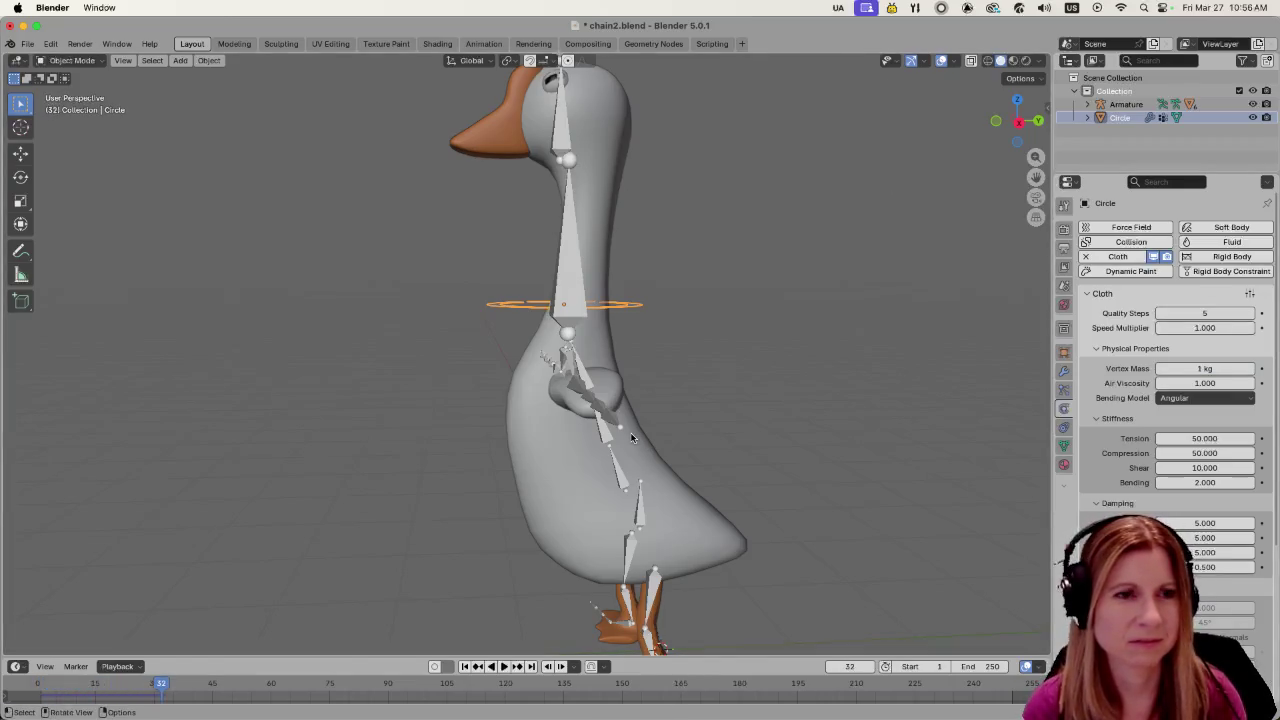
{"action": "key", "text": "Escape"}
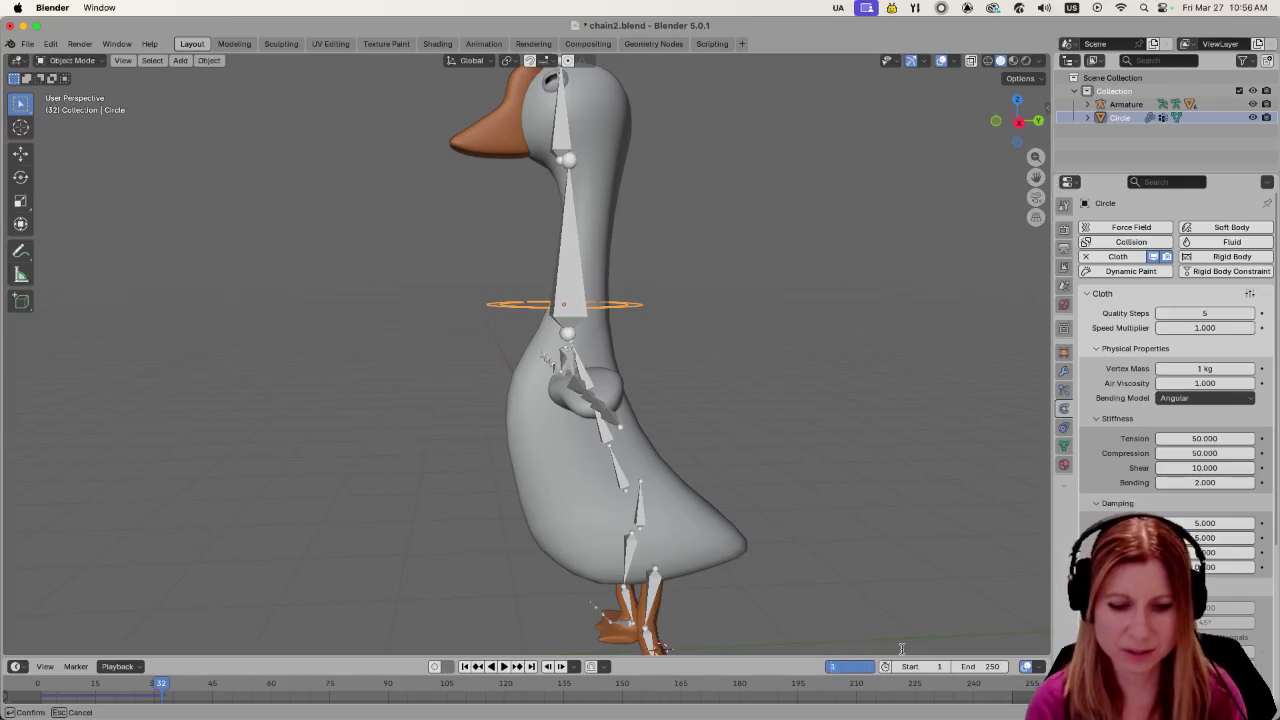
{"action": "left_click", "coordinate": [793, 370]}
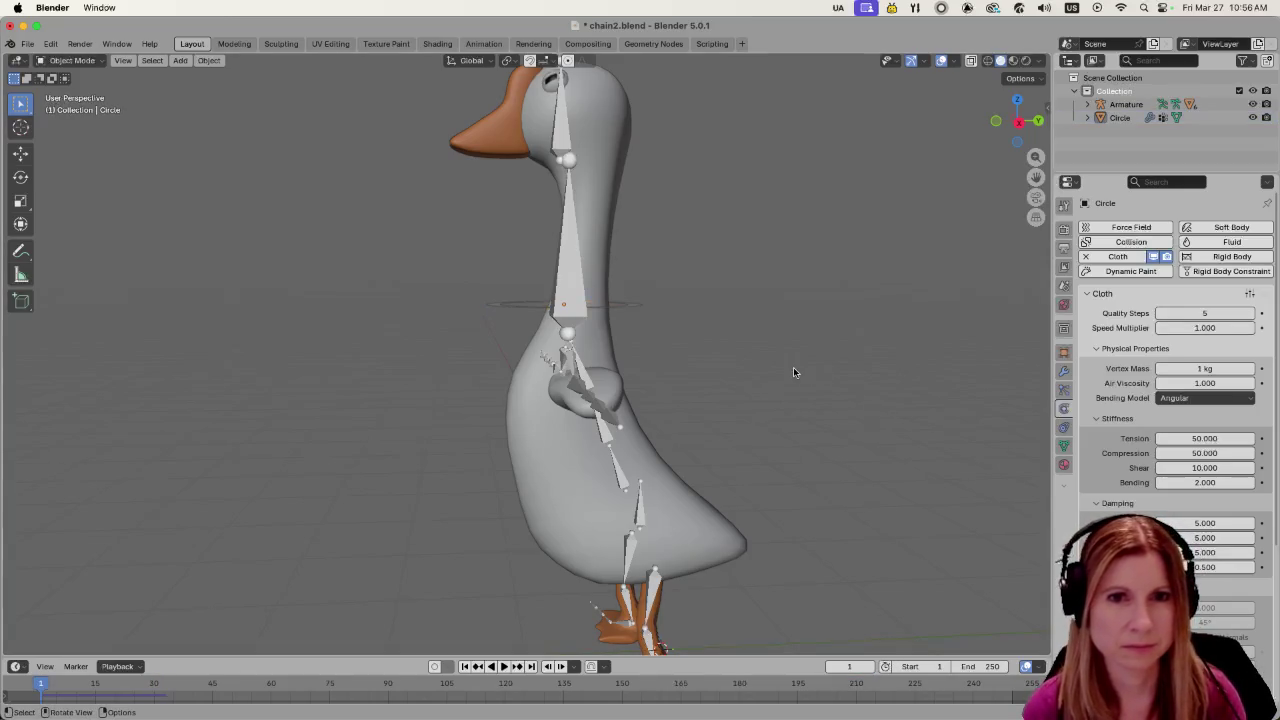
Scroll down the Cloth panel and confirm a setting lower in the list
{"action": "scroll", "coordinate": [1170, 400], "scroll_direction": "down", "scroll_amount": 3}
{"action": "scroll", "coordinate": [1170, 400], "scroll_direction": "down", "scroll_amount": 3}
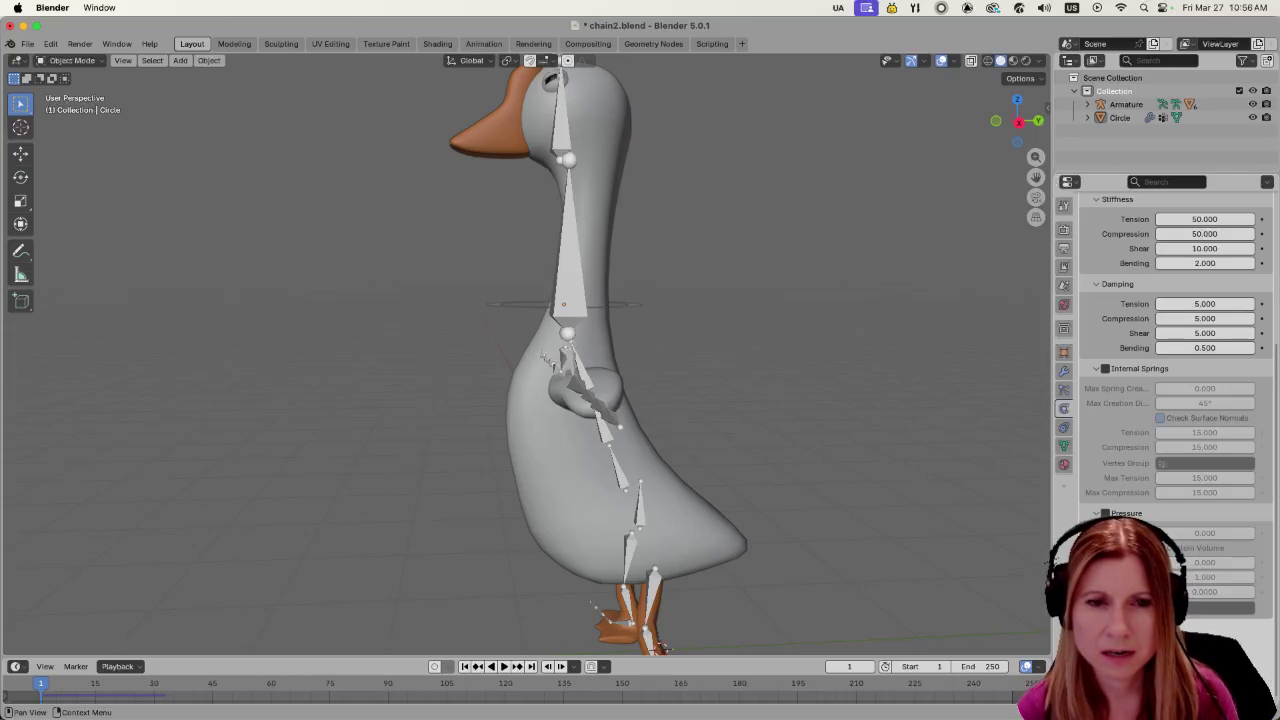
{"action": "scroll", "coordinate": [1093, 485], "scroll_direction": "down", "scroll_amount": 3}
{"action": "scroll", "coordinate": [1093, 485], "scroll_direction": "down", "scroll_amount": 2}
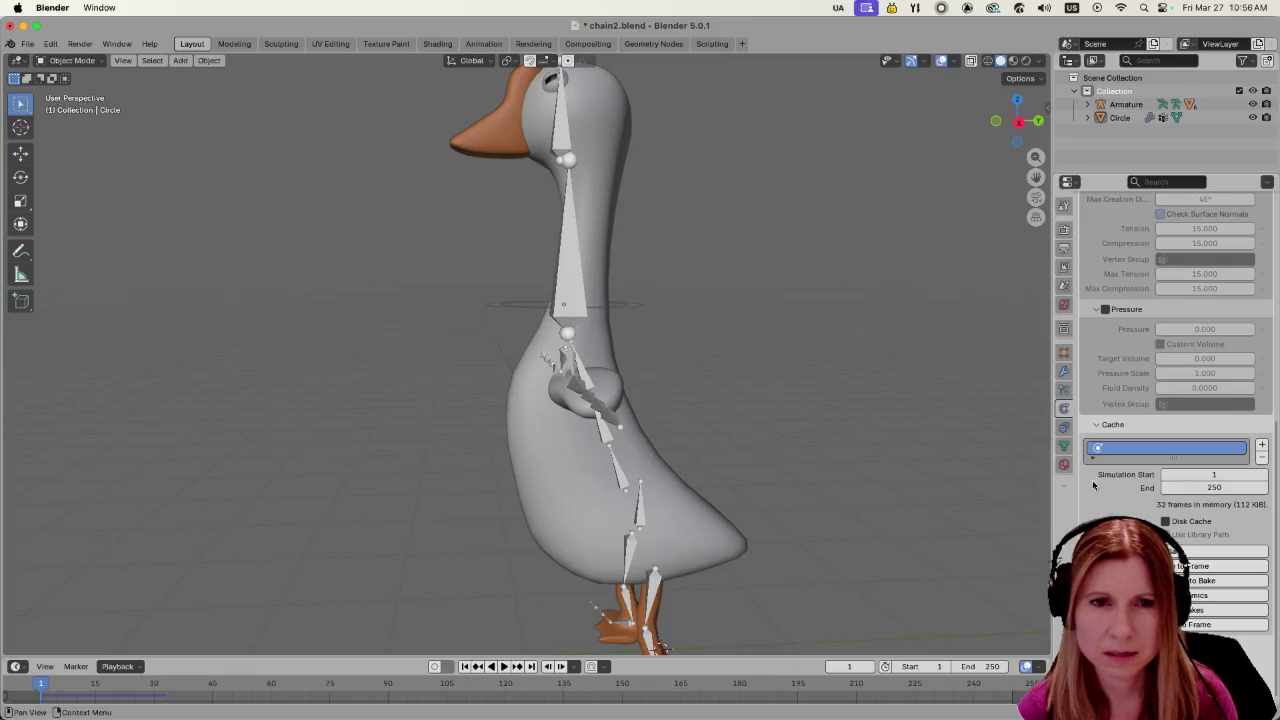
{"action": "scroll", "coordinate": [1101, 428], "scroll_direction": "up", "scroll_amount": 5}
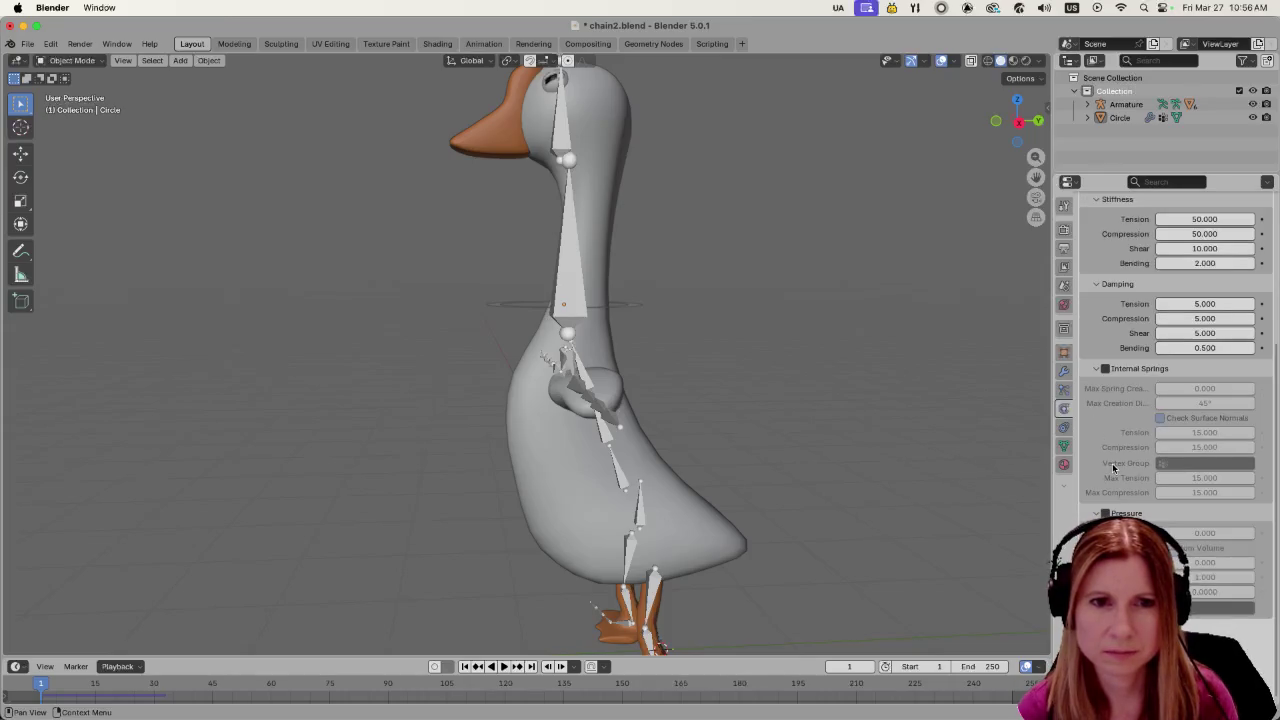
{"action": "scroll", "coordinate": [1101, 428], "scroll_direction": "down", "scroll_amount": 2}
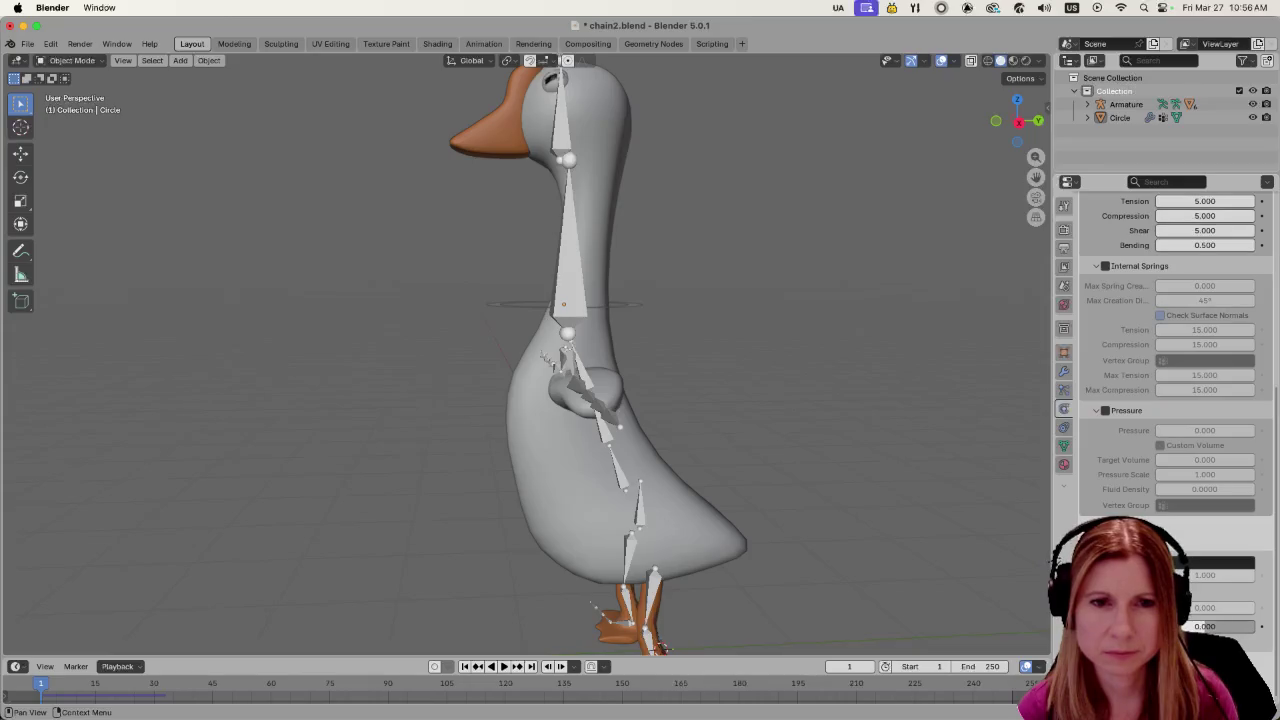
{"action": "left_click", "coordinate": [1220, 563]}
{"action": "key", "text": "Return"}
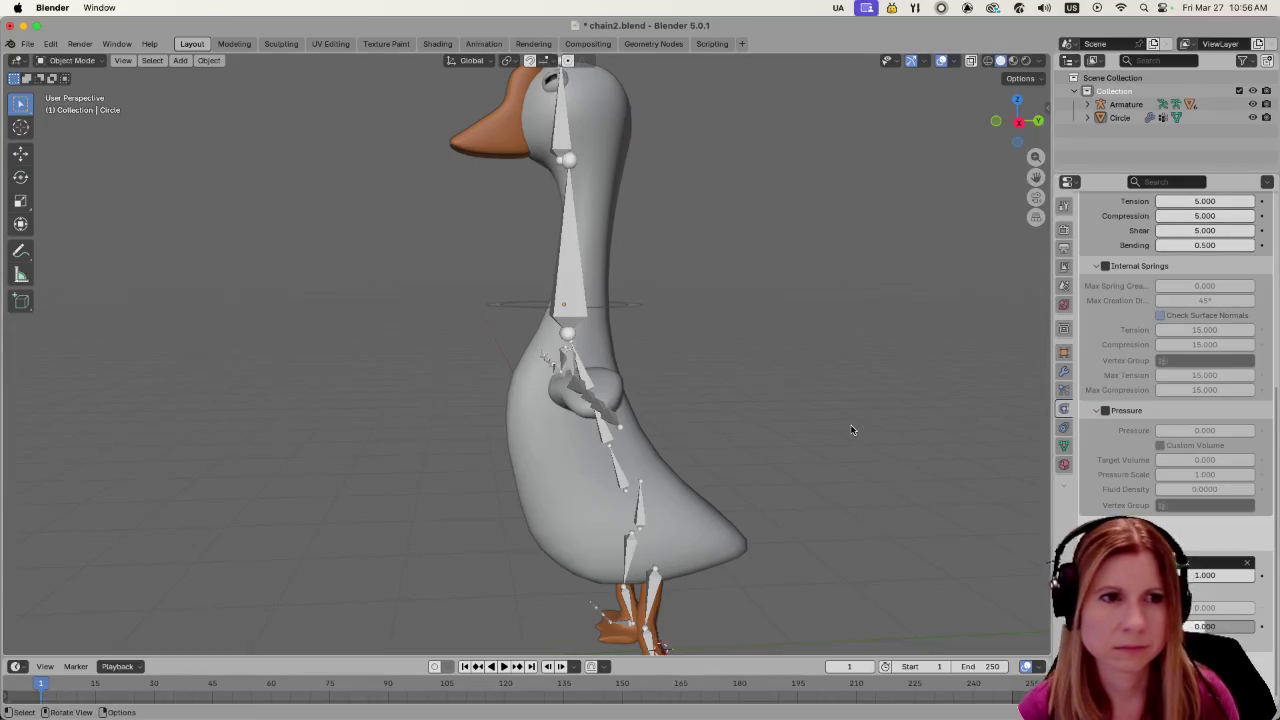
Reselect the Circle ring and return to its Physics settings after checking another page
{"action": "scroll", "coordinate": [663, 372], "scroll_direction": "up", "scroll_amount": 3}
{"action": "scroll", "coordinate": [764, 263], "scroll_direction": "down", "scroll_amount": 3}
{"action": "left_click", "coordinate": [621, 314]}
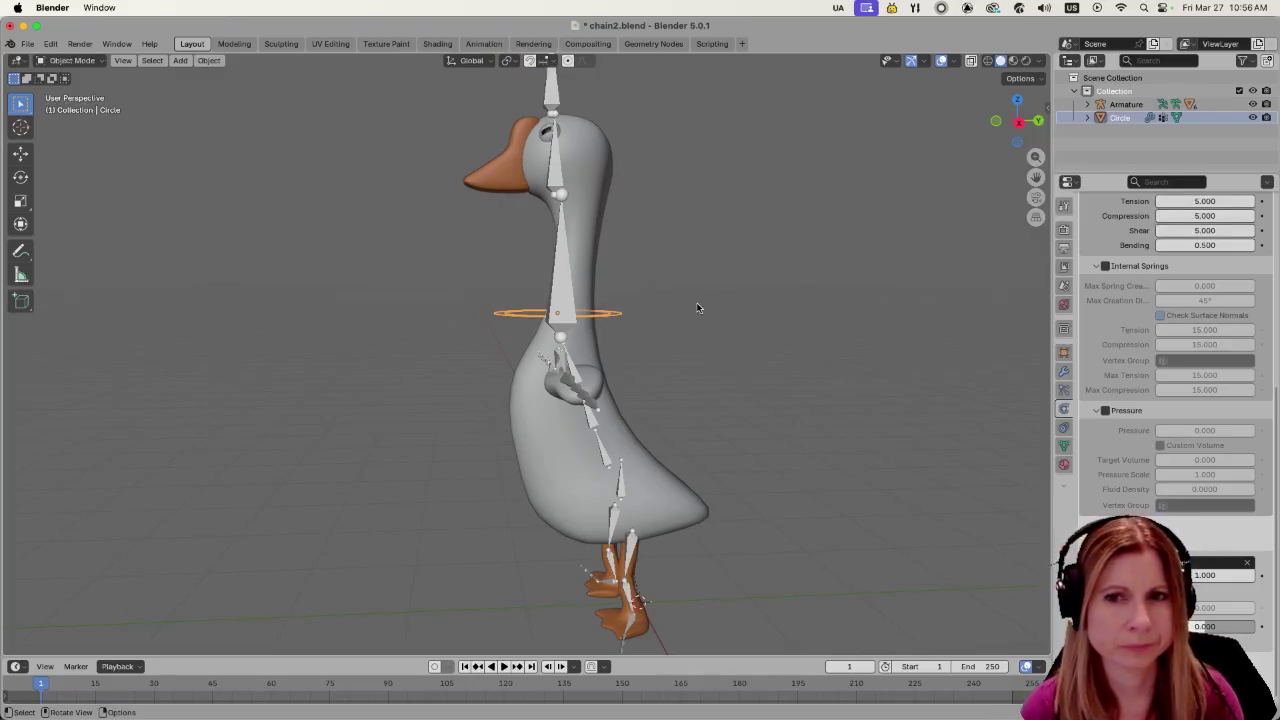
{"action": "left_click", "coordinate": [1063, 390]}
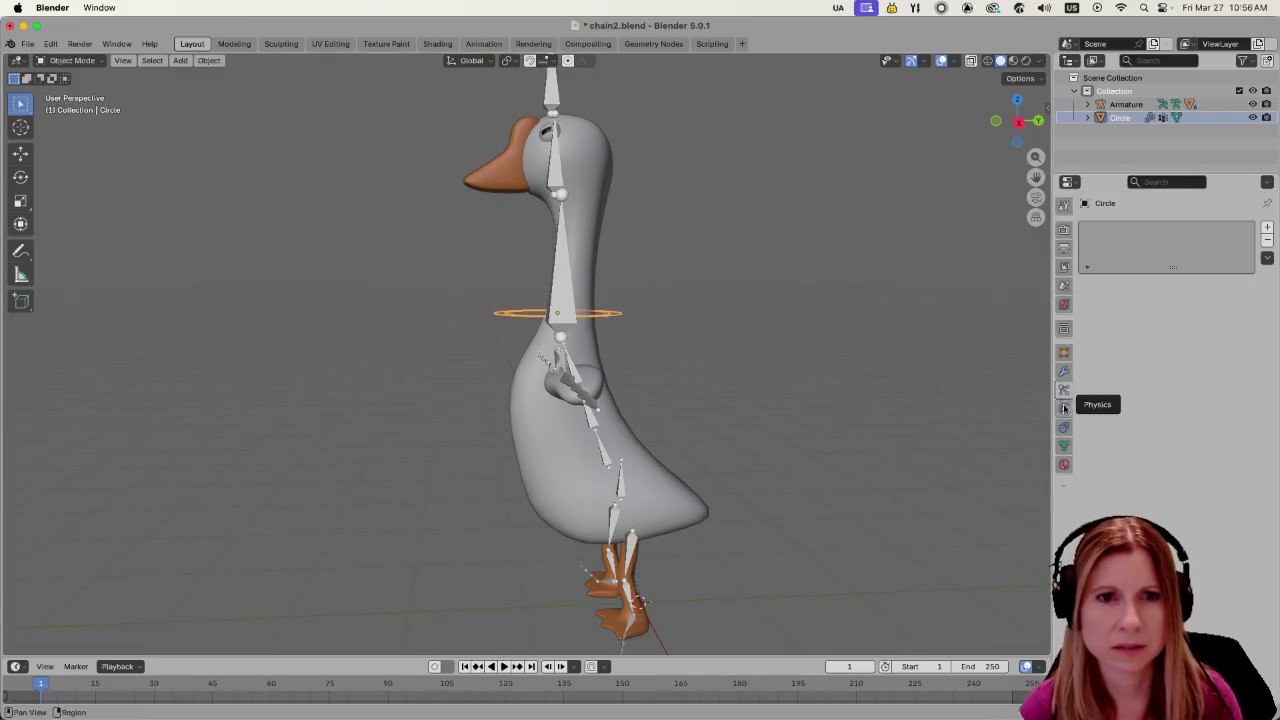
{"action": "left_click", "coordinate": [1063, 408]}
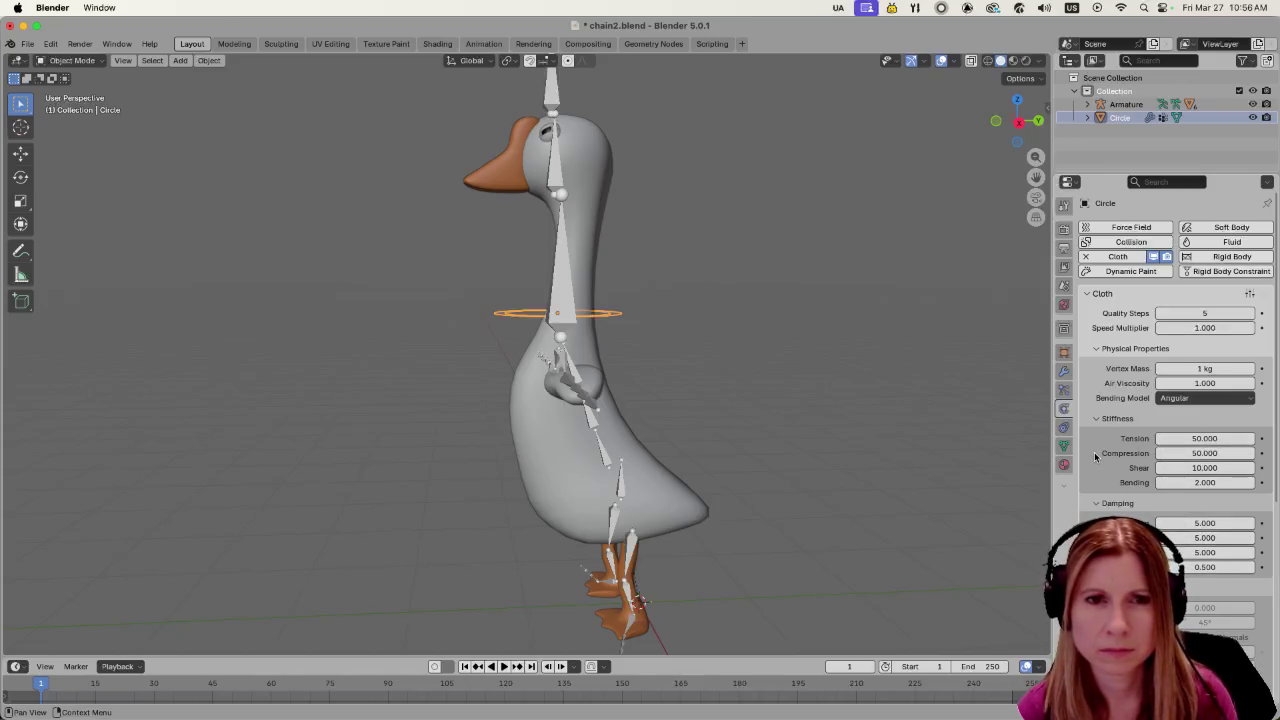
Scroll through the cloth settings and begin editing the Vertex Mass again
{"action": "scroll", "coordinate": [1094, 452], "scroll_direction": "down", "scroll_amount": 2}
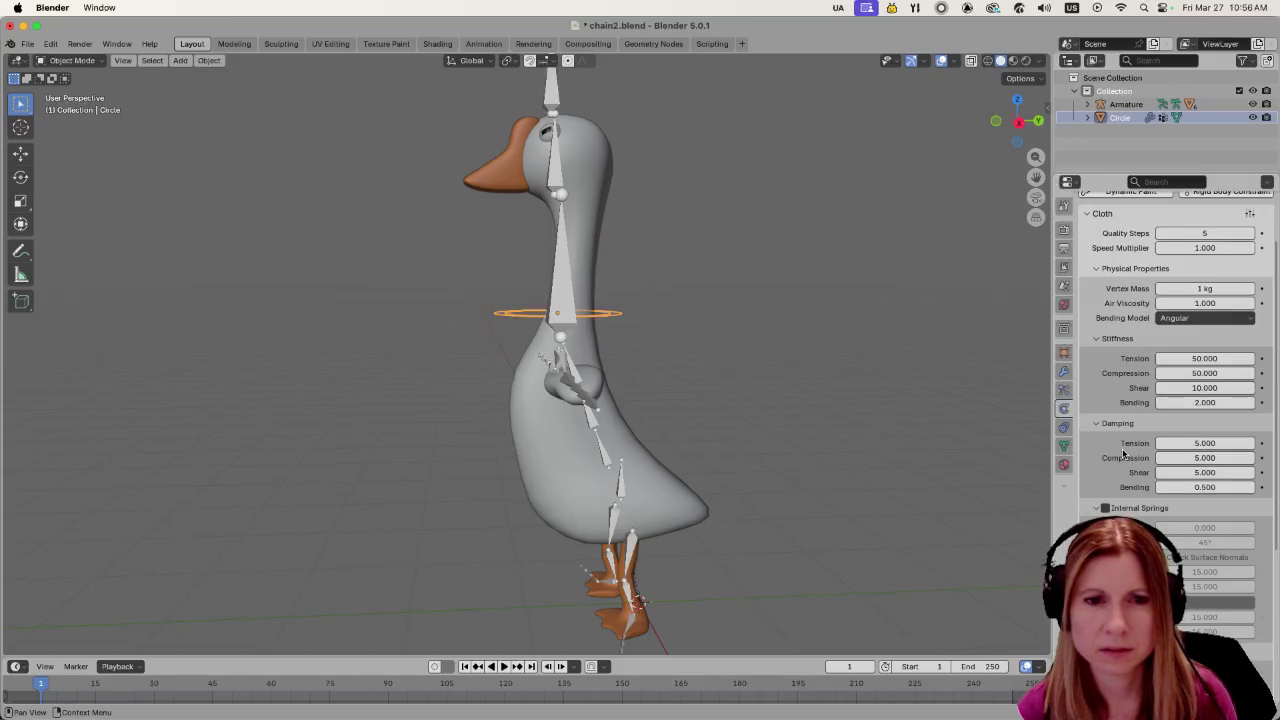
{"action": "scroll", "coordinate": [1122, 453], "scroll_direction": "down", "scroll_amount": 2}
{"action": "scroll", "coordinate": [1140, 450], "scroll_direction": "down", "scroll_amount": 2}
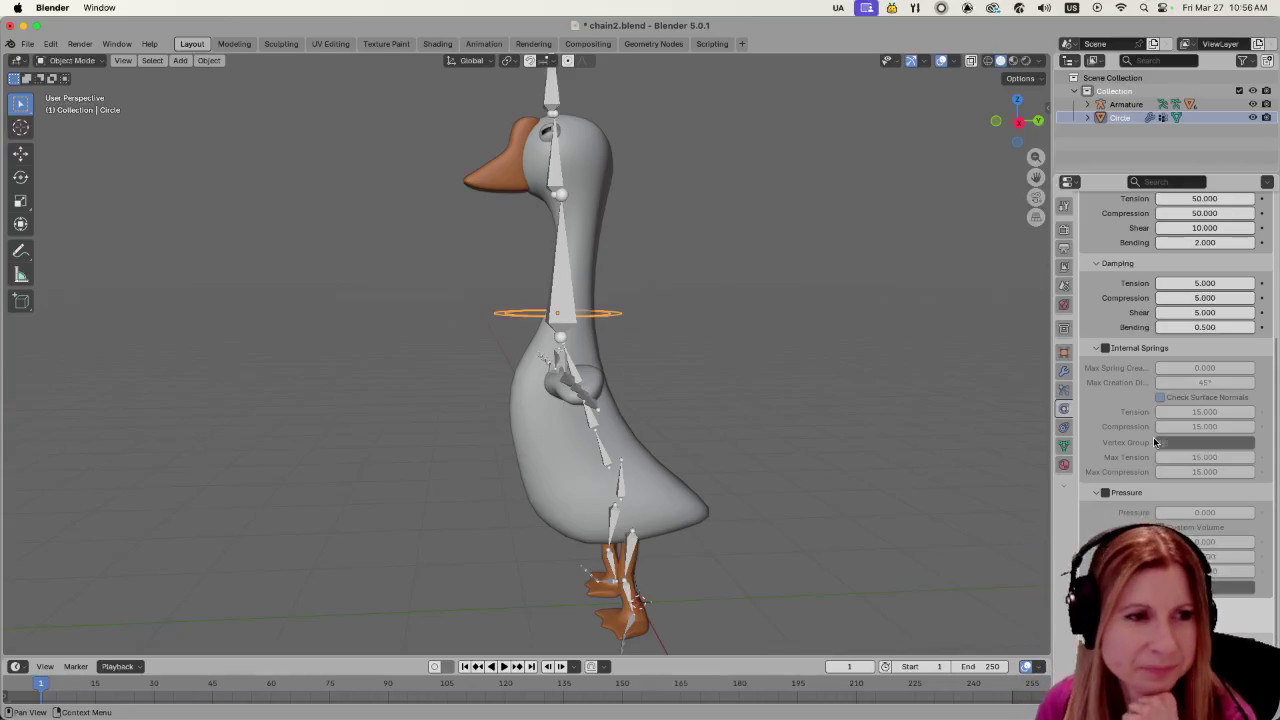
{"action": "scroll", "coordinate": [1191, 497], "scroll_direction": "down", "scroll_amount": 1}
{"action": "scroll", "coordinate": [1191, 497], "scroll_direction": "down", "scroll_amount": 1}
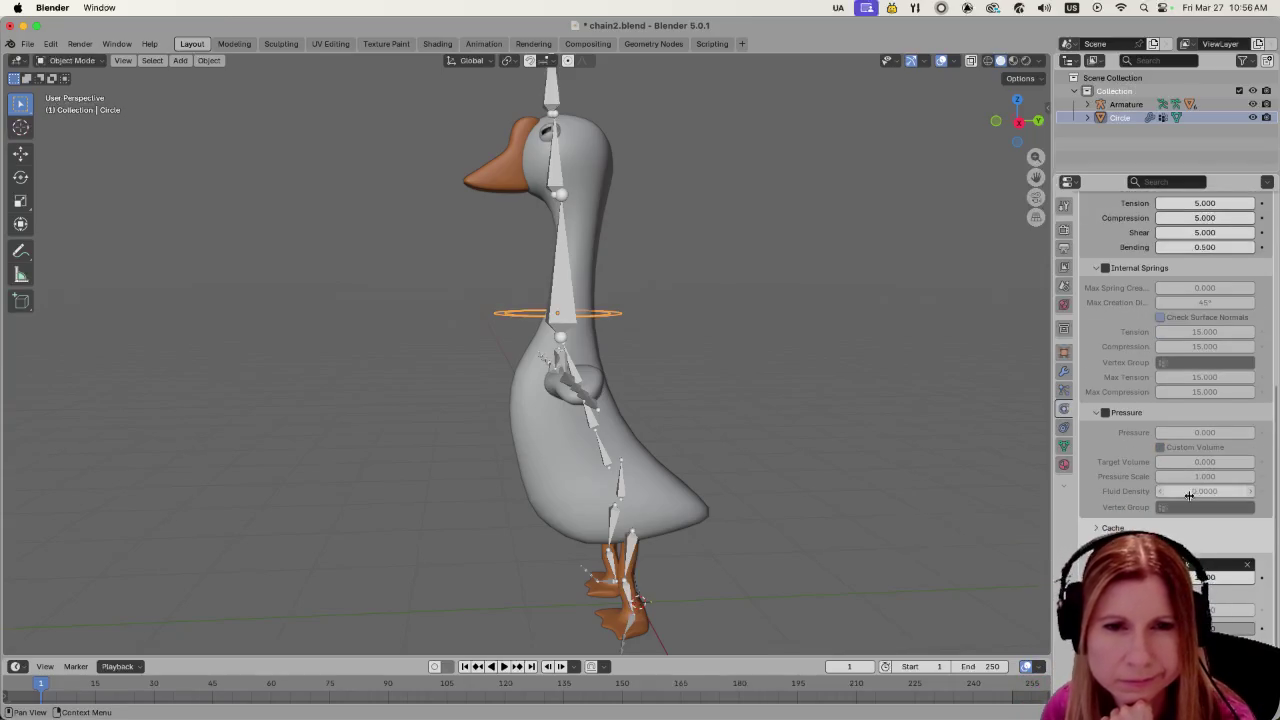
{"action": "scroll", "coordinate": [1188, 505], "scroll_direction": "down", "scroll_amount": 1}
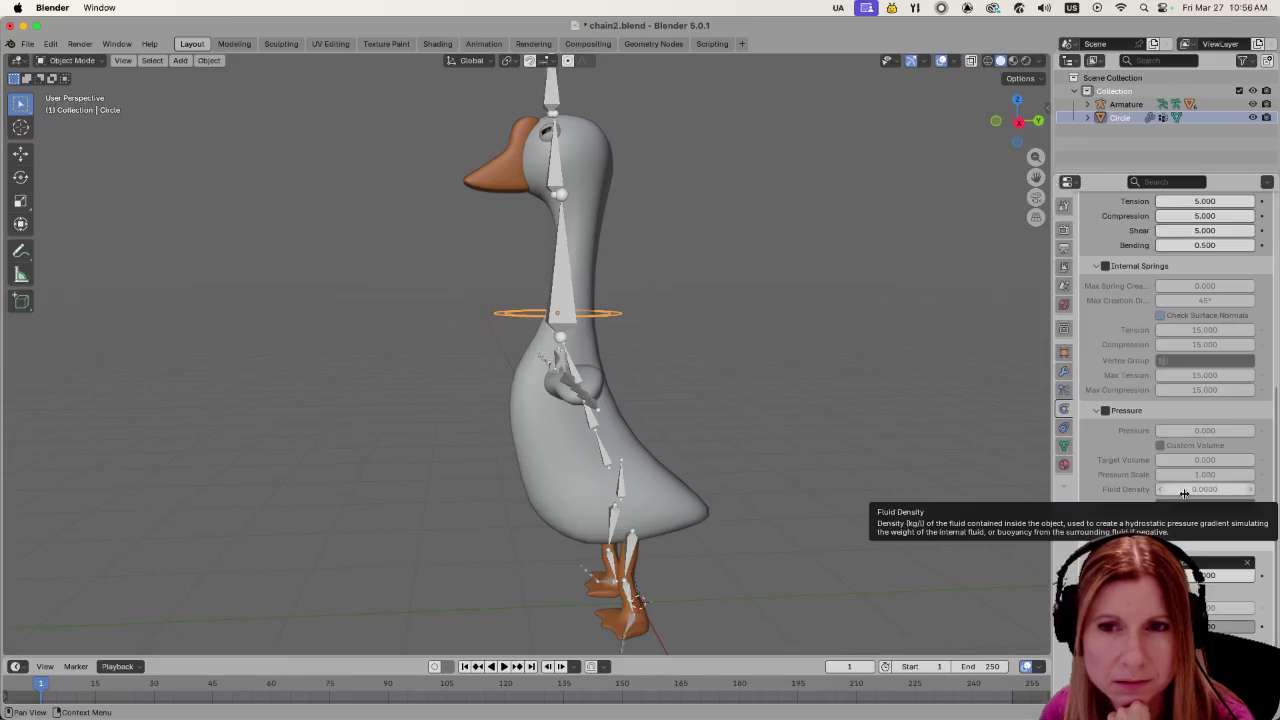
{"action": "scroll", "coordinate": [1184, 493], "scroll_direction": "up", "scroll_amount": 3}
{"action": "scroll", "coordinate": [1184, 493], "scroll_direction": "up", "scroll_amount": 5}
{"action": "scroll", "coordinate": [1184, 493], "scroll_direction": "up", "scroll_amount": 3}
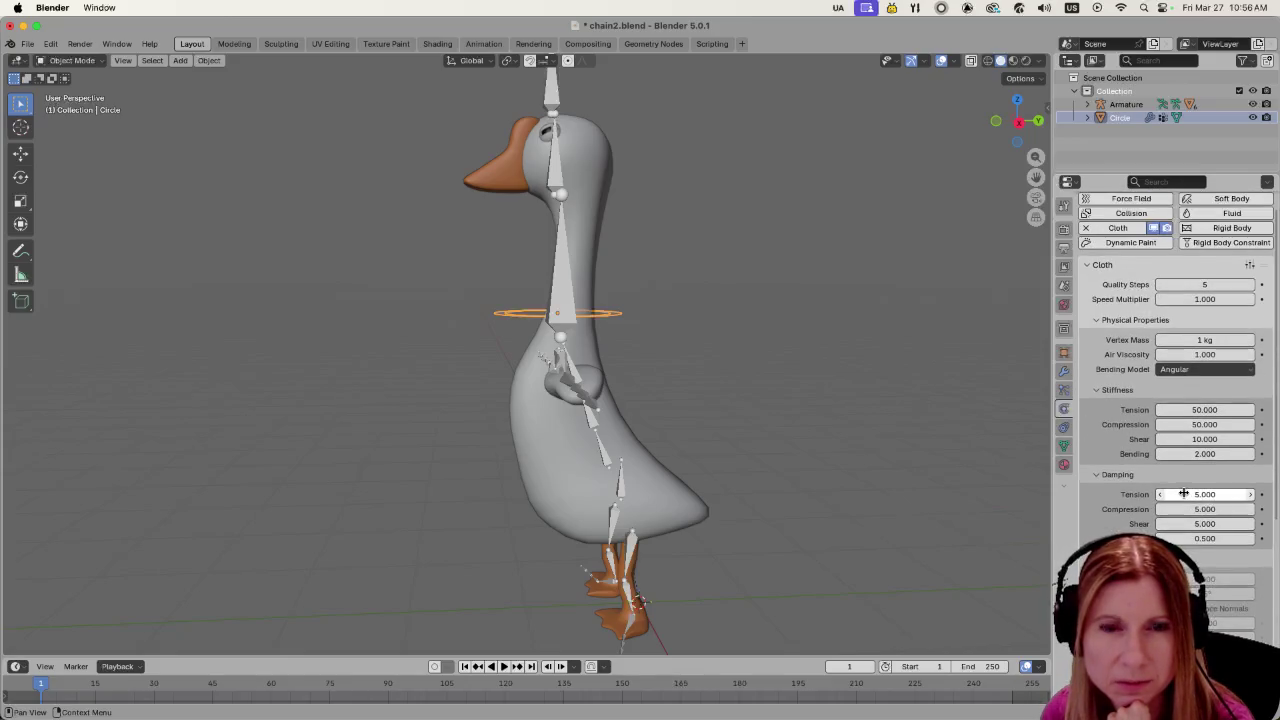
{"action": "left_click", "coordinate": [1250, 341]}
Set the ring's Vertex Mass to 2 kg and test the simulation
{"action": "type", "text": "2"}
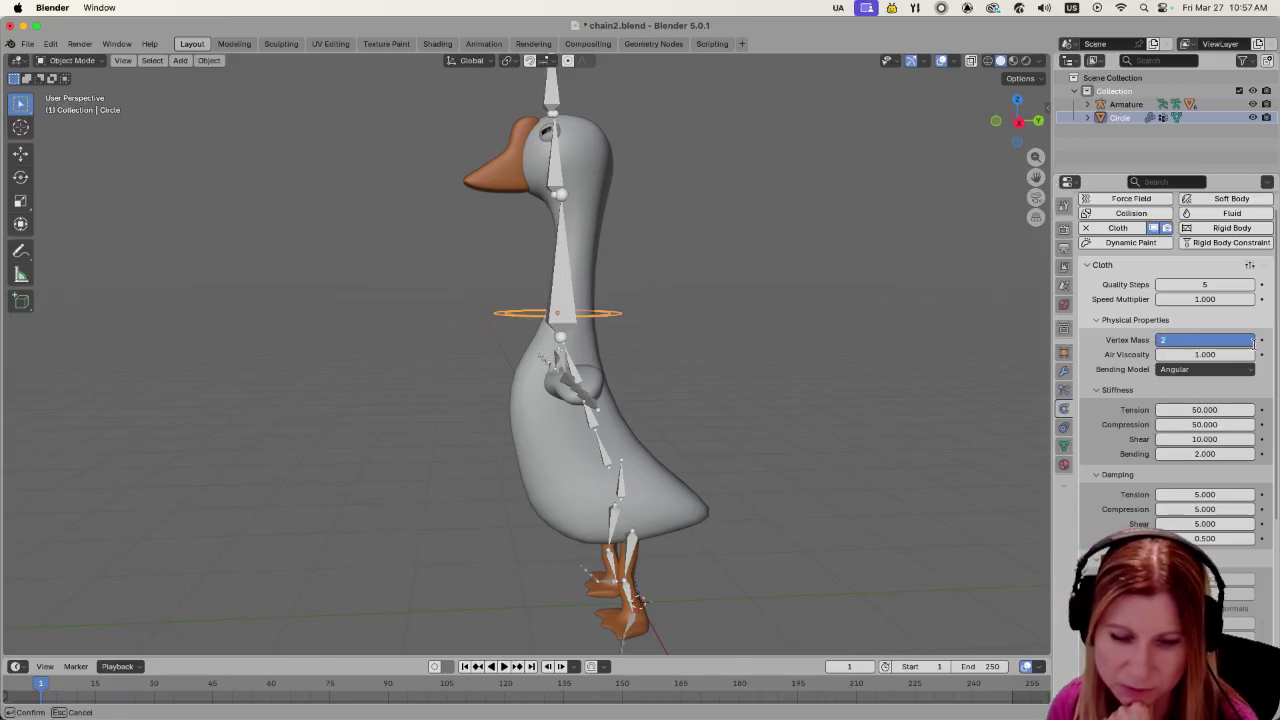
{"action": "key", "text": "Return"}
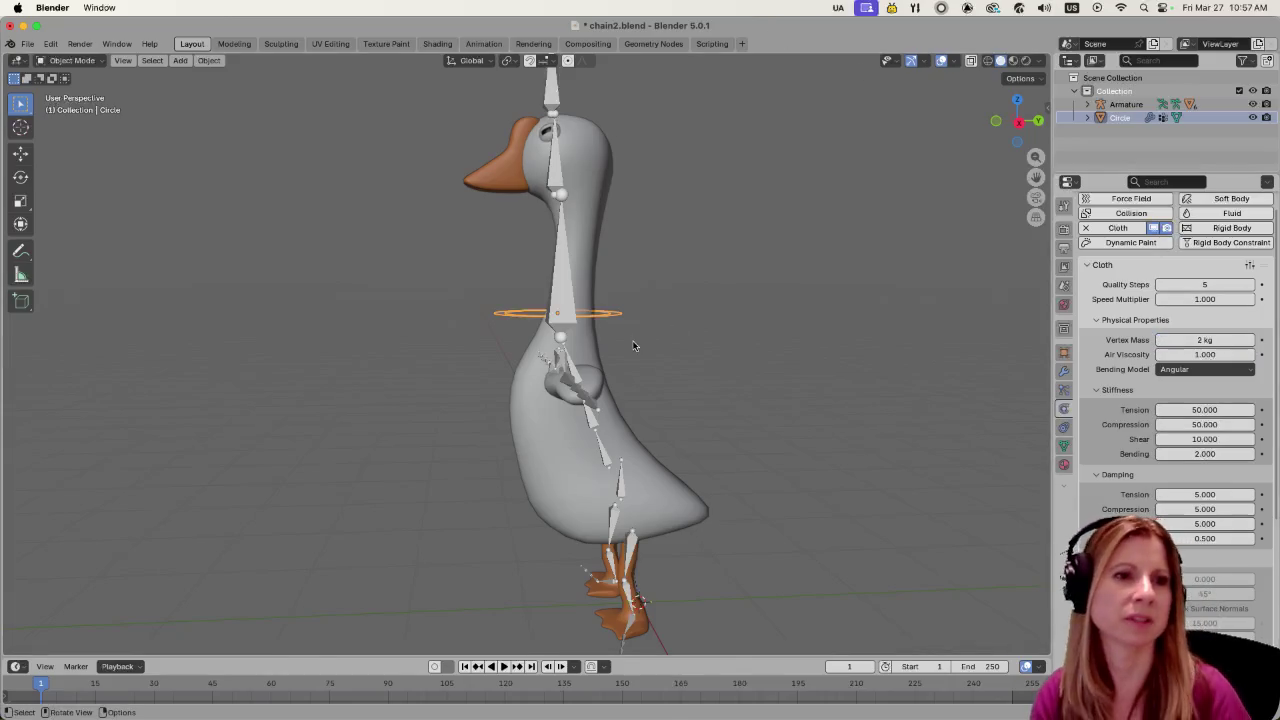
{"action": "key", "text": "space"}
{"action": "left_click", "coordinate": [801, 366]}
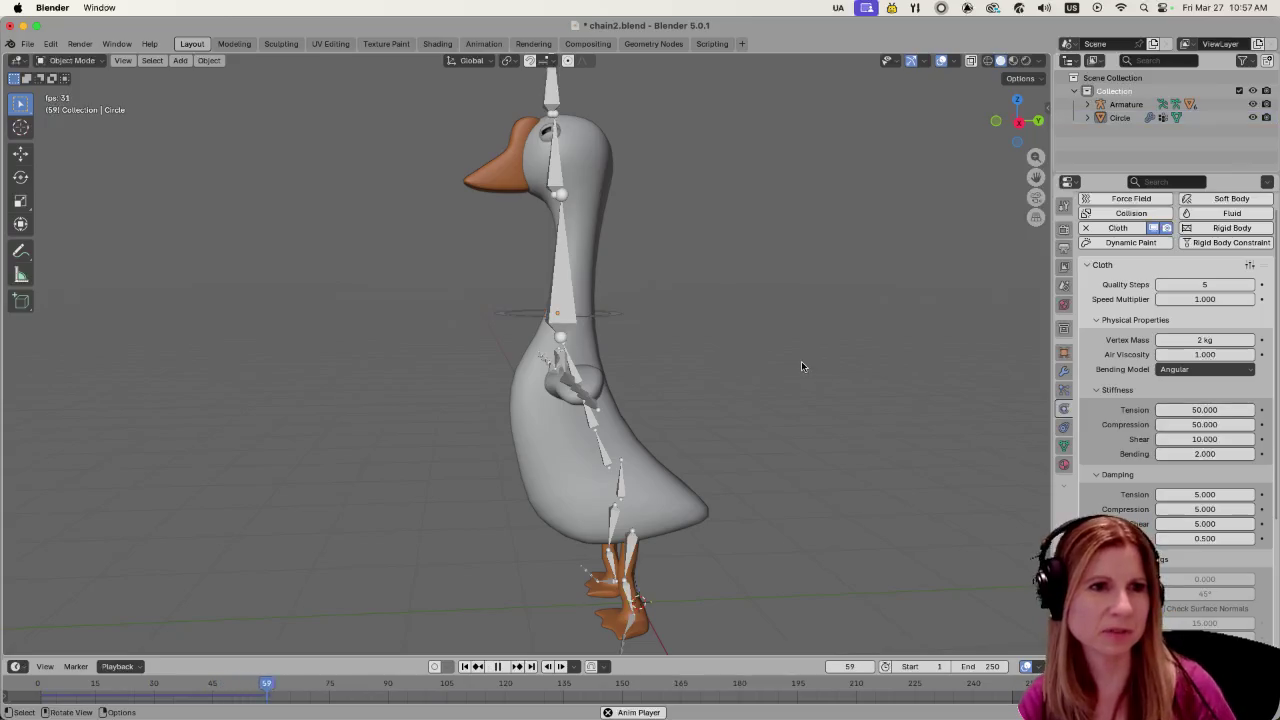
{"action": "key", "text": "space"}
{"action": "left_click", "coordinate": [620, 315]}
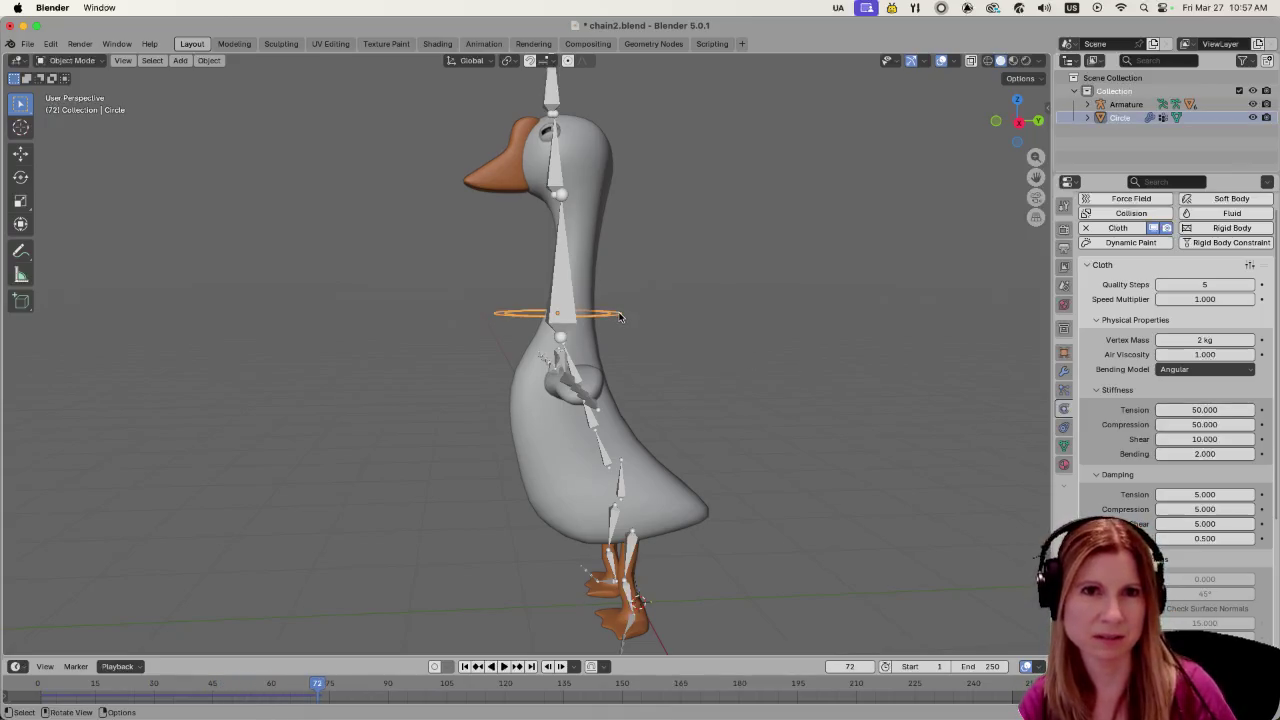
Save the project, replay briefly, and return to frame 1
{"action": "key", "text": "ctrl+s"}
{"action": "key", "text": "space"}
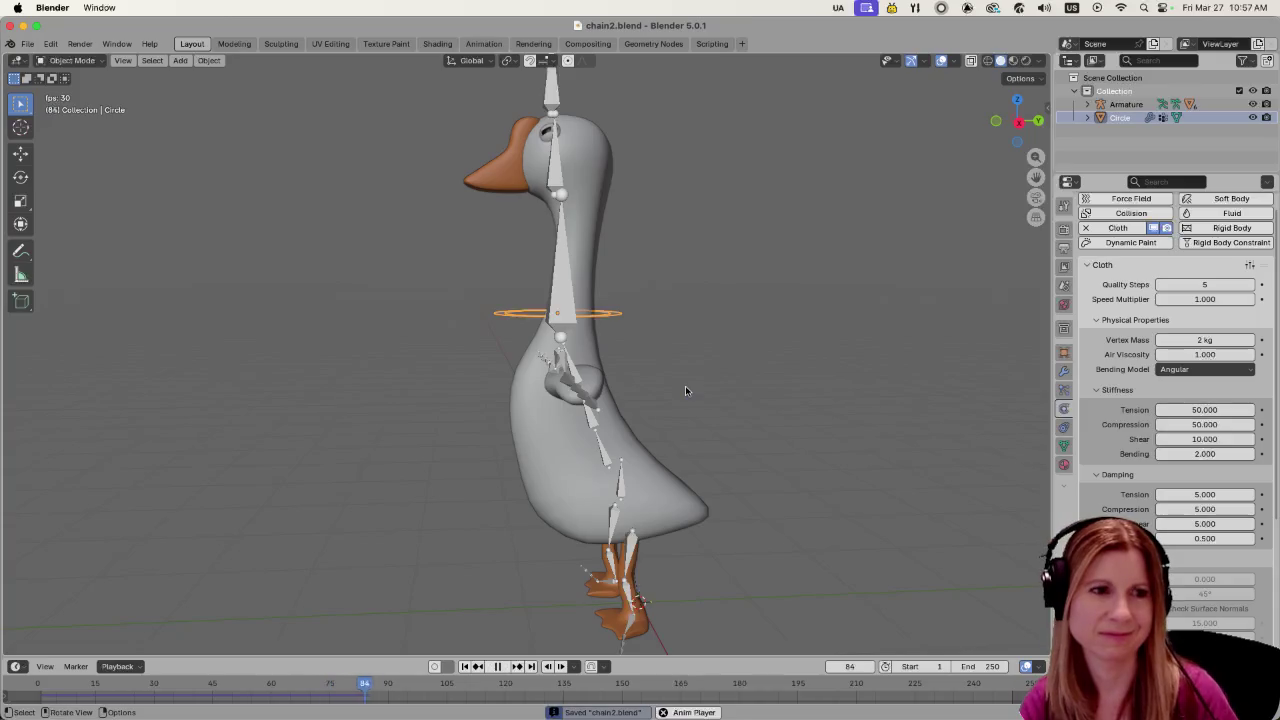
{"action": "key", "text": "space"}
{"action": "left_click", "coordinate": [849, 668]}
{"action": "type", "text": "1"}
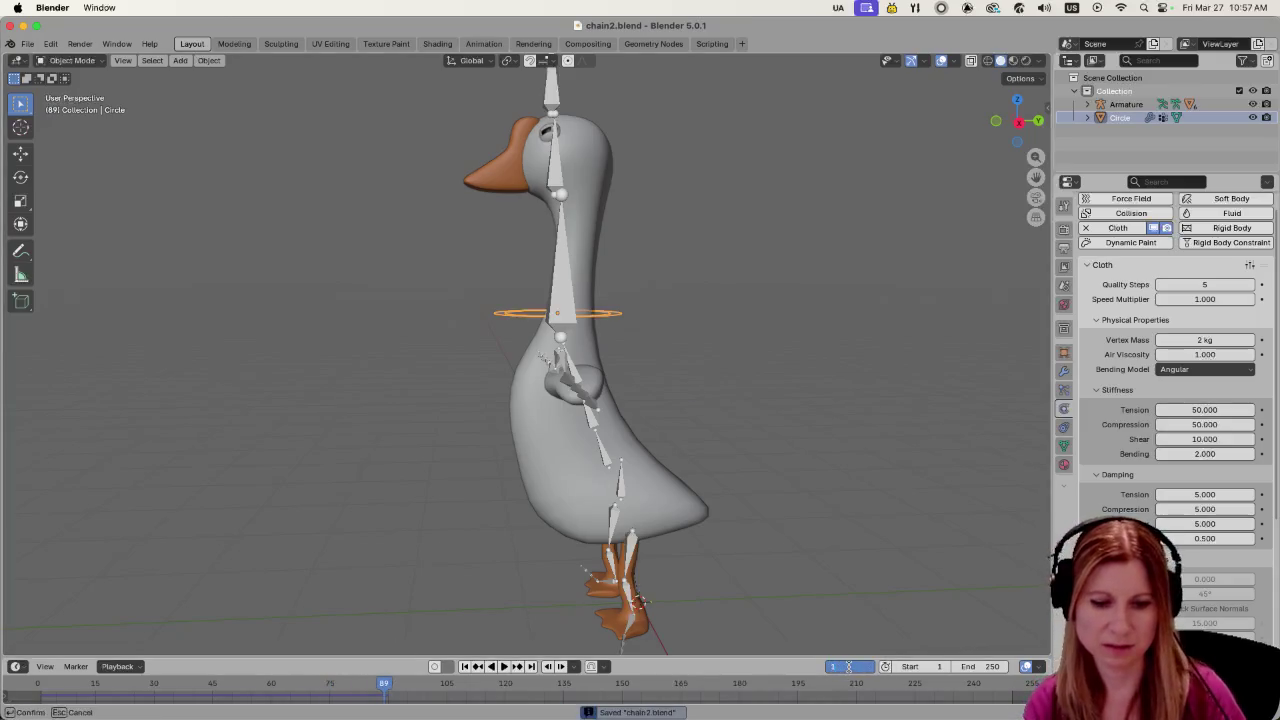
{"action": "key", "text": "Return"}
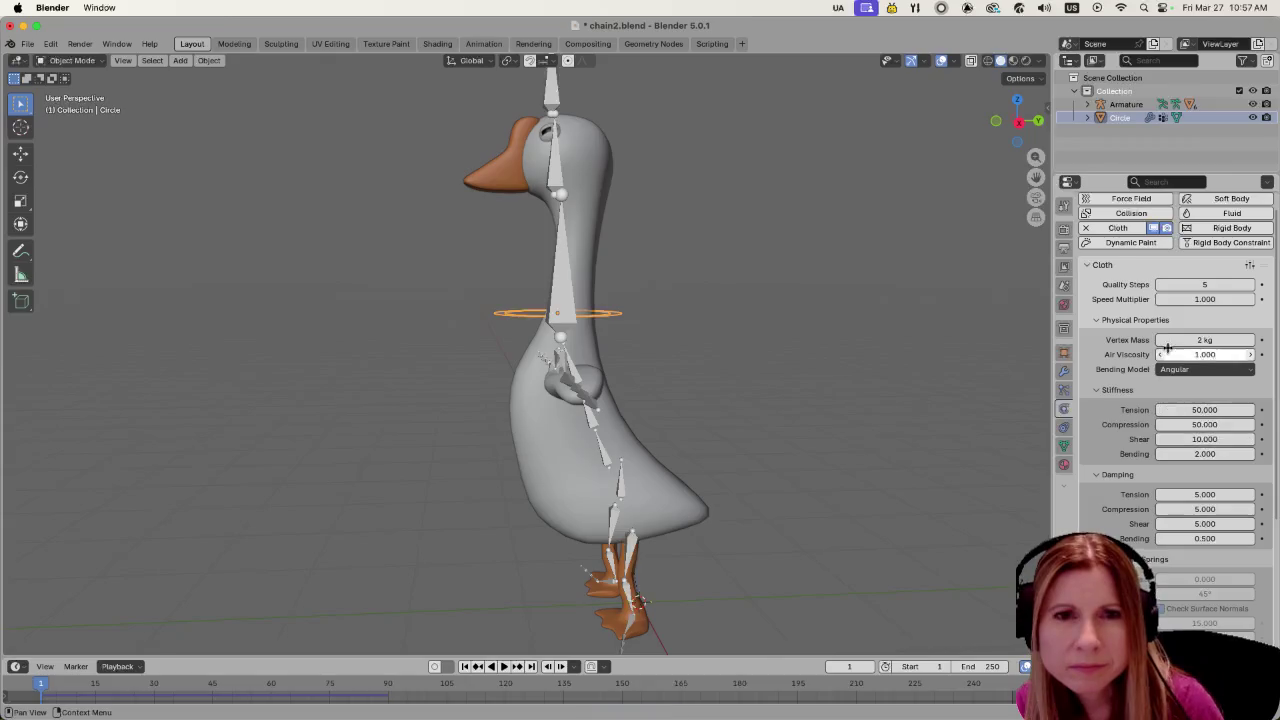
Raise the Vertex Mass to 10 kg and play the cloth simulation
{"action": "left_click", "coordinate": [1167, 341]}
{"action": "type", "text": "10"}
{"action": "key", "text": "Return"}
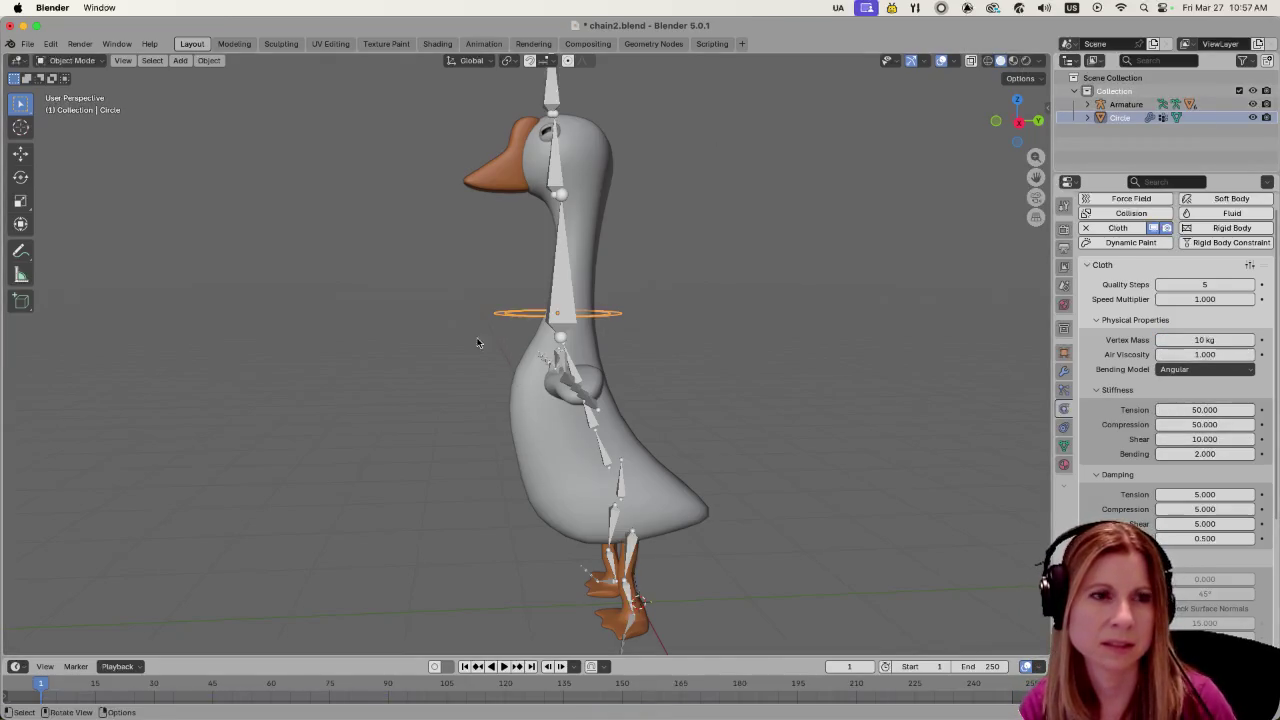
{"action": "key", "text": "space"}
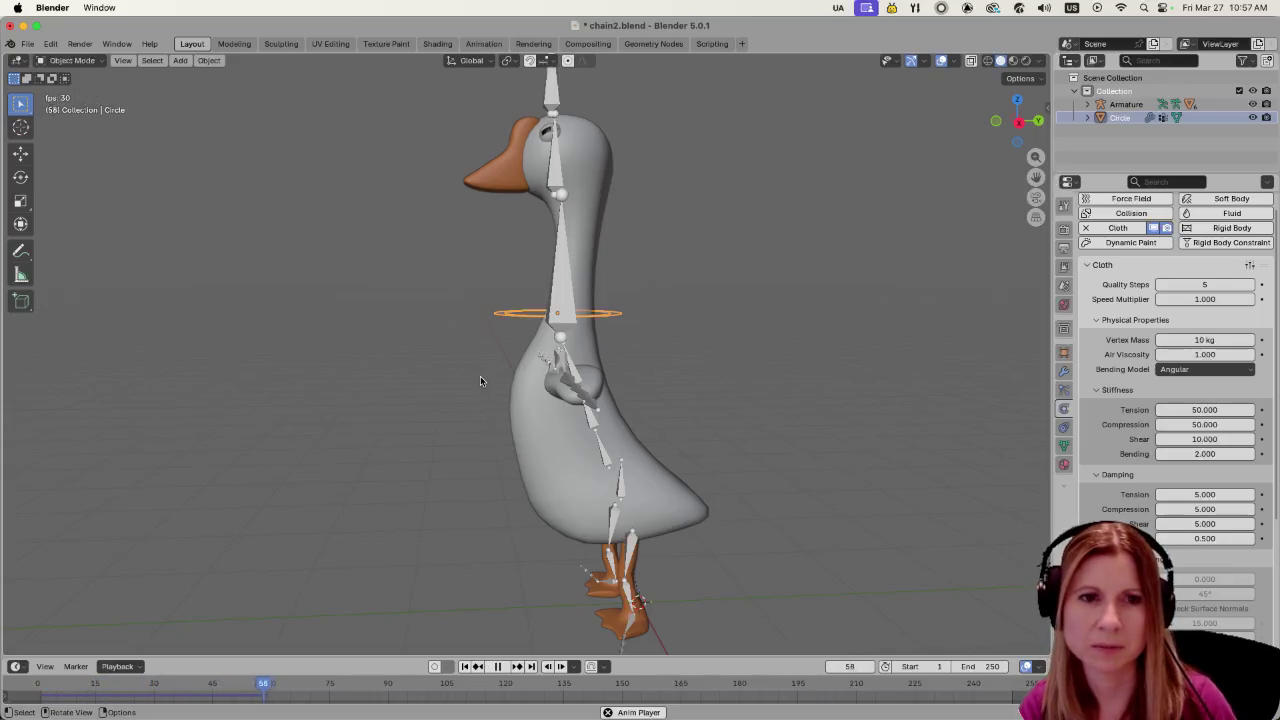
{"action": "key", "text": "space"}
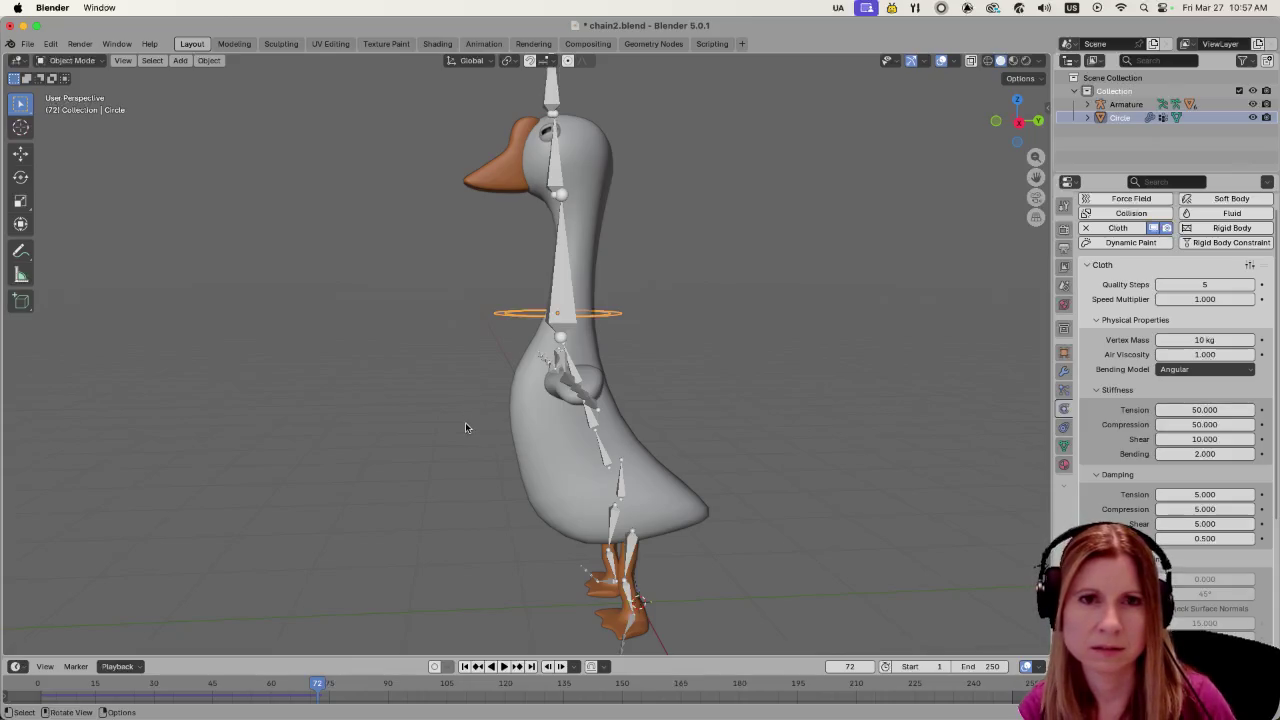
Set cloth Quality Steps to 12, replay, and rewind to the first frame
{"action": "left_click", "coordinate": [1232, 284]}
{"action": "type", "text": "12"}
{"action": "key", "text": "Return"}
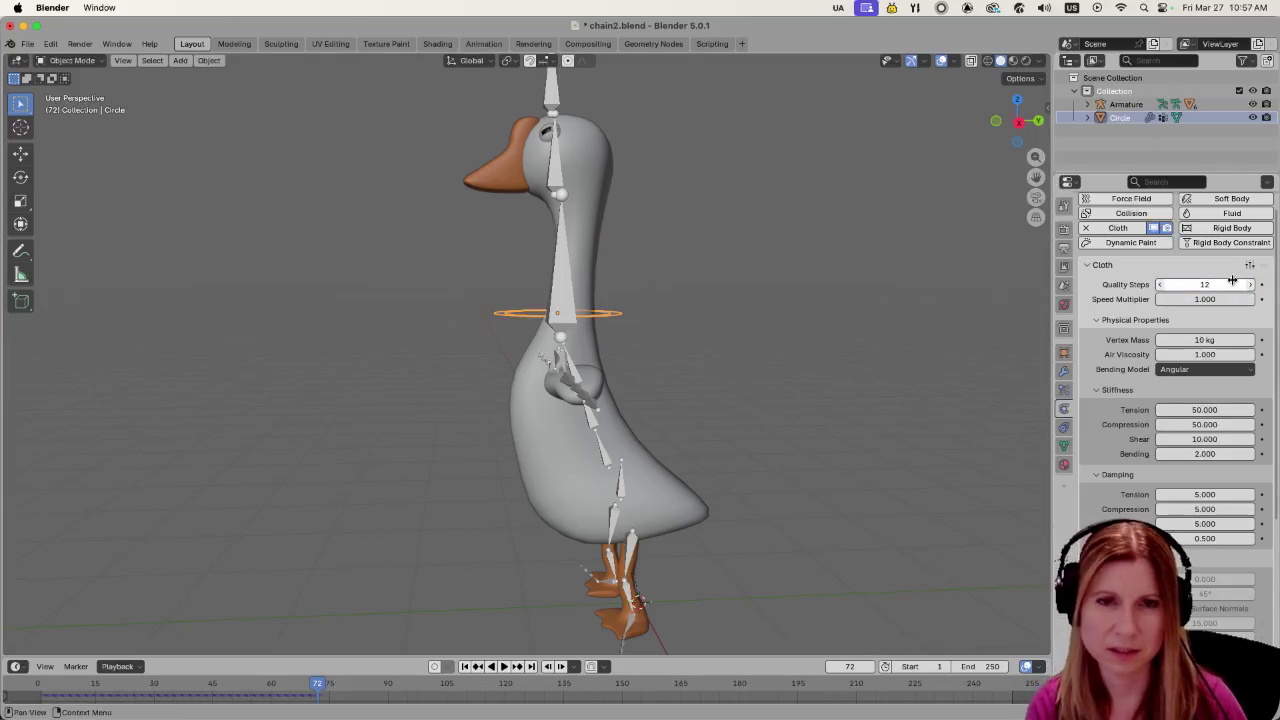
{"action": "left_click", "coordinate": [754, 198]}
{"action": "left_click", "coordinate": [607, 312]}
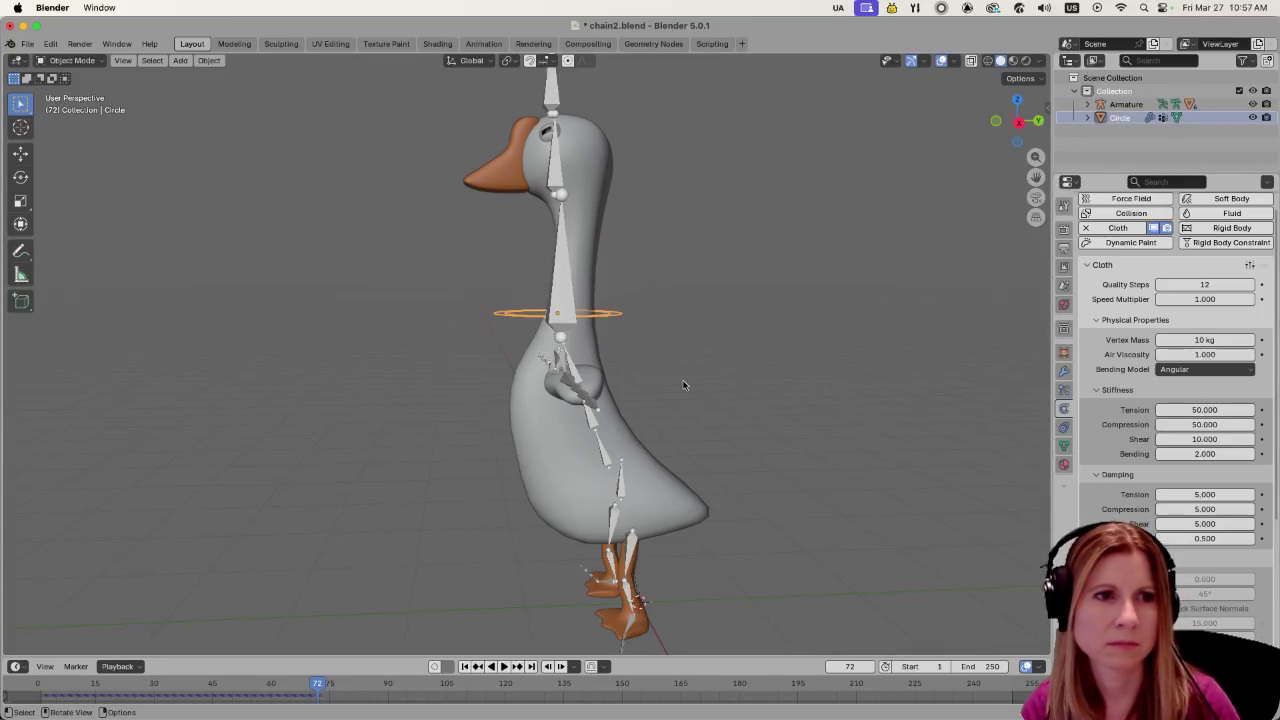
{"action": "key", "text": "space"}
{"action": "key", "text": "space"}
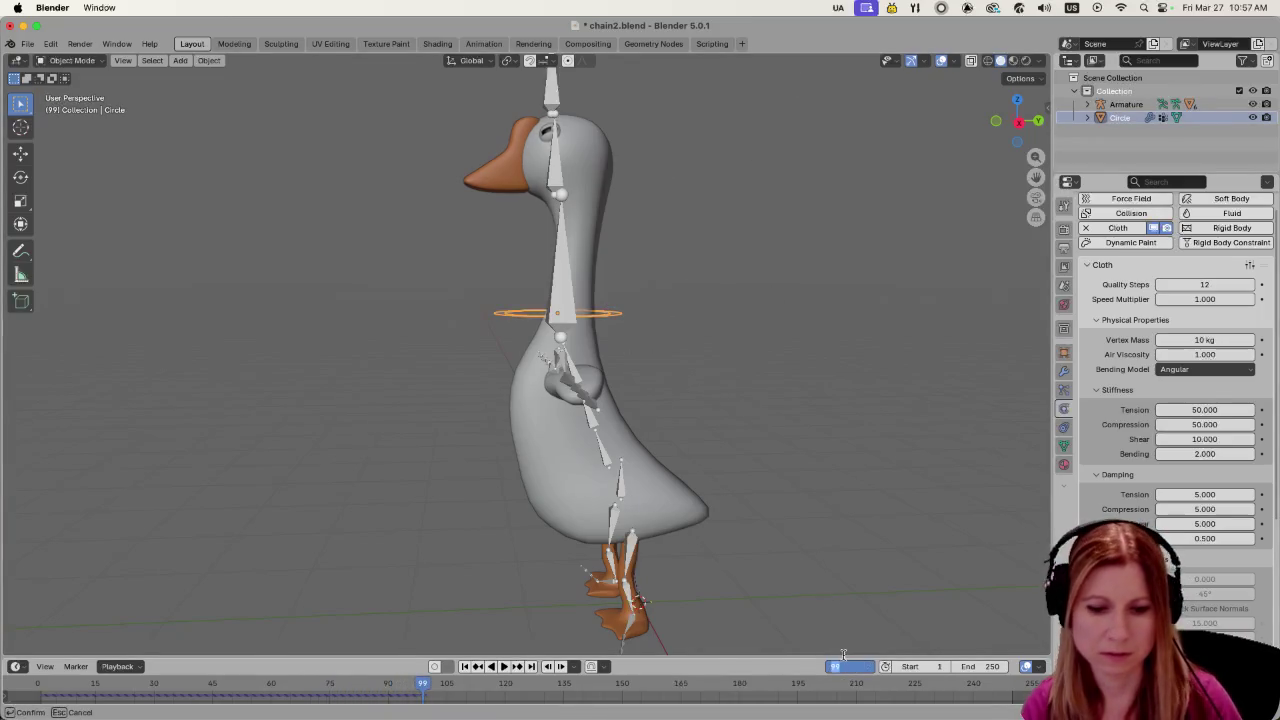
{"action": "key", "text": "shift+Left"}
{"action": "key", "text": "space"}
{"action": "key", "text": "space"}
{"action": "key", "text": "shift+Left"}
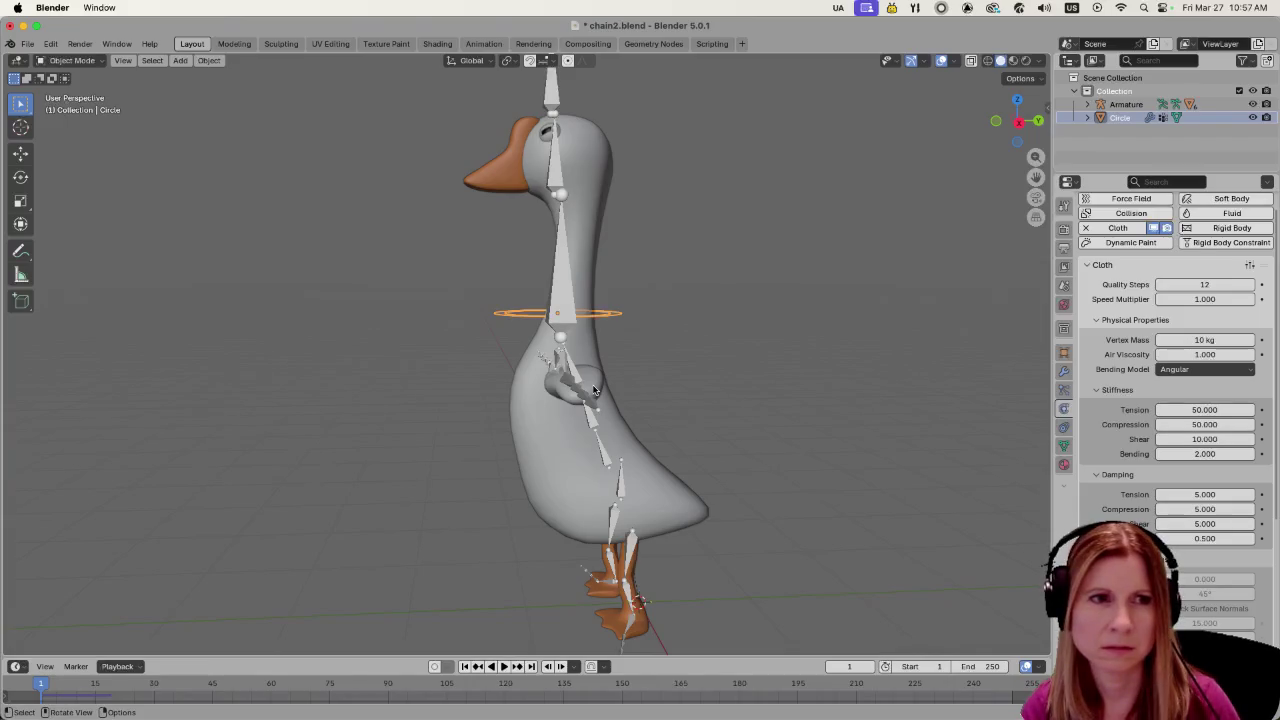
{"action": "left_click", "coordinate": [544, 466]}
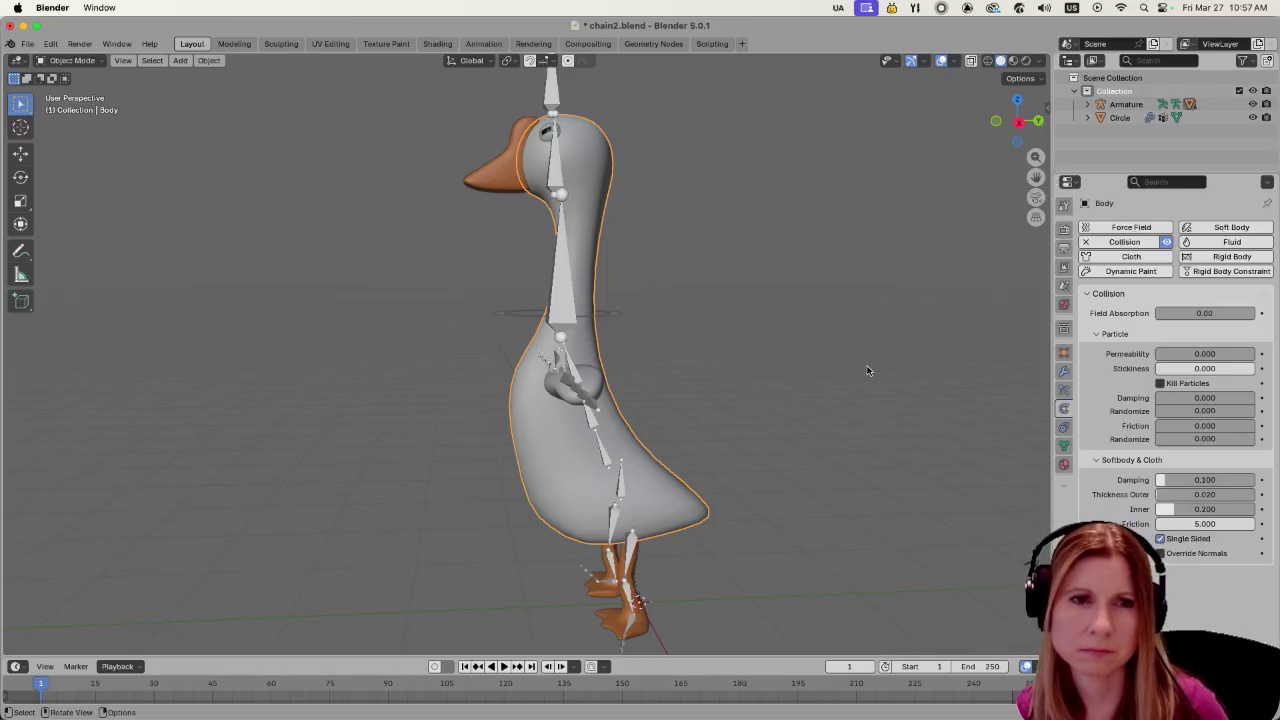
{"action": "left_click", "coordinate": [597, 326]}
{"action": "left_click", "coordinate": [502, 310]}
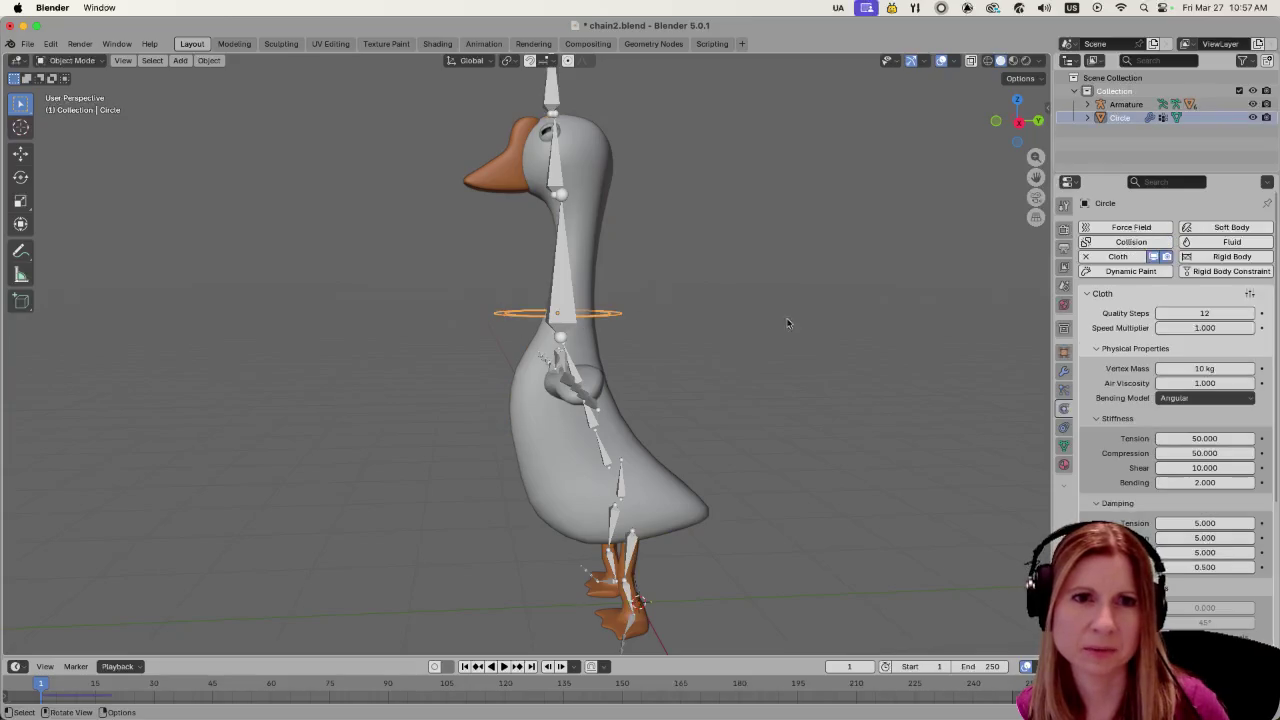
{"action": "middle_click_drag", "start_coordinate": [739, 347], "coordinate": [869, 445]}
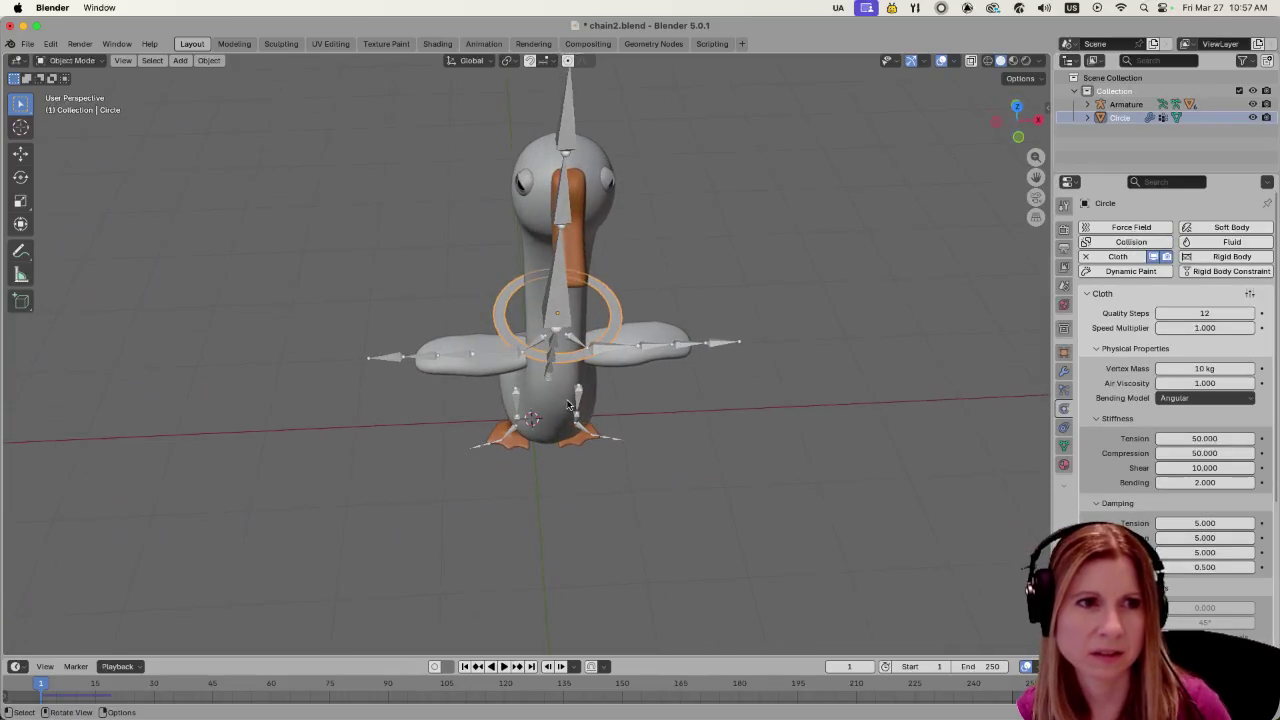
{"action": "scroll", "coordinate": [594, 372], "scroll_direction": "up", "scroll_amount": 5}
{"action": "middle_click_drag", "start_coordinate": [594, 372], "coordinate": [677, 358]}
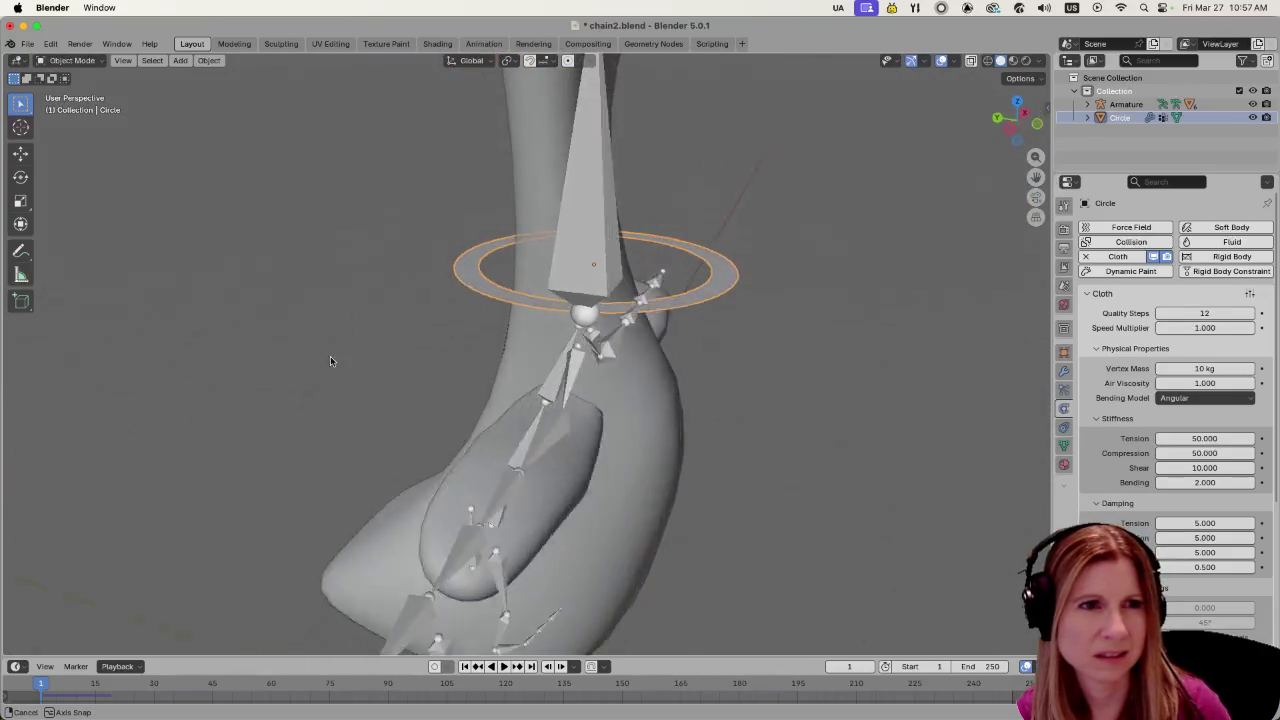
{"action": "mouse_move", "coordinate": [677, 358]}
{"action": "middle_mouse_down"}
{"action": "mouse_move", "coordinate": [265, 389]}
{"action": "mouse_move", "coordinate": [84, 332]}
{"action": "mouse_move", "coordinate": [86, 294]}
{"action": "mouse_move", "coordinate": [172, 281]}
{"action": "mouse_move", "coordinate": [250, 312]}
{"action": "mouse_move", "coordinate": [203, 355]}
{"action": "mouse_move", "coordinate": [209, 372]}
{"action": "middle_mouse_up"}
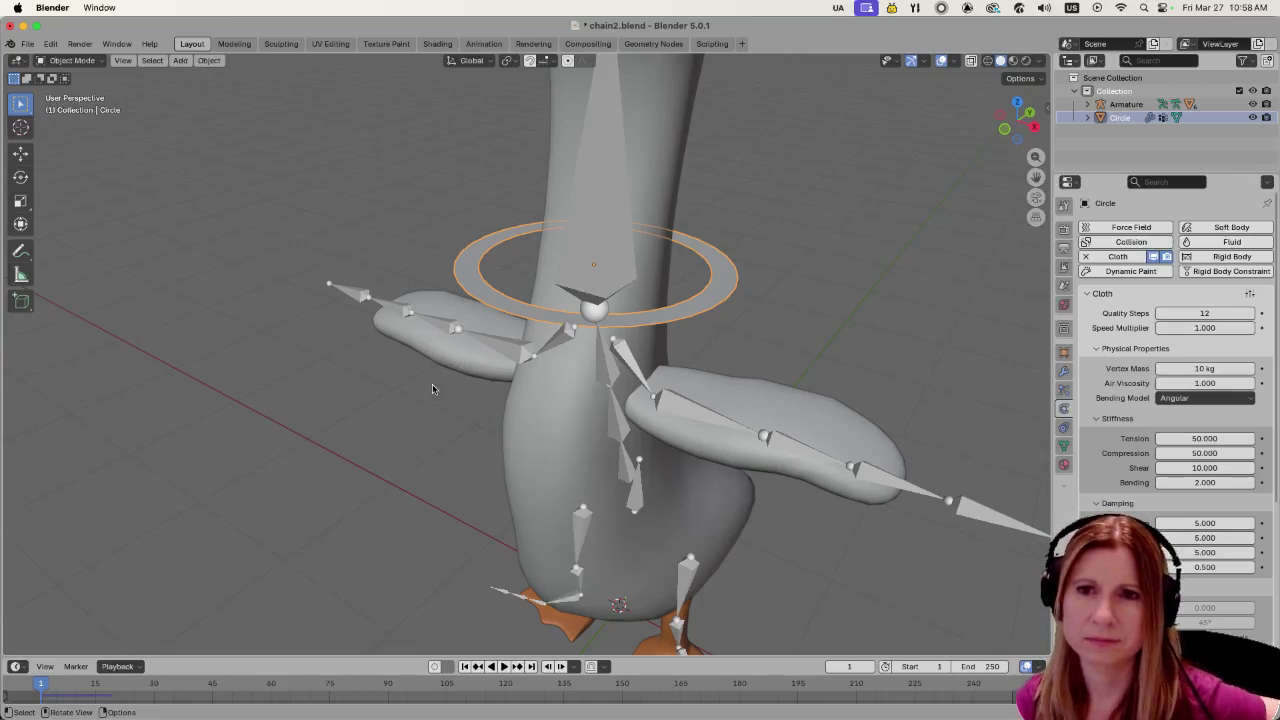
{"action": "middle_click_drag", "start_coordinate": [556, 438], "coordinate": [584, 434]}
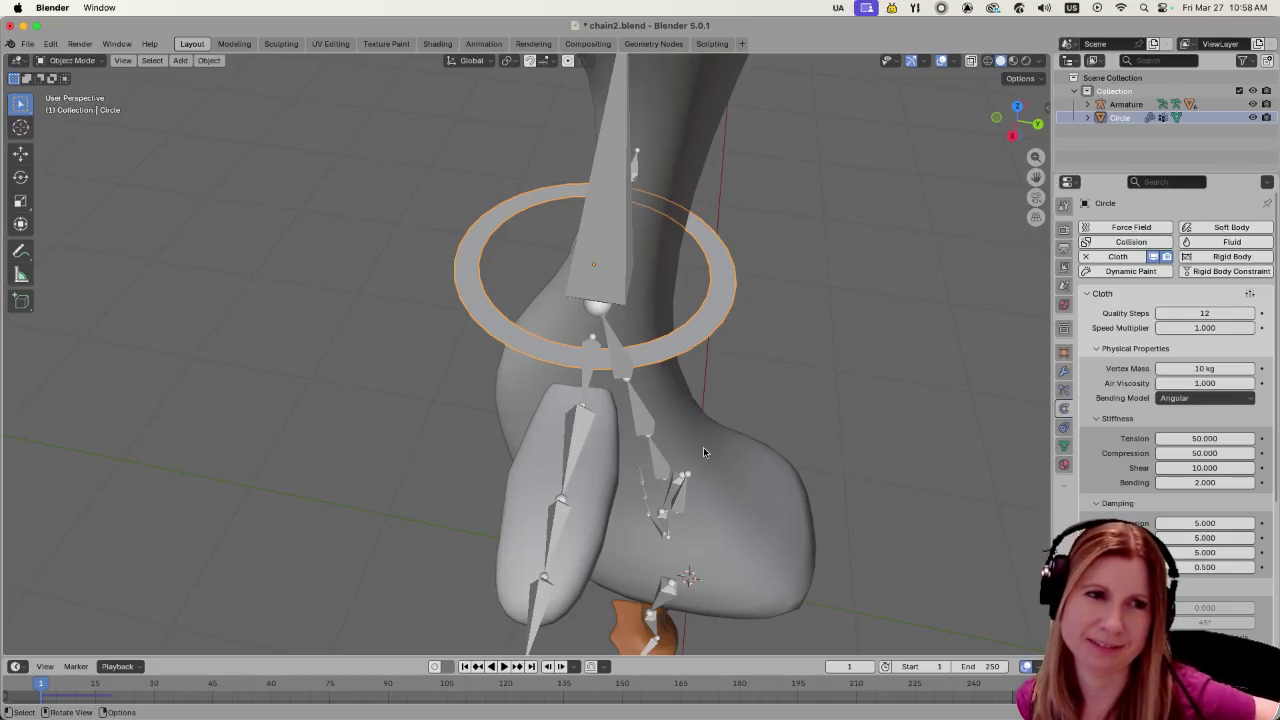
{"action": "mouse_move", "coordinate": [840, 430]}
{"action": "middle_mouse_down"}
{"action": "mouse_move", "coordinate": [877, 411]}
{"action": "mouse_move", "coordinate": [681, 314]}
{"action": "middle_mouse_up"}
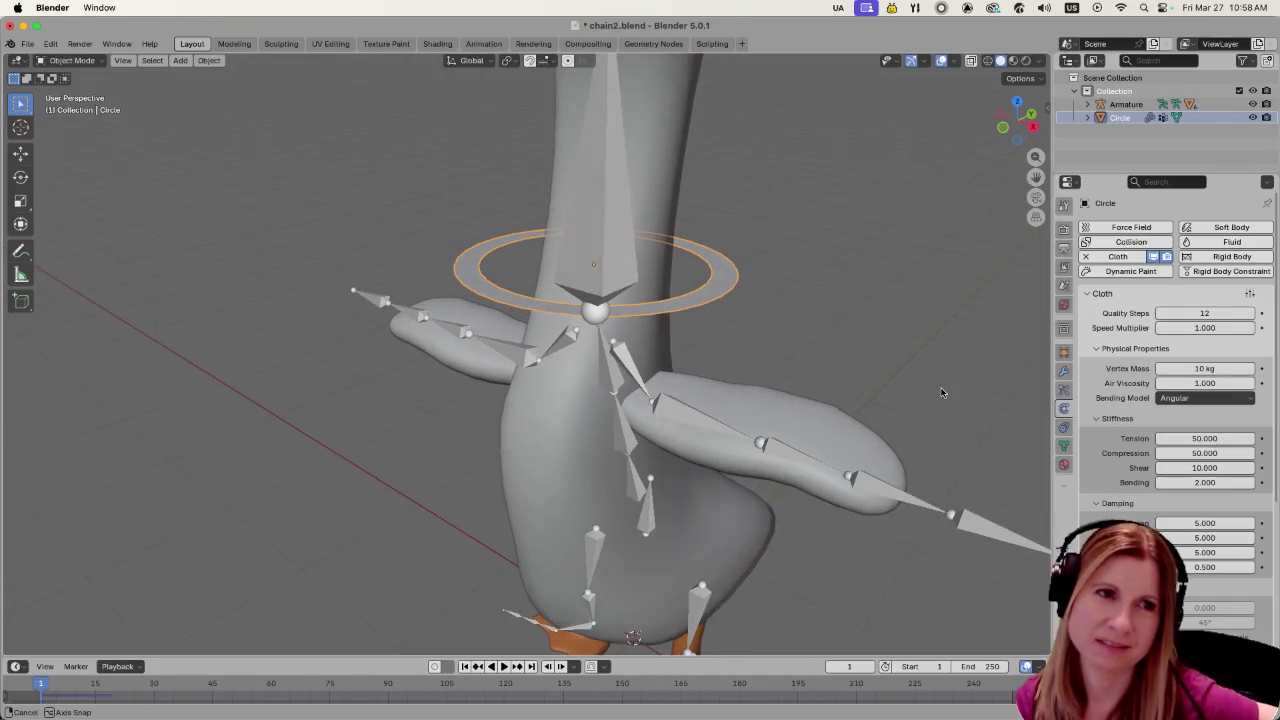
{"action": "middle_click_drag", "start_coordinate": [752, 296], "coordinate": [784, 304]}
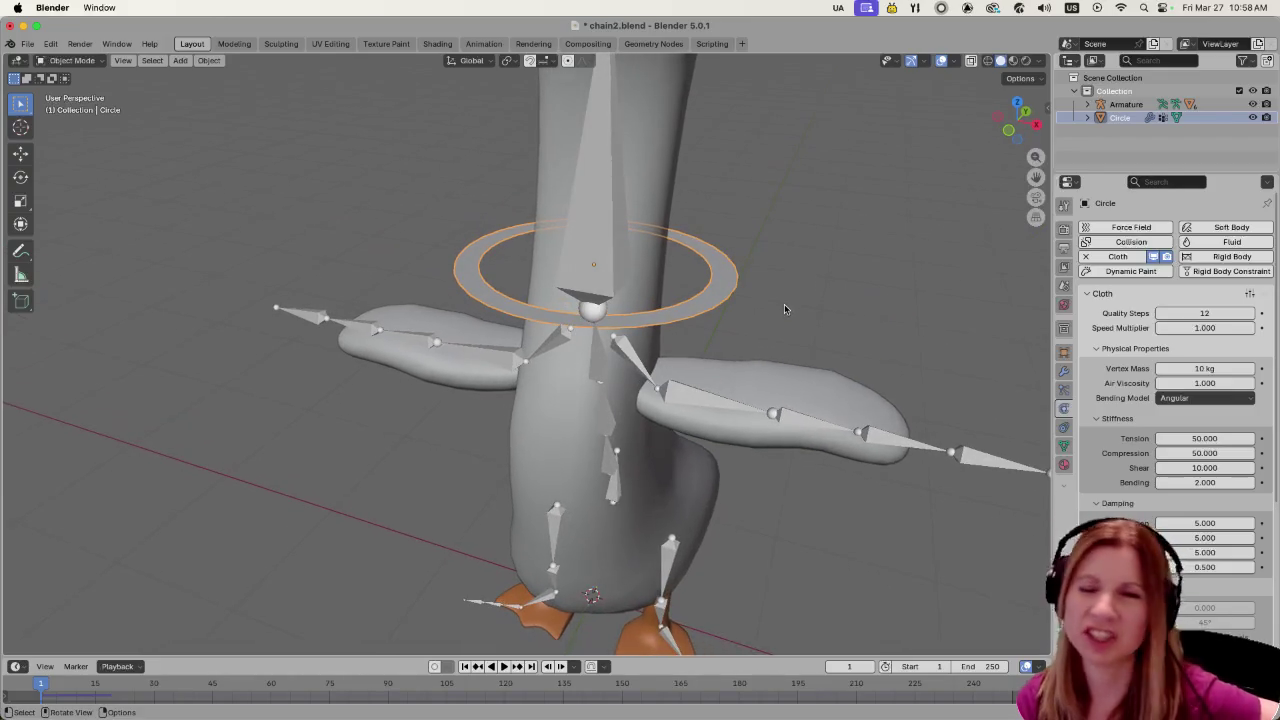
{"action": "mouse_move", "coordinate": [884, 339]}
{"action": "middle_mouse_down"}
{"action": "mouse_move", "coordinate": [757, 315]}
{"action": "mouse_move", "coordinate": [789, 331]}
{"action": "mouse_move", "coordinate": [748, 228]}
{"action": "mouse_move", "coordinate": [704, 283]}
{"action": "mouse_move", "coordinate": [869, 345]}
{"action": "mouse_move", "coordinate": [792, 406]}
{"action": "mouse_move", "coordinate": [892, 326]}
{"action": "mouse_move", "coordinate": [734, 386]}
{"action": "mouse_move", "coordinate": [794, 413]}
{"action": "middle_mouse_up"}
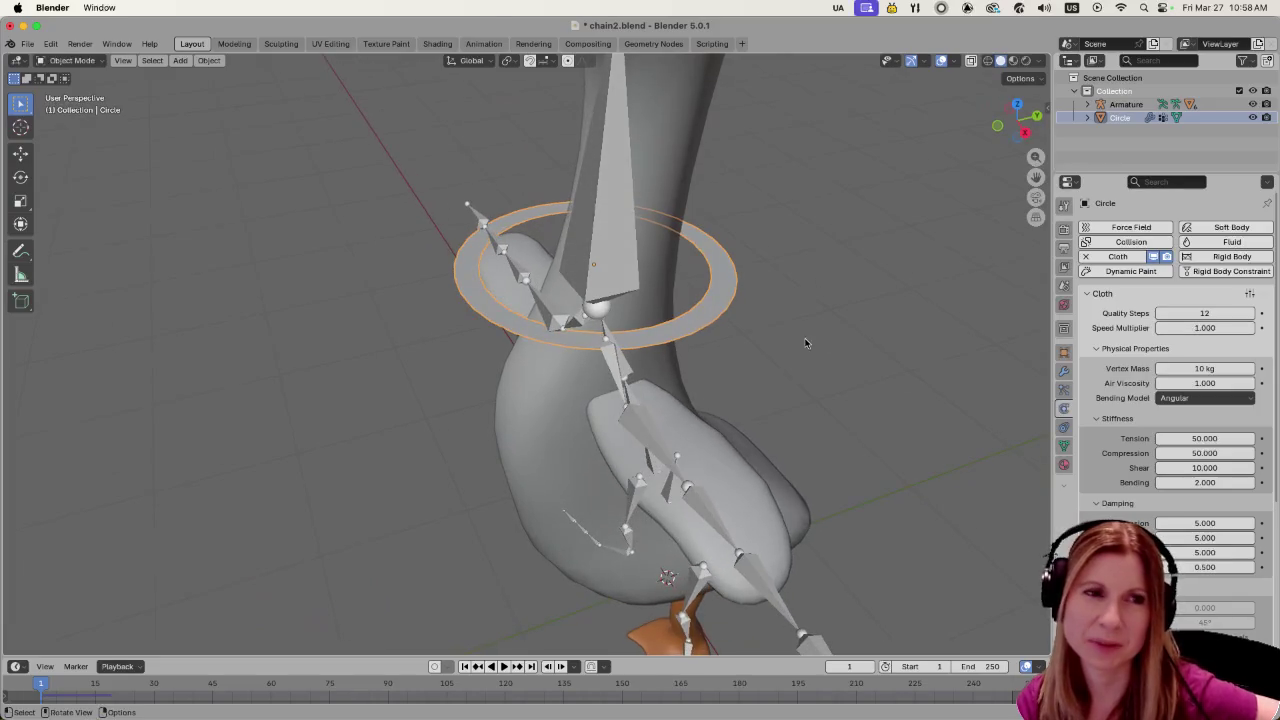
{"action": "middle_click_drag", "start_coordinate": [806, 343], "coordinate": [819, 322]}
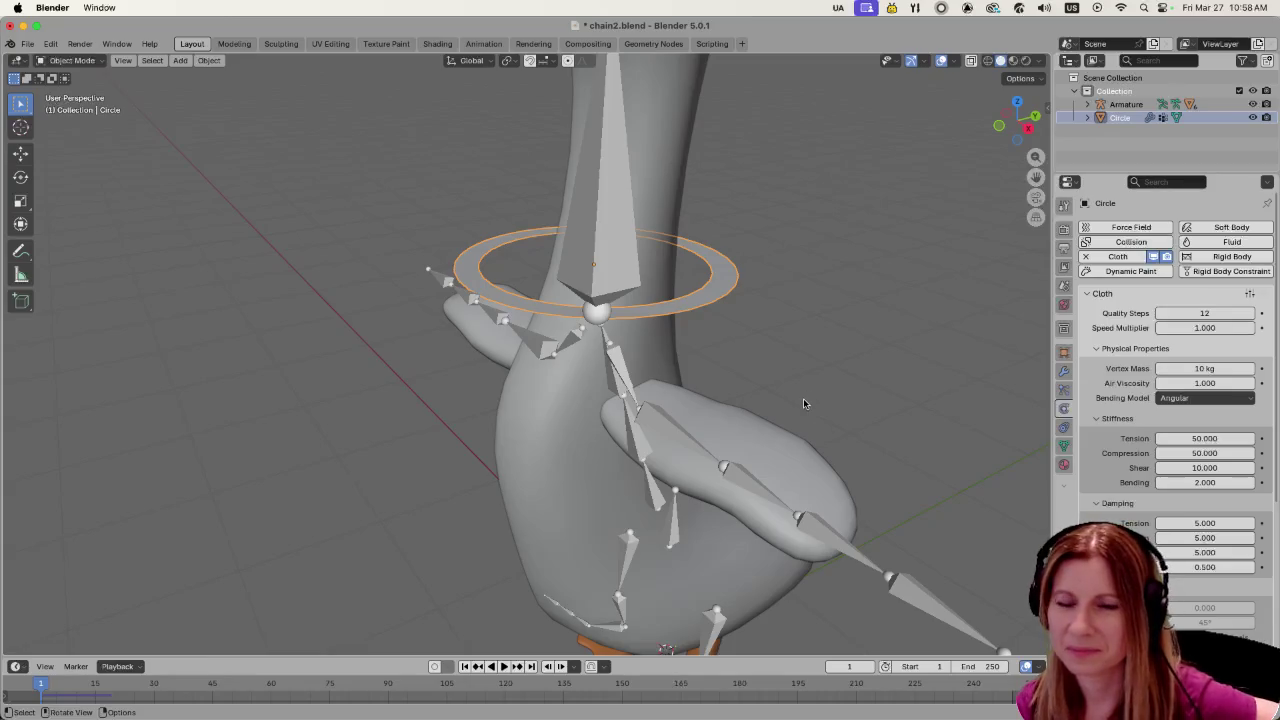
{"action": "scroll", "coordinate": [765, 400], "scroll_direction": "down", "scroll_amount": 5}
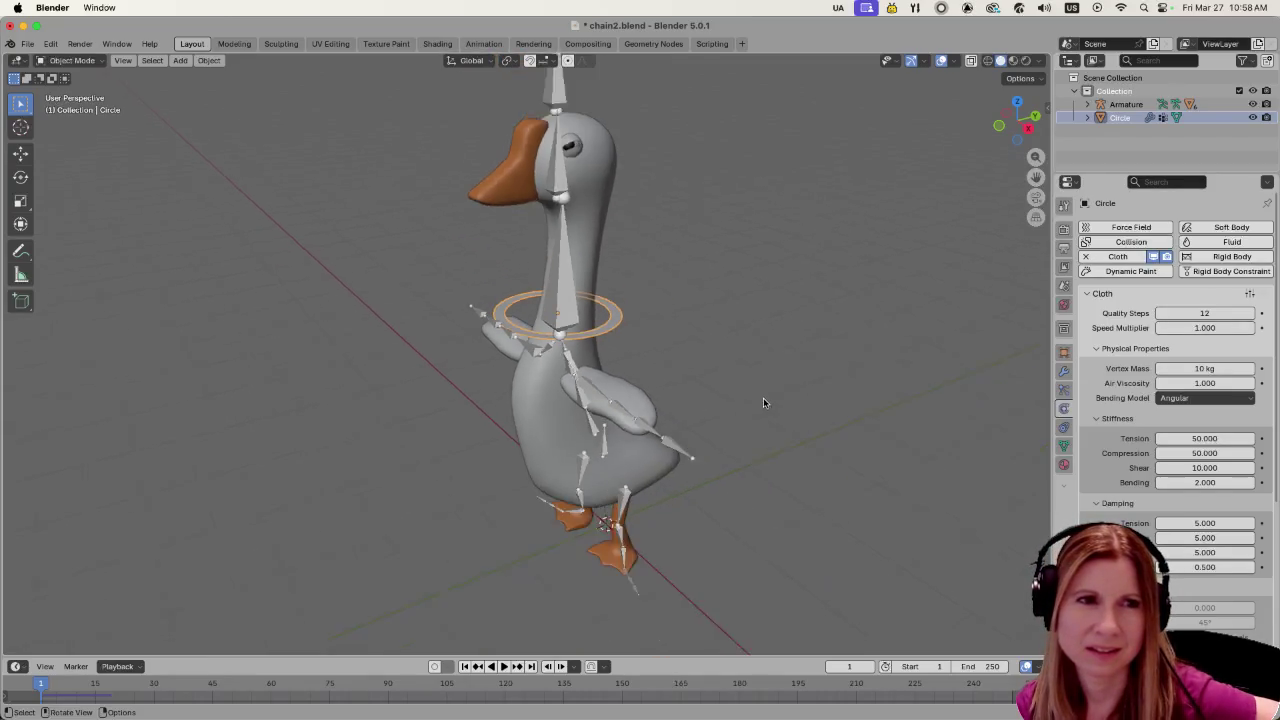
{"action": "scroll", "coordinate": [666, 426], "scroll_direction": "up", "scroll_amount": 2}
{"action": "scroll", "coordinate": [640, 425], "scroll_direction": "up", "scroll_amount": 2}
{"action": "scroll", "coordinate": [611, 425], "scroll_direction": "up", "scroll_amount": 2}
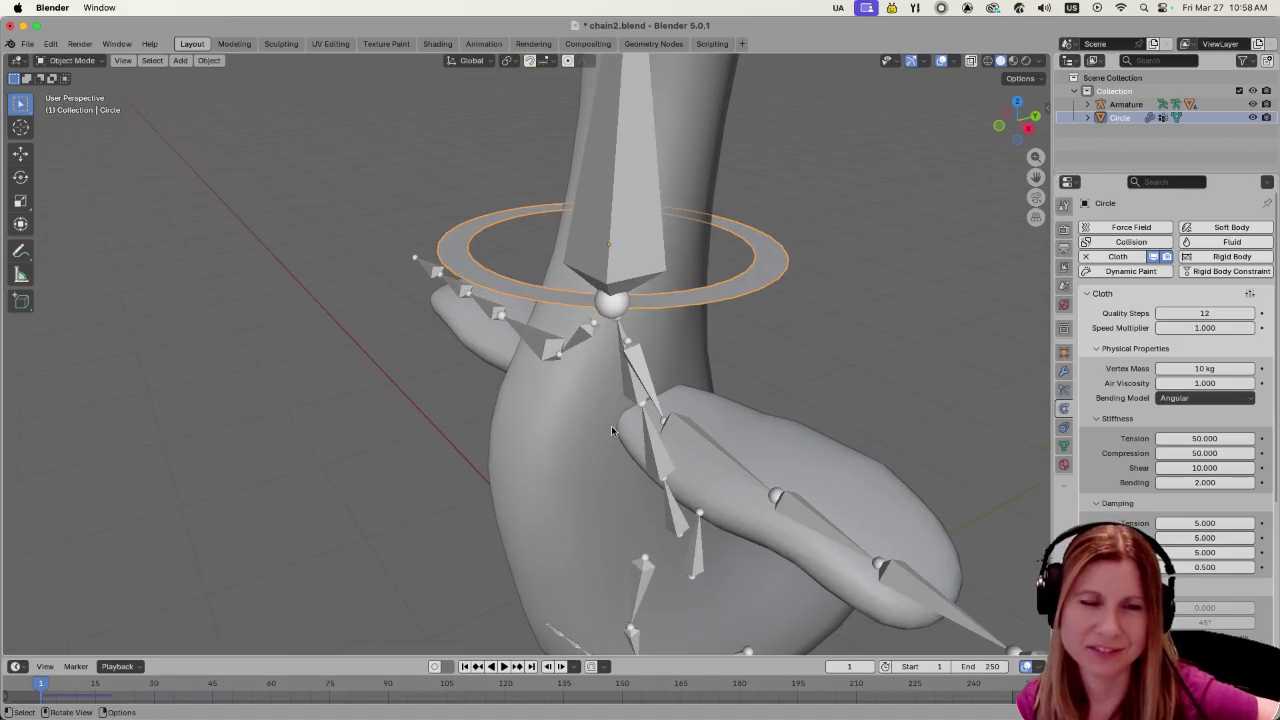
{"action": "mouse_move", "coordinate": [673, 411]}
{"action": "middle_mouse_down"}
{"action": "mouse_move", "coordinate": [531, 406]}
{"action": "mouse_move", "coordinate": [576, 396]}
{"action": "mouse_move", "coordinate": [565, 322]}
{"action": "mouse_move", "coordinate": [594, 329]}
{"action": "mouse_move", "coordinate": [601, 406]}
{"action": "middle_mouse_up"}
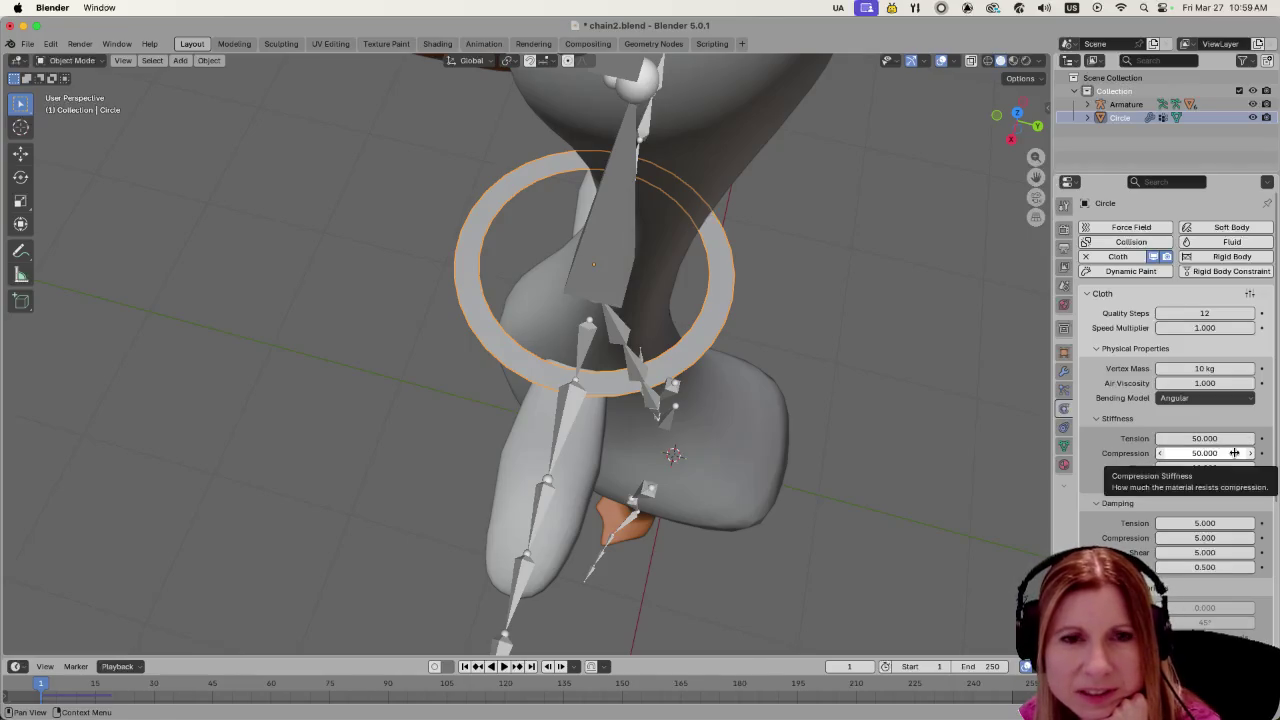
Set cloth stiffness to Tension 15, Compression 15, Shear 5 and Bending 0.5
{"action": "middle_click_drag", "start_coordinate": [905, 468], "coordinate": [934, 386]}
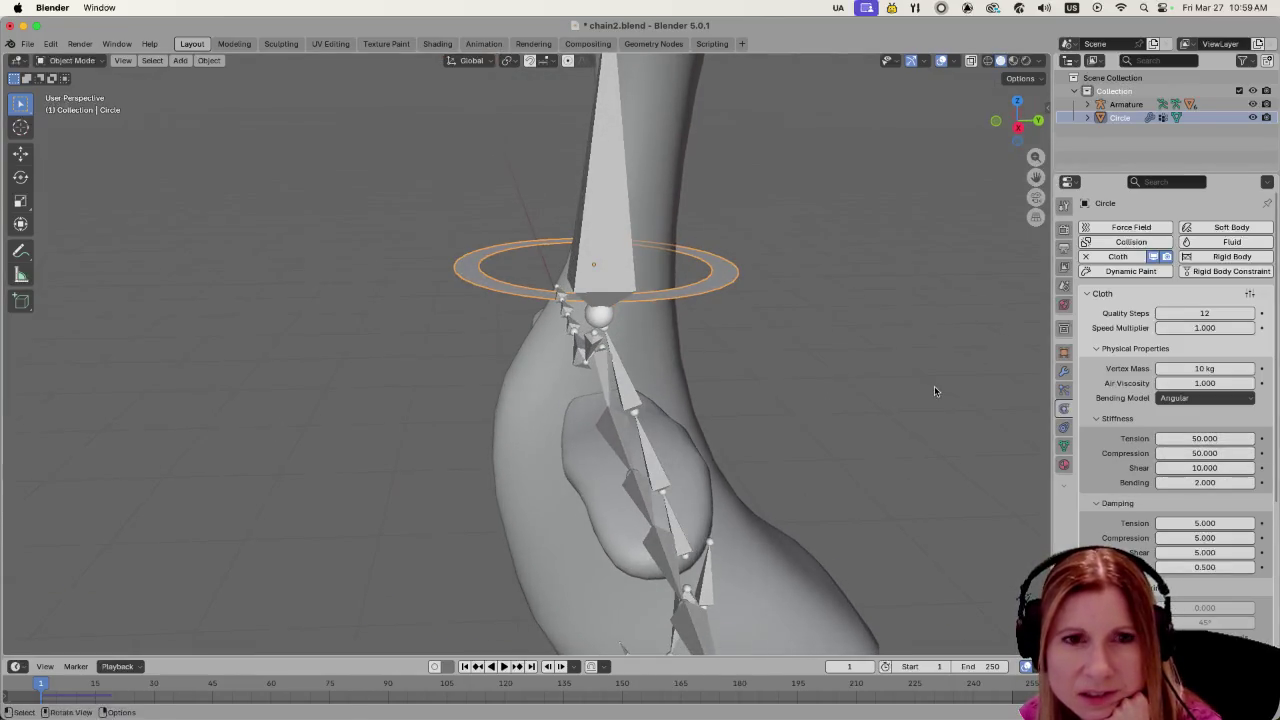
{"action": "left_click", "coordinate": [1203, 438]}
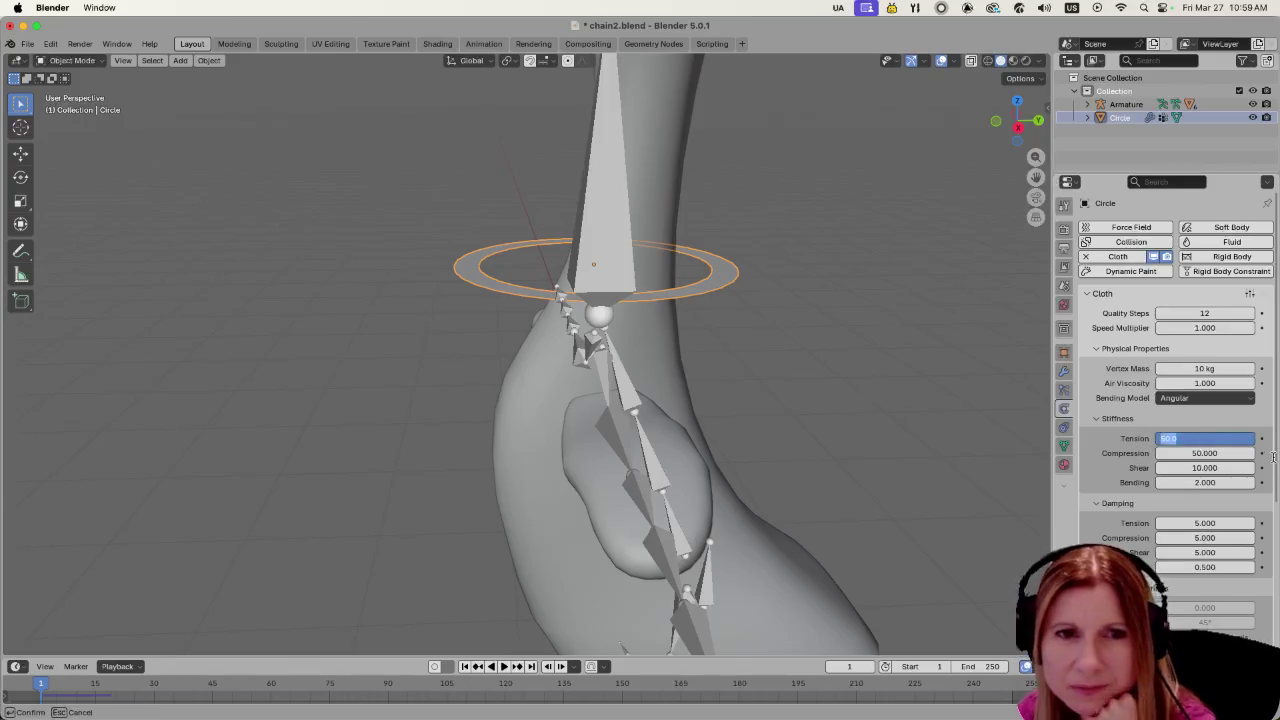
{"action": "type", "text": "15"}
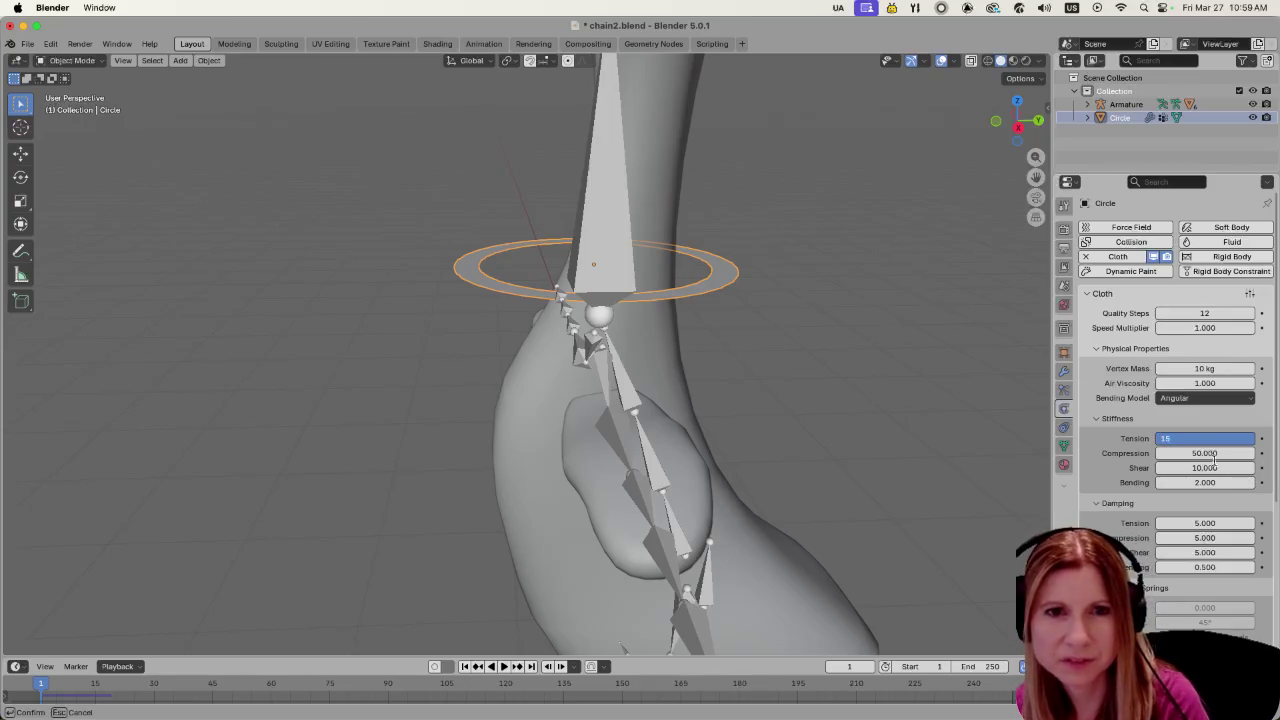
{"action": "left_click", "coordinate": [1213, 452]}
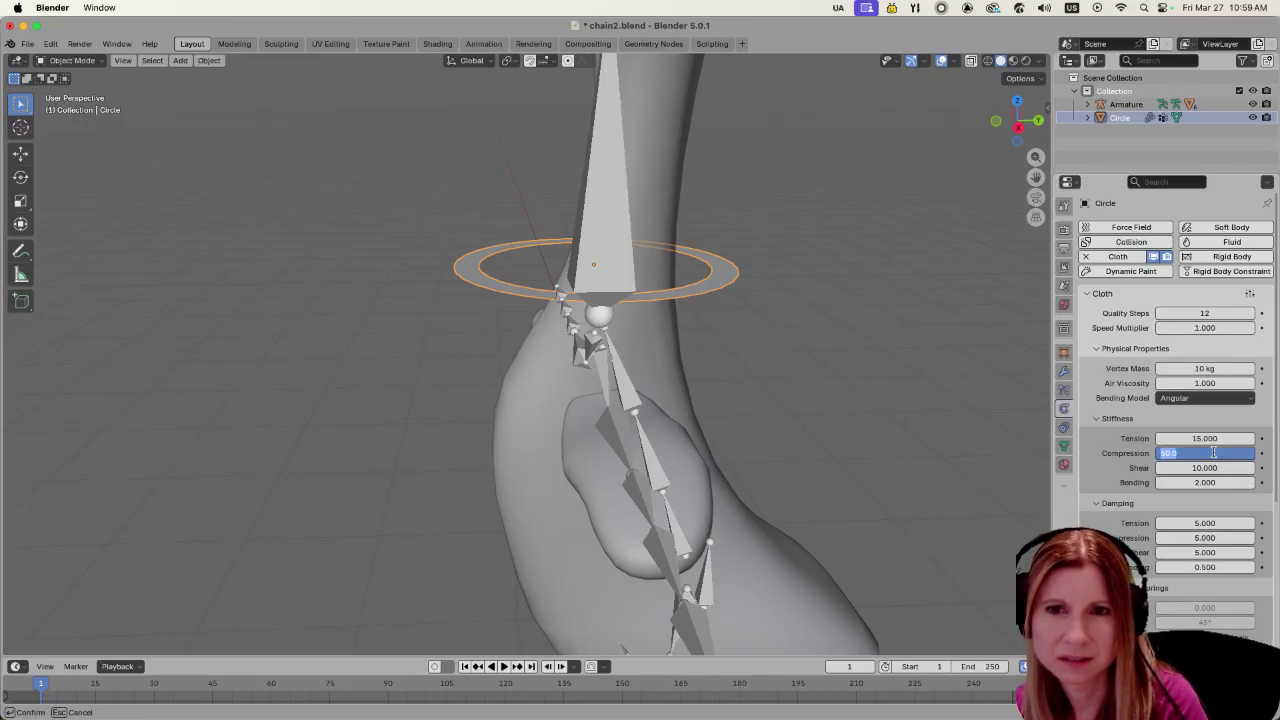
{"action": "type", "text": "15"}
{"action": "left_click", "coordinate": [1200, 467]}
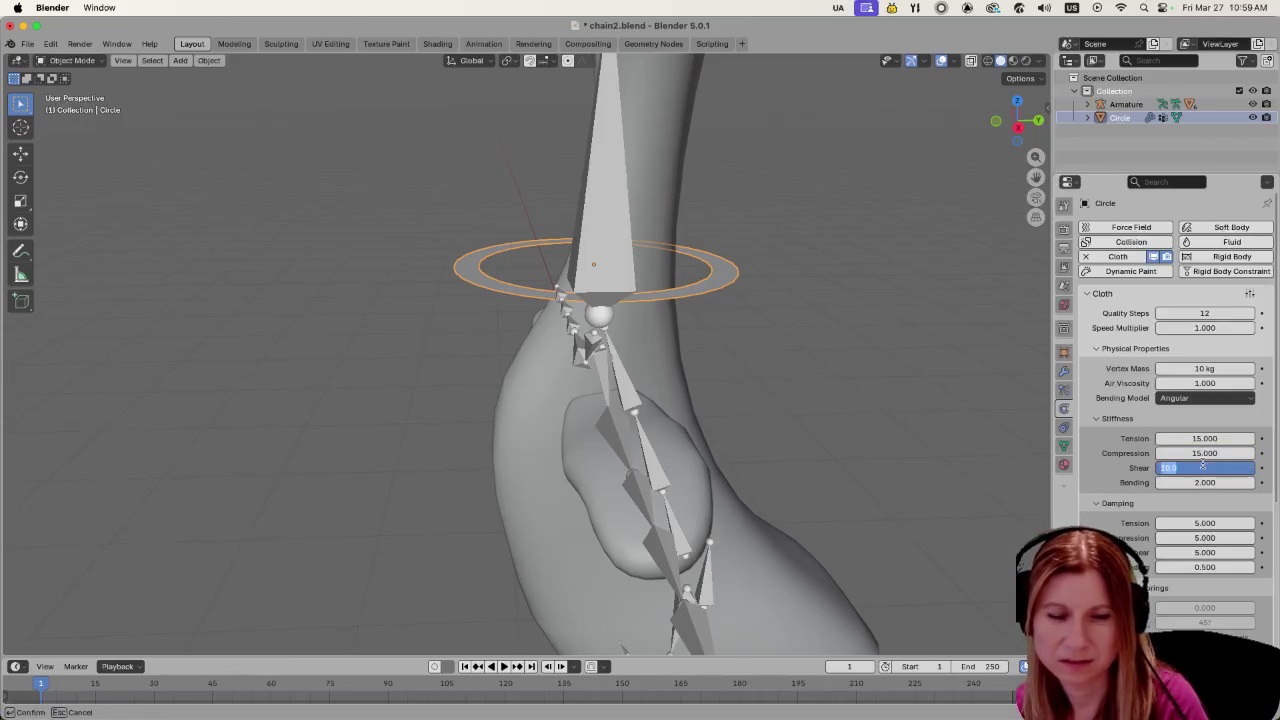
{"action": "type", "text": "5"}
{"action": "key", "text": "Return"}
{"action": "left_click", "coordinate": [1202, 483]}
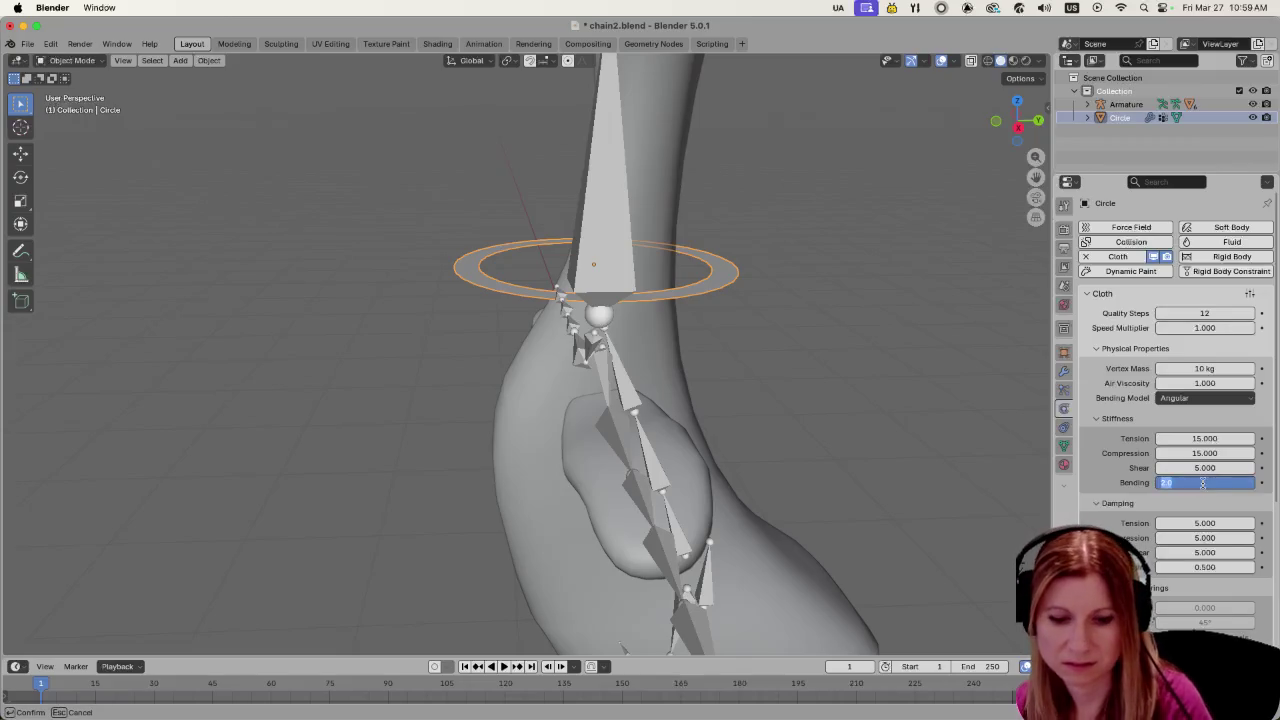
{"action": "type", "text": ".5"}
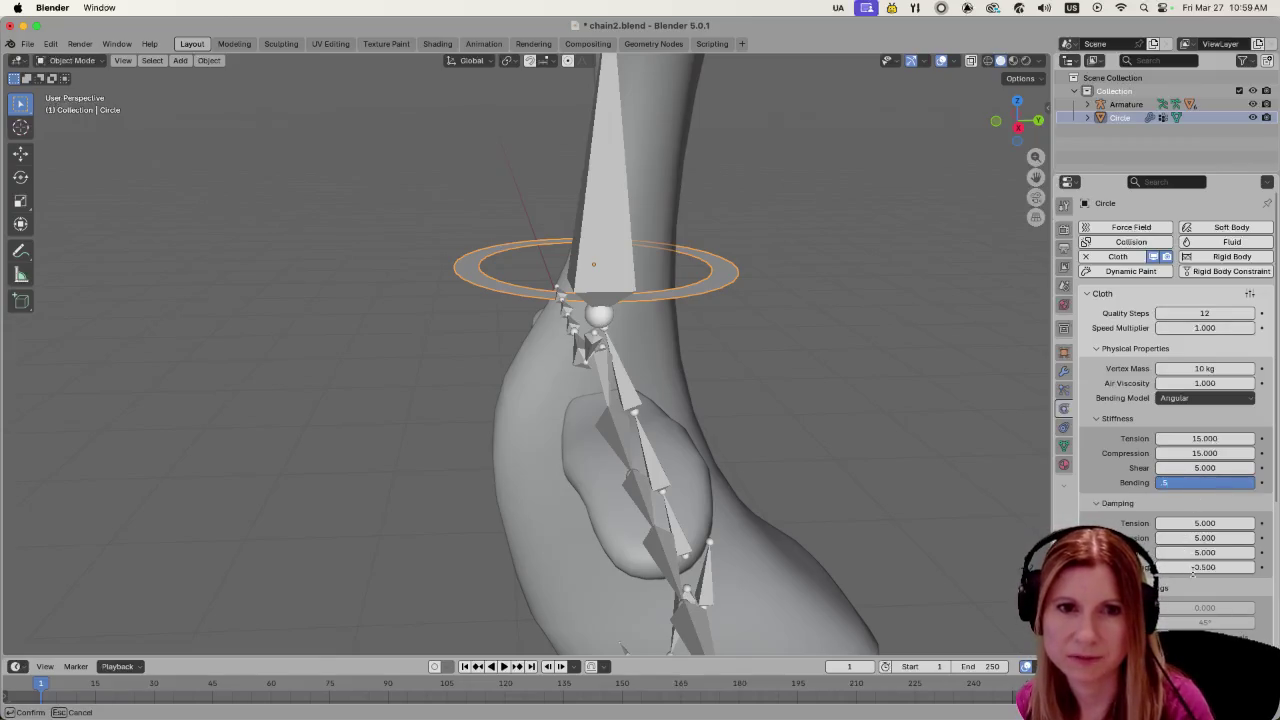
{"action": "key", "text": "Return"}
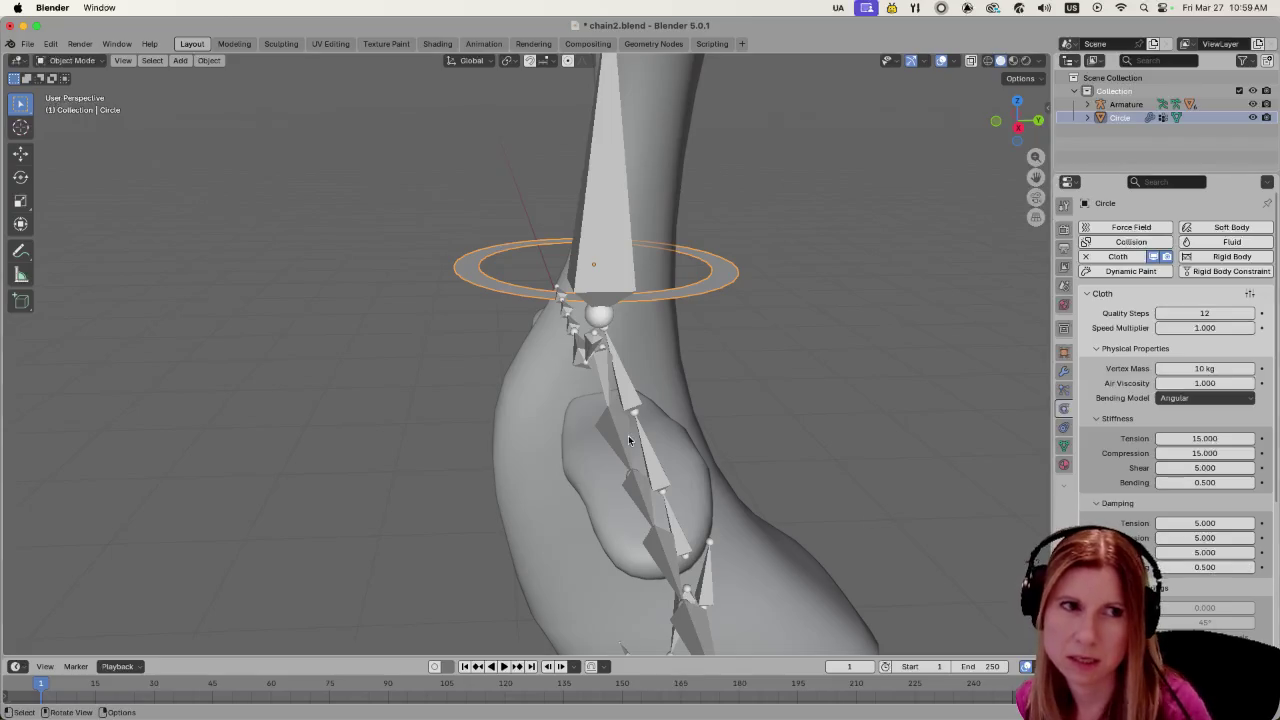
Replay the simulation with the ring selected, then remove its cloth physics
{"action": "left_click", "coordinate": [805, 276]}
{"action": "left_click", "coordinate": [715, 295]}
{"action": "key", "text": "space"}
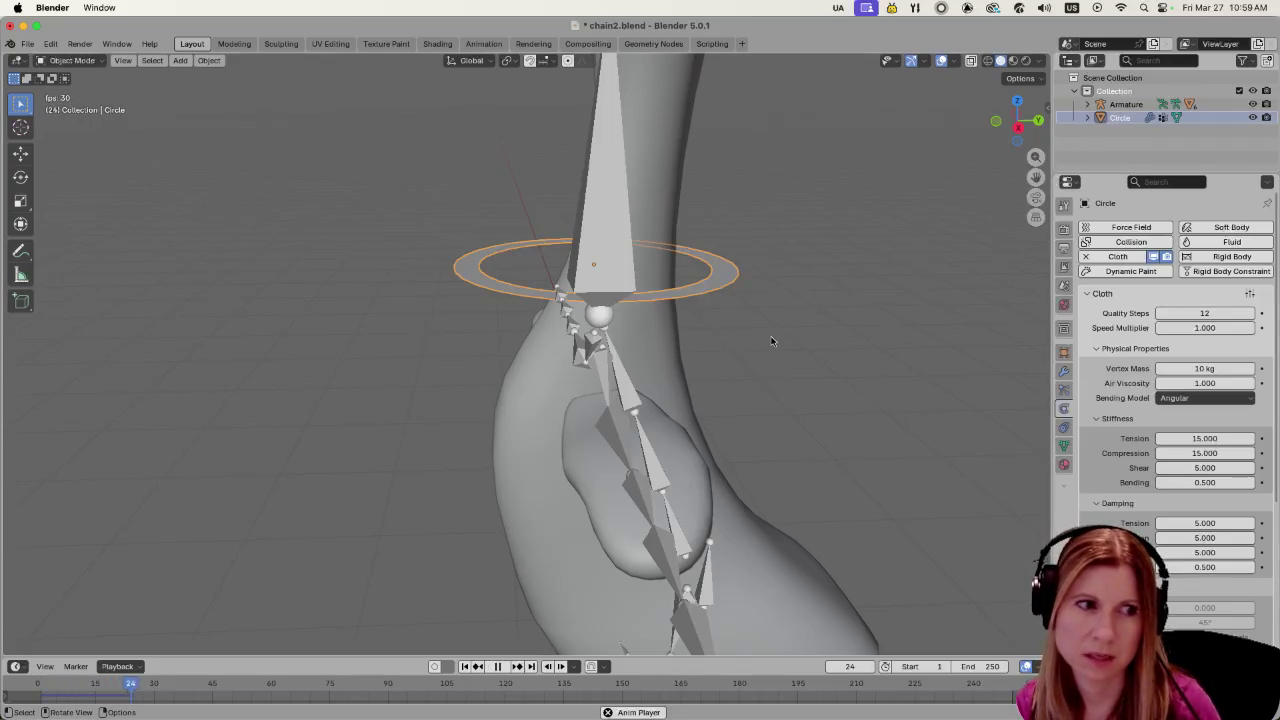
{"action": "key", "text": "space"}
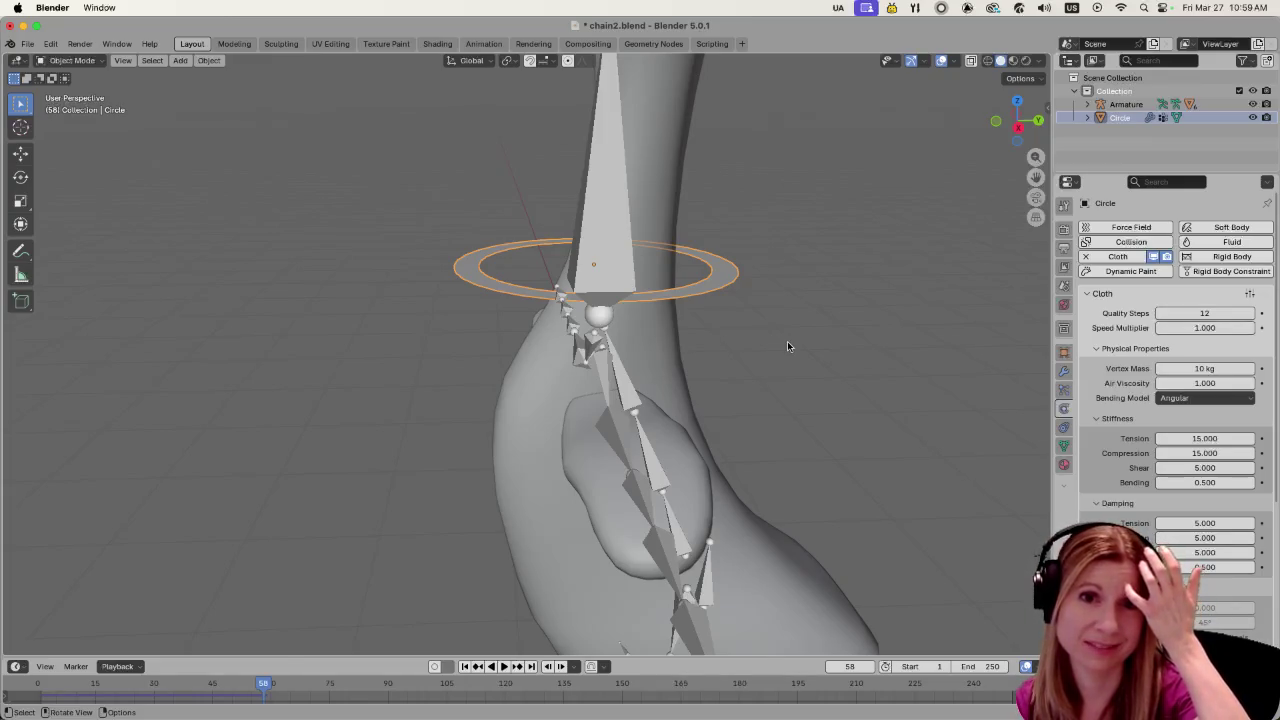
{"action": "left_click", "coordinate": [1085, 256]}
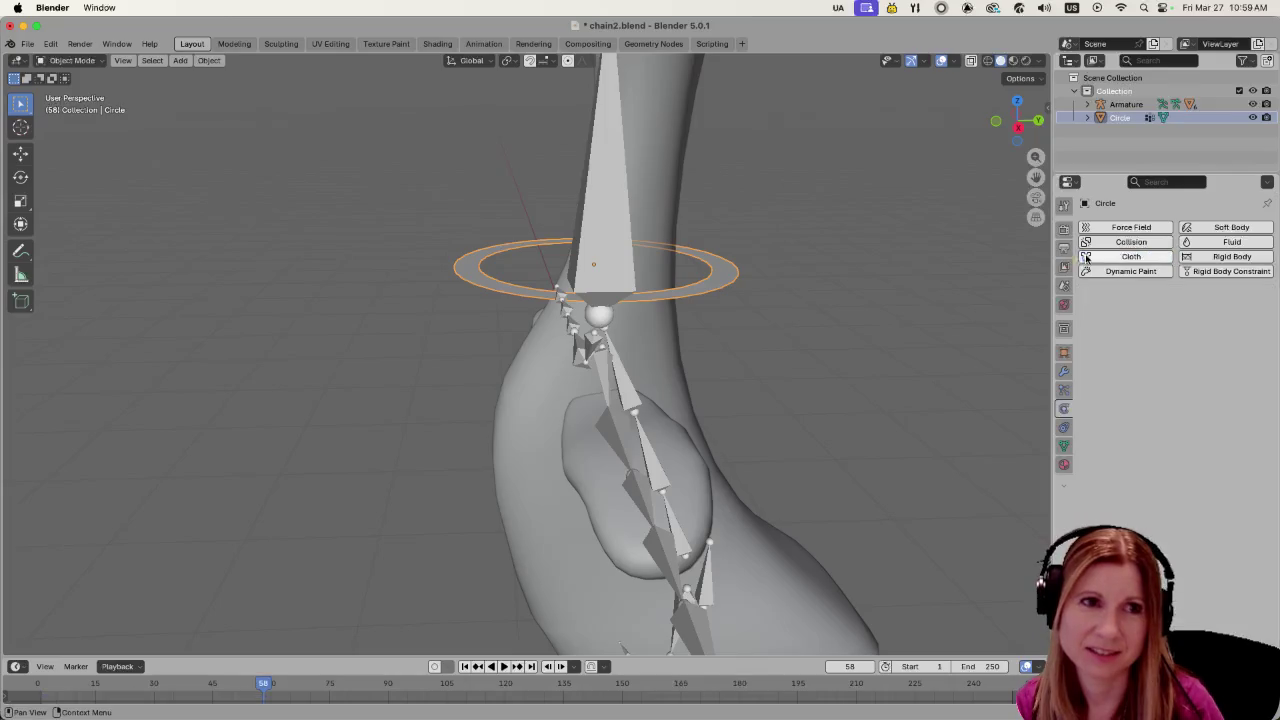
Add Cloth physics back to the ring, play briefly, and return to frame 1
{"action": "left_click", "coordinate": [1130, 256]}
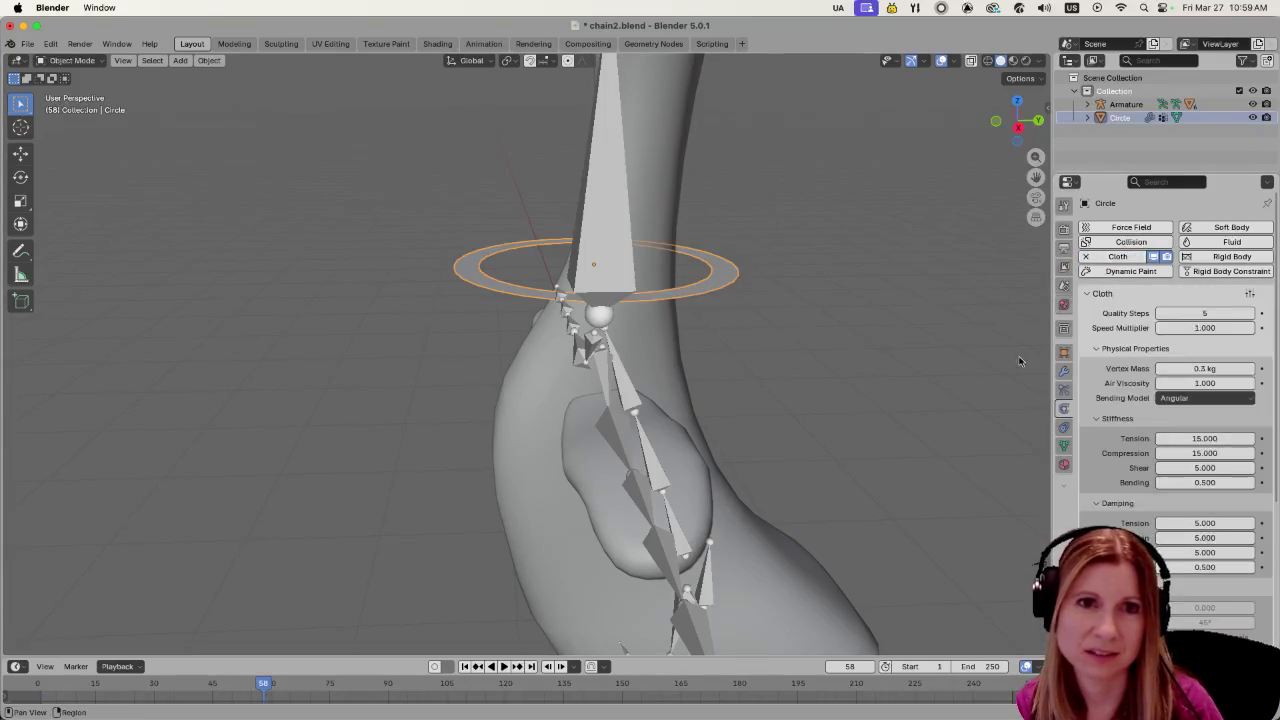
{"action": "key", "text": "space"}
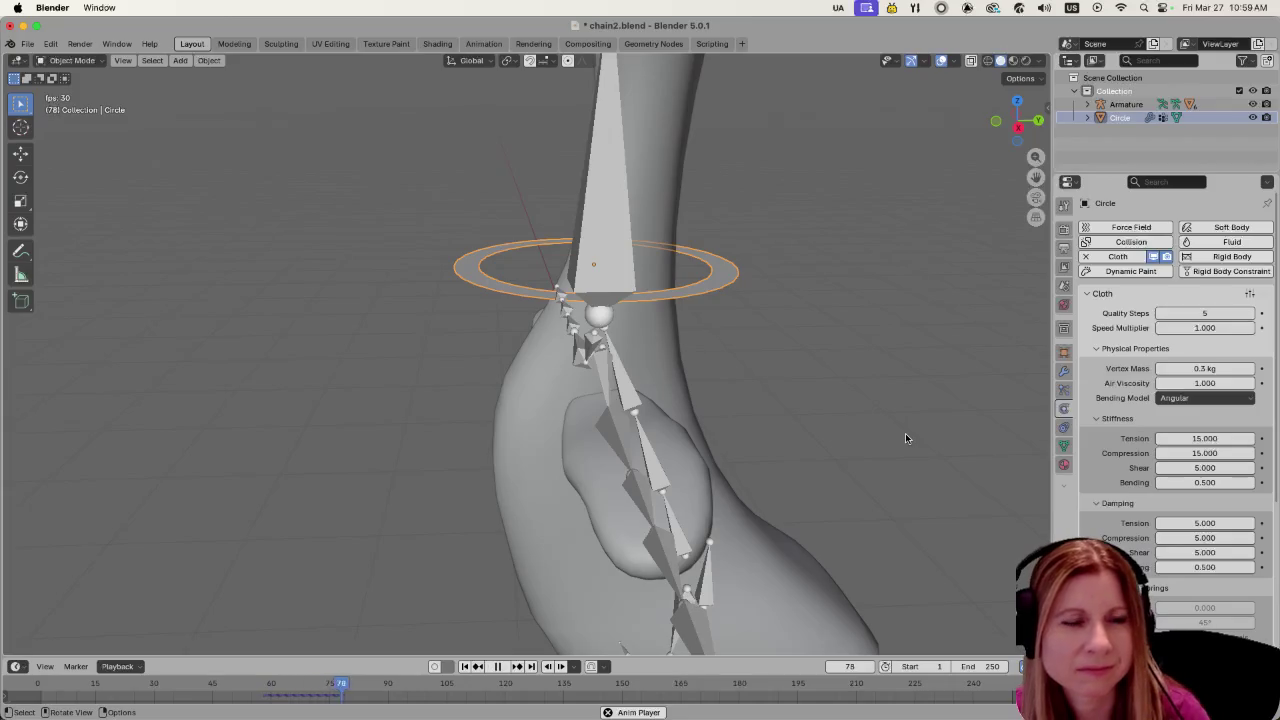
{"action": "double_click", "coordinate": [858, 666]}
{"action": "type", "text": "1"}
{"action": "key", "text": "Return"}
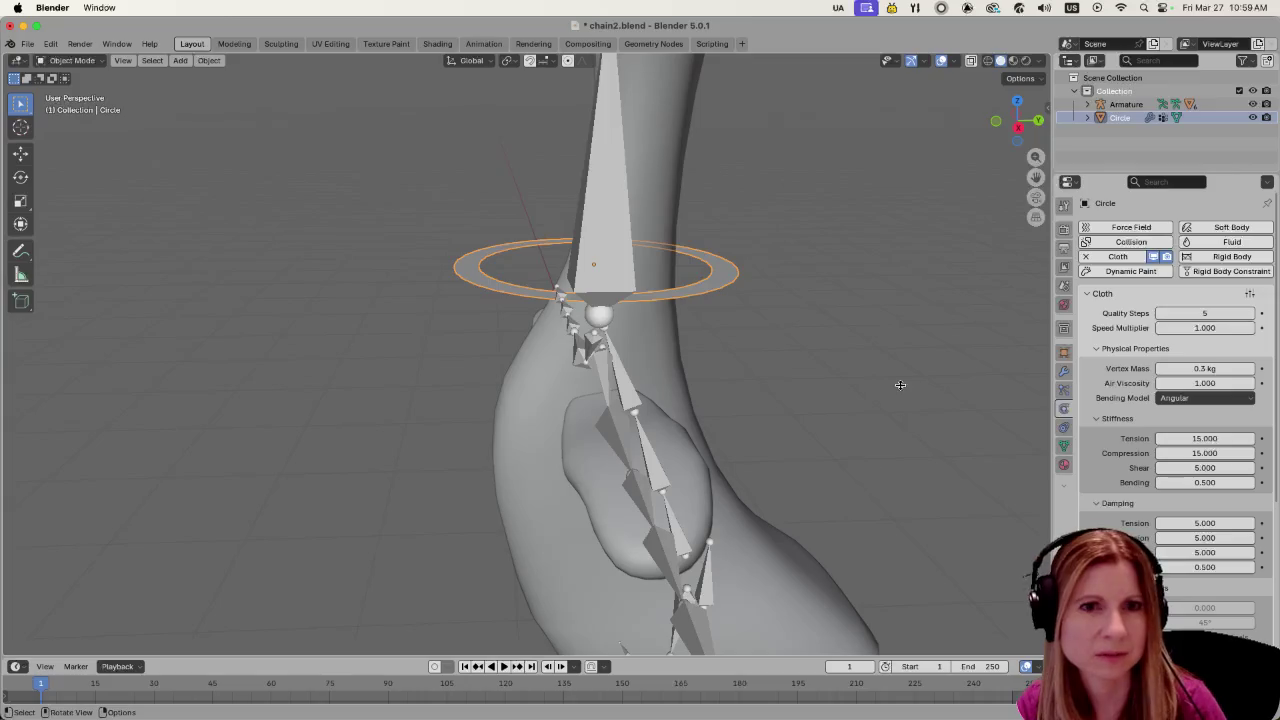
{"action": "left_click", "coordinate": [899, 384]}
Set the cloth Shape Pin Group to the 'neck' vertex group
{"action": "scroll", "coordinate": [1201, 523], "scroll_direction": "down", "scroll_amount": 3}
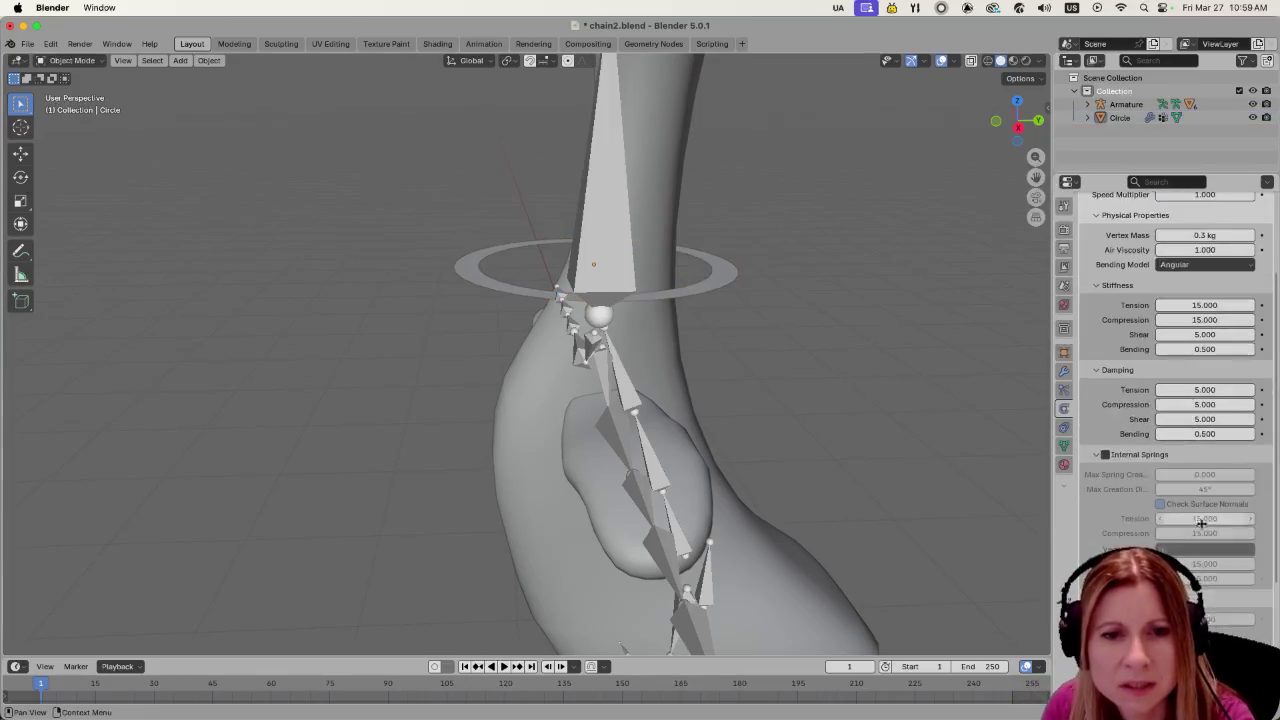
{"action": "scroll", "coordinate": [1201, 523], "scroll_direction": "down", "scroll_amount": 3}
{"action": "scroll", "coordinate": [1201, 523], "scroll_direction": "down", "scroll_amount": 2}
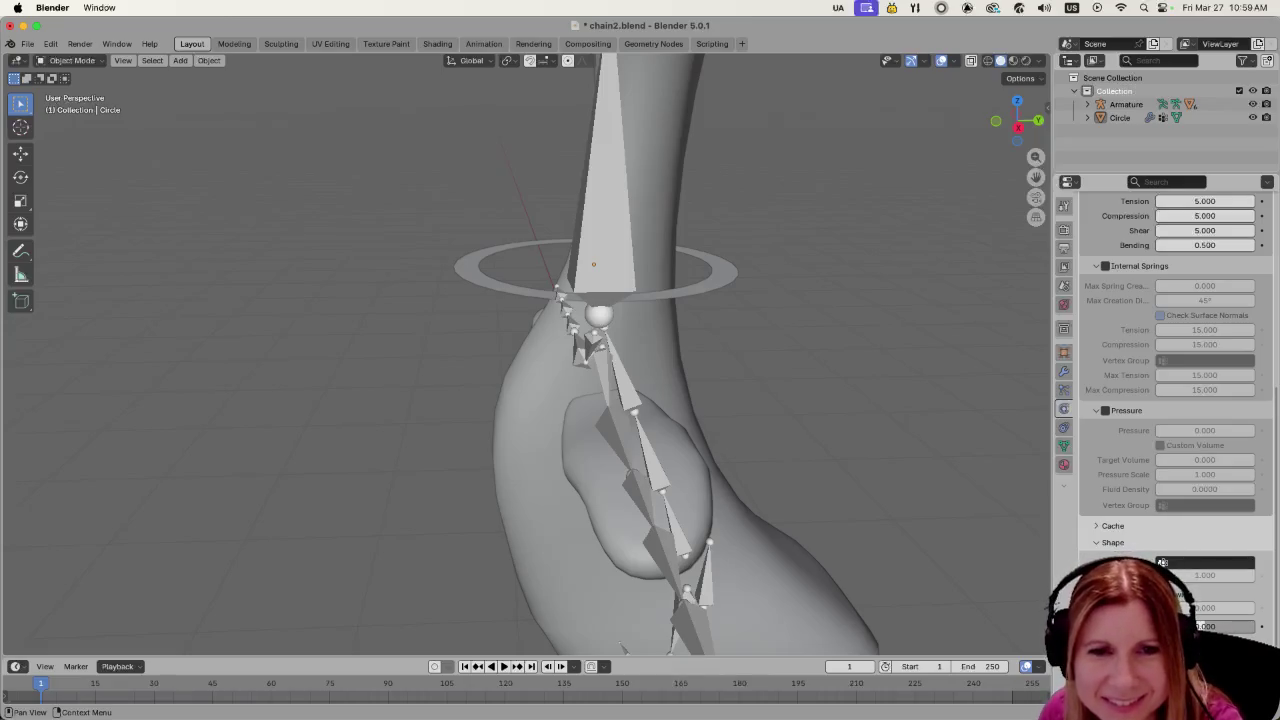
{"action": "left_click", "coordinate": [1205, 562]}
{"action": "left_click", "coordinate": [1200, 590]}
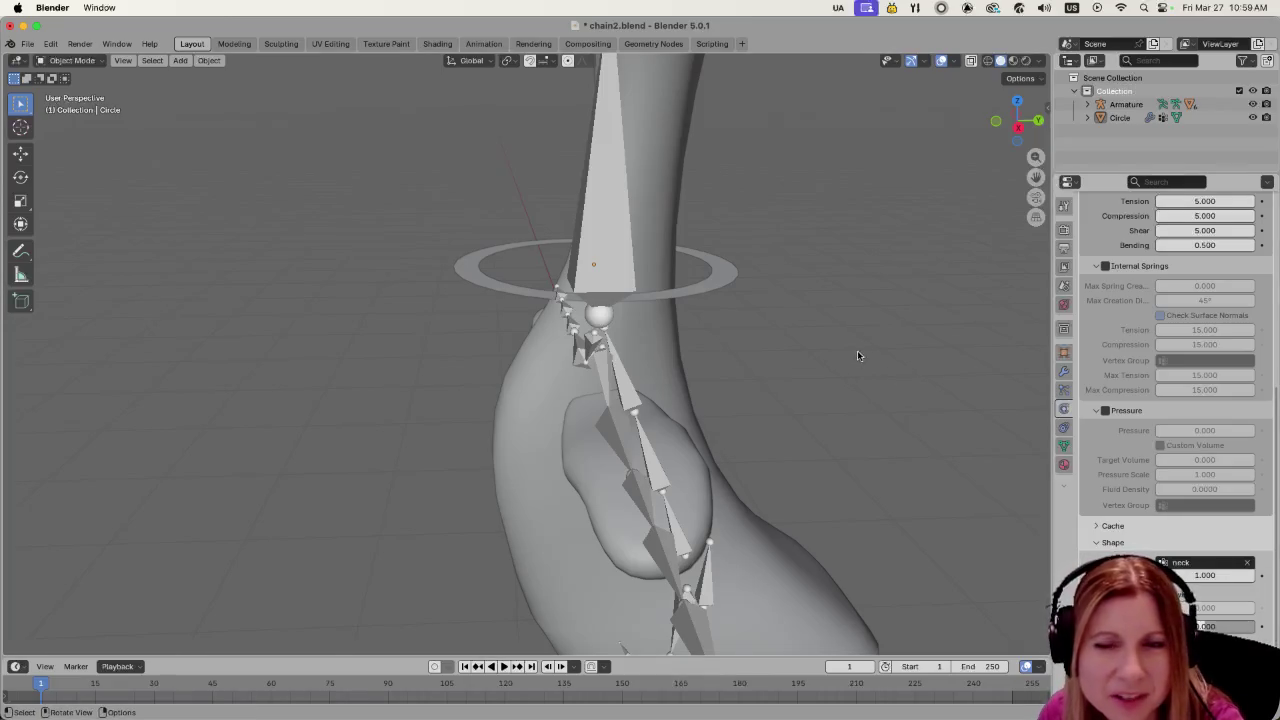
Orbit around the goose to inspect the pinned ring from several angles
{"action": "middle_click_drag", "start_coordinate": [857, 350], "coordinate": [692, 306]}
{"action": "left_click", "coordinate": [692, 306]}
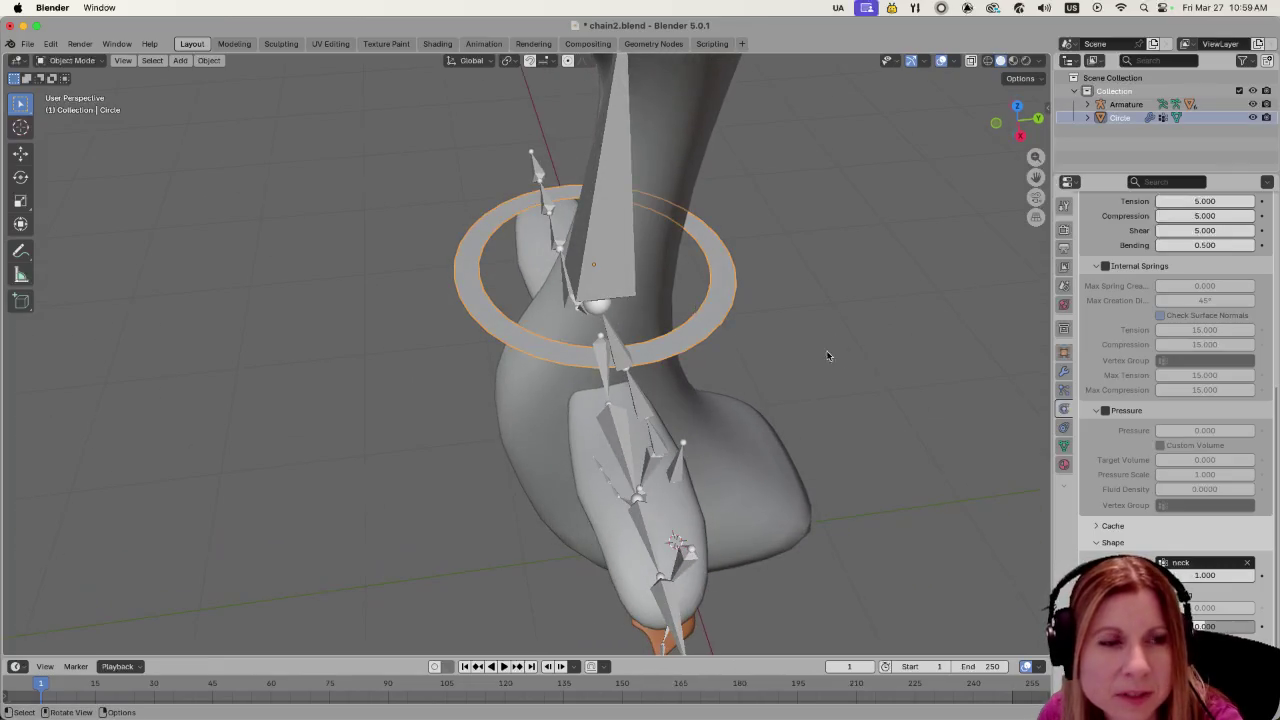
{"action": "middle_click_drag", "start_coordinate": [829, 354], "coordinate": [714, 323]}
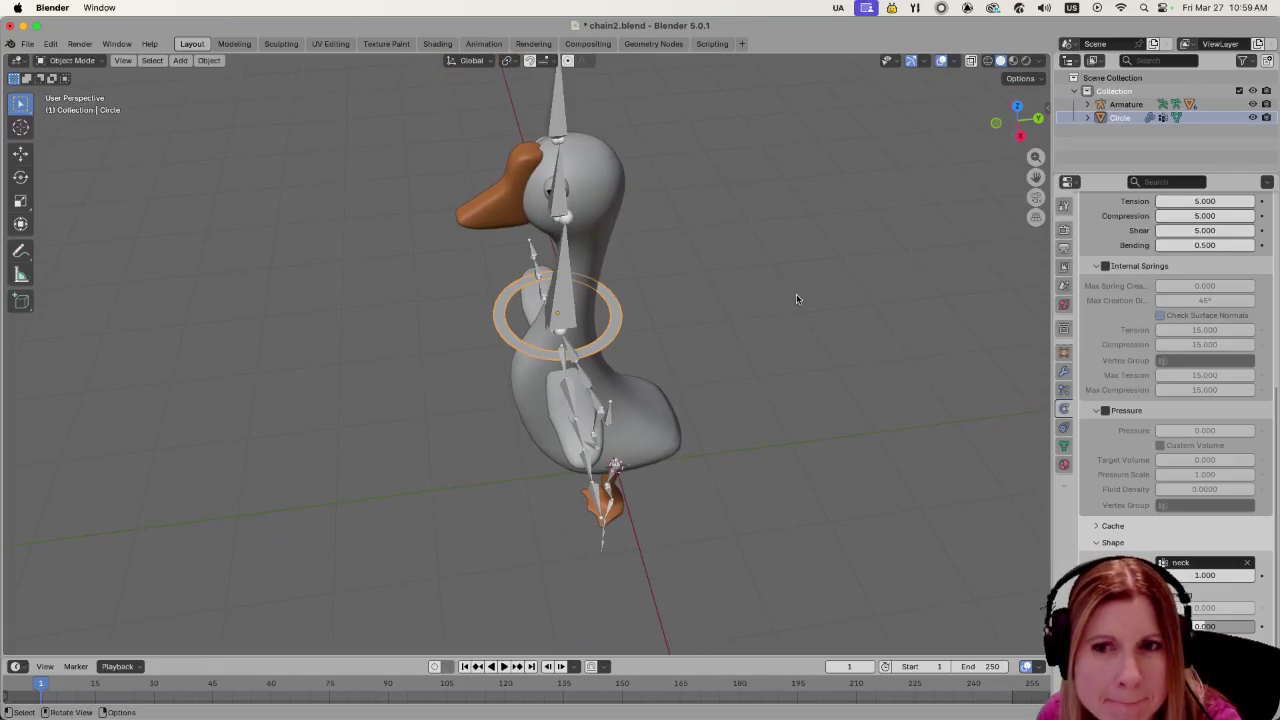
{"action": "middle_click_drag", "start_coordinate": [804, 455], "coordinate": [834, 391]}
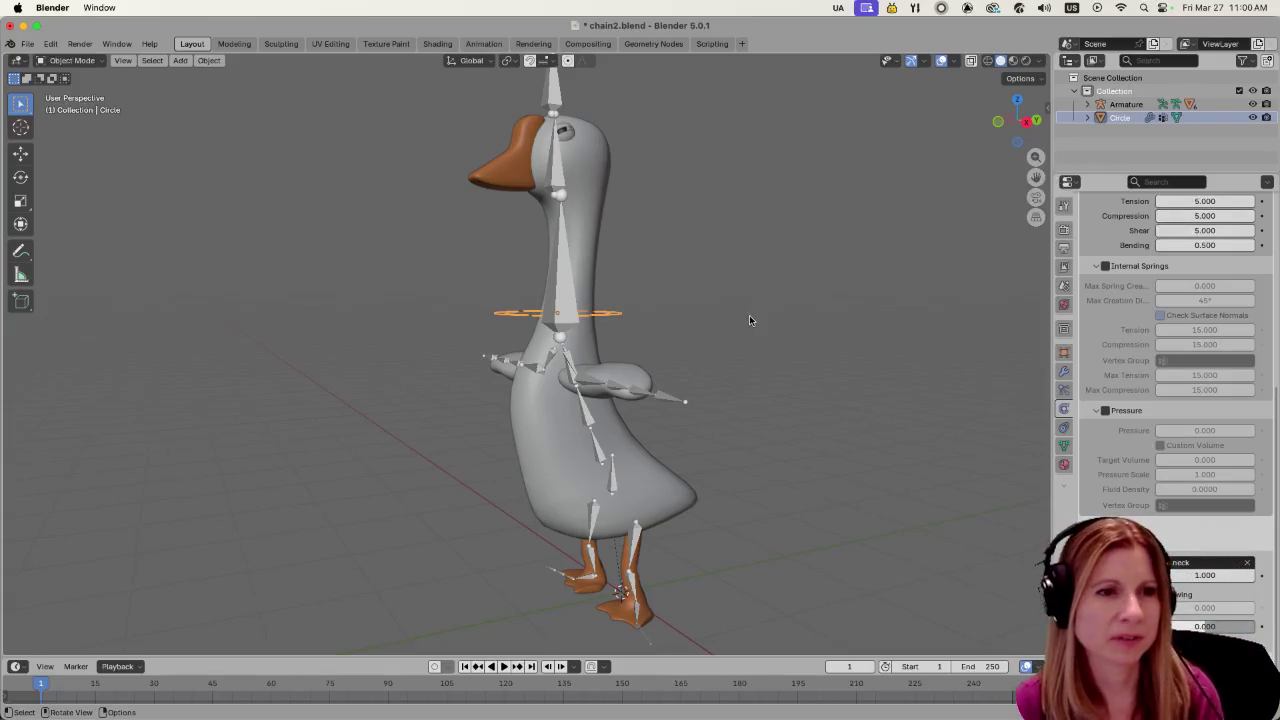
{"action": "mouse_move", "coordinate": [743, 320]}
{"action": "middle_mouse_down"}
{"action": "mouse_move", "coordinate": [731, 350]}
{"action": "mouse_move", "coordinate": [656, 404]}
{"action": "middle_mouse_up"}
{"action": "scroll", "coordinate": [656, 404], "scroll_direction": "up", "scroll_amount": 3}
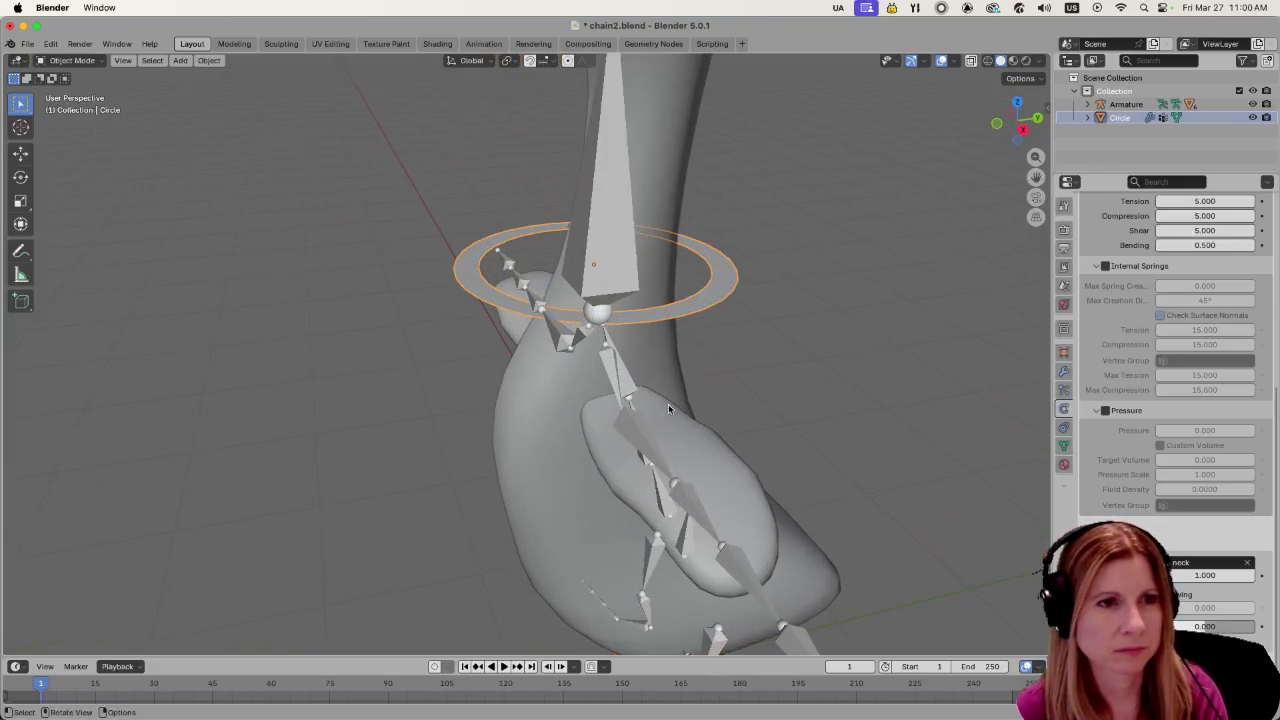
{"action": "scroll", "coordinate": [668, 404], "scroll_direction": "down", "scroll_amount": 2}
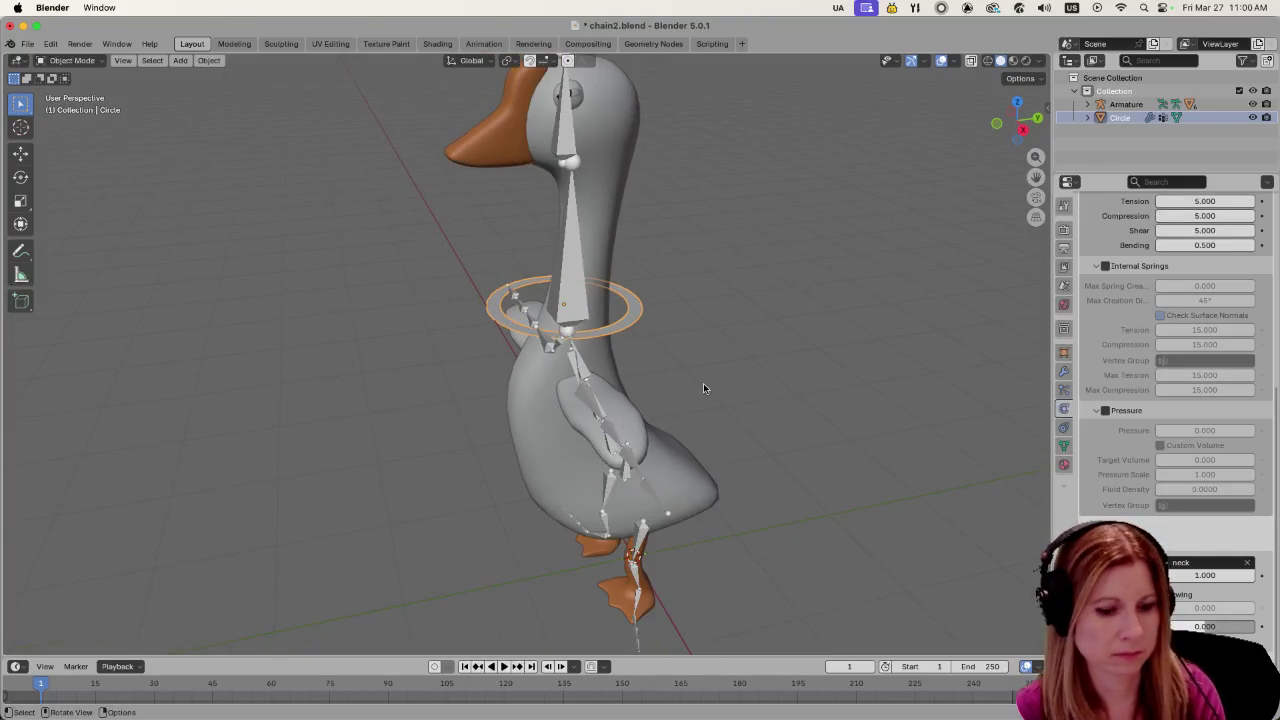
Move the ring to the left of the goose and play the simulation
{"action": "key", "text": "g"}
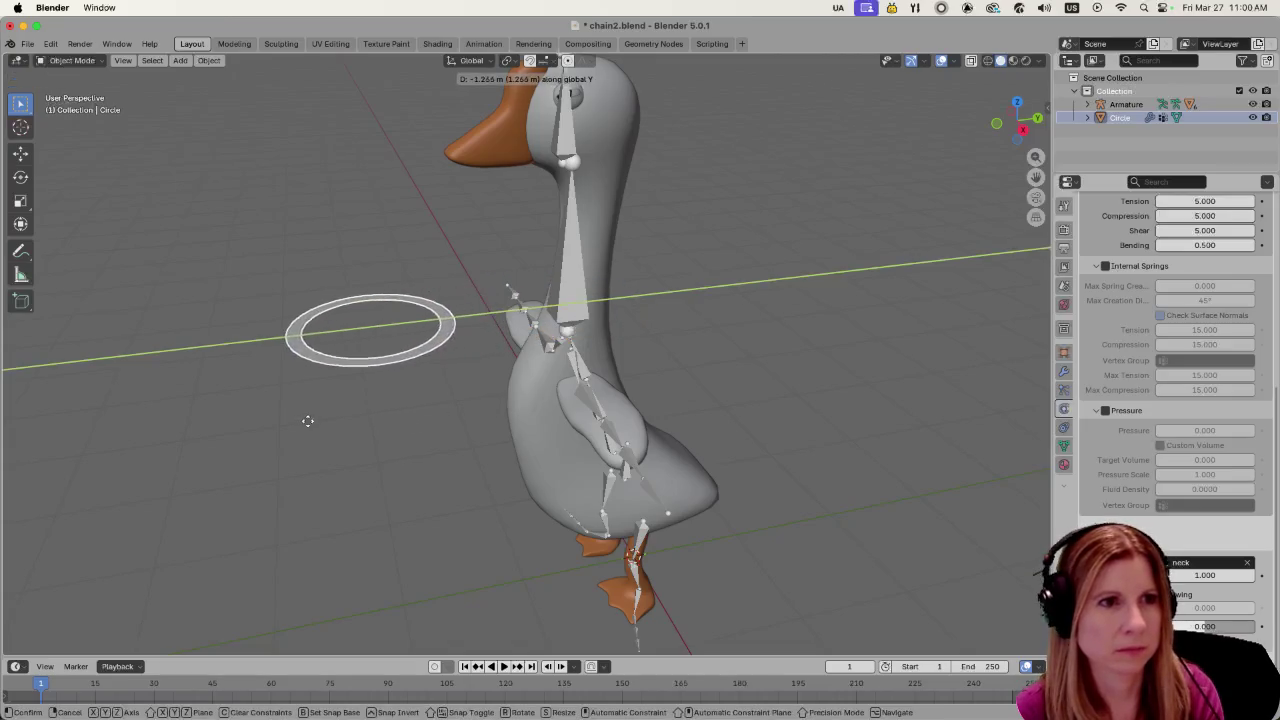
{"action": "left_click", "coordinate": [310, 436]}
{"action": "key", "text": "space"}
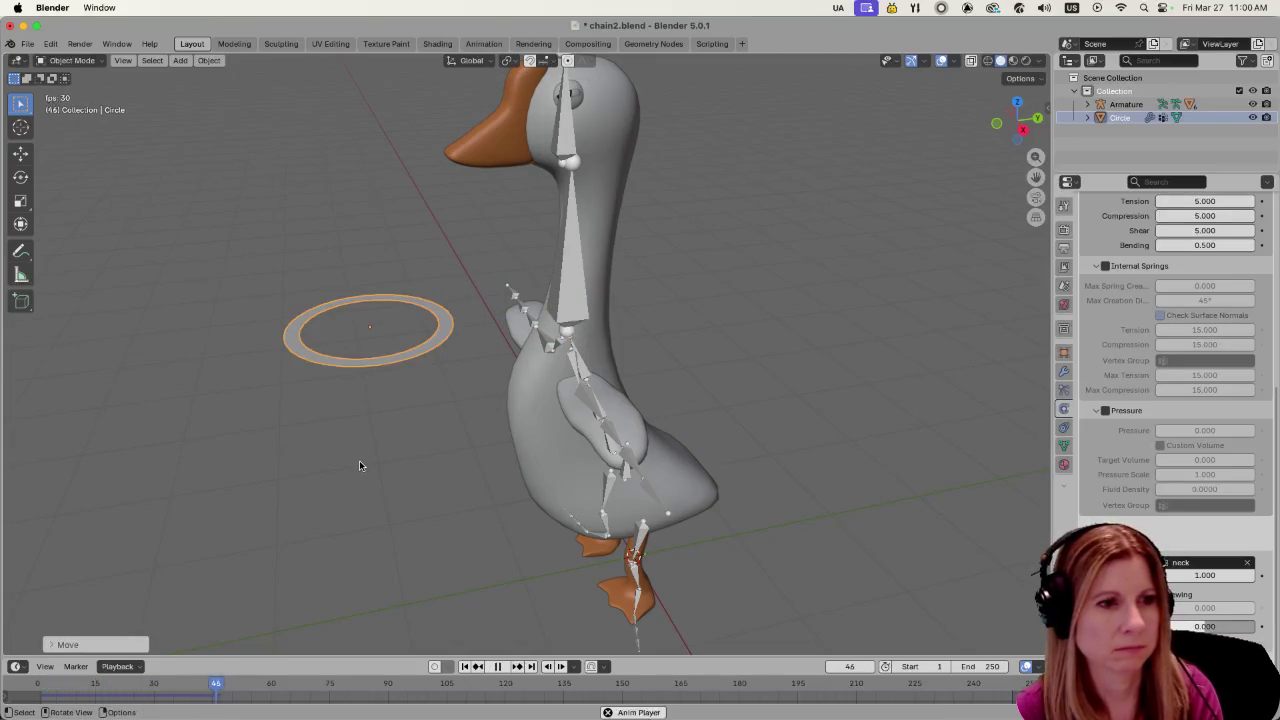
{"action": "key", "text": "space"}
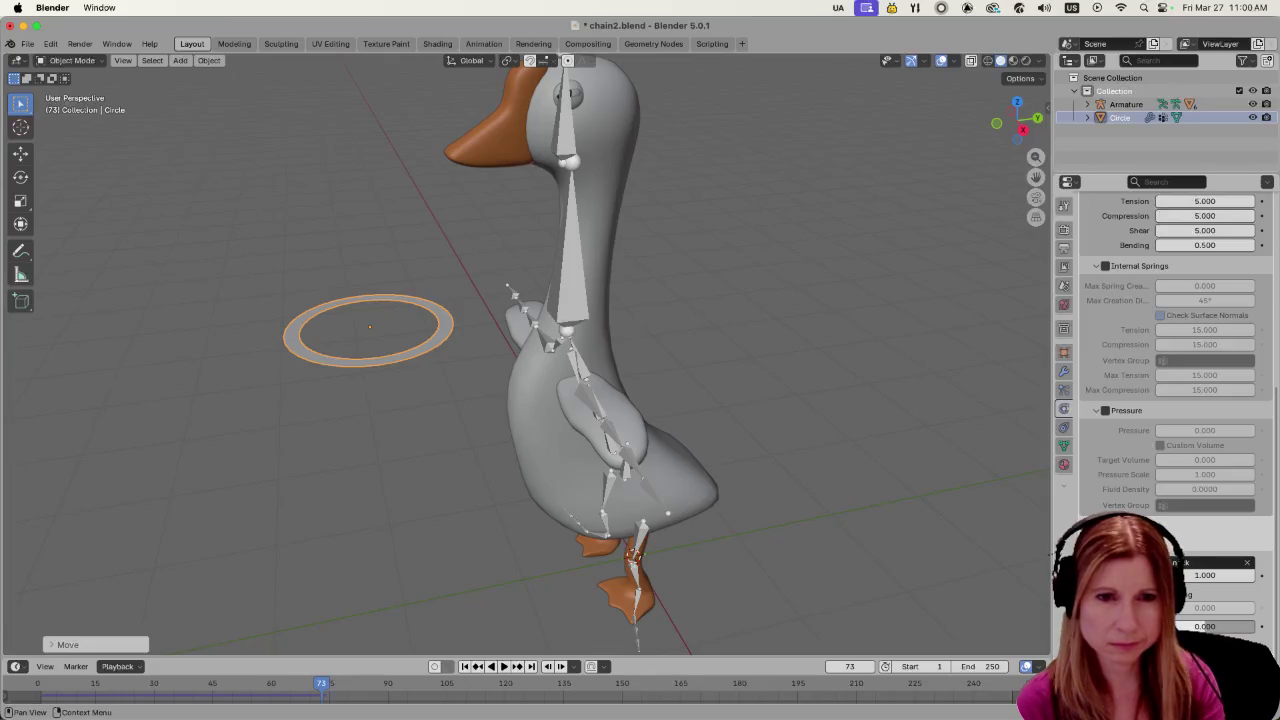
{"action": "scroll", "coordinate": [1165, 400], "scroll_direction": "down", "scroll_amount": 3}
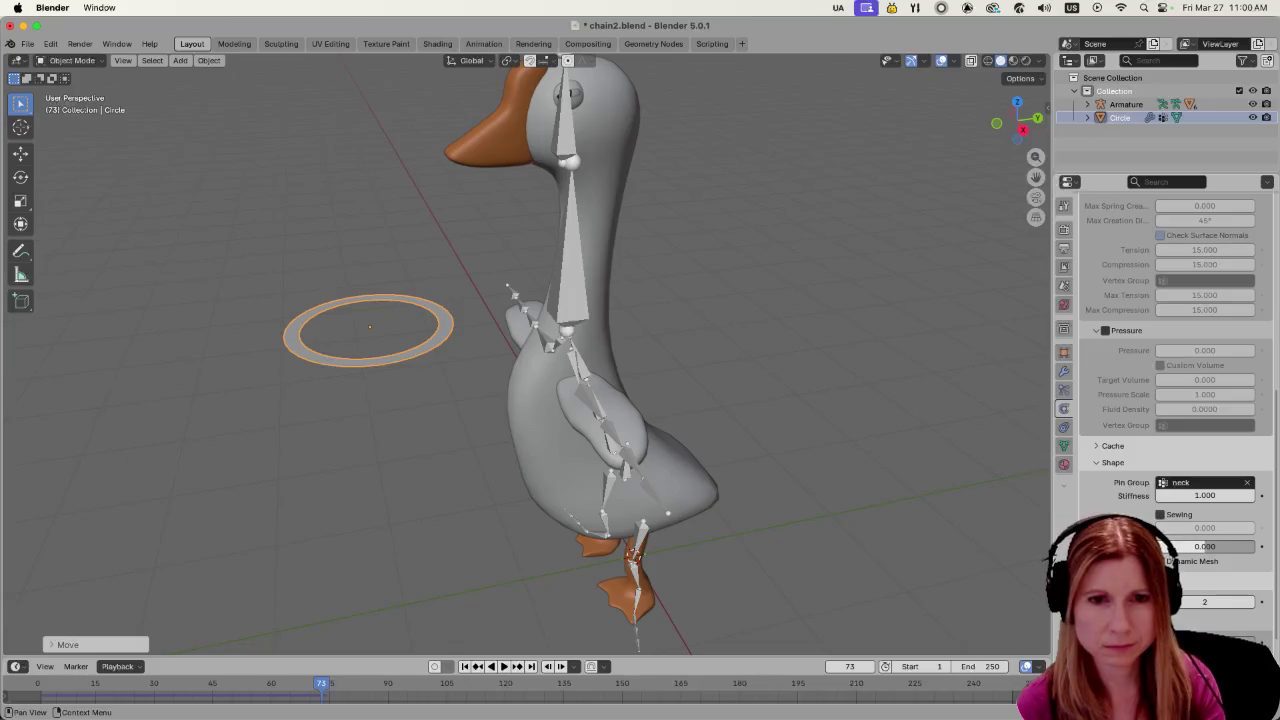
{"action": "scroll", "coordinate": [1165, 400], "scroll_direction": "up", "scroll_amount": 5}
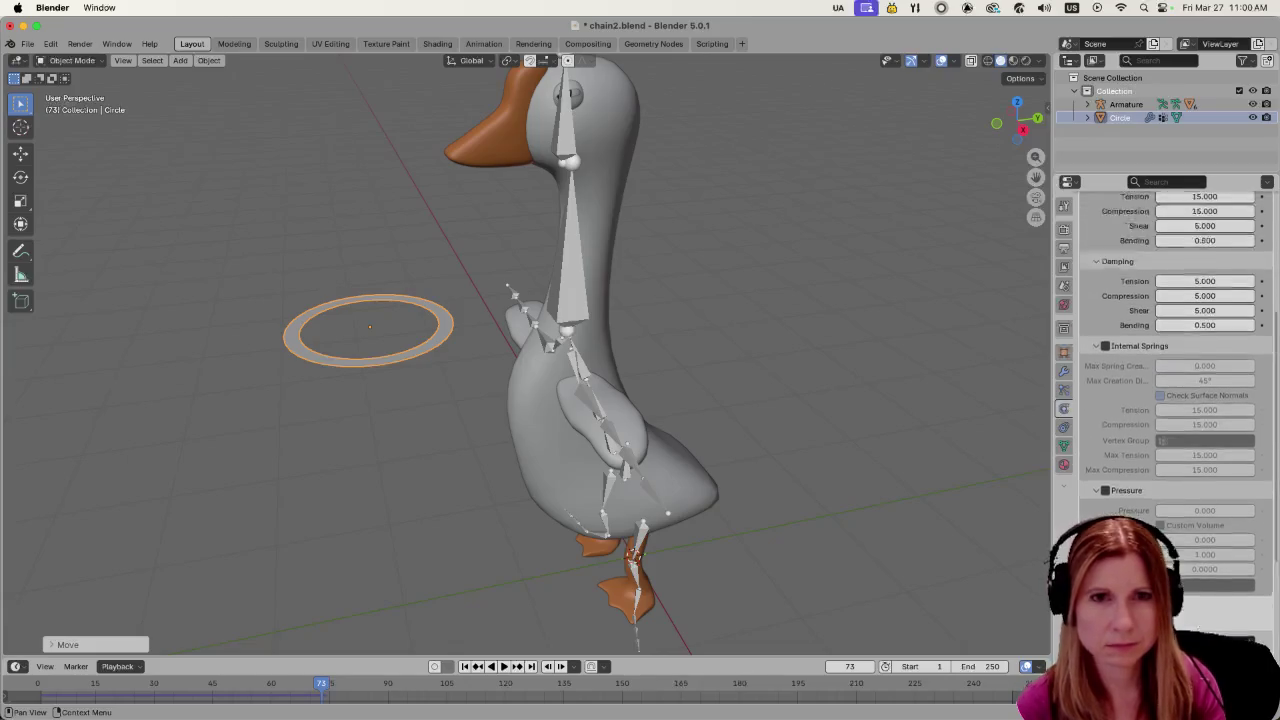
{"action": "scroll", "coordinate": [1165, 400], "scroll_direction": "up", "scroll_amount": 5}
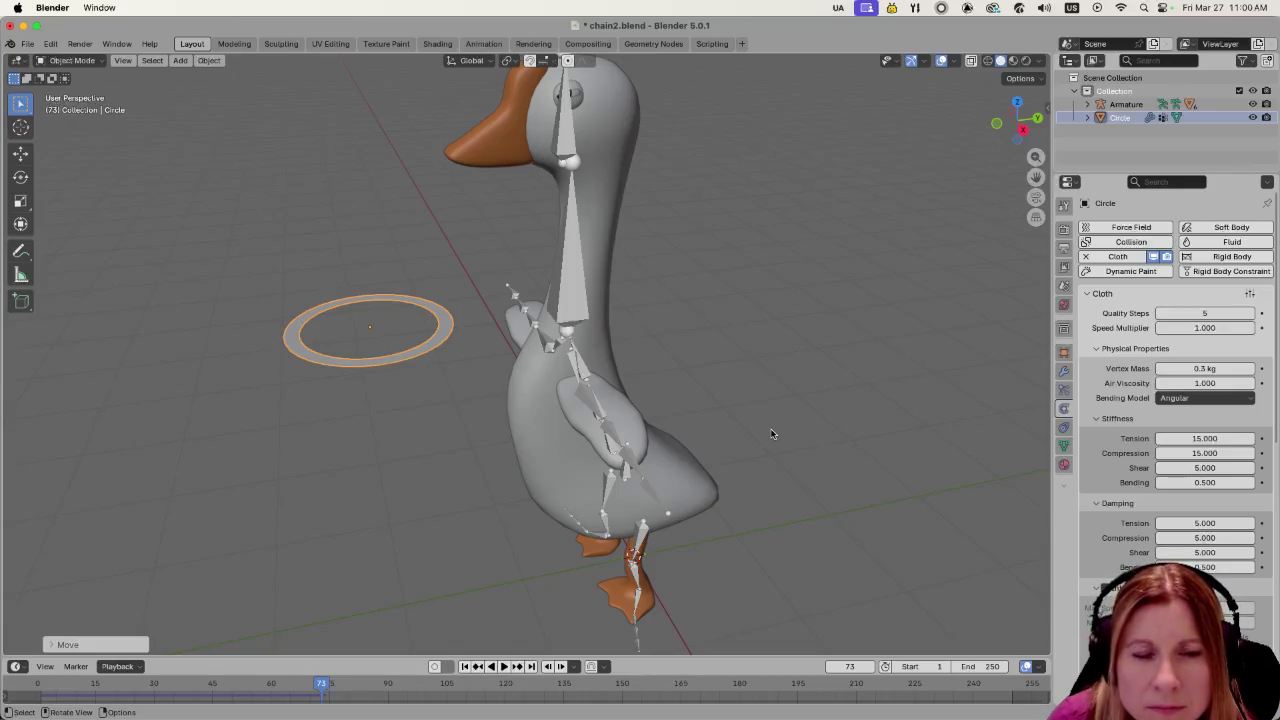
Reselect the ring, rewind to the first frame, and check its mesh in Edit Mode
{"action": "left_click", "coordinate": [886, 476]}
{"action": "left_click", "coordinate": [391, 360]}
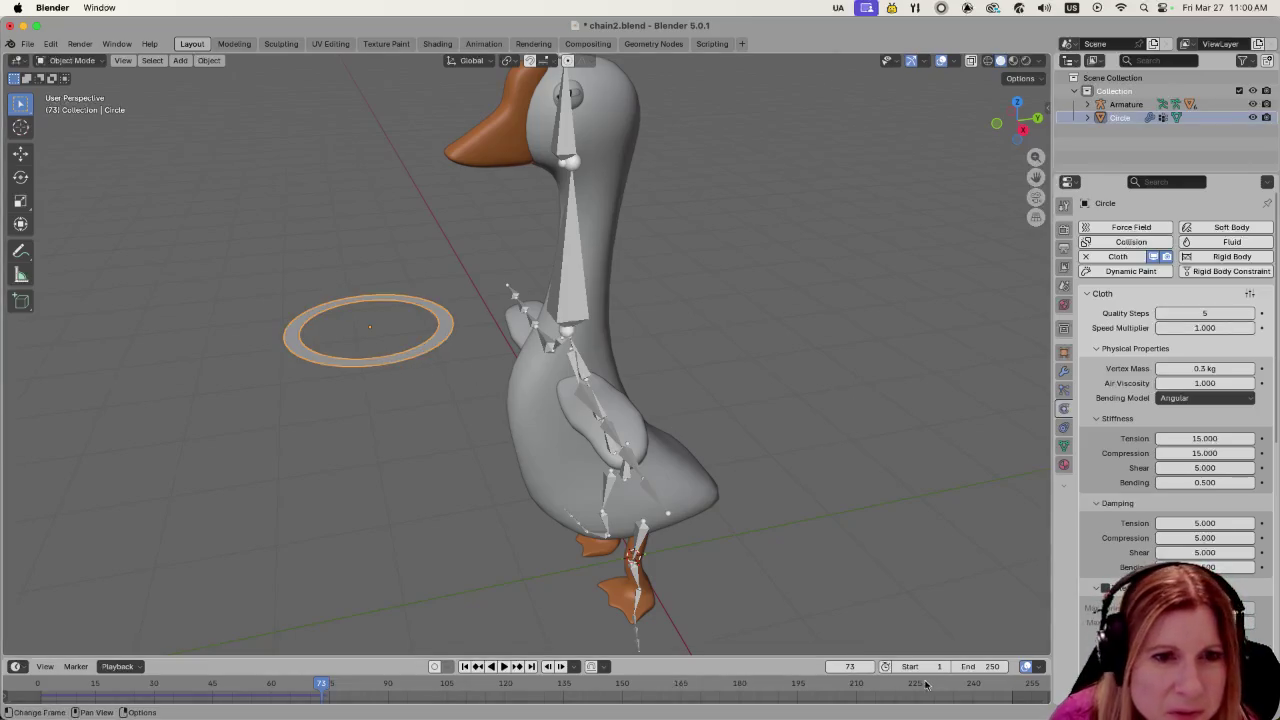
{"action": "key", "text": "shift+Left"}
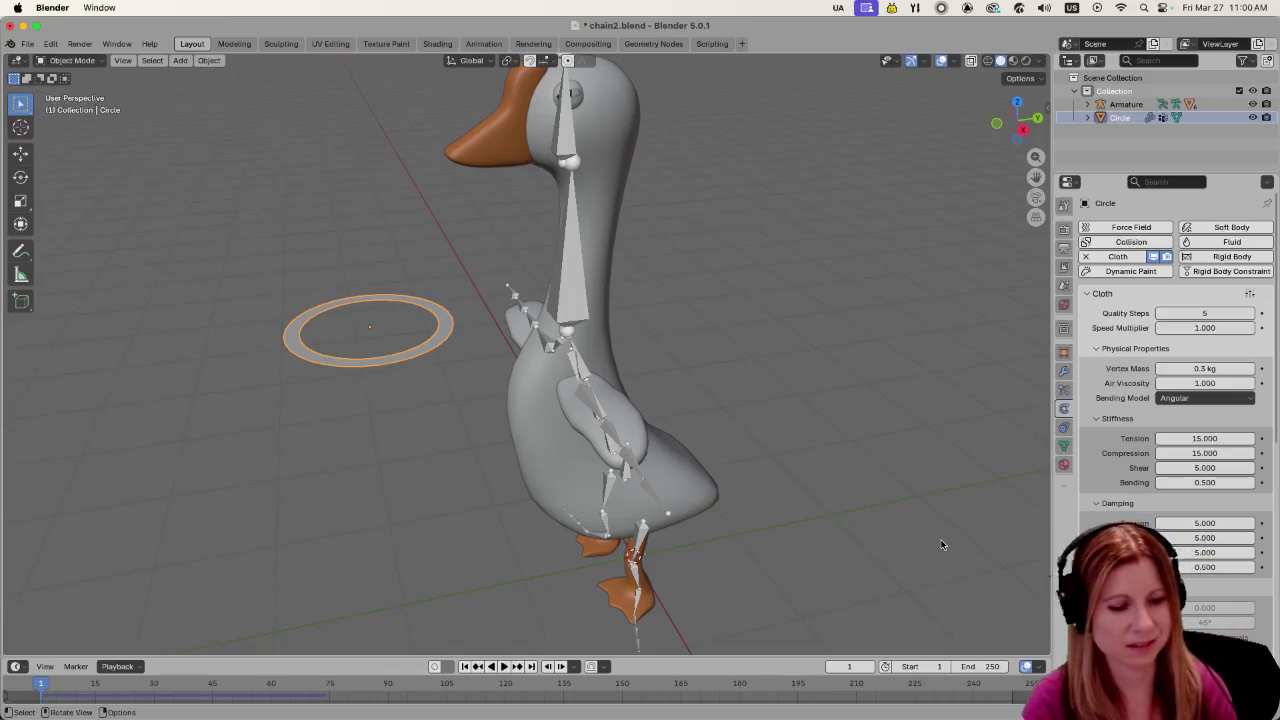
{"action": "key", "text": "Tab"}
{"action": "key", "text": "Tab"}
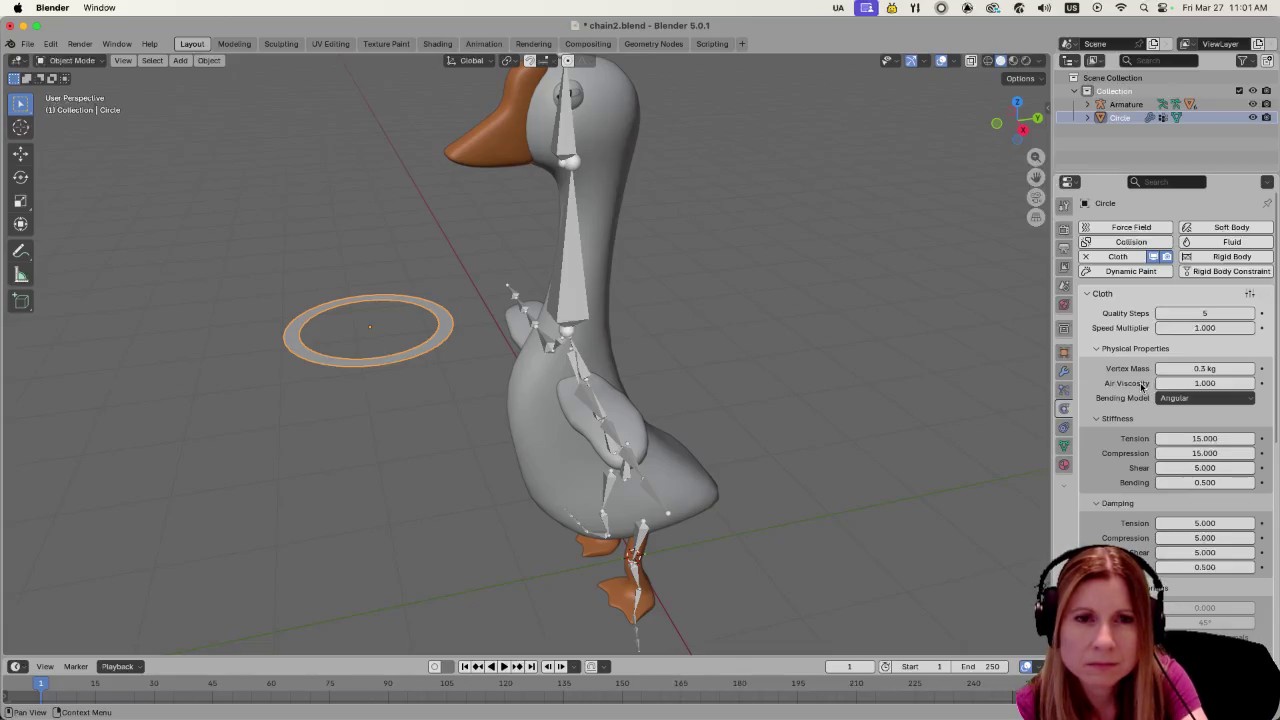
Set Quality Steps to 12 and Vertex Mass to 2 kg, replay, then rewind to frame 1
{"action": "left_click_drag", "start_coordinate": [1205, 313], "coordinate": [1226, 311]}
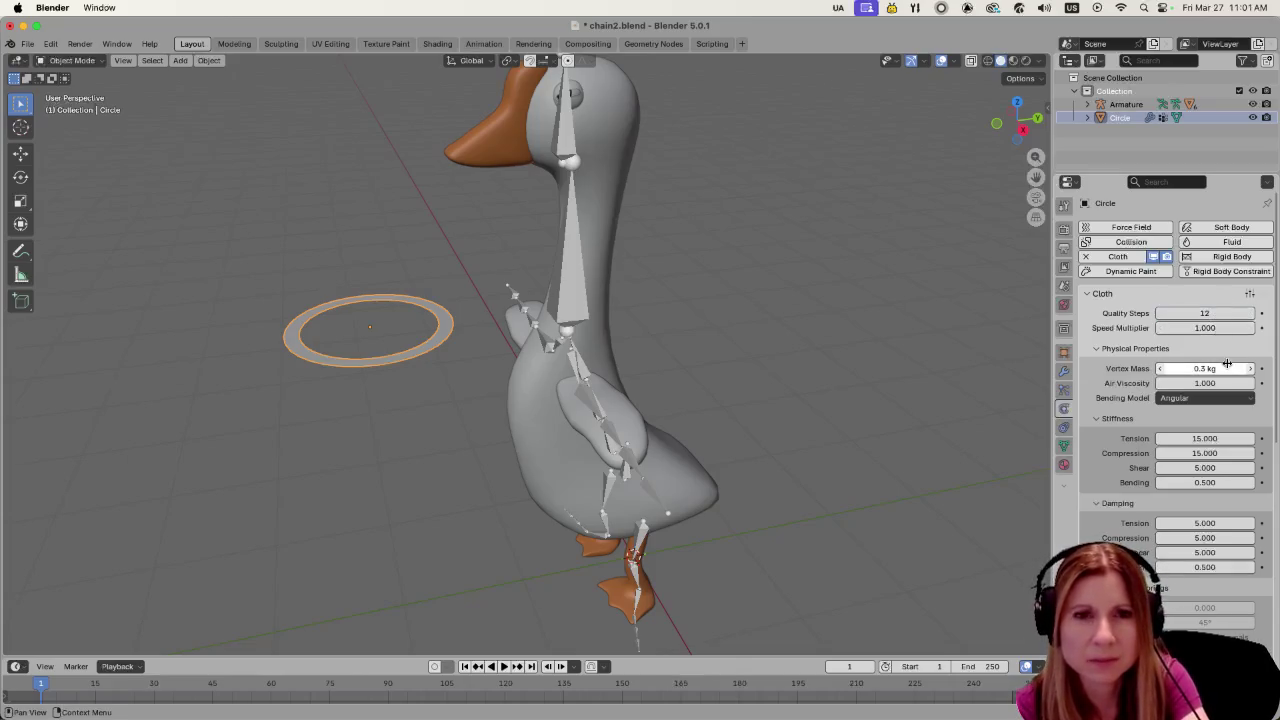
{"action": "left_click_drag", "start_coordinate": [1225, 368], "coordinate": [1240, 368]}
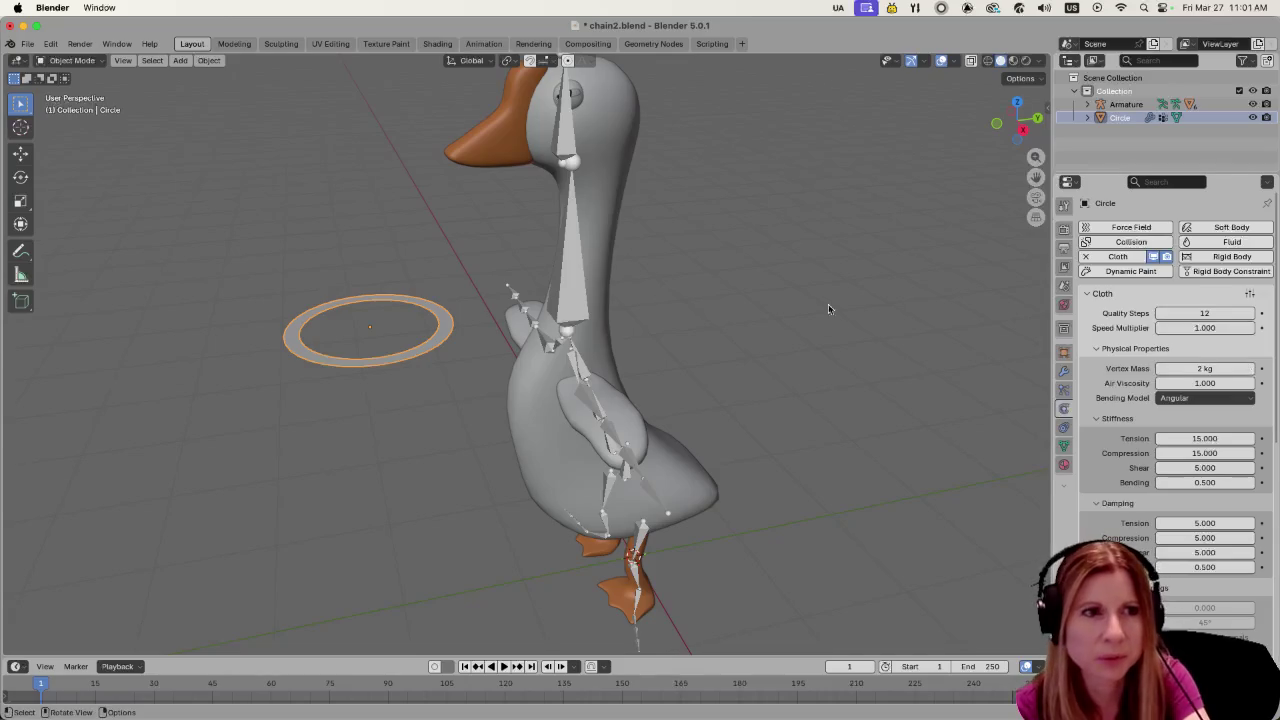
{"action": "key", "text": "space"}
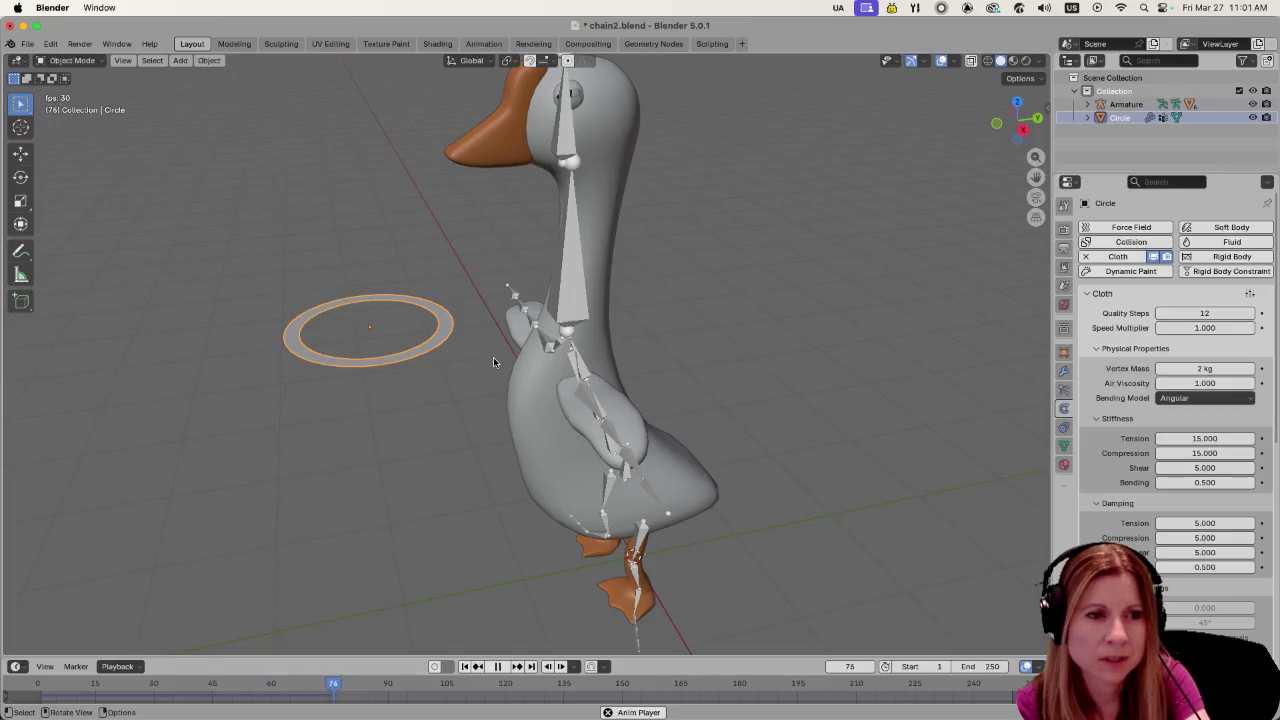
{"action": "key", "text": "space"}
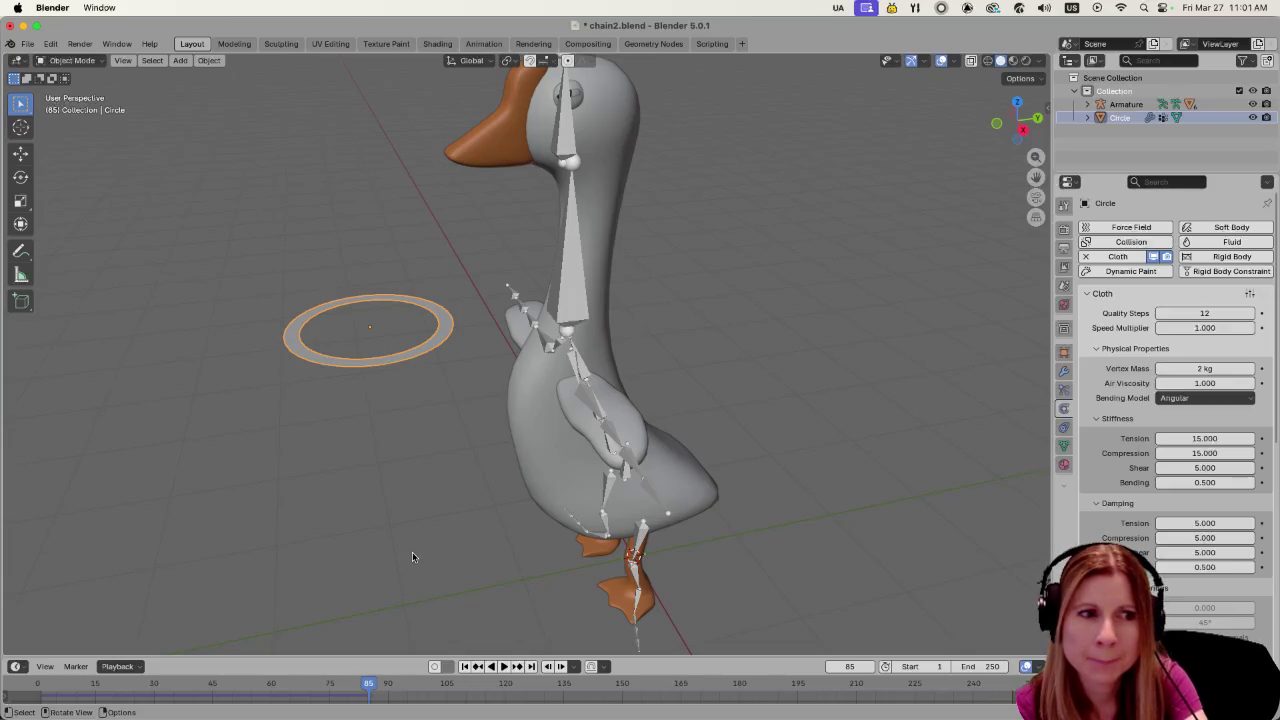
{"action": "double_click", "coordinate": [849, 666]}
{"action": "type", "text": "1"}
{"action": "key", "text": "Return"}
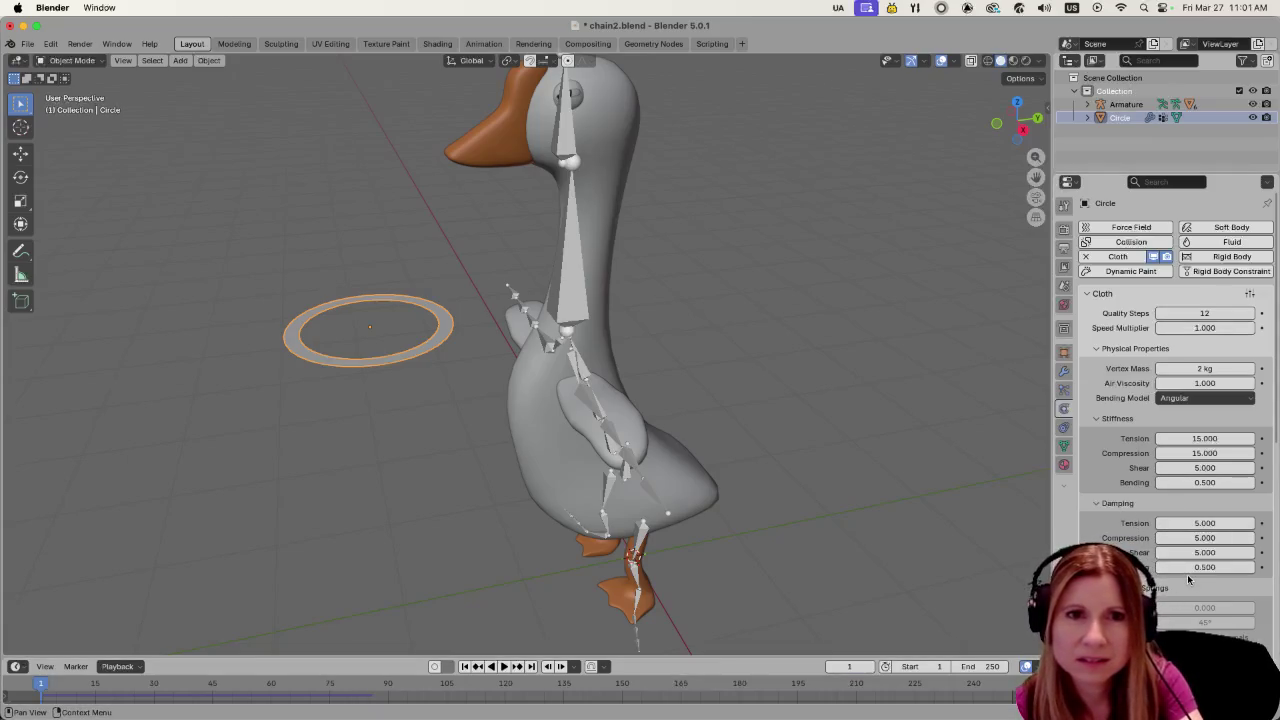
Scroll through the ring's Cloth panel to review its settings
{"action": "scroll", "coordinate": [1188, 570], "scroll_direction": "down", "scroll_amount": 2}
{"action": "scroll", "coordinate": [1188, 566], "scroll_direction": "down", "scroll_amount": 2}
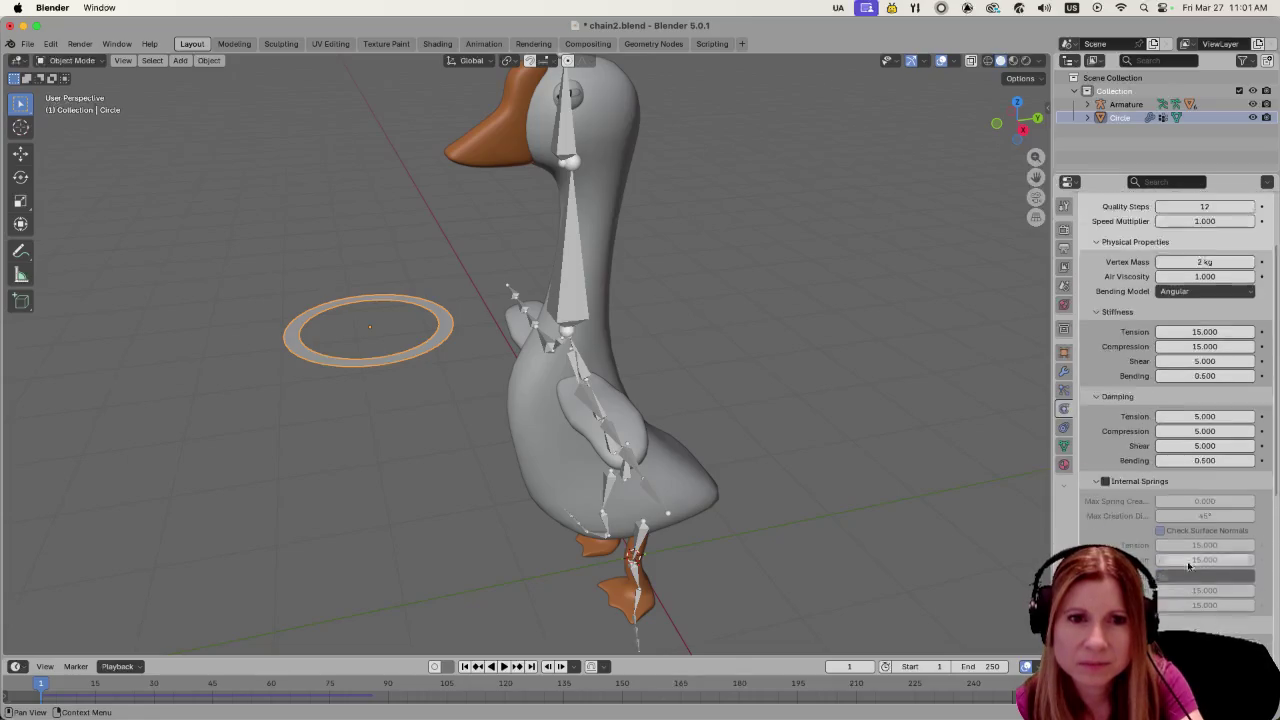
{"action": "scroll", "coordinate": [1188, 566], "scroll_direction": "down", "scroll_amount": 5}
{"action": "scroll", "coordinate": [1182, 566], "scroll_direction": "down", "scroll_amount": 5}
{"action": "scroll", "coordinate": [1175, 567], "scroll_direction": "down", "scroll_amount": 5}
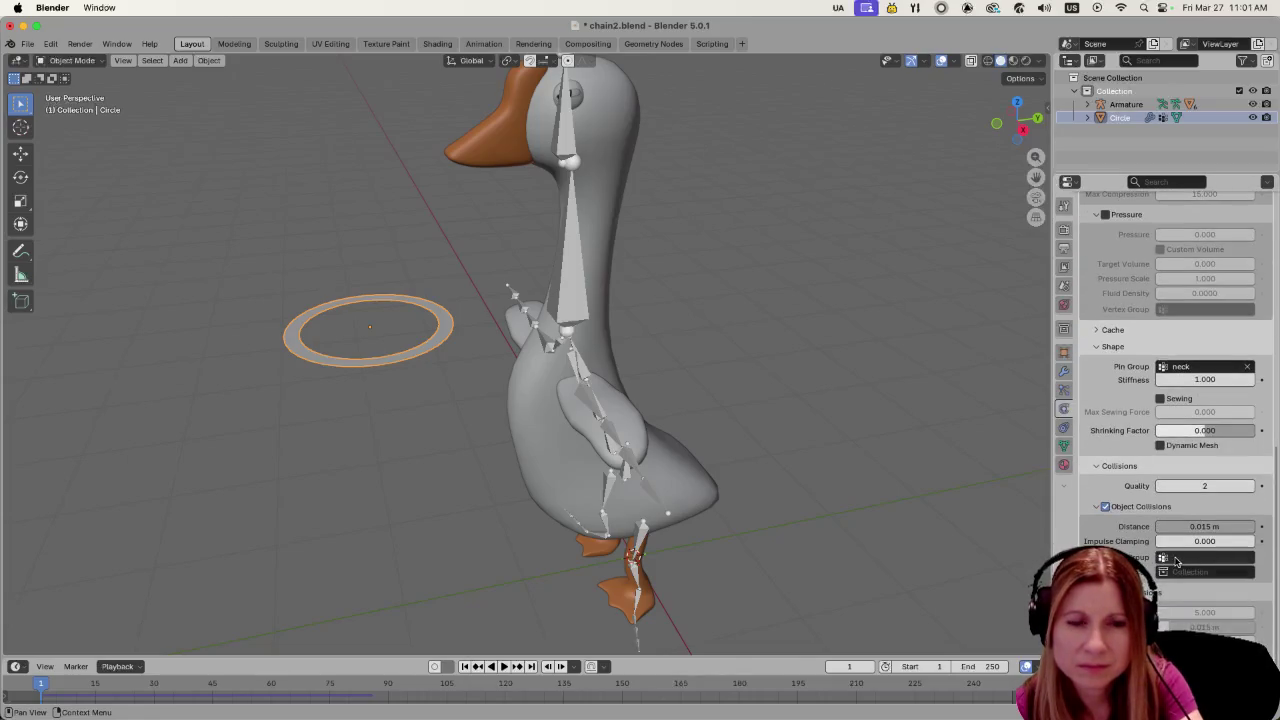
{"action": "scroll", "coordinate": [1176, 562], "scroll_direction": "up", "scroll_amount": 10}
{"action": "scroll", "coordinate": [1180, 540], "scroll_direction": "up", "scroll_amount": 10}
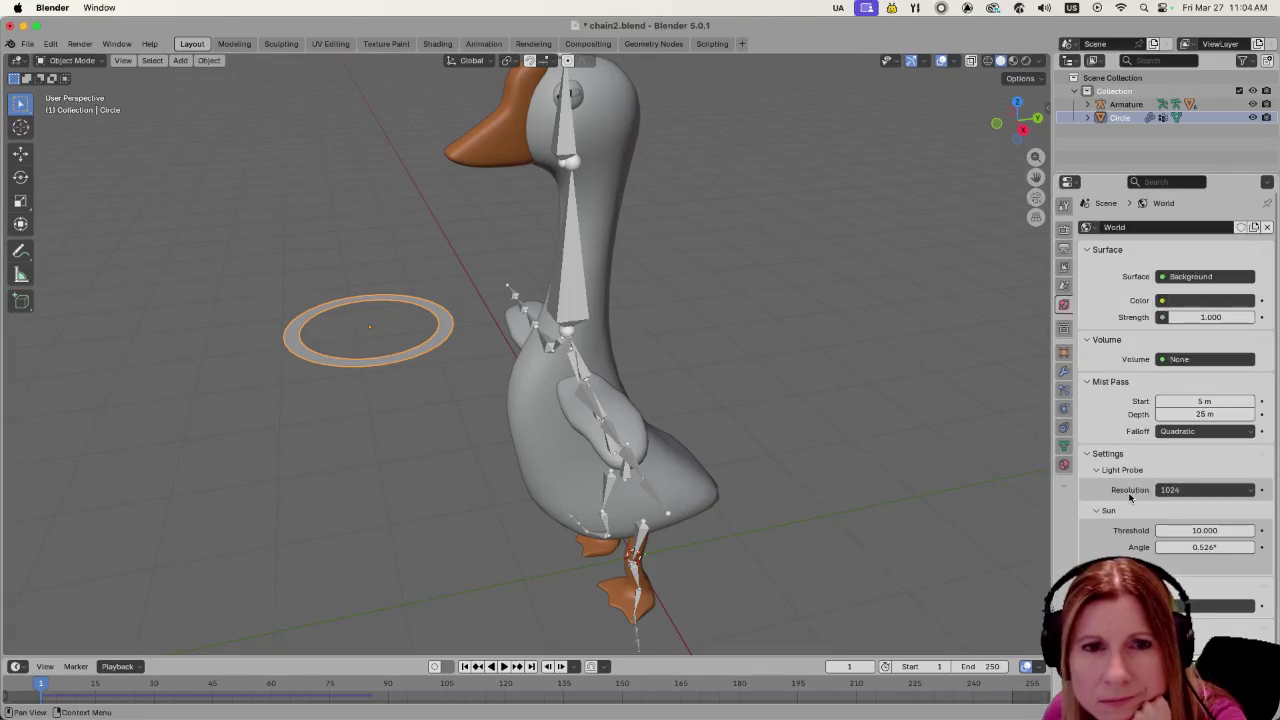
Scroll the World settings, then switch to the Scene properties
{"action": "scroll", "coordinate": [1130, 497], "scroll_direction": "down", "scroll_amount": 2}
{"action": "scroll", "coordinate": [1130, 497], "scroll_direction": "down", "scroll_amount": 1}
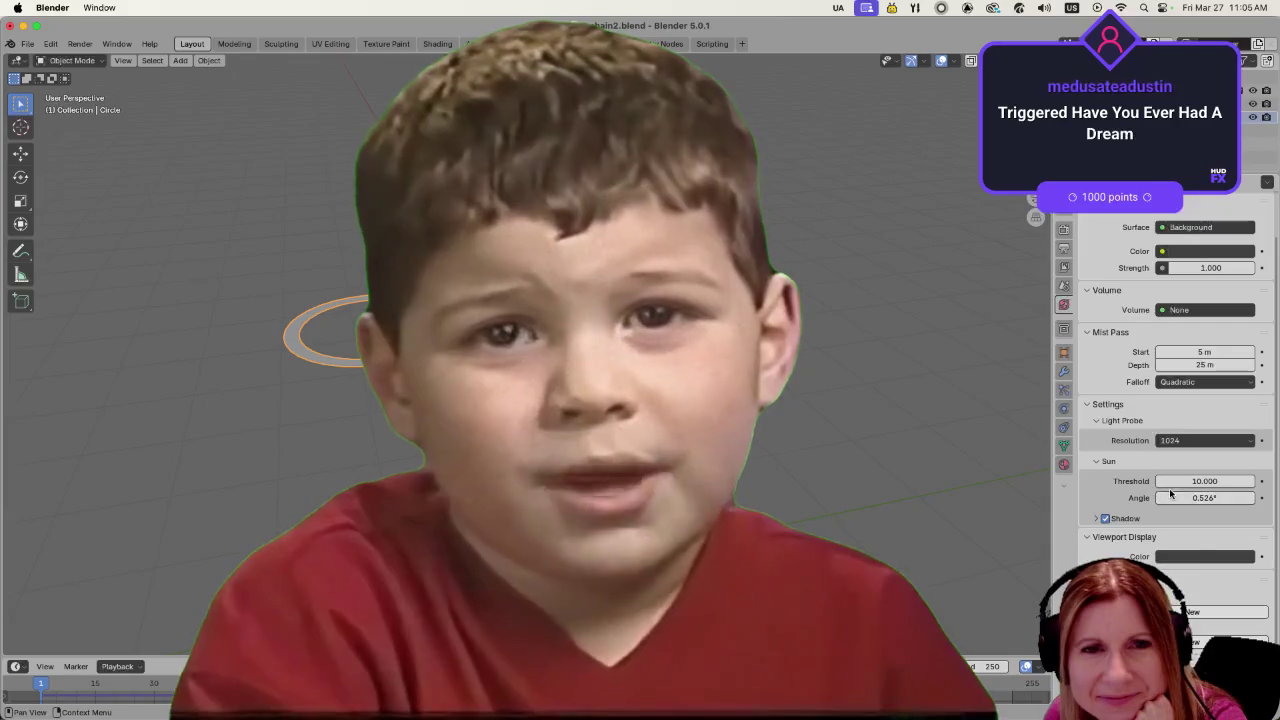
{"action": "scroll", "coordinate": [1160, 495], "scroll_direction": "up", "scroll_amount": 2}
{"action": "scroll", "coordinate": [1172, 490], "scroll_direction": "down", "scroll_amount": 2}
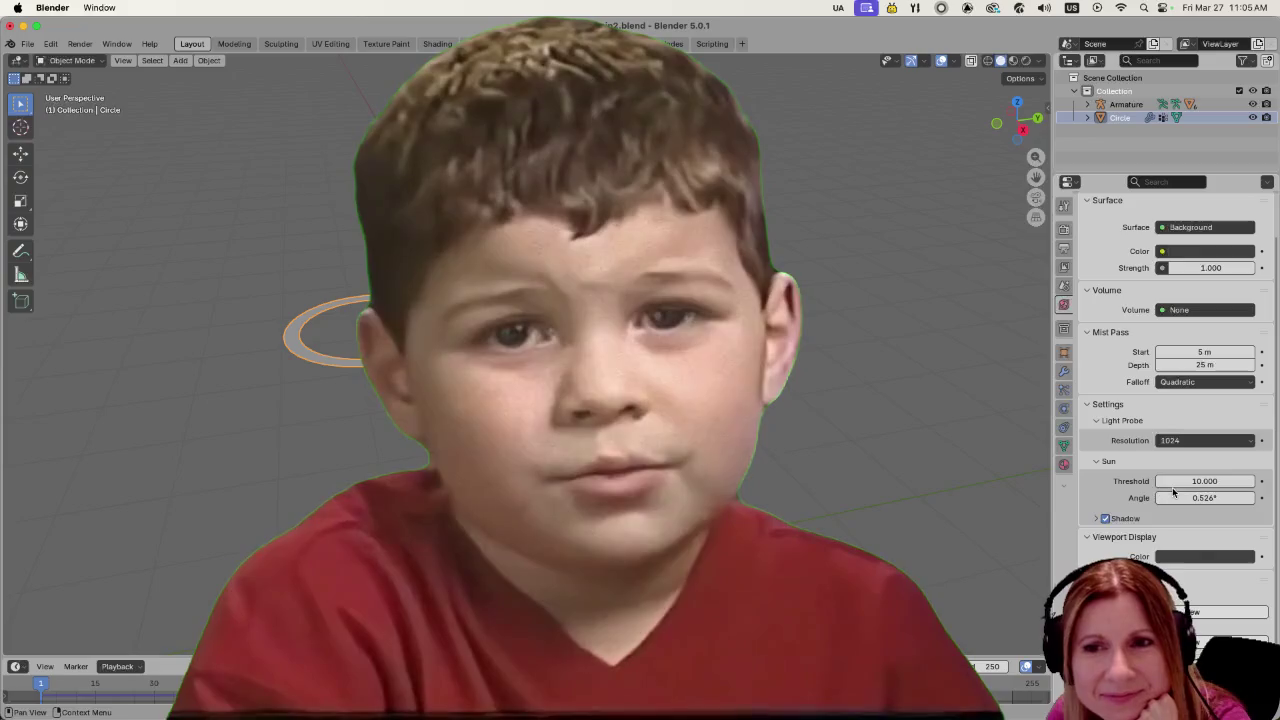
{"action": "left_click", "coordinate": [1064, 285]}
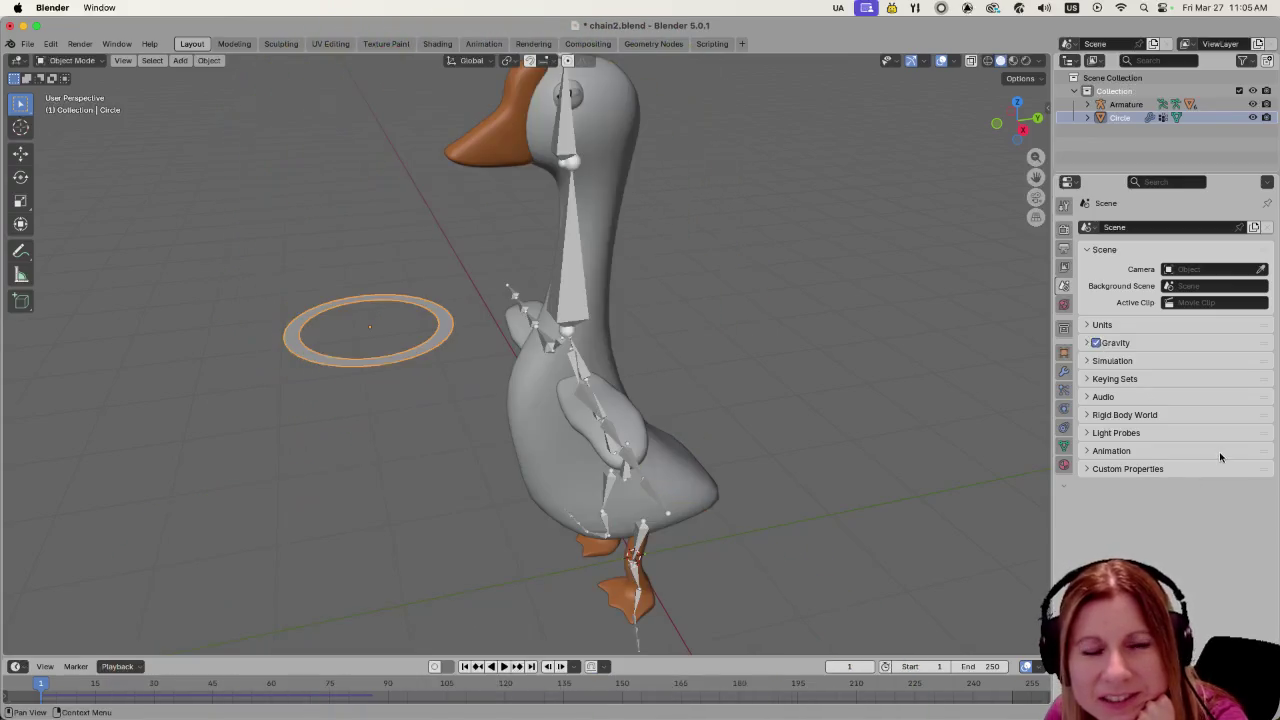
Toggle scene Gravity off and back on, expand Simulation, and deselect the ring
{"action": "left_click", "coordinate": [1096, 343]}
{"action": "left_click", "coordinate": [1100, 348]}
{"action": "left_click", "coordinate": [1097, 344]}
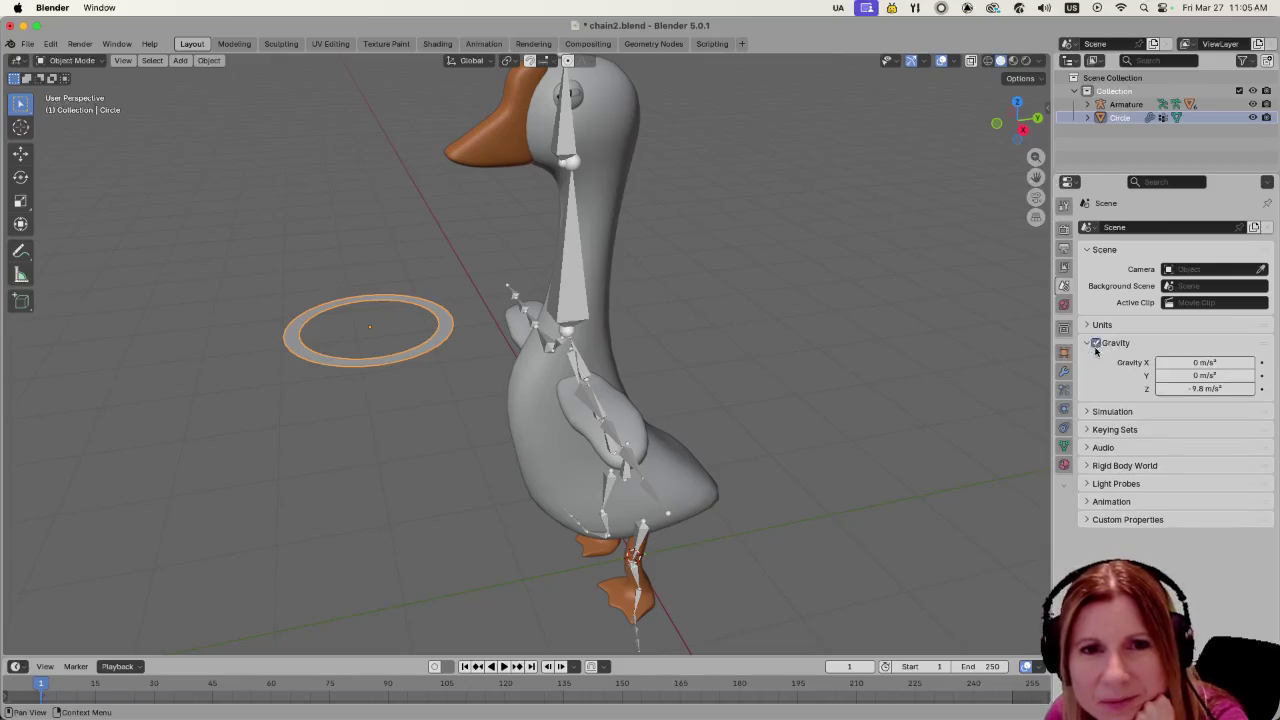
{"action": "left_click", "coordinate": [1088, 412]}
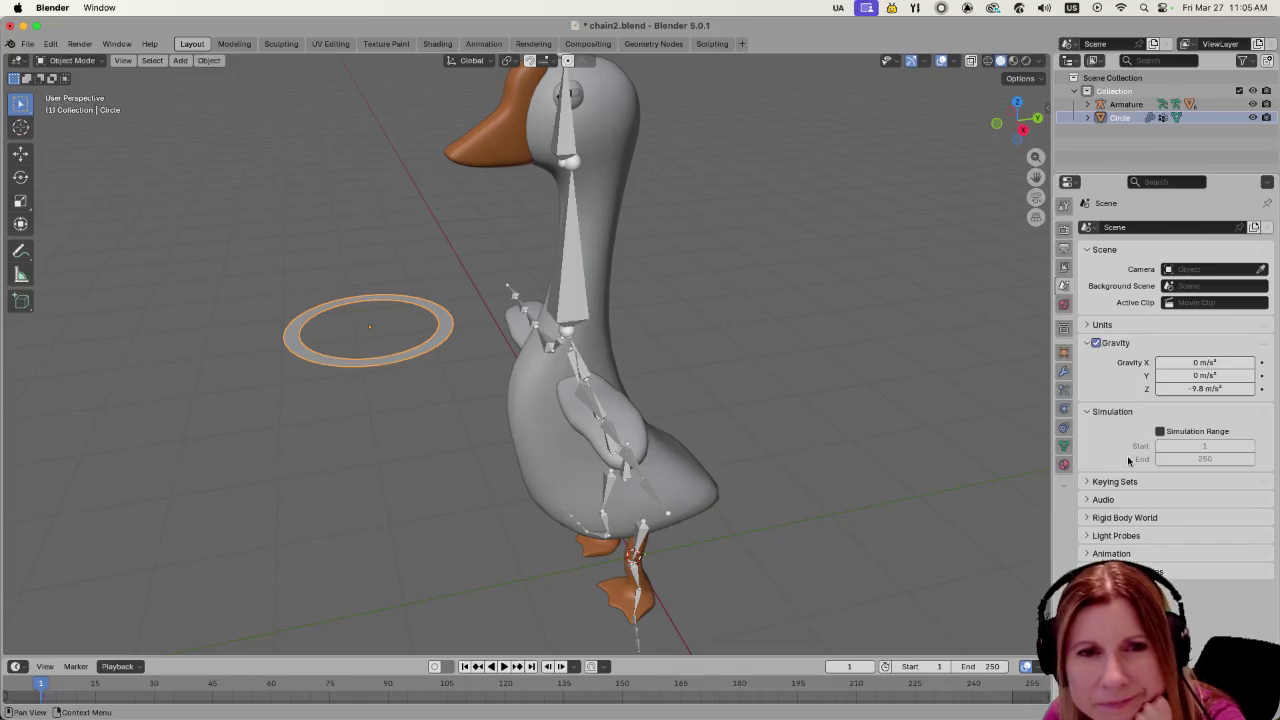
{"action": "left_click", "coordinate": [908, 354]}
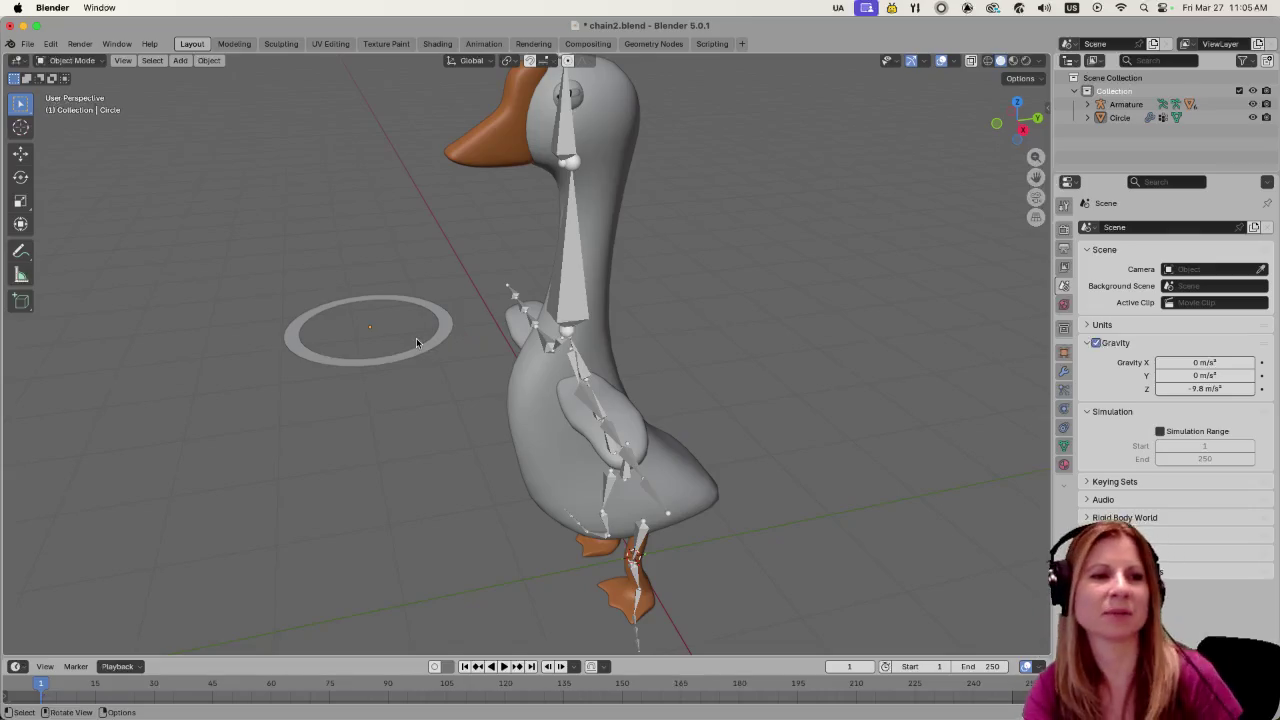
Preview the animation with the ring selected, then briefly check the ring in Edit Mode
{"action": "left_click", "coordinate": [420, 347]}
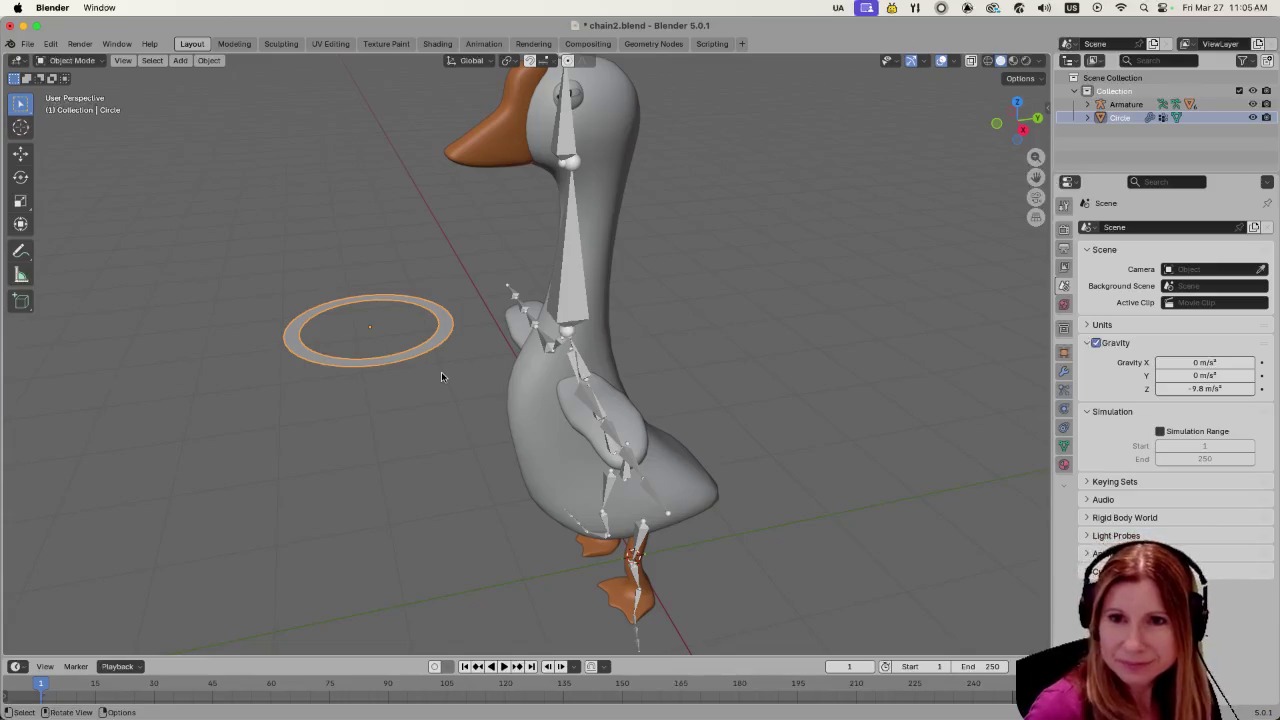
{"action": "key", "text": "space"}
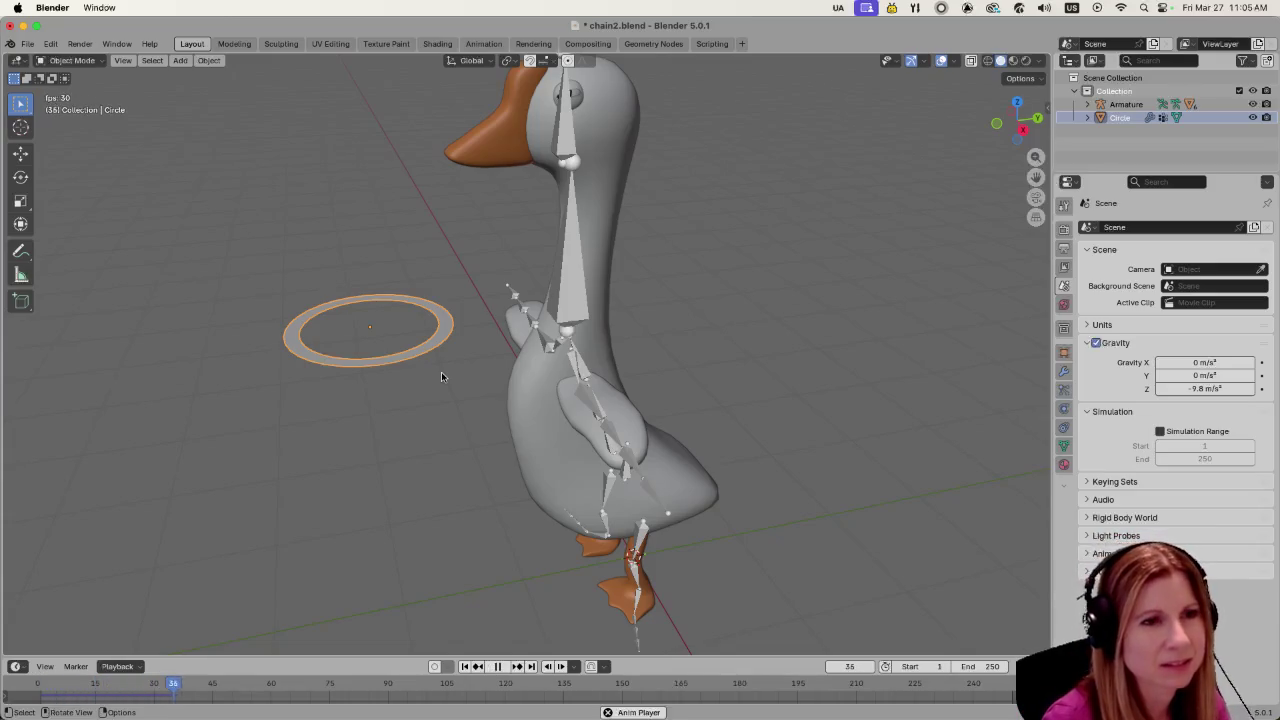
{"action": "key", "text": "space"}
{"action": "left_click", "coordinate": [364, 443]}
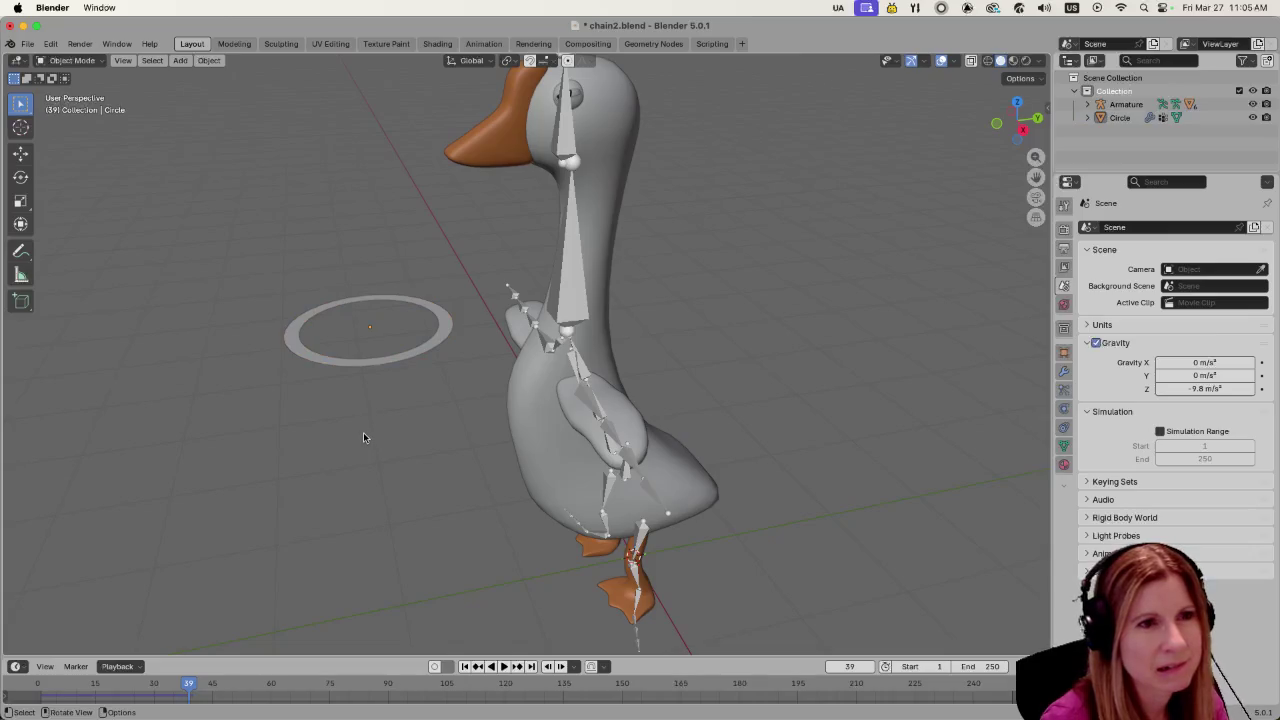
{"action": "left_click", "coordinate": [391, 354]}
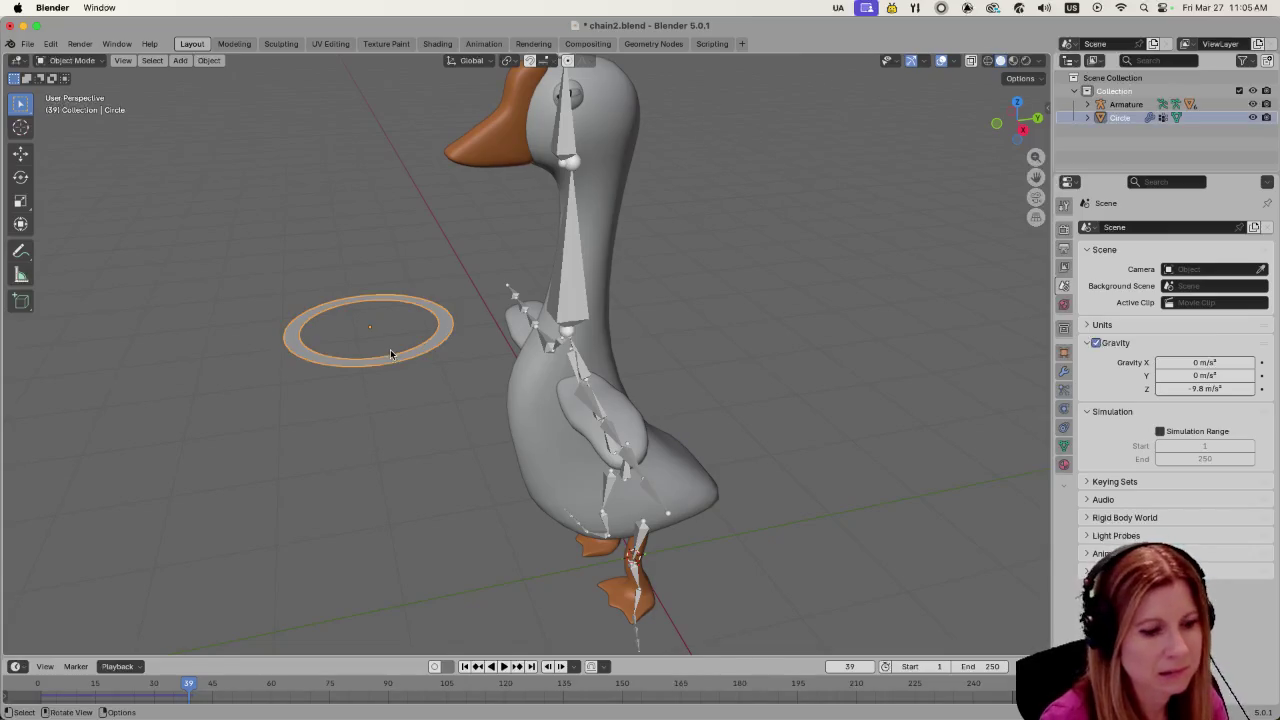
{"action": "key", "text": "Tab"}
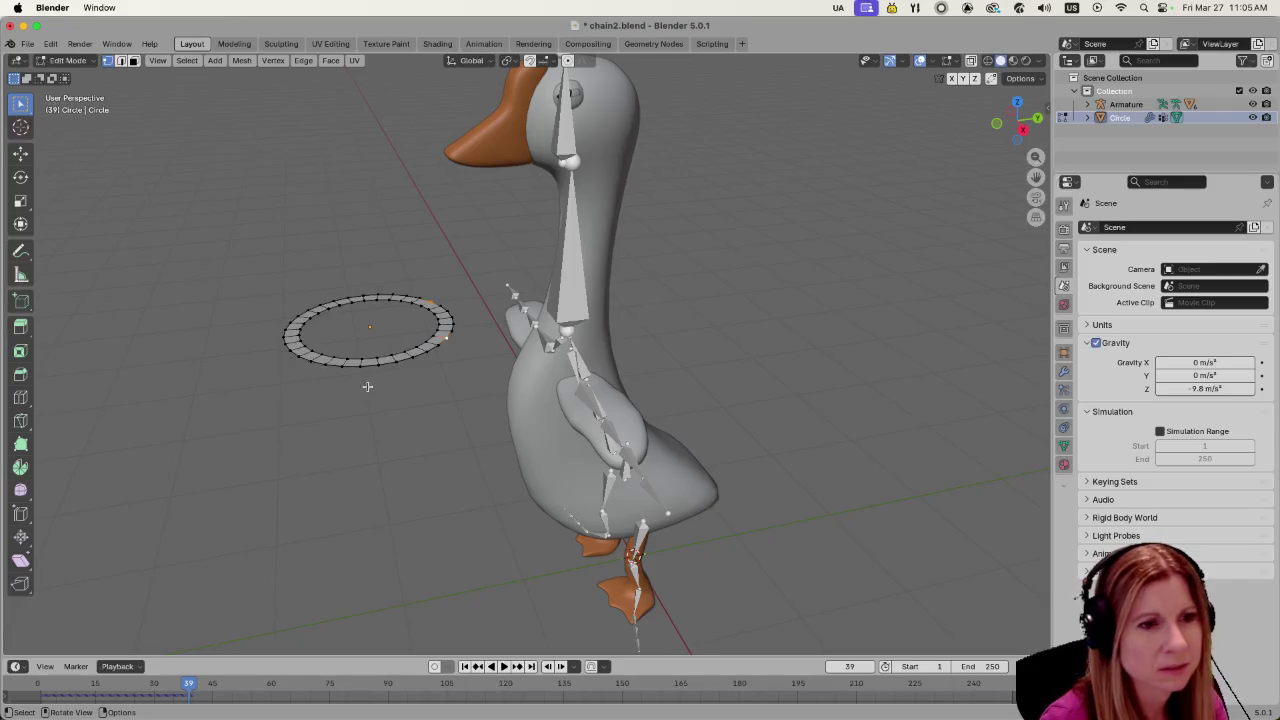
{"action": "key", "text": "Tab"}
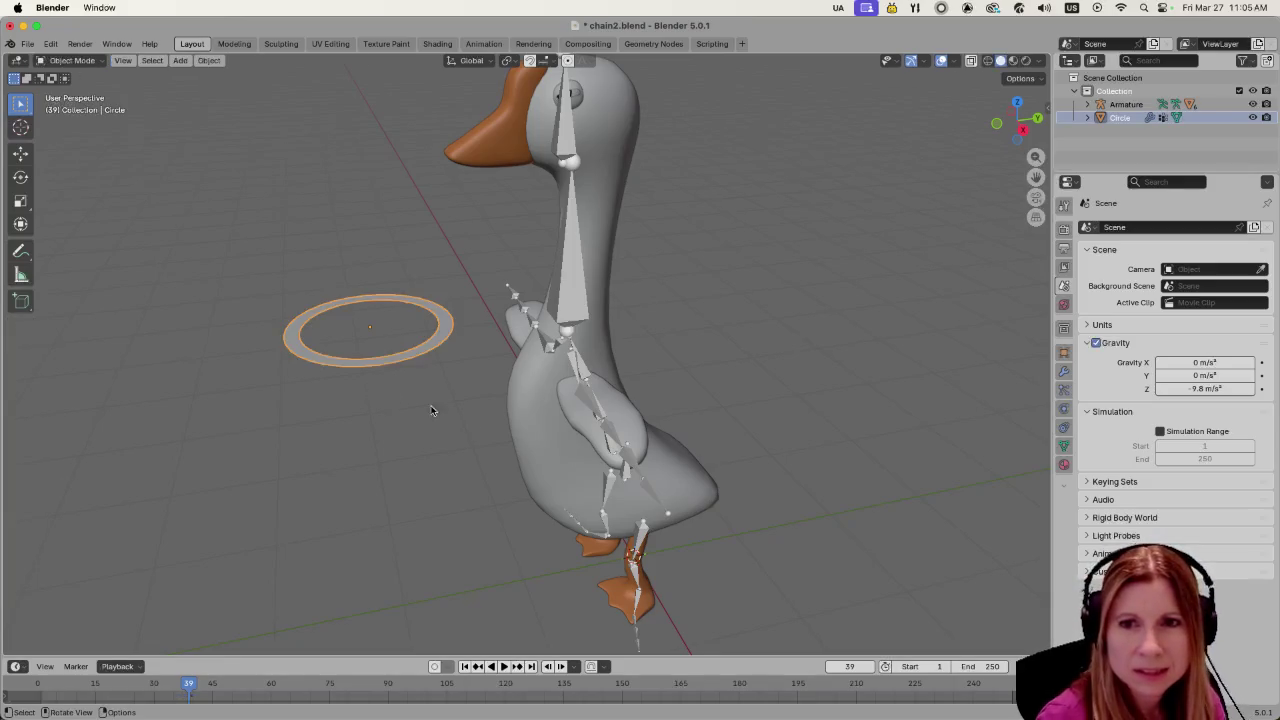
Return to frame 1, deselect everything, and save chain2.blend
{"action": "left_click", "coordinate": [850, 666]}
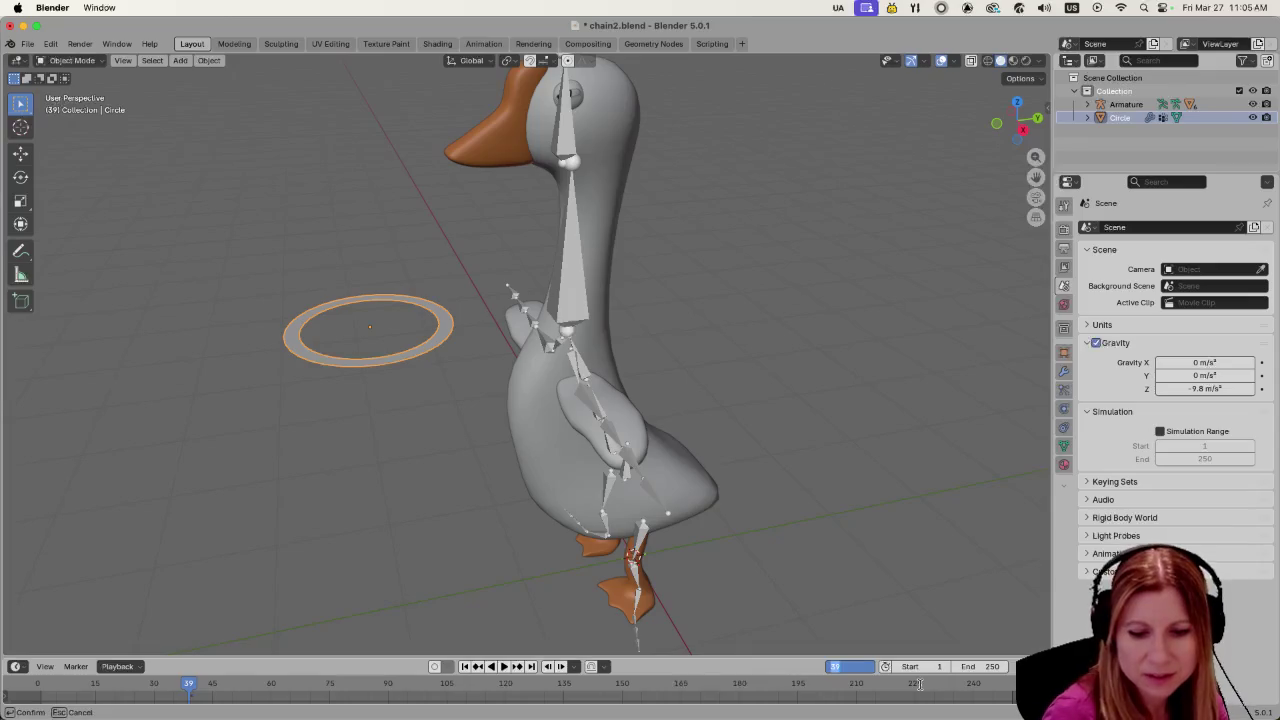
{"action": "type", "text": "1"}
{"action": "key", "text": "Return"}
{"action": "left_click", "coordinate": [435, 490]}
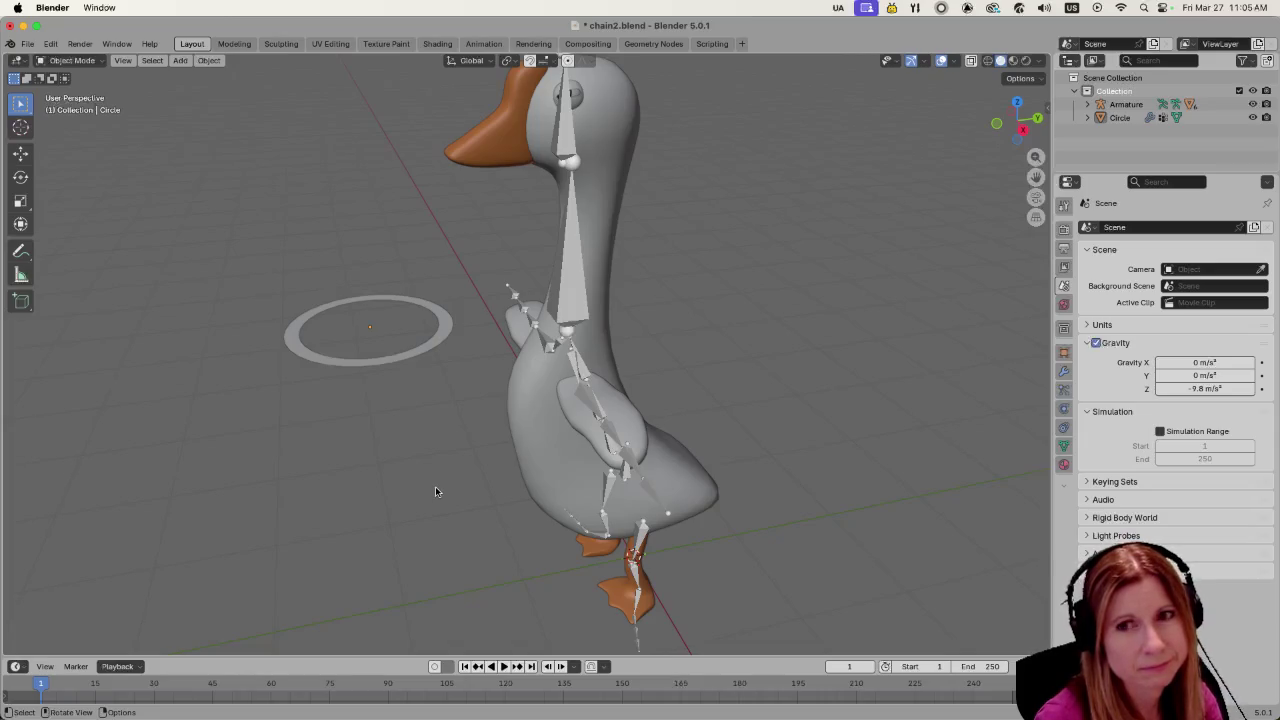
{"action": "key", "text": "ctrl+s"}
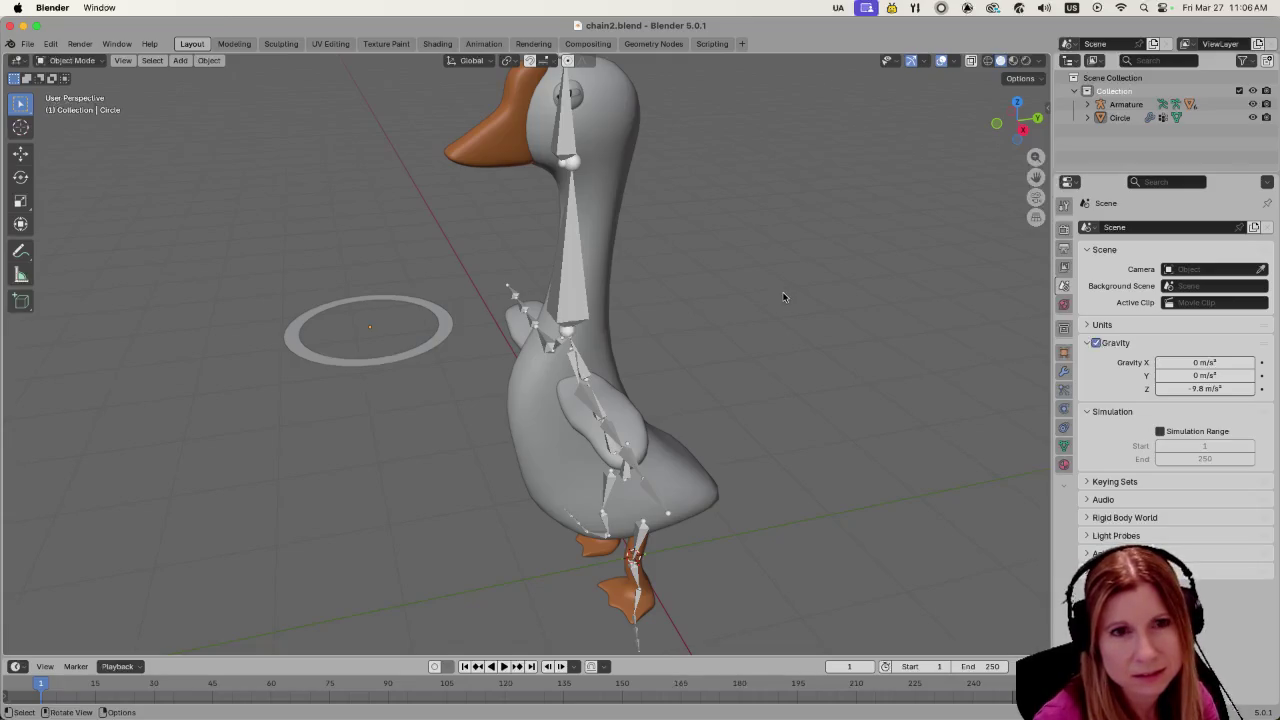
Move the Circle ring 1.465 m along global Y so it encircles the neck
{"action": "left_click", "coordinate": [347, 371]}
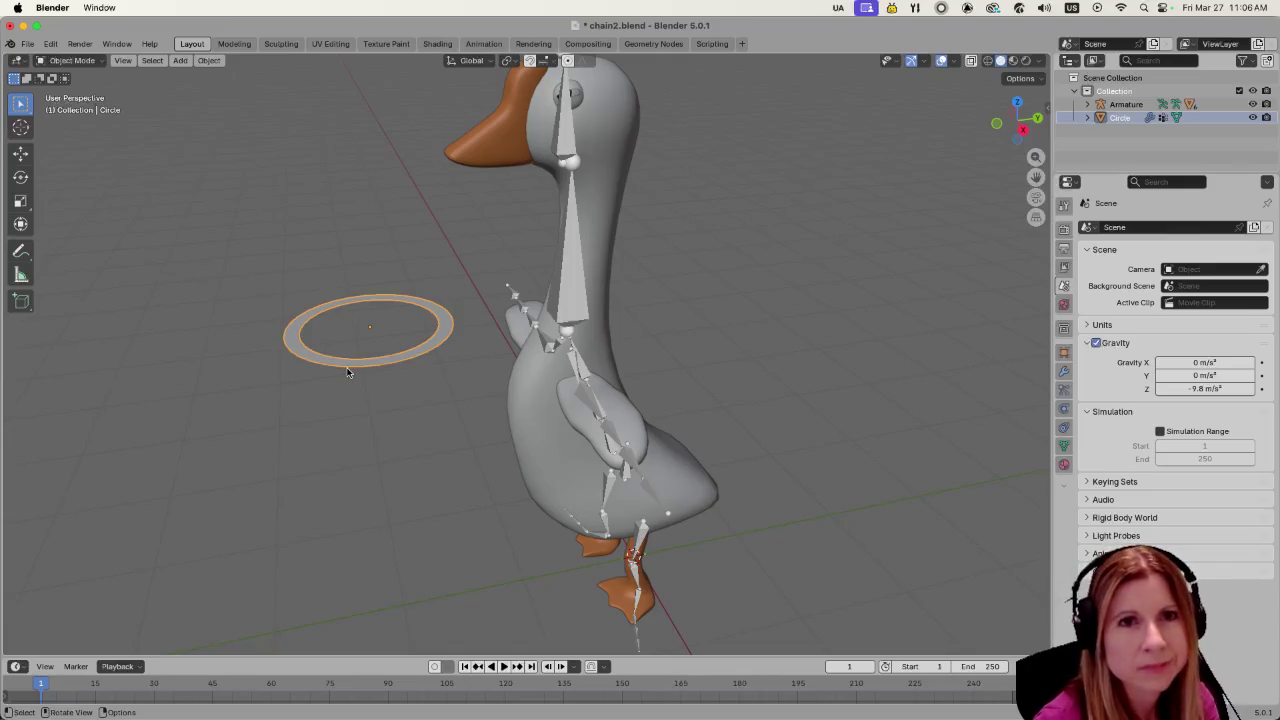
{"action": "middle_click_drag", "start_coordinate": [660, 367], "coordinate": [655, 361]}
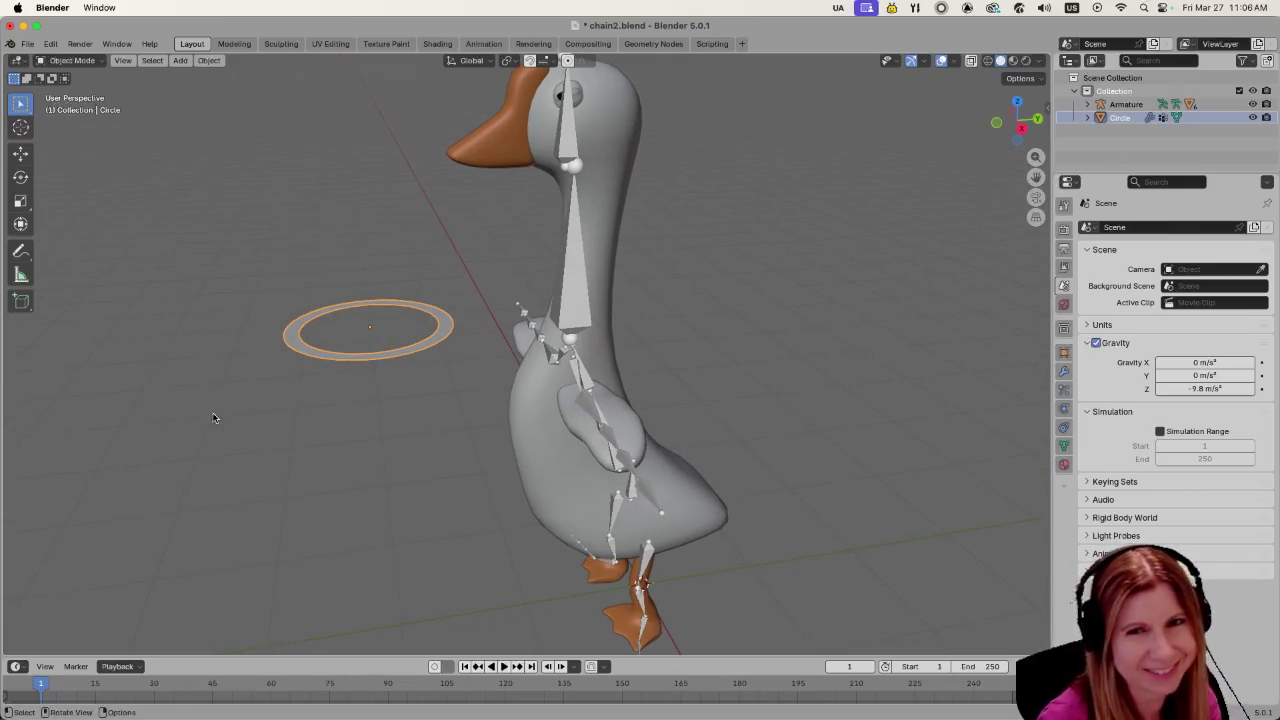
{"action": "key", "text": "g"}
{"action": "key", "text": "y"}
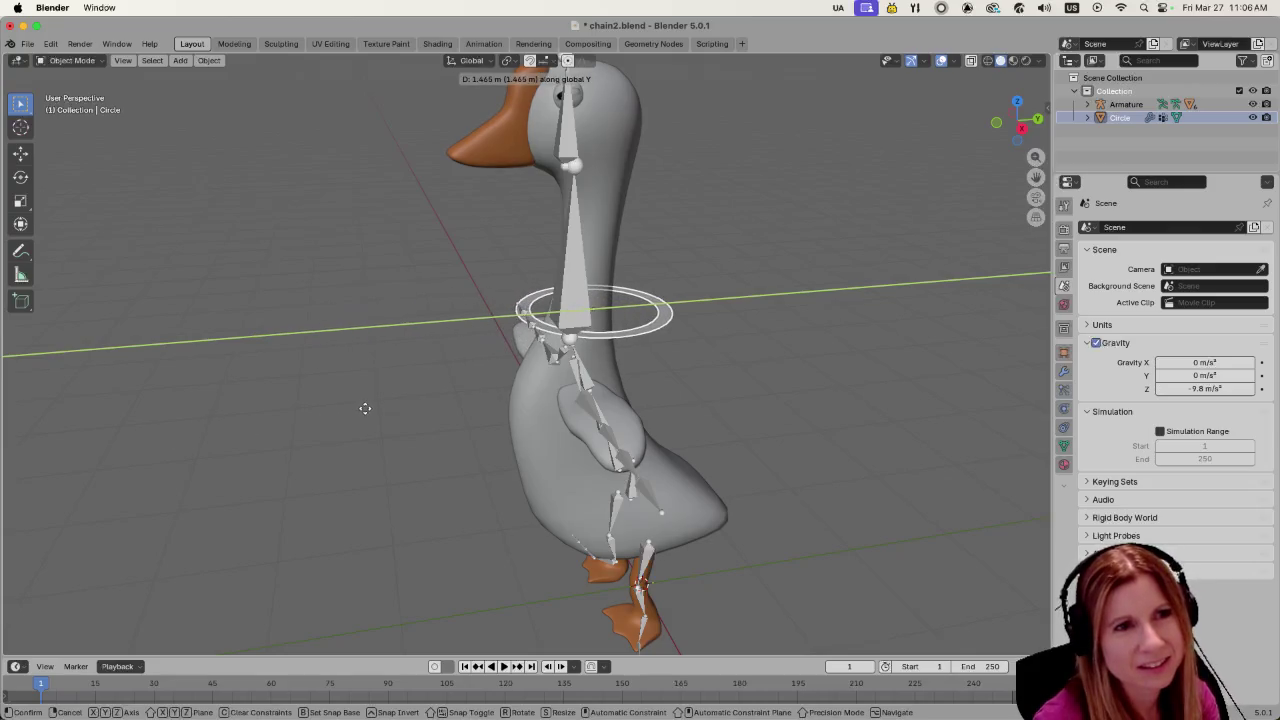
{"action": "left_click", "coordinate": [358, 414]}
Deselect the ring and orbit and zoom around the goose to check its placement
{"action": "mouse_move", "coordinate": [343, 465]}
{"action": "middle_mouse_down"}
{"action": "mouse_move", "coordinate": [375, 500]}
{"action": "mouse_move", "coordinate": [320, 471]}
{"action": "mouse_move", "coordinate": [309, 423]}
{"action": "middle_mouse_up"}
{"action": "scroll", "coordinate": [664, 469], "scroll_direction": "up", "scroll_amount": 2}
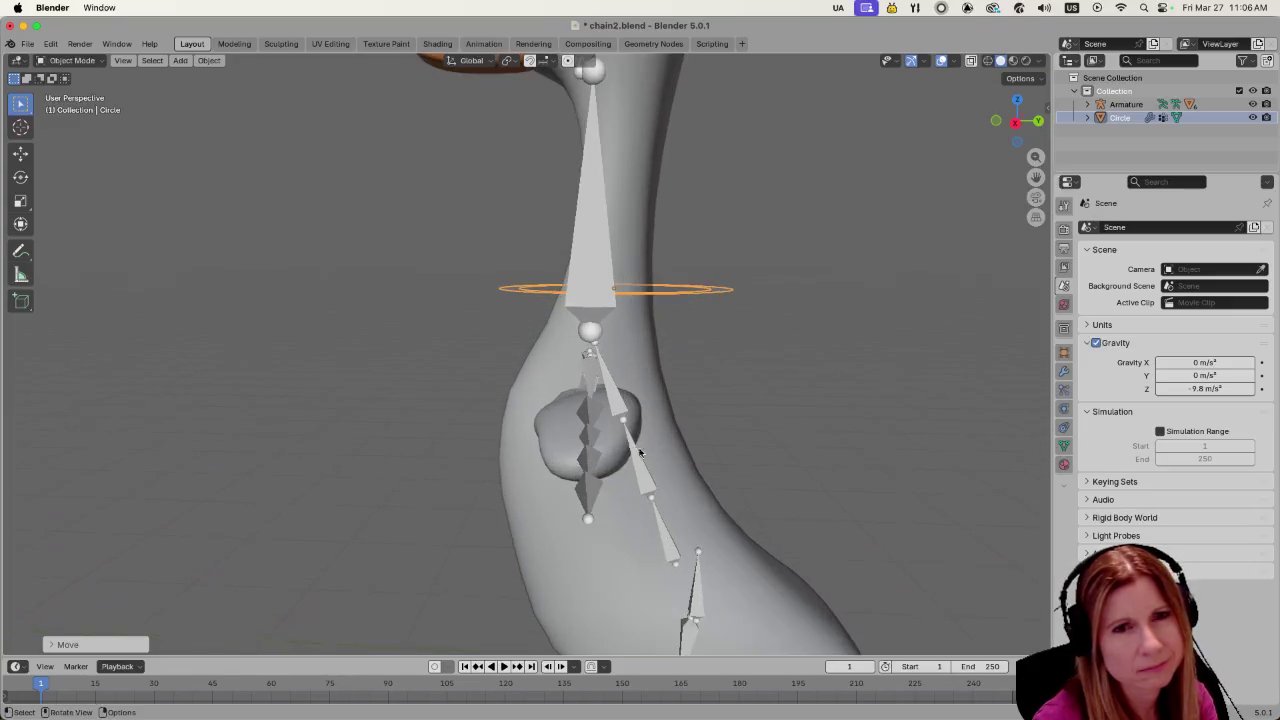
{"action": "scroll", "coordinate": [600, 428], "scroll_direction": "down", "scroll_amount": 5}
{"action": "scroll", "coordinate": [600, 428], "scroll_direction": "down", "scroll_amount": 3}
{"action": "left_click", "coordinate": [752, 346]}
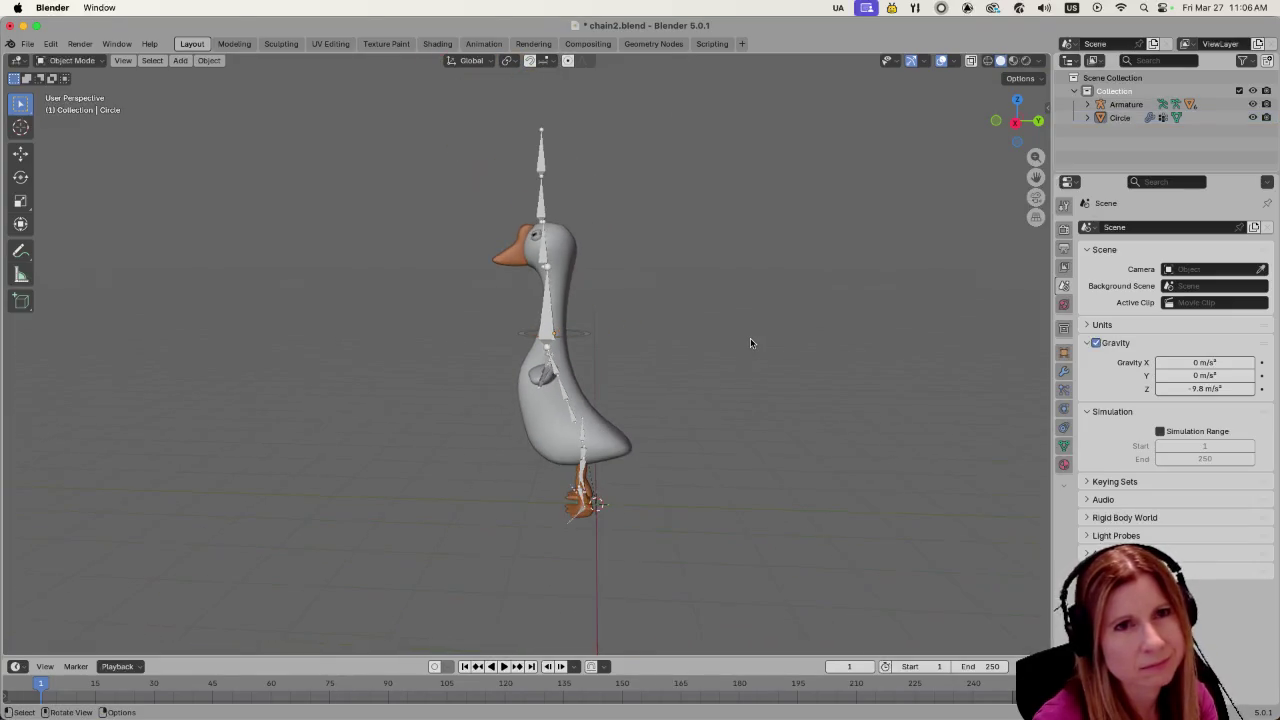
{"action": "scroll", "coordinate": [586, 449], "scroll_direction": "up", "scroll_amount": 2}
{"action": "scroll", "coordinate": [651, 487], "scroll_direction": "up", "scroll_amount": 4}
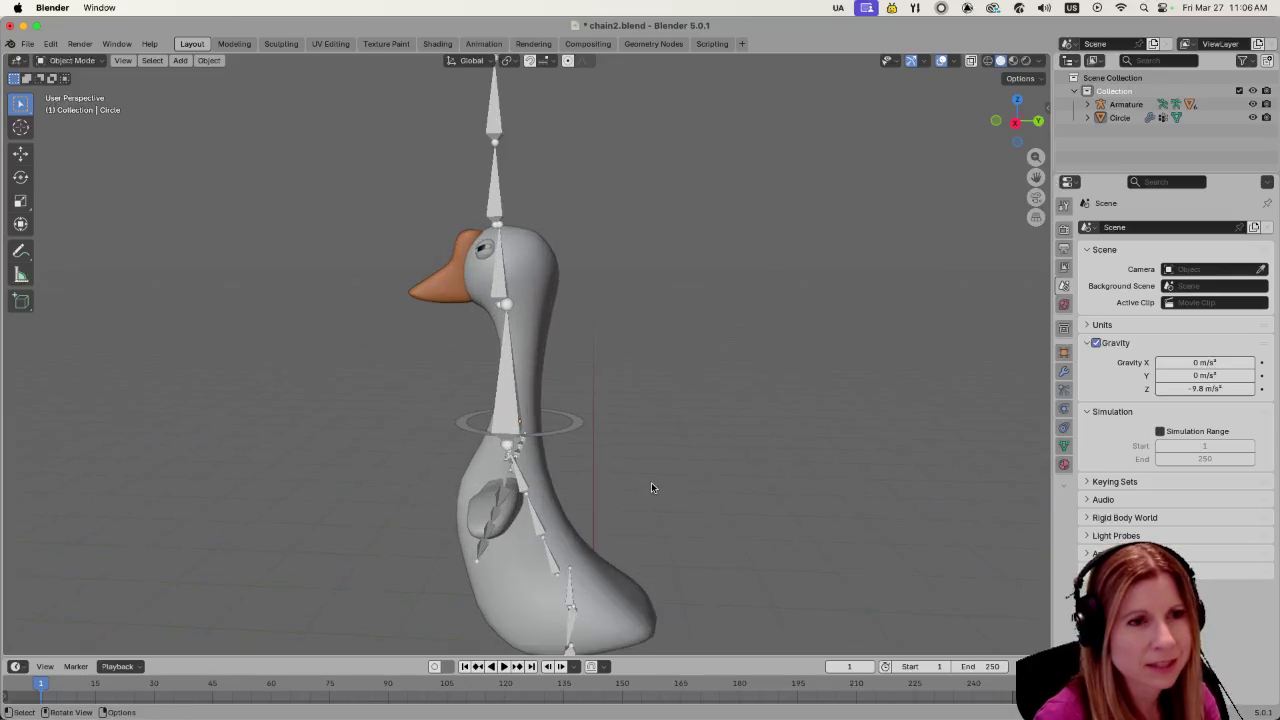
{"action": "mouse_move", "coordinate": [651, 487]}
{"action": "middle_mouse_down"}
{"action": "mouse_move", "coordinate": [711, 486]}
{"action": "mouse_move", "coordinate": [737, 514]}
{"action": "mouse_move", "coordinate": [588, 443]}
{"action": "middle_mouse_up"}
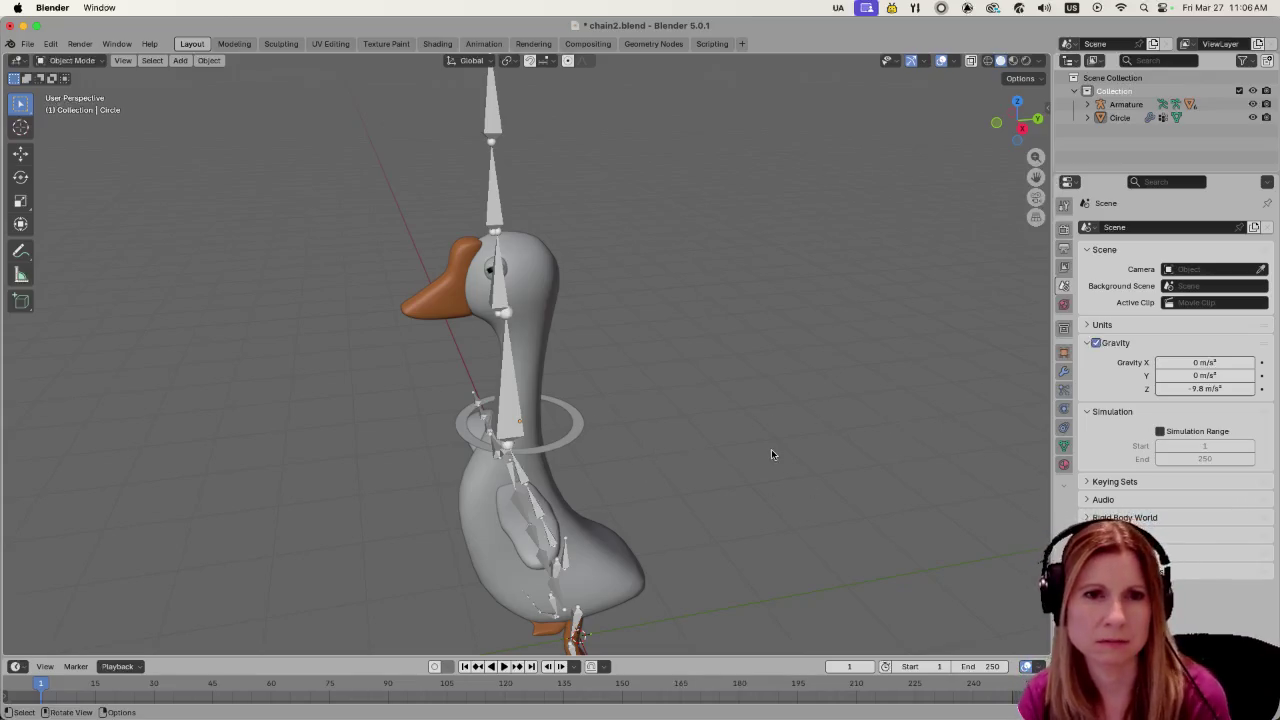
Enable Internal Springs in the ring's cloth physics settings
{"action": "left_click", "coordinate": [1065, 373]}
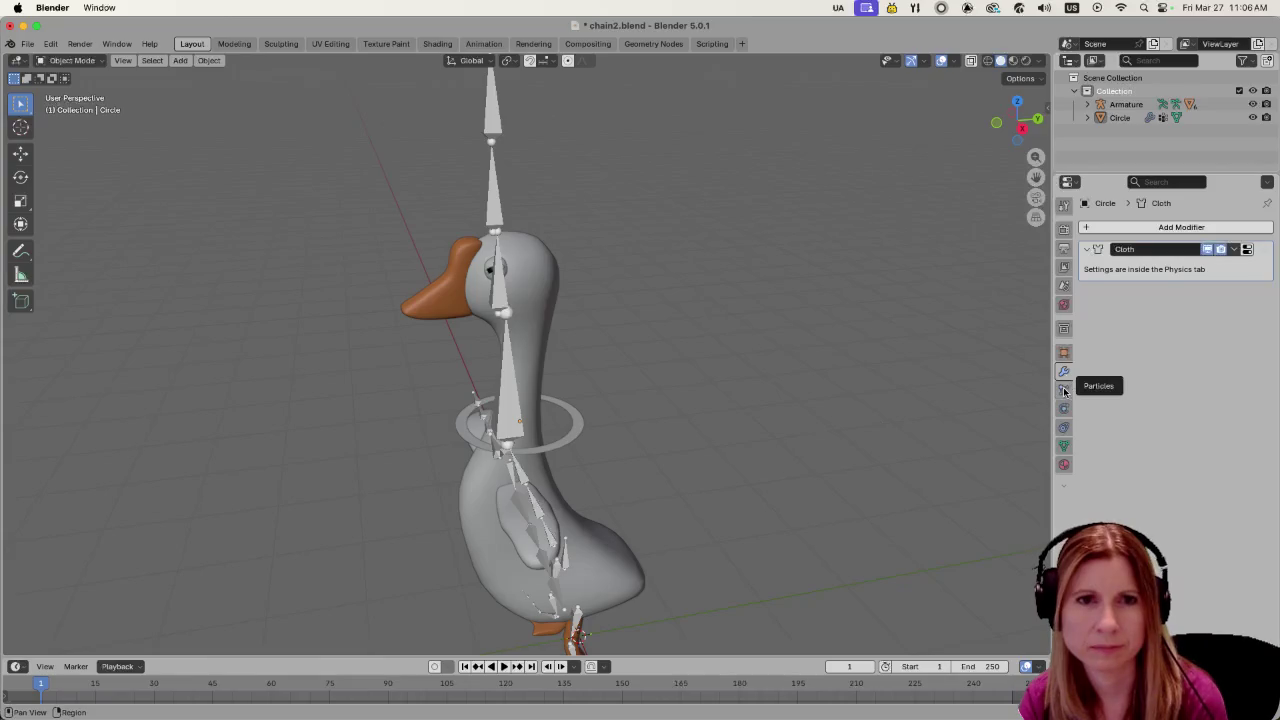
{"action": "left_click", "coordinate": [1064, 391]}
{"action": "left_click", "coordinate": [1065, 374]}
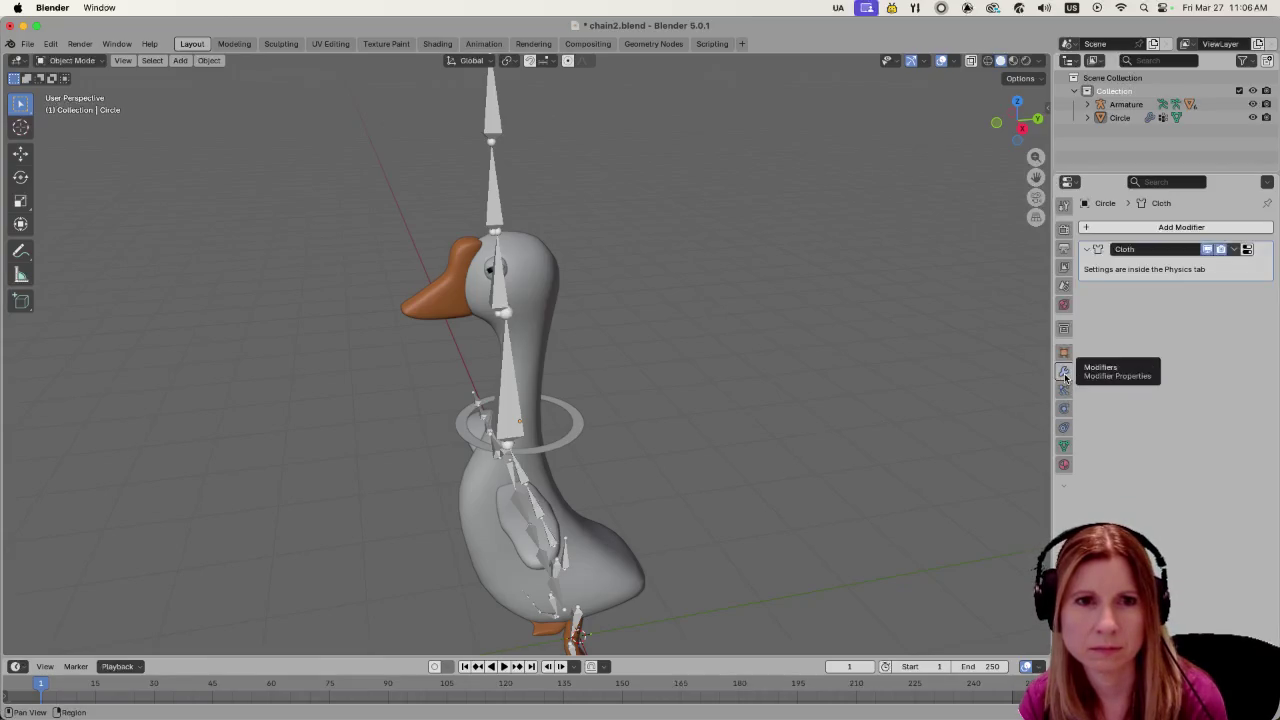
{"action": "left_click", "coordinate": [563, 434]}
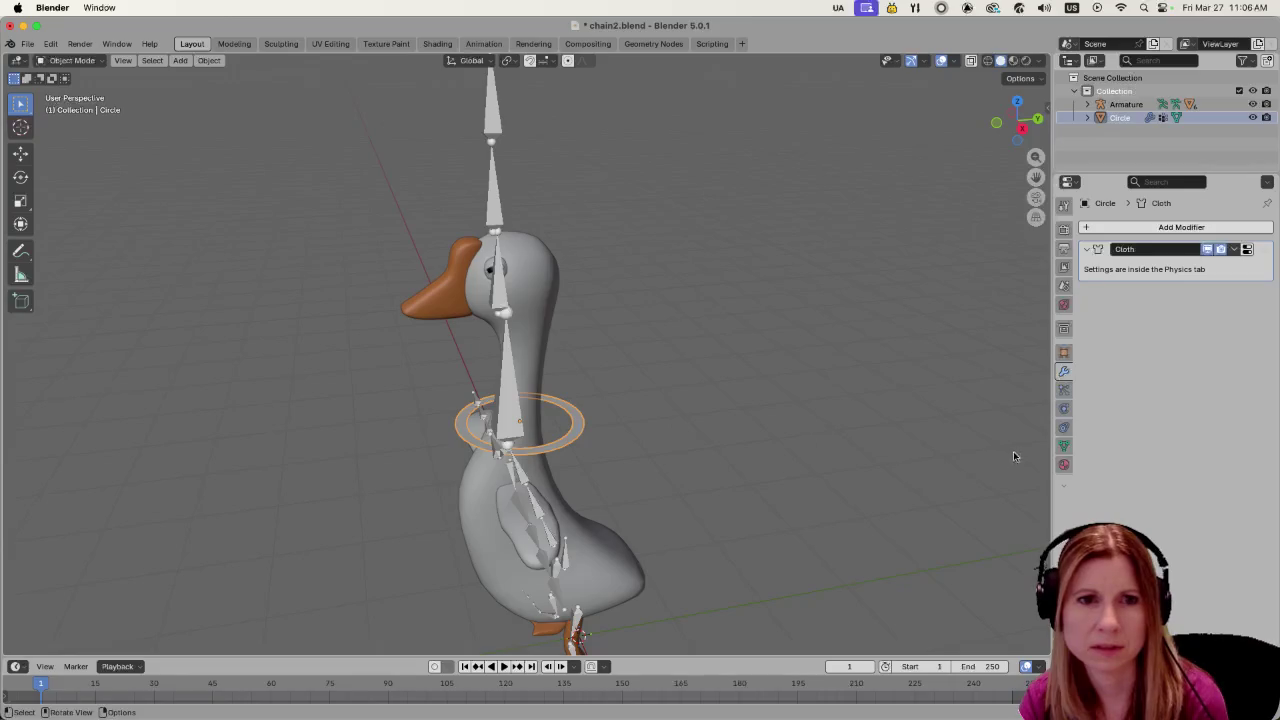
{"action": "left_click", "coordinate": [1064, 408]}
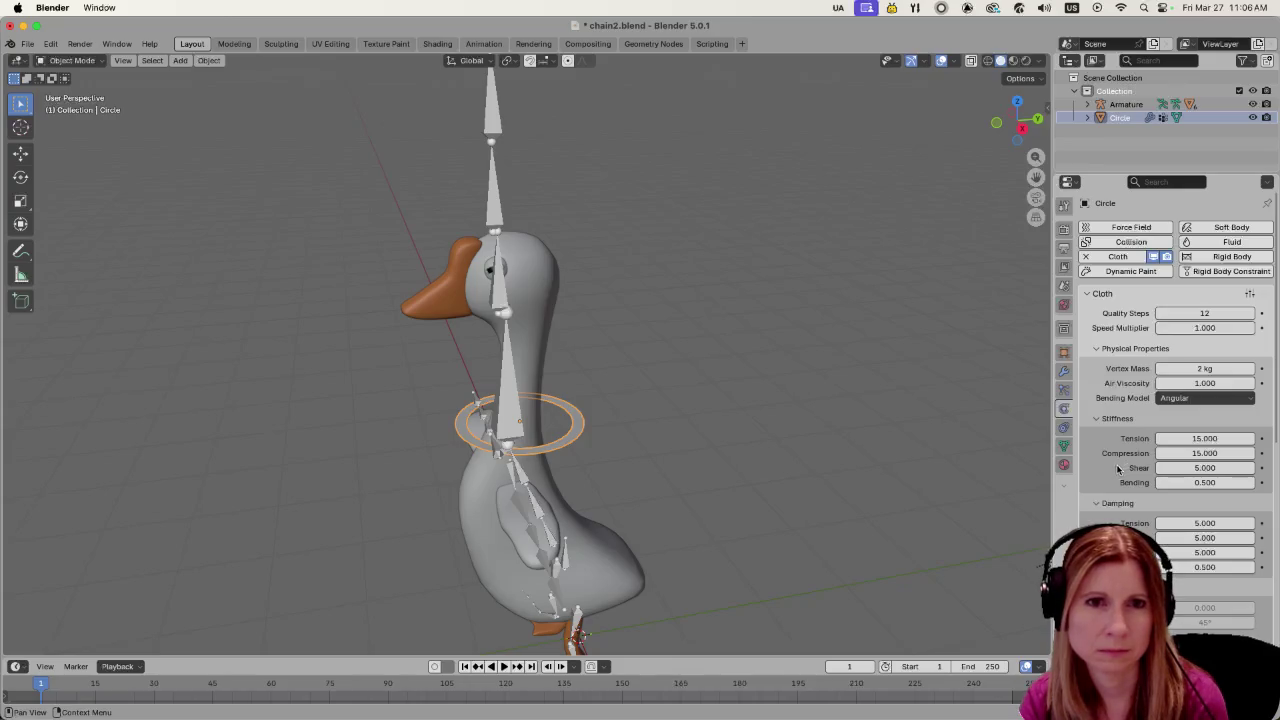
{"action": "scroll", "coordinate": [1132, 497], "scroll_direction": "down", "scroll_amount": 3}
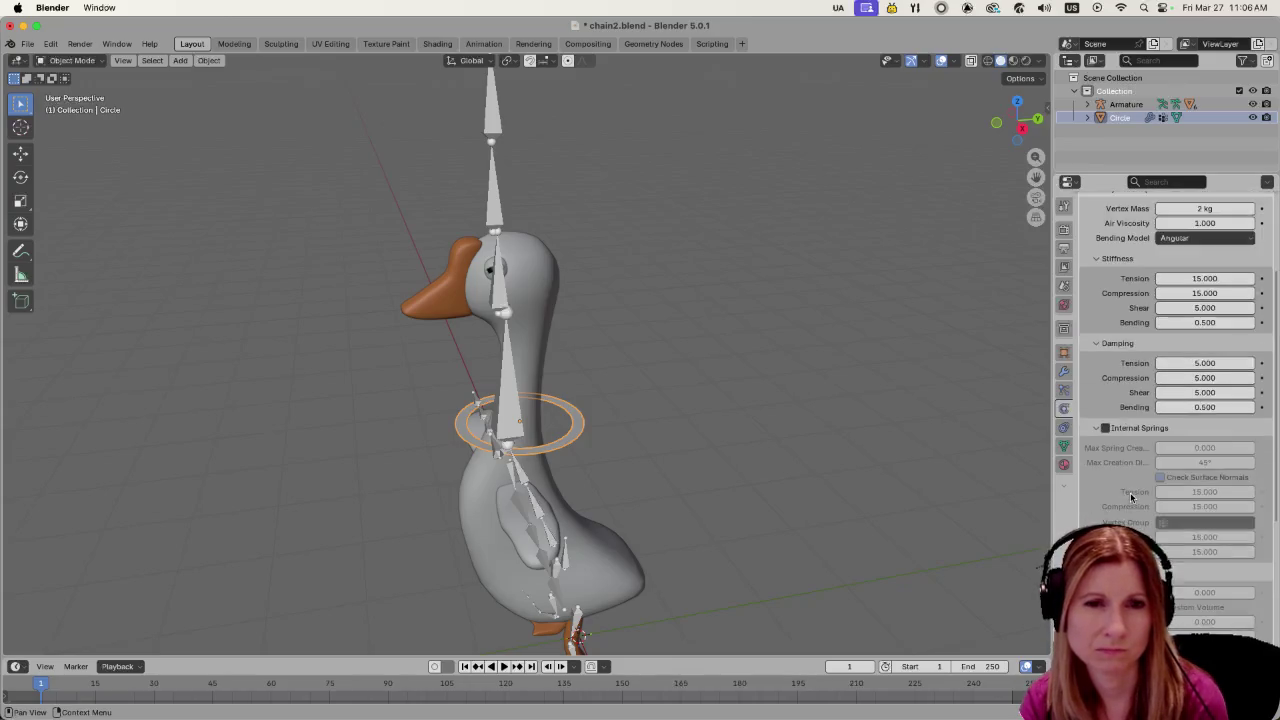
{"action": "scroll", "coordinate": [1132, 495], "scroll_direction": "down", "scroll_amount": 3}
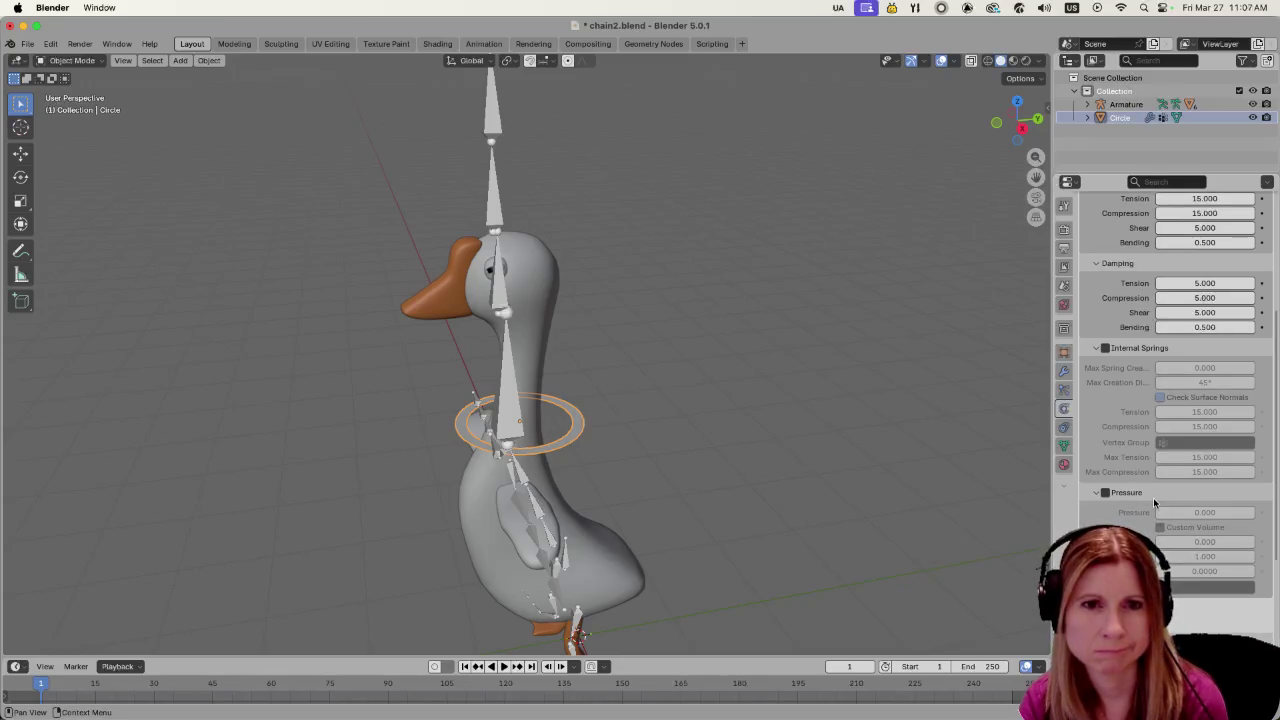
{"action": "left_click", "coordinate": [1105, 348]}
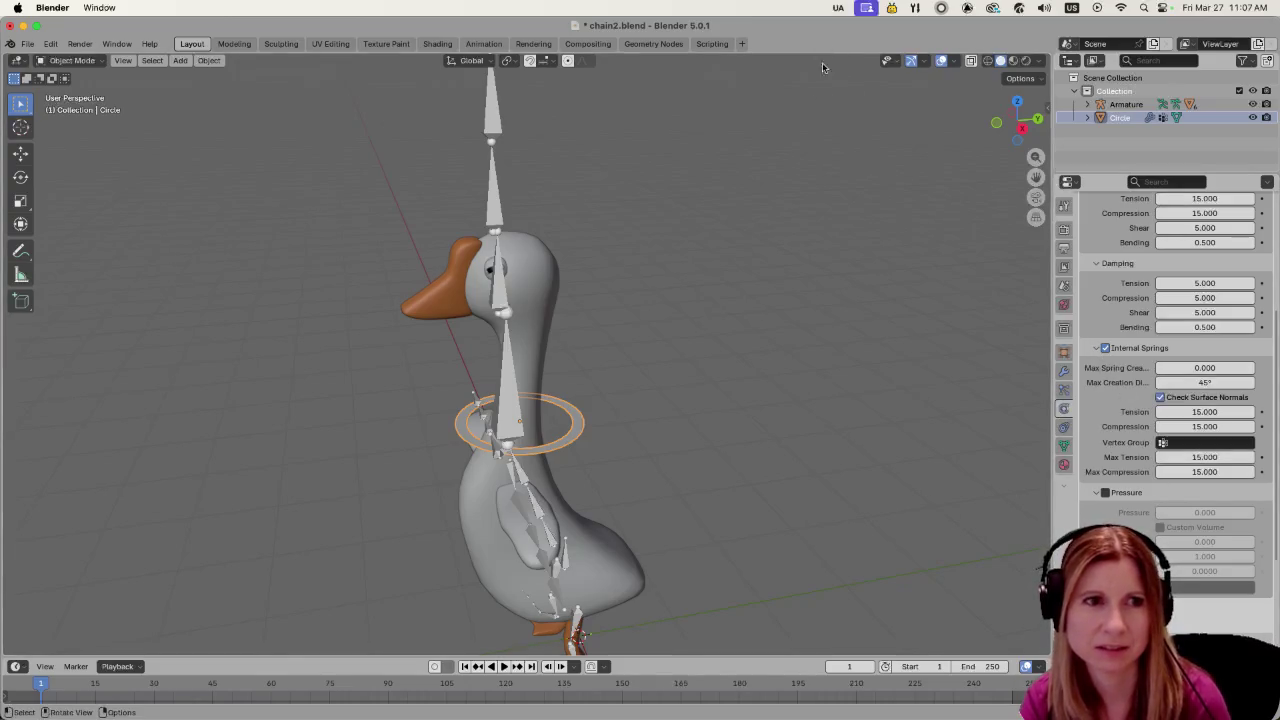
Run the cloth simulation to frame 136, then return to frame 1
{"action": "mouse_move", "coordinate": [618, 435]}
{"action": "middle_mouse_down"}
{"action": "mouse_move", "coordinate": [763, 320]}
{"action": "mouse_move", "coordinate": [668, 405]}
{"action": "middle_mouse_up"}
{"action": "key", "text": "space"}
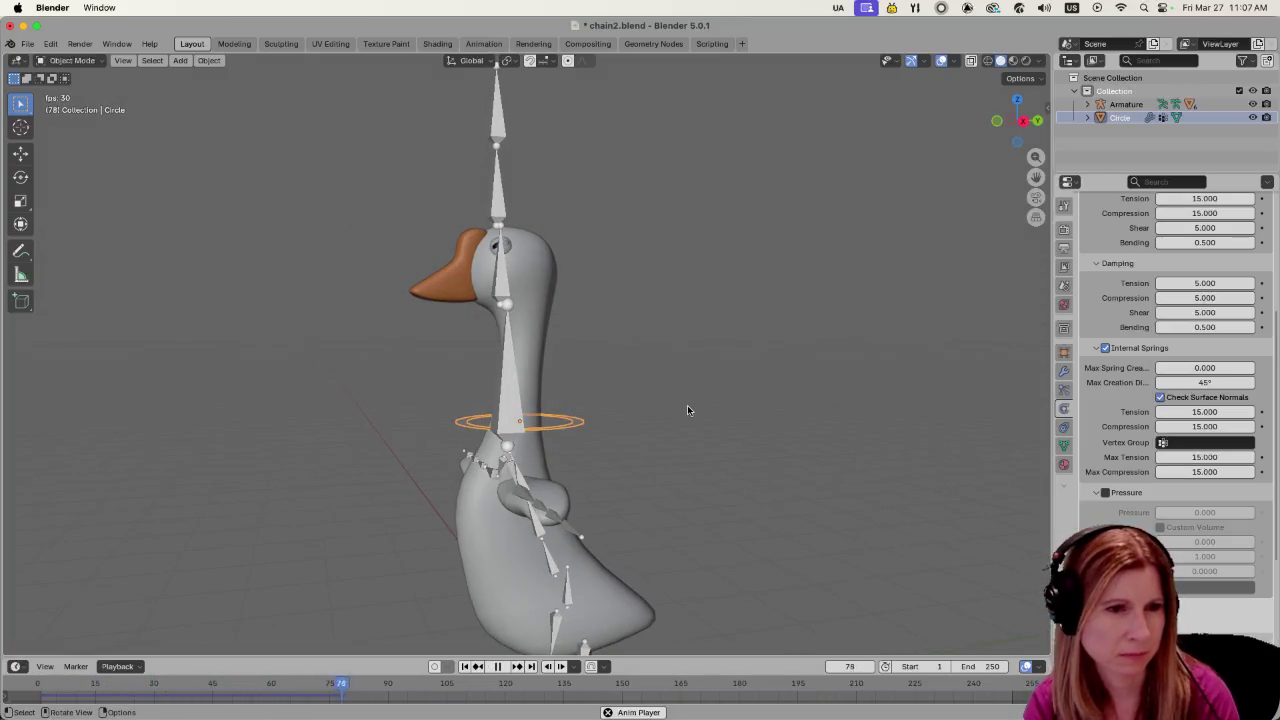
{"action": "key", "text": "space"}
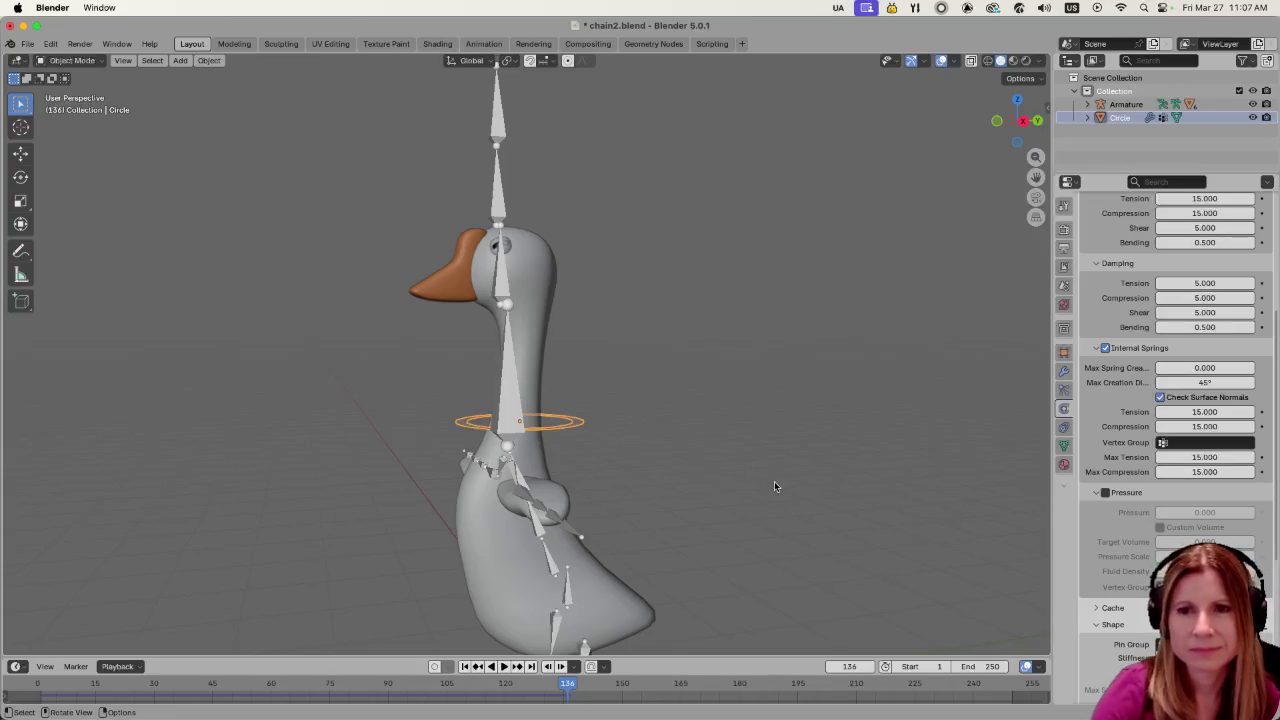
{"action": "middle_click_drag", "start_coordinate": [798, 521], "coordinate": [807, 508]}
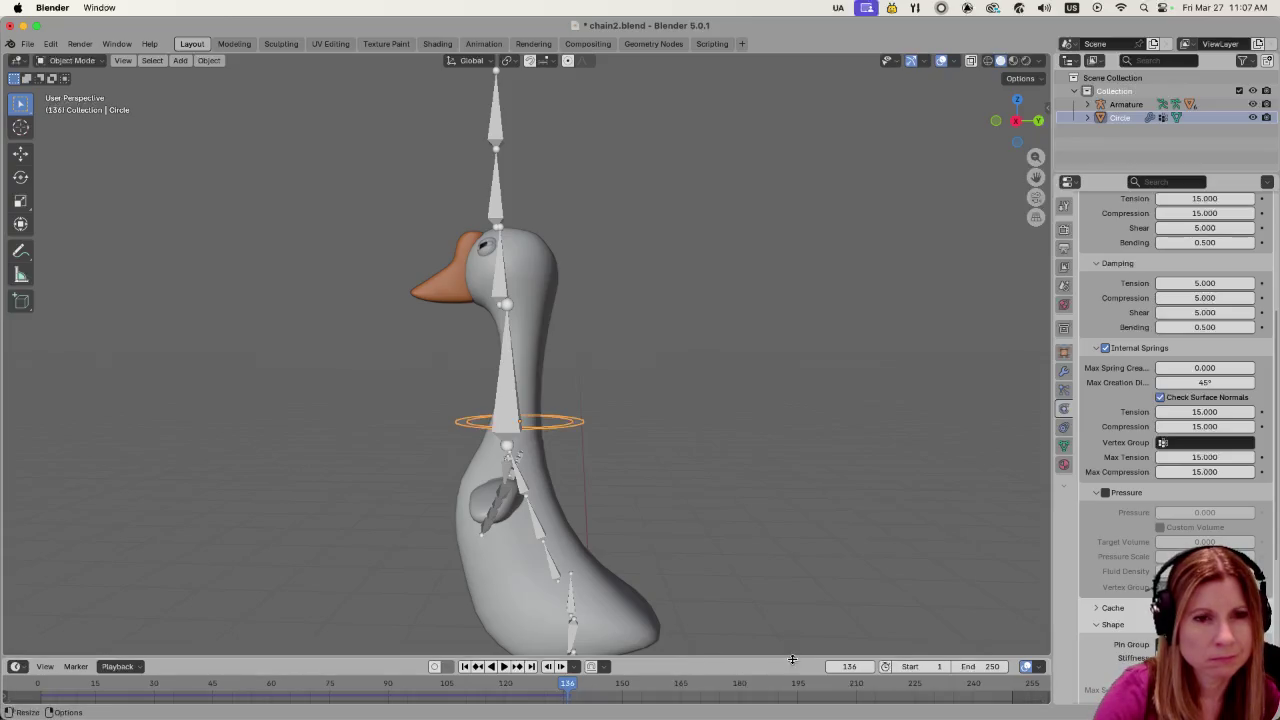
{"action": "double_click", "coordinate": [849, 666]}
{"action": "type", "text": "1"}
{"action": "key", "text": "Return"}
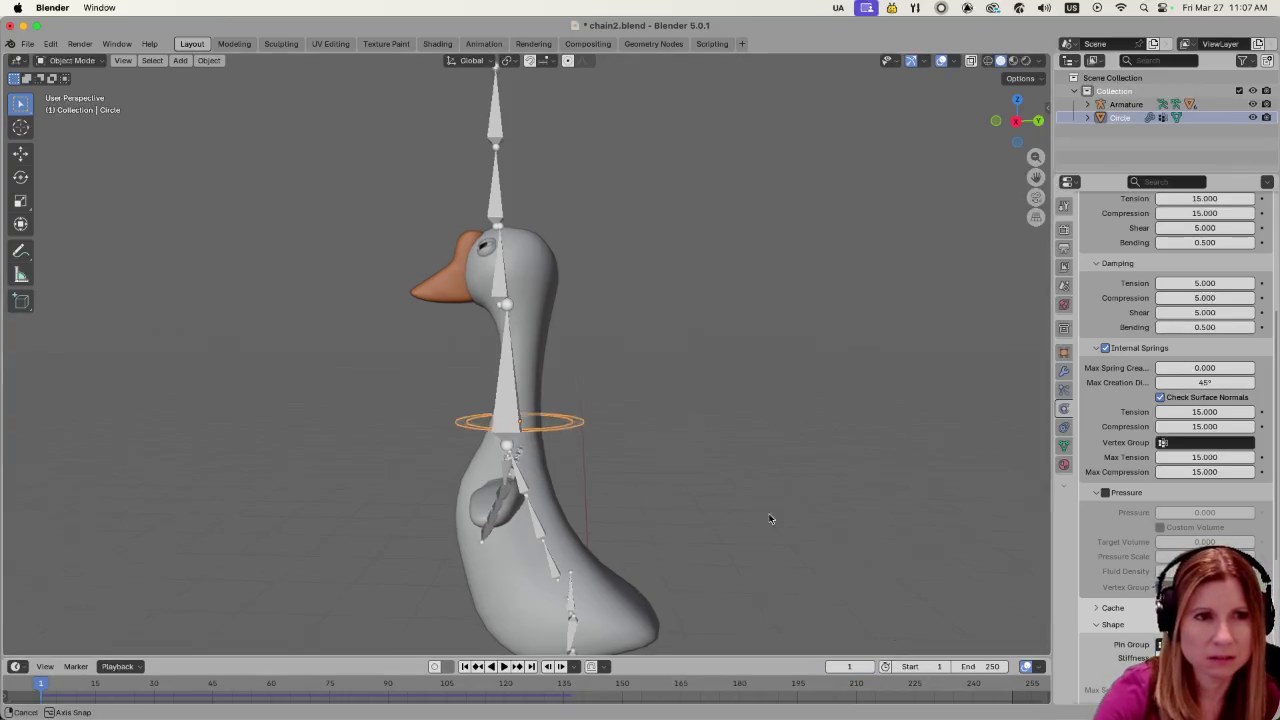
{"action": "mouse_move", "coordinate": [769, 517]}
{"action": "middle_mouse_down"}
{"action": "mouse_move", "coordinate": [680, 593]}
{"action": "mouse_move", "coordinate": [720, 575]}
{"action": "middle_mouse_up"}
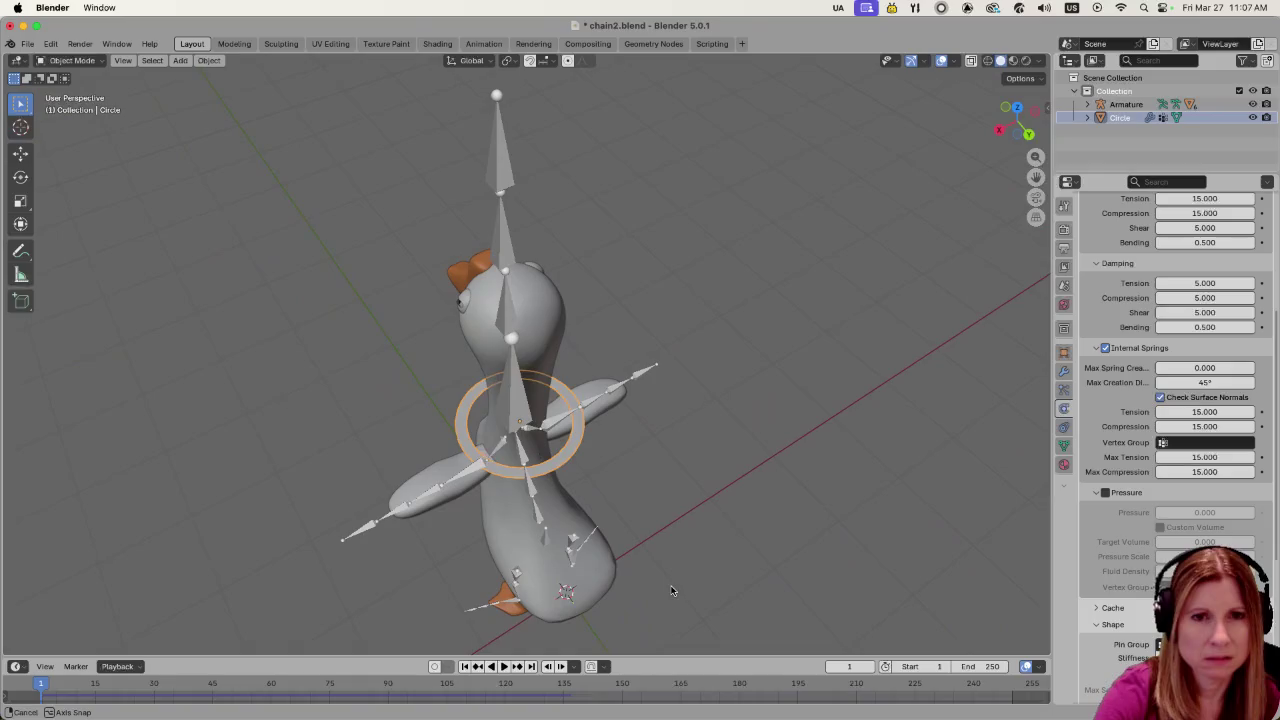
{"action": "scroll", "coordinate": [1155, 497], "scroll_direction": "down", "scroll_amount": 3}
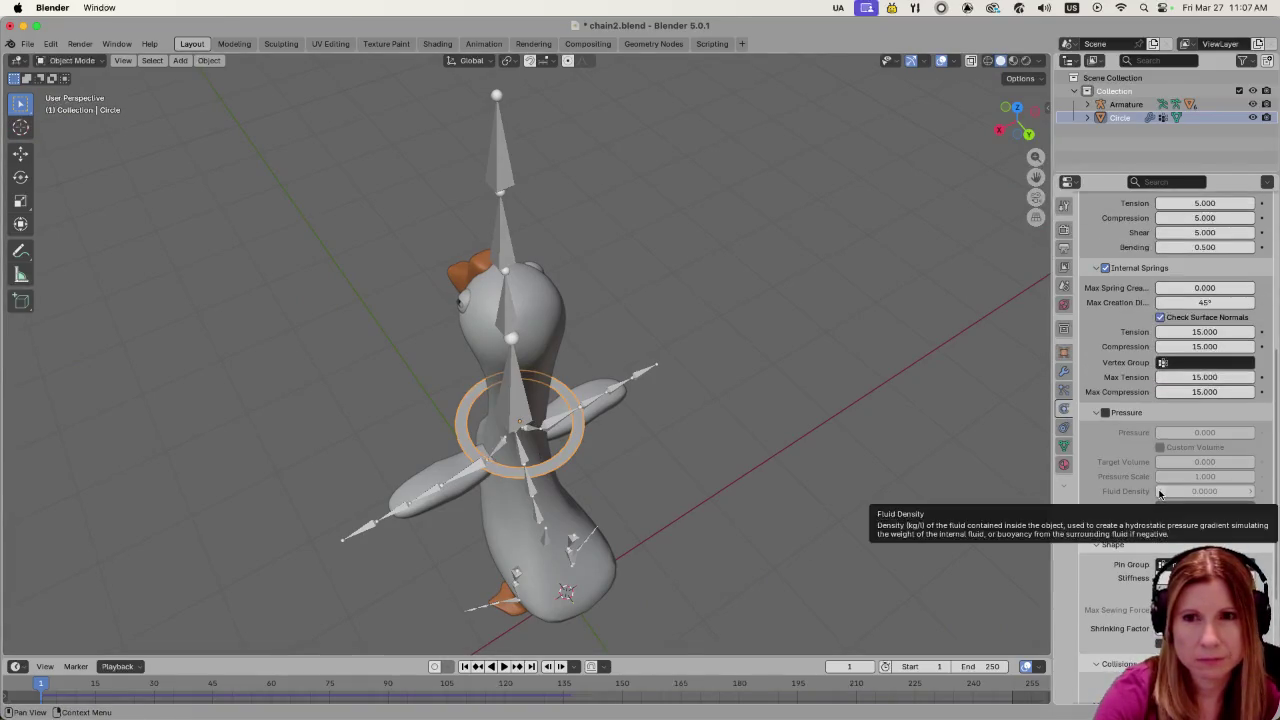
{"action": "scroll", "coordinate": [1159, 493], "scroll_direction": "down", "scroll_amount": 4}
{"action": "scroll", "coordinate": [1157, 495], "scroll_direction": "down", "scroll_amount": 3}
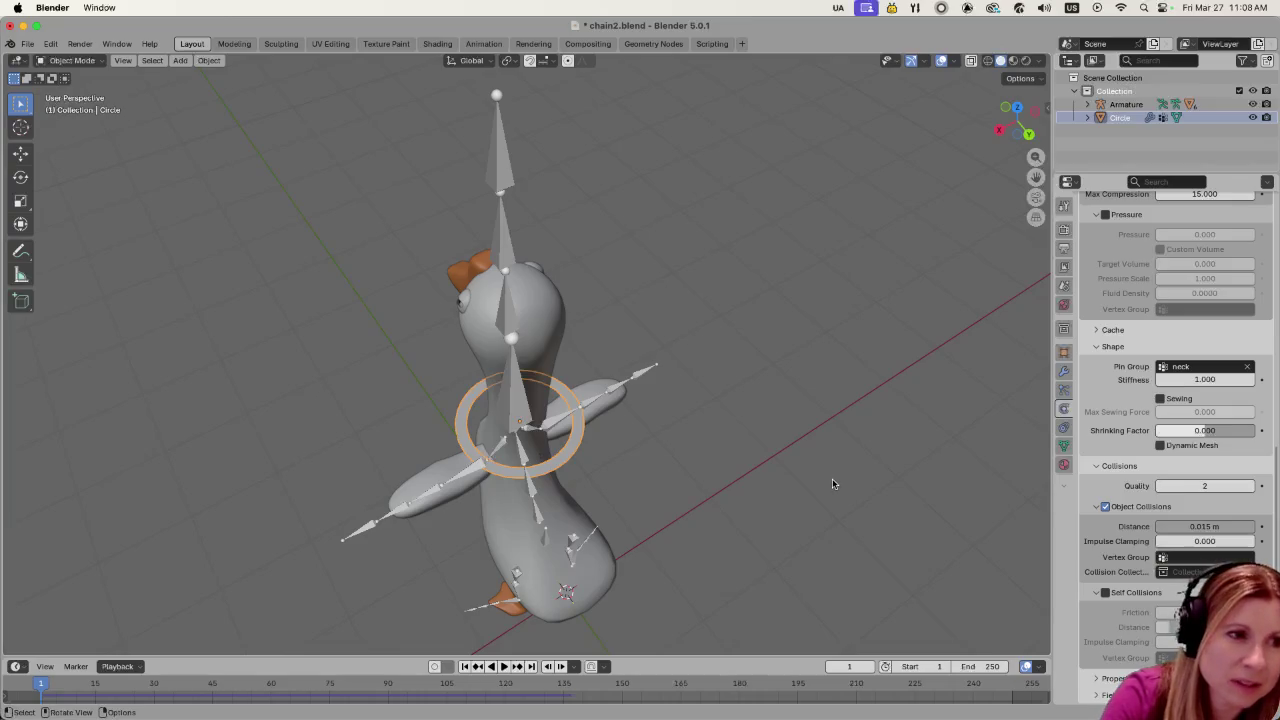
{"action": "mouse_move", "coordinate": [832, 478]}
{"action": "middle_mouse_down"}
{"action": "mouse_move", "coordinate": [853, 427]}
{"action": "mouse_move", "coordinate": [921, 397]}
{"action": "mouse_move", "coordinate": [955, 402]}
{"action": "middle_mouse_up"}
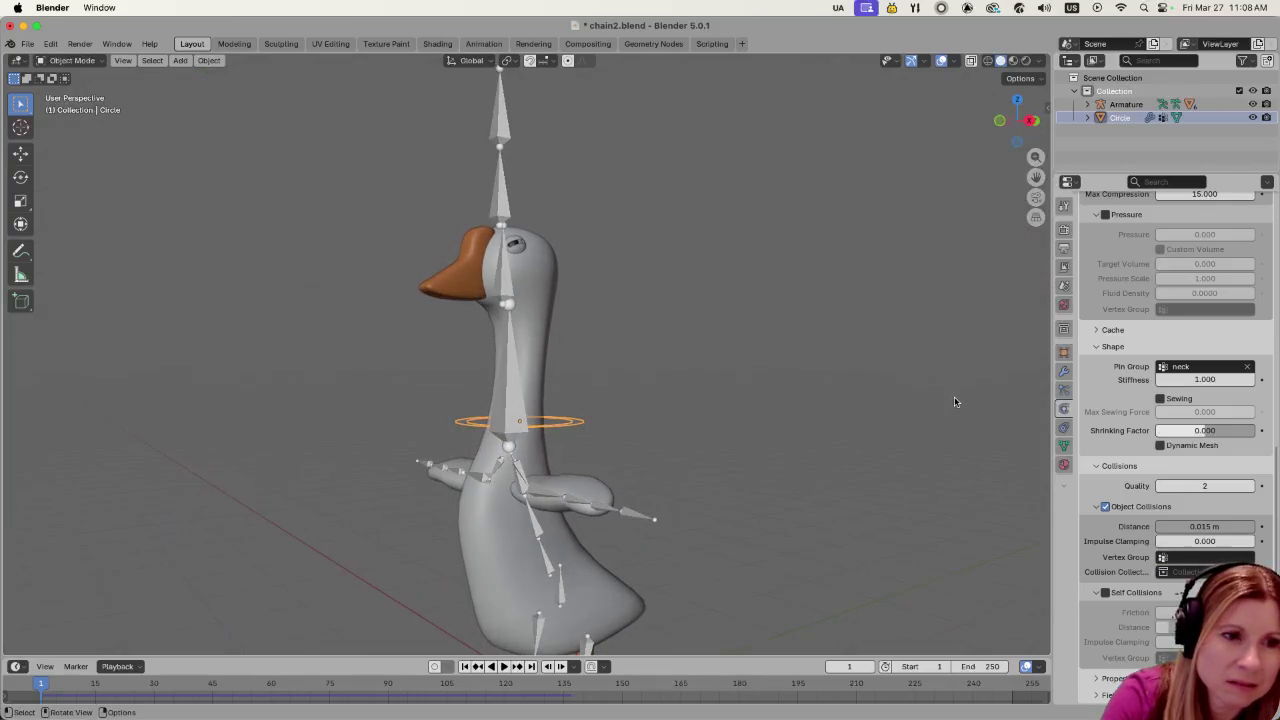
{"action": "middle_click_drag", "start_coordinate": [544, 590], "coordinate": [490, 590]}
{"action": "key", "text": "space"}
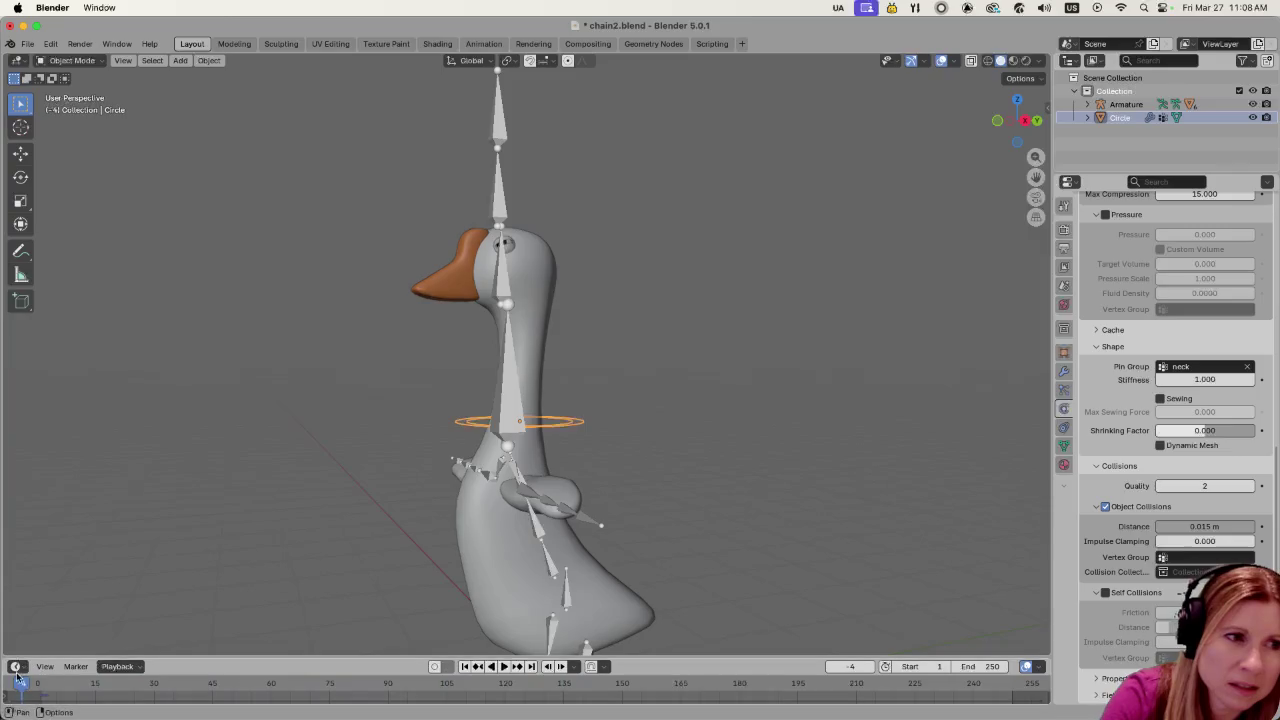
{"action": "left_click", "coordinate": [34, 685]}
{"action": "left_click_drag", "start_coordinate": [34, 685], "coordinate": [37, 684]}
{"action": "key", "text": "space"}
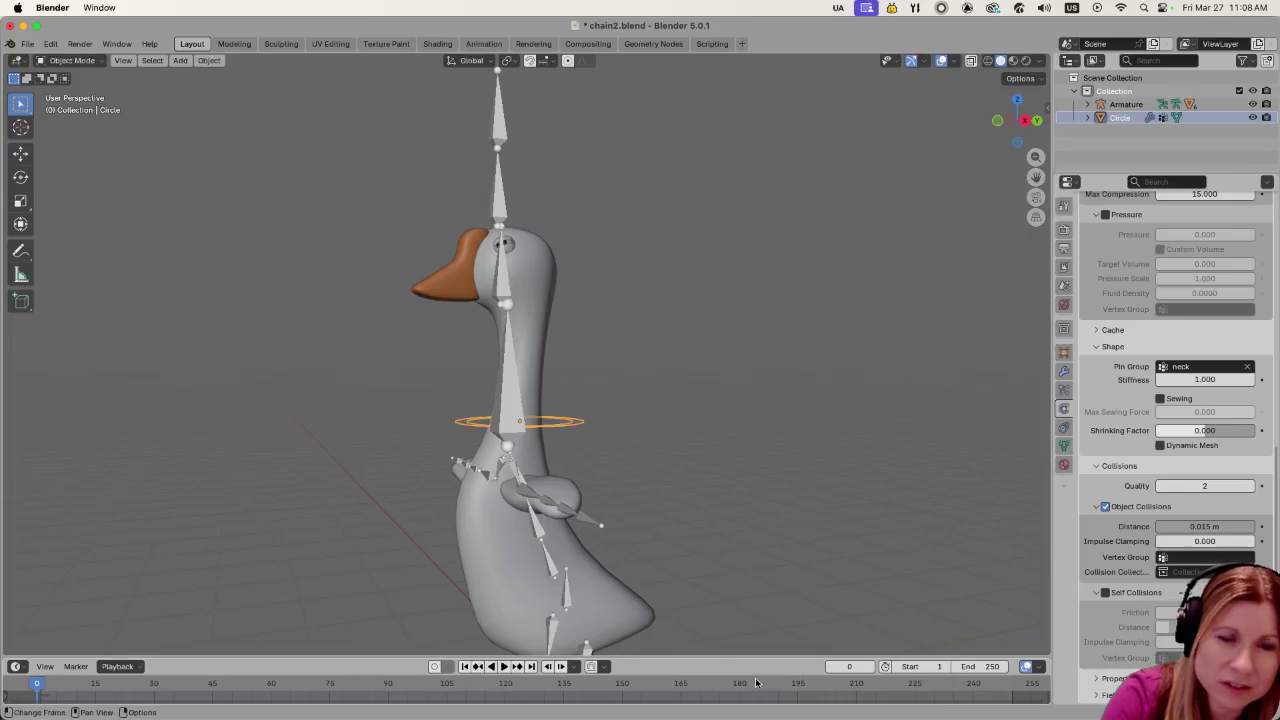
{"action": "key", "text": "space"}
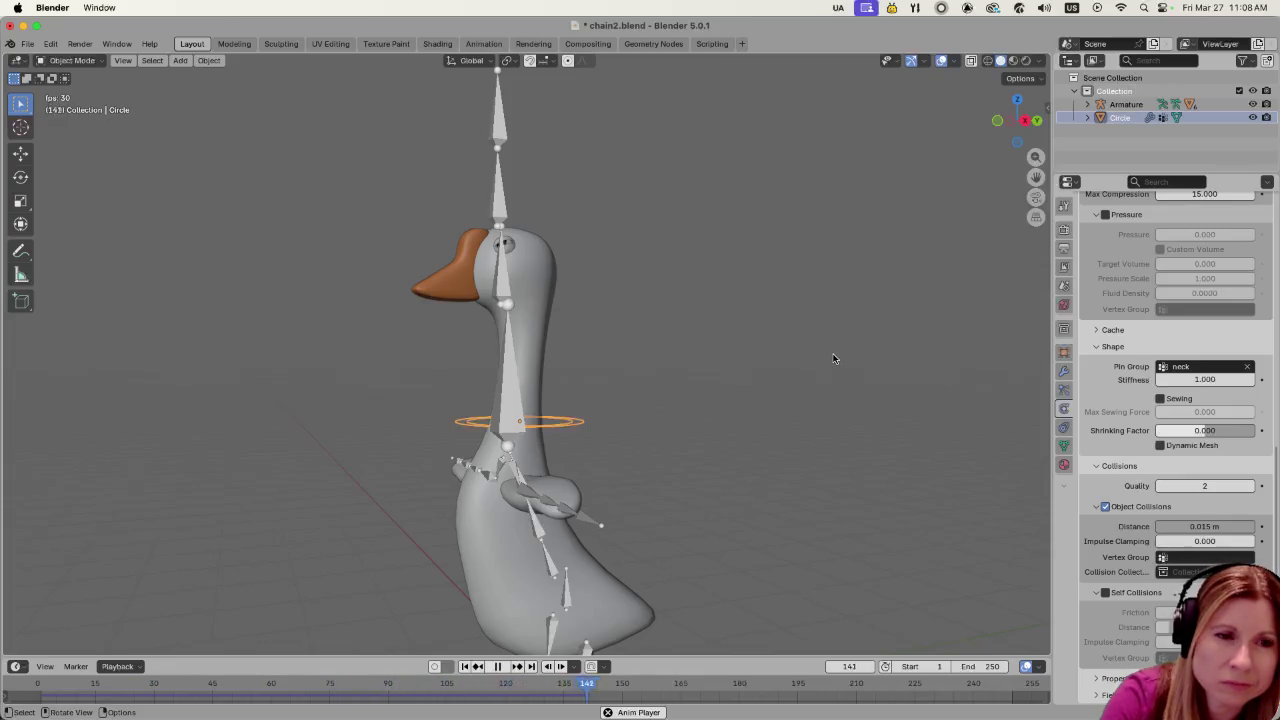
{"action": "key", "text": "space"}
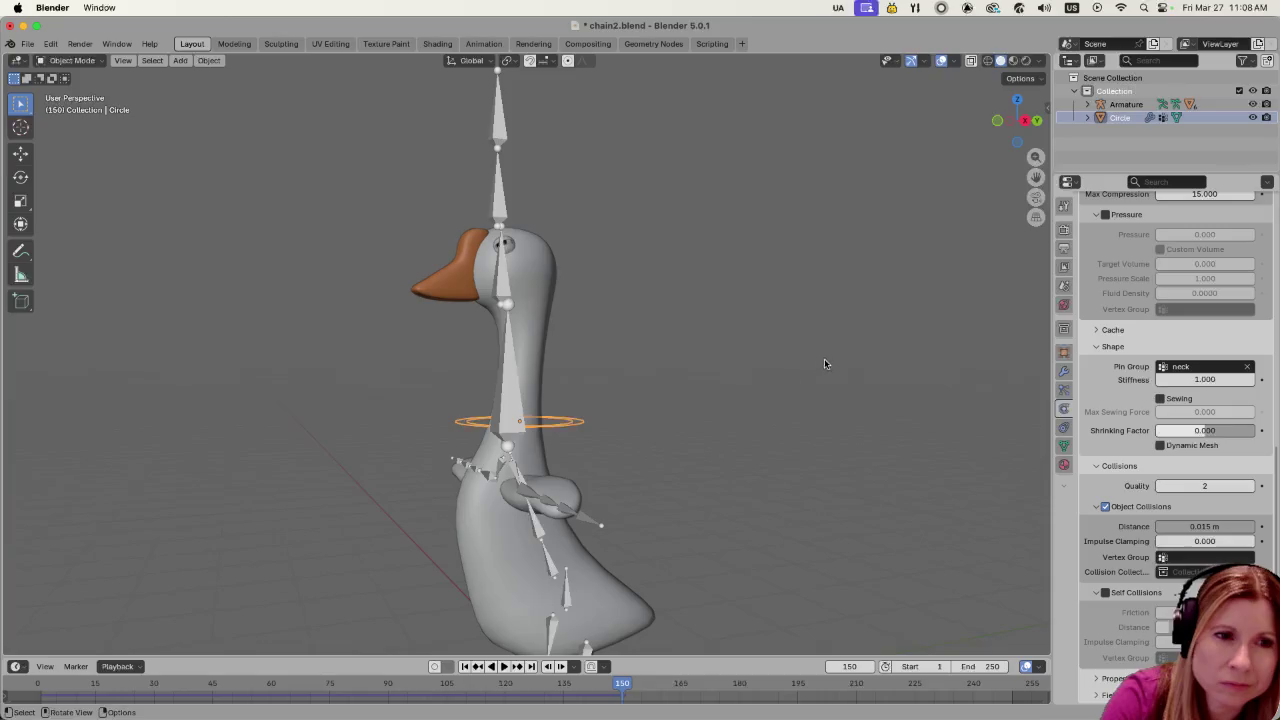
{"action": "key", "text": "shift+Left"}
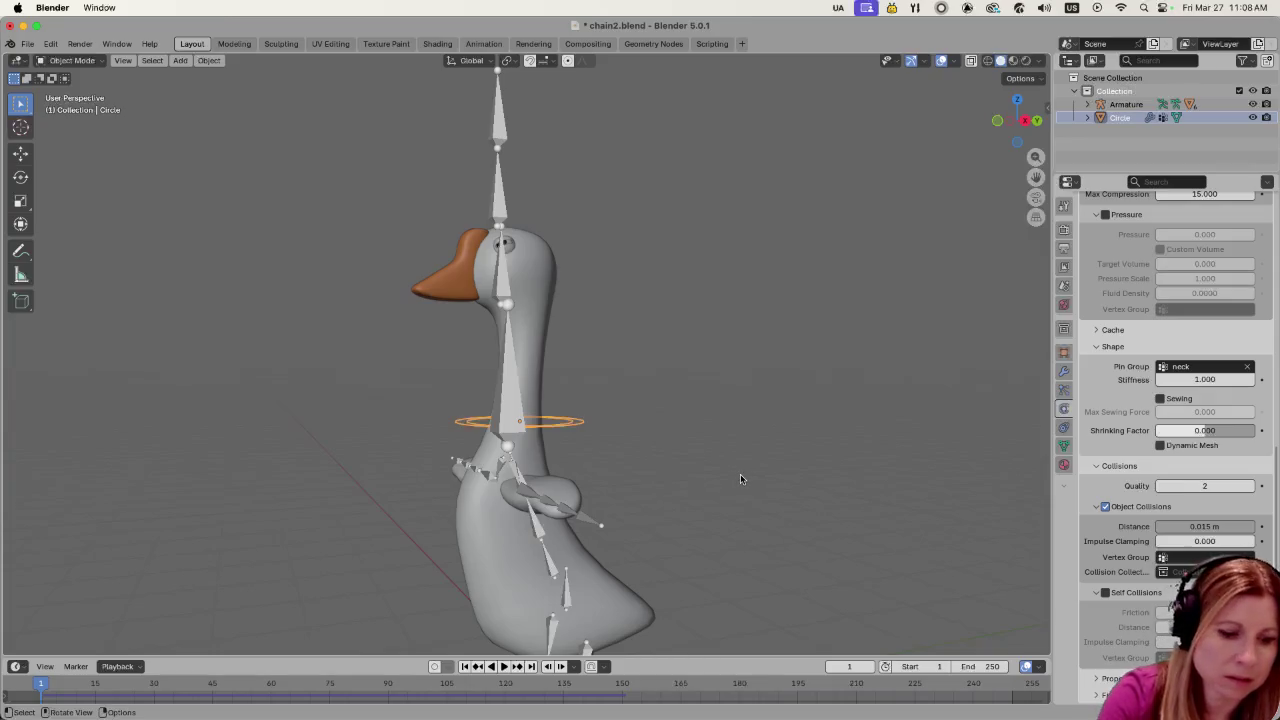
{"action": "key", "text": "shift+a"}
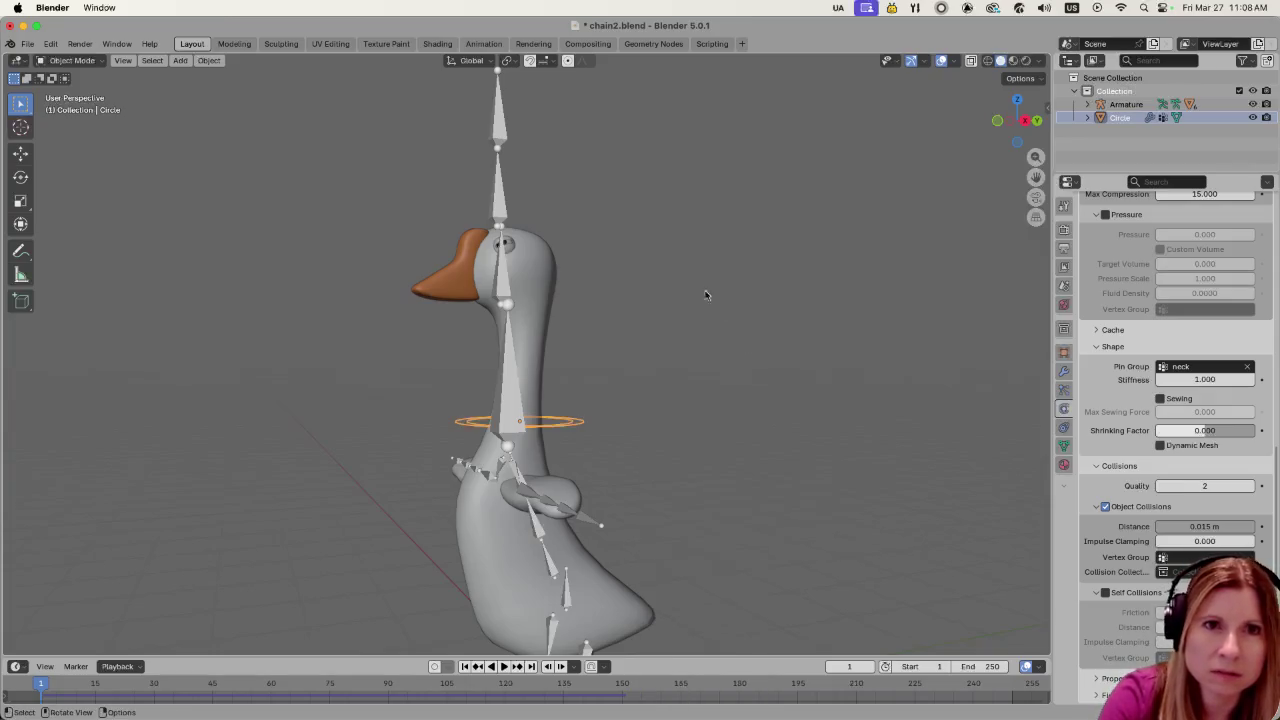
Show the sidebar and apply All Transforms to the Circle ring, giving location 0 m and scale 1.000
{"action": "left_click", "coordinate": [569, 413]}
{"action": "left_click", "coordinate": [570, 420]}
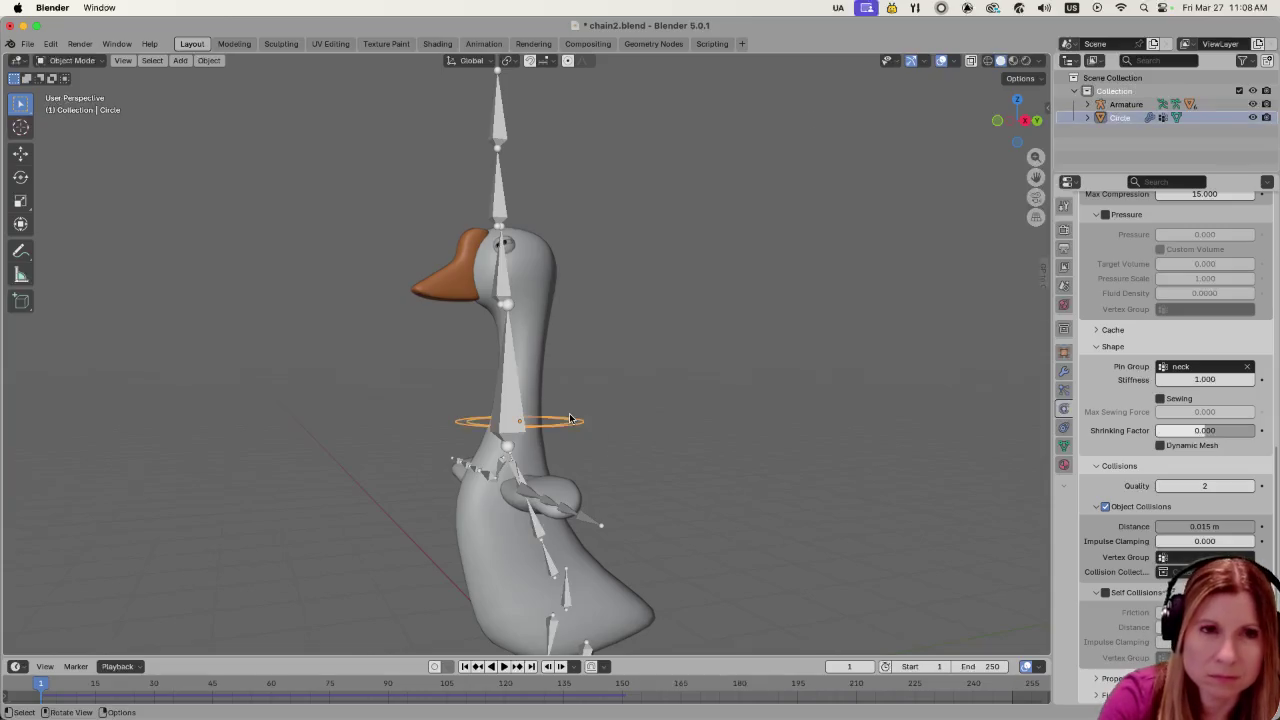
{"action": "key", "text": "n"}
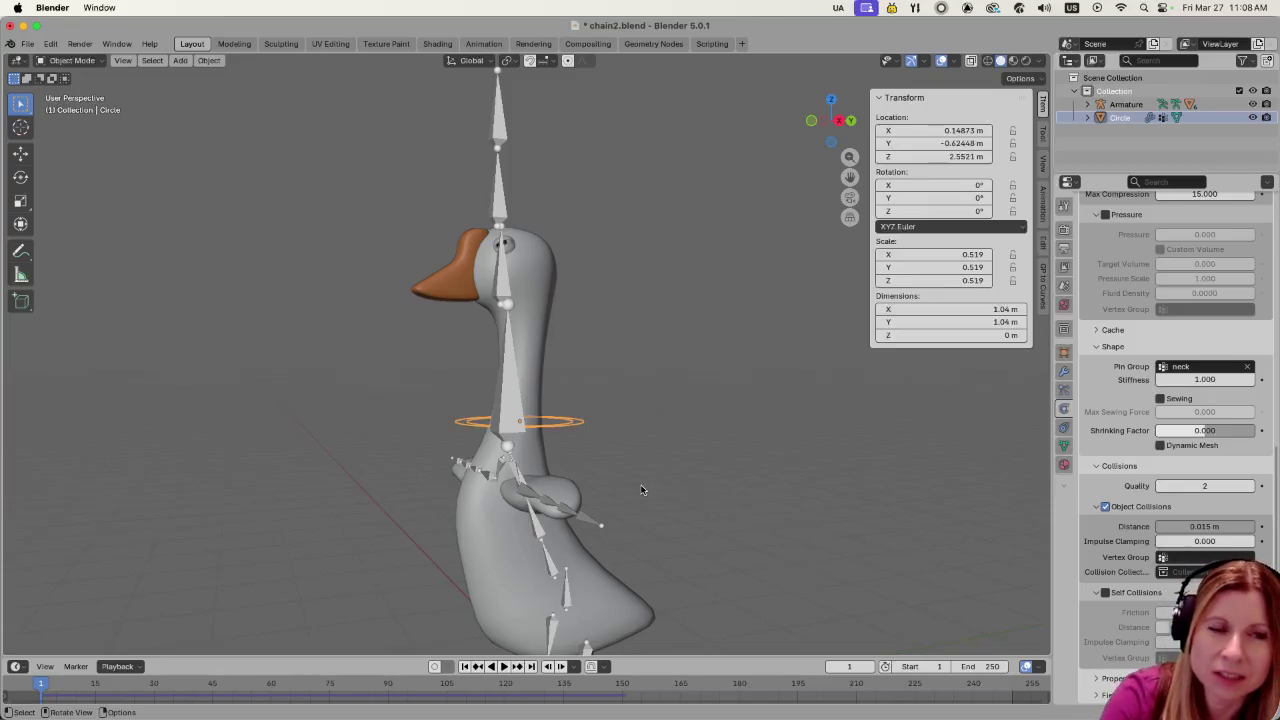
{"action": "scroll", "coordinate": [664, 482], "scroll_direction": "up", "scroll_amount": 1}
{"action": "scroll", "coordinate": [664, 482], "scroll_direction": "up", "scroll_amount": 3}
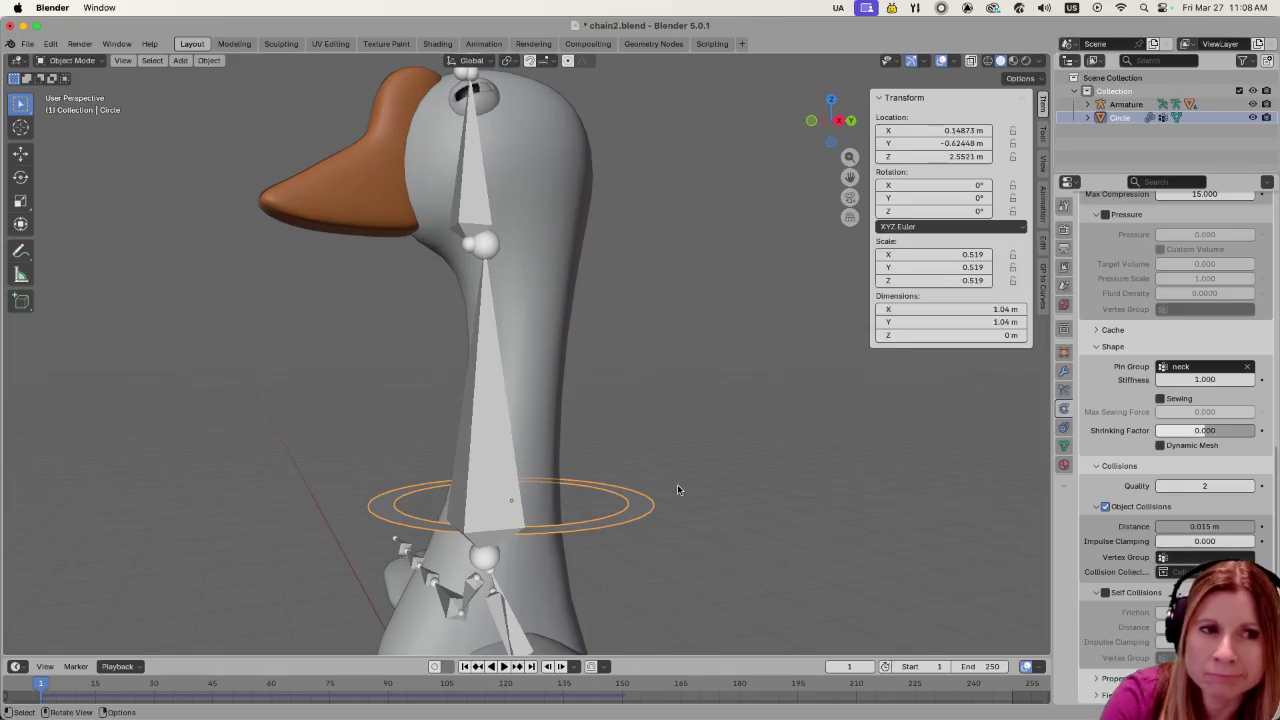
{"action": "mouse_move", "coordinate": [713, 573]}
{"action": "middle_mouse_down"}
{"action": "mouse_move", "coordinate": [900, 578]}
{"action": "mouse_move", "coordinate": [813, 615]}
{"action": "middle_mouse_up"}
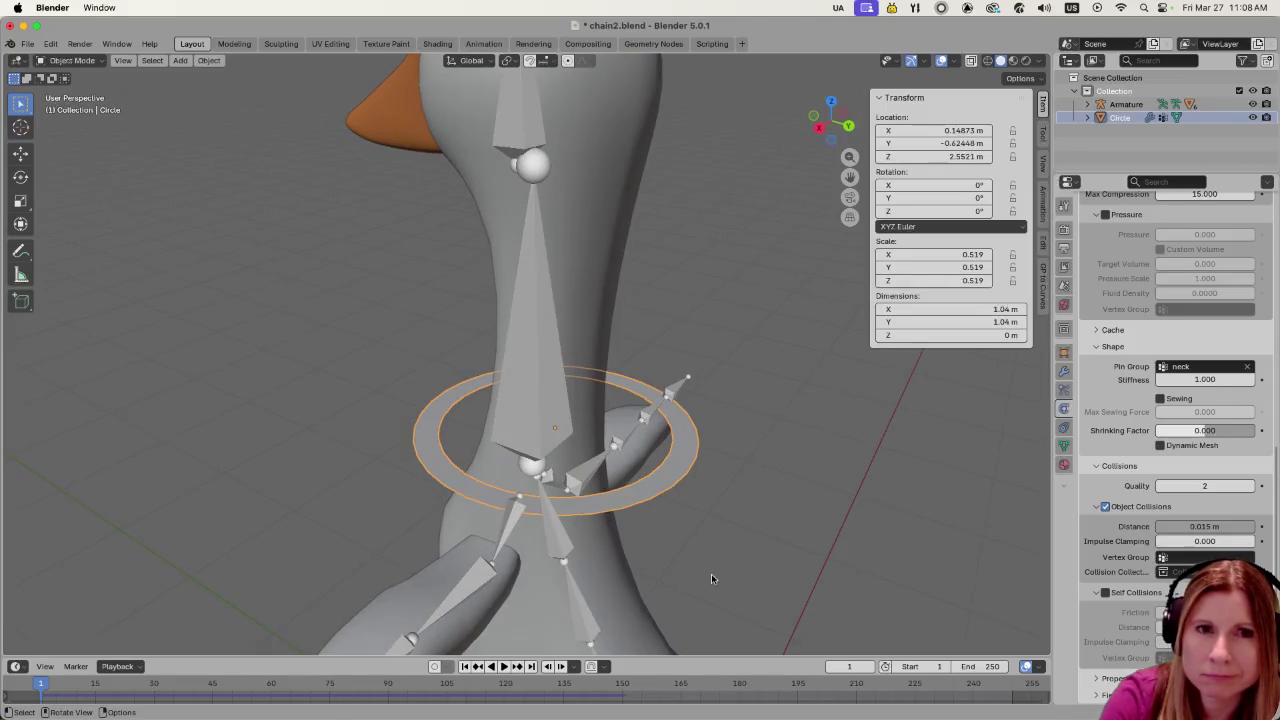
{"action": "middle_click_drag", "start_coordinate": [722, 531], "coordinate": [769, 517]}
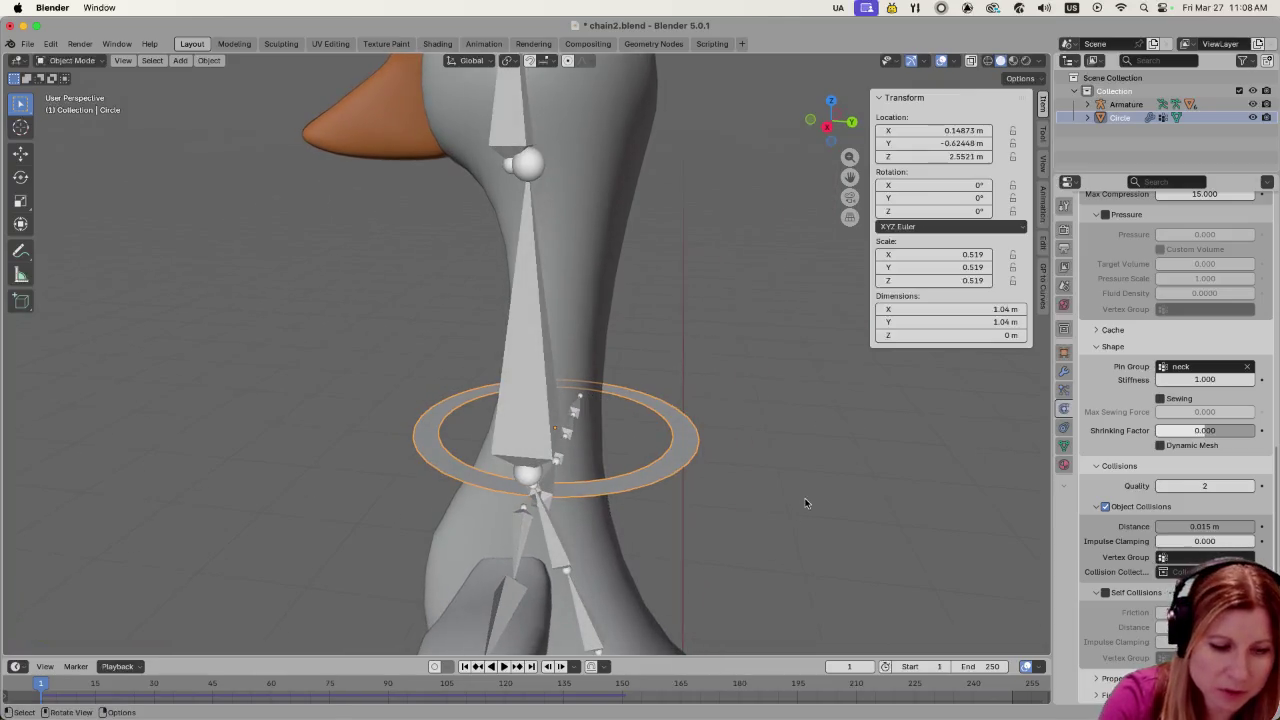
{"action": "key", "text": "ctrl+a"}
{"action": "left_click", "coordinate": [792, 501]}
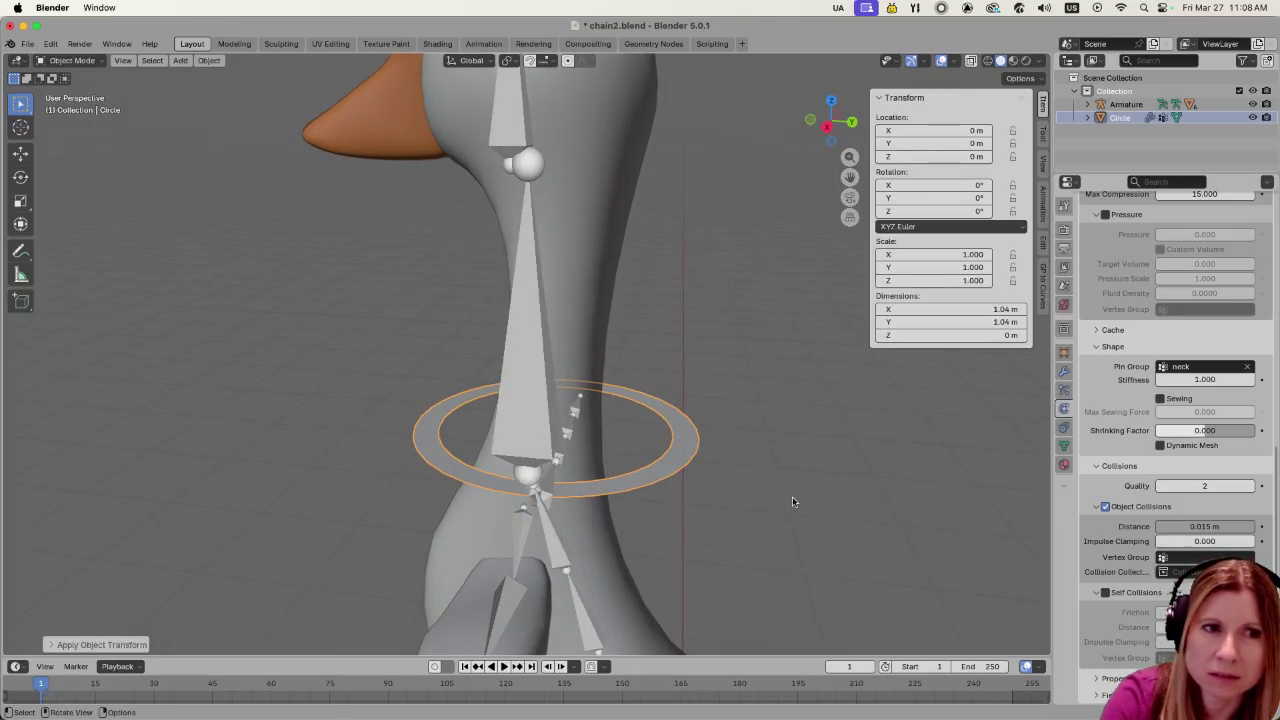
{"action": "scroll", "coordinate": [737, 501], "scroll_direction": "down", "scroll_amount": 5}
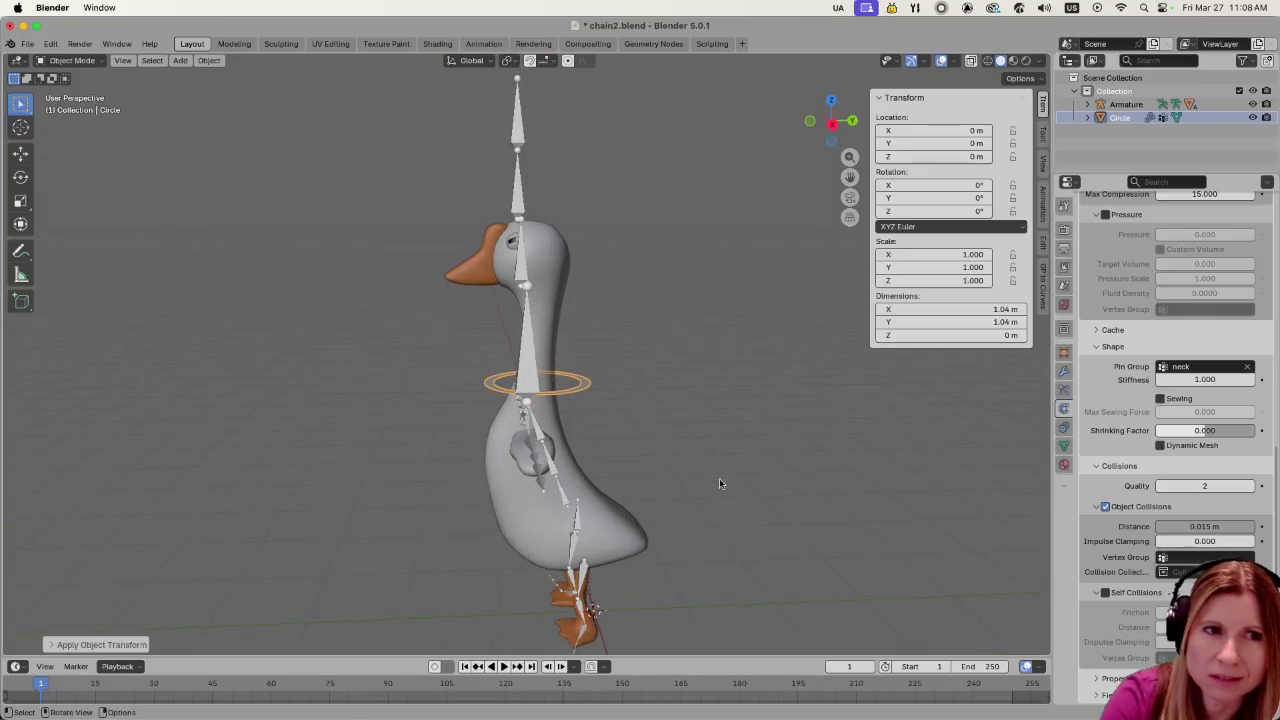
{"action": "key", "text": "b"}
{"action": "key", "text": "Escape"}
{"action": "key", "text": "space"}
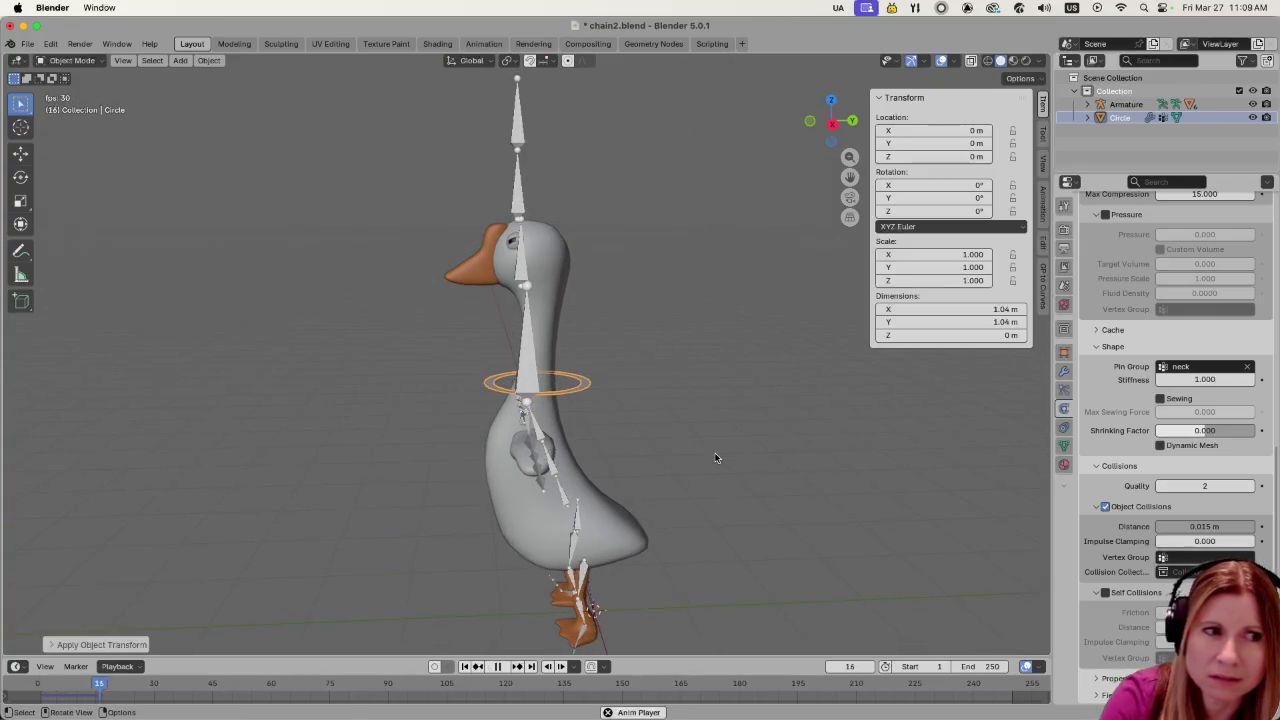
{"action": "key", "text": "Escape"}
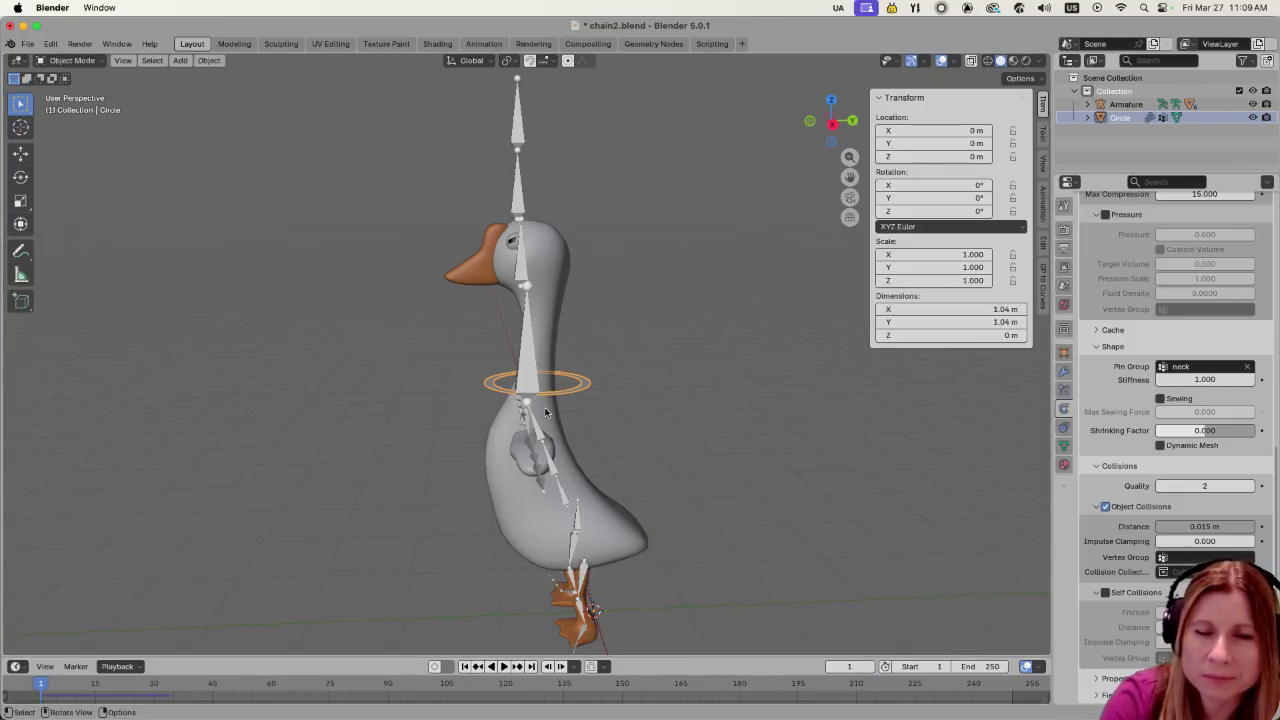
{"action": "scroll", "coordinate": [513, 430], "scroll_direction": "up", "scroll_amount": 5}
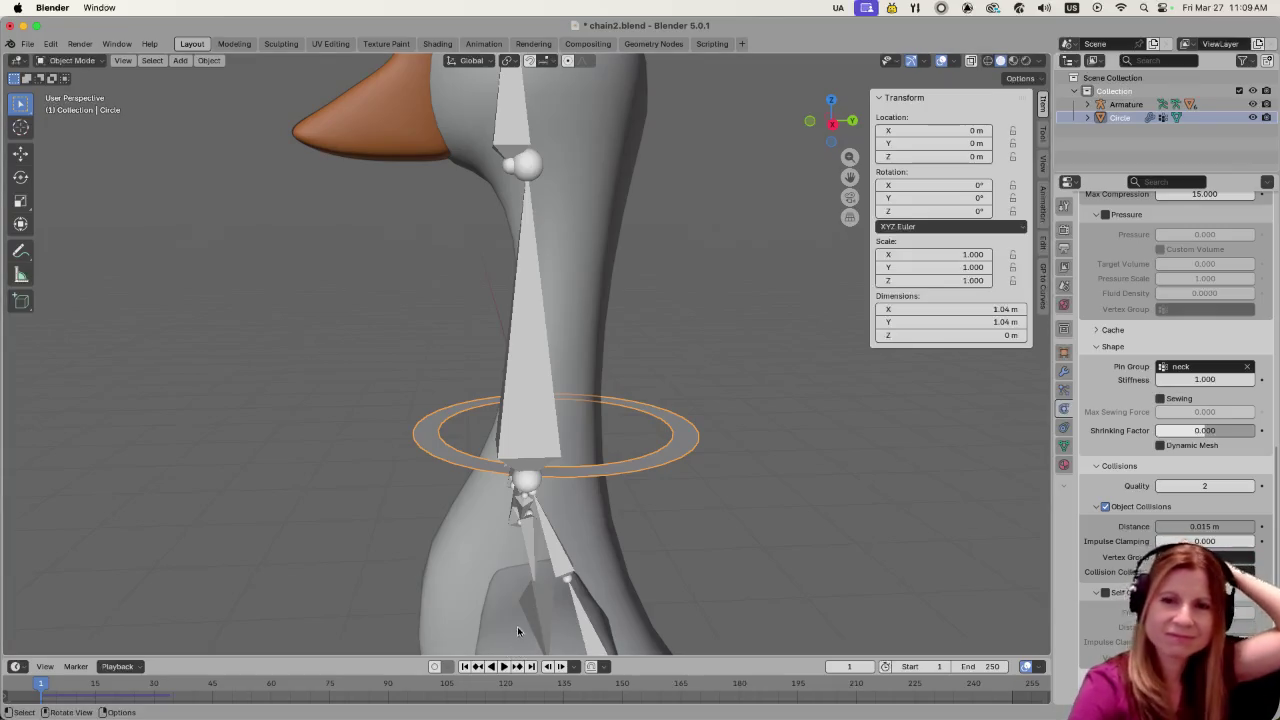
{"action": "left_click", "coordinate": [795, 478]}
{"action": "left_click", "coordinate": [676, 463]}
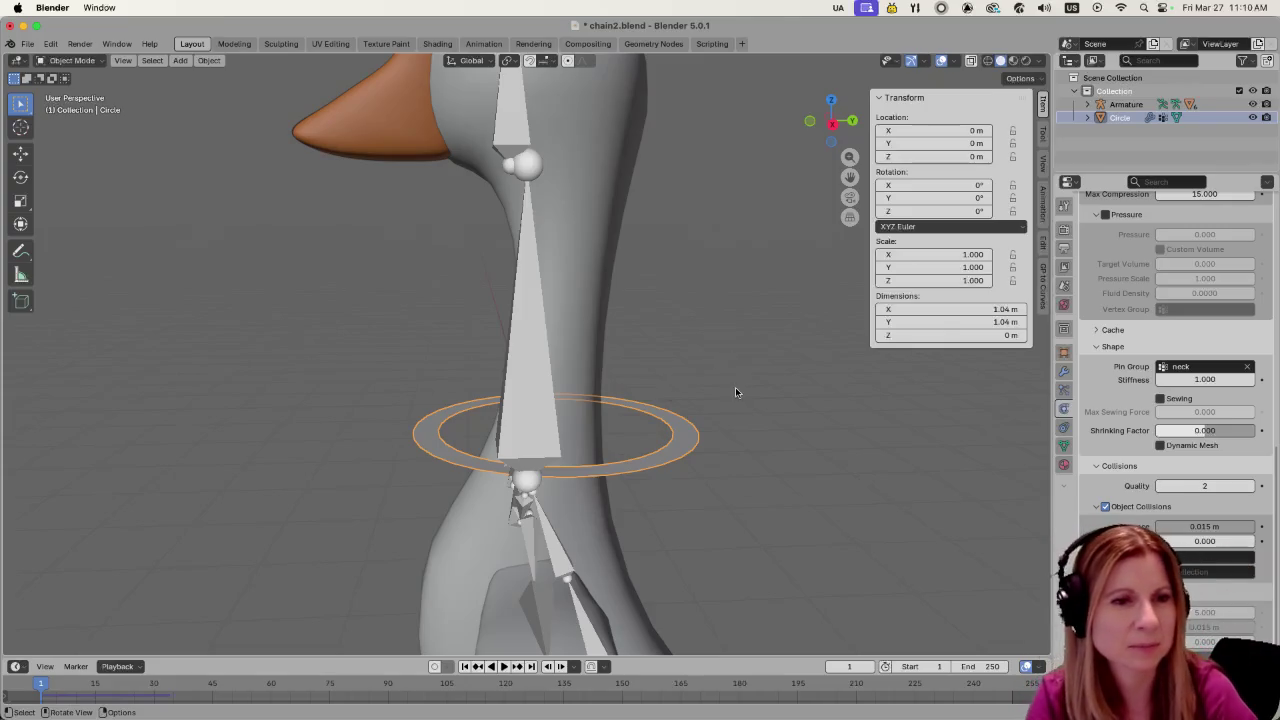
Select all of the ring's vertices in Edit Mode and orbit to view the ring
{"action": "key", "text": "Tab"}
{"action": "key", "text": "a"}
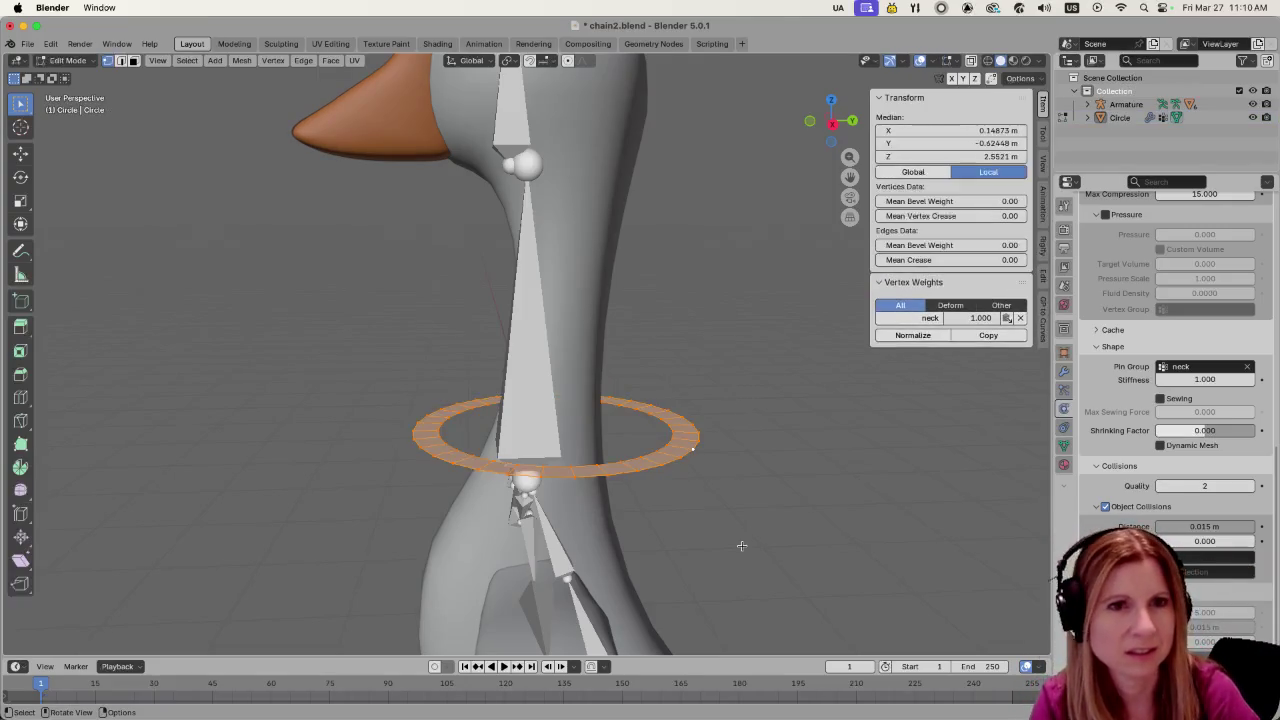
{"action": "scroll", "coordinate": [741, 545], "scroll_direction": "up", "scroll_amount": 3}
{"action": "mouse_move", "coordinate": [737, 546]}
{"action": "middle_mouse_down"}
{"action": "mouse_move", "coordinate": [833, 600]}
{"action": "mouse_move", "coordinate": [769, 502]}
{"action": "mouse_move", "coordinate": [829, 449]}
{"action": "mouse_move", "coordinate": [600, 468]}
{"action": "middle_mouse_up"}
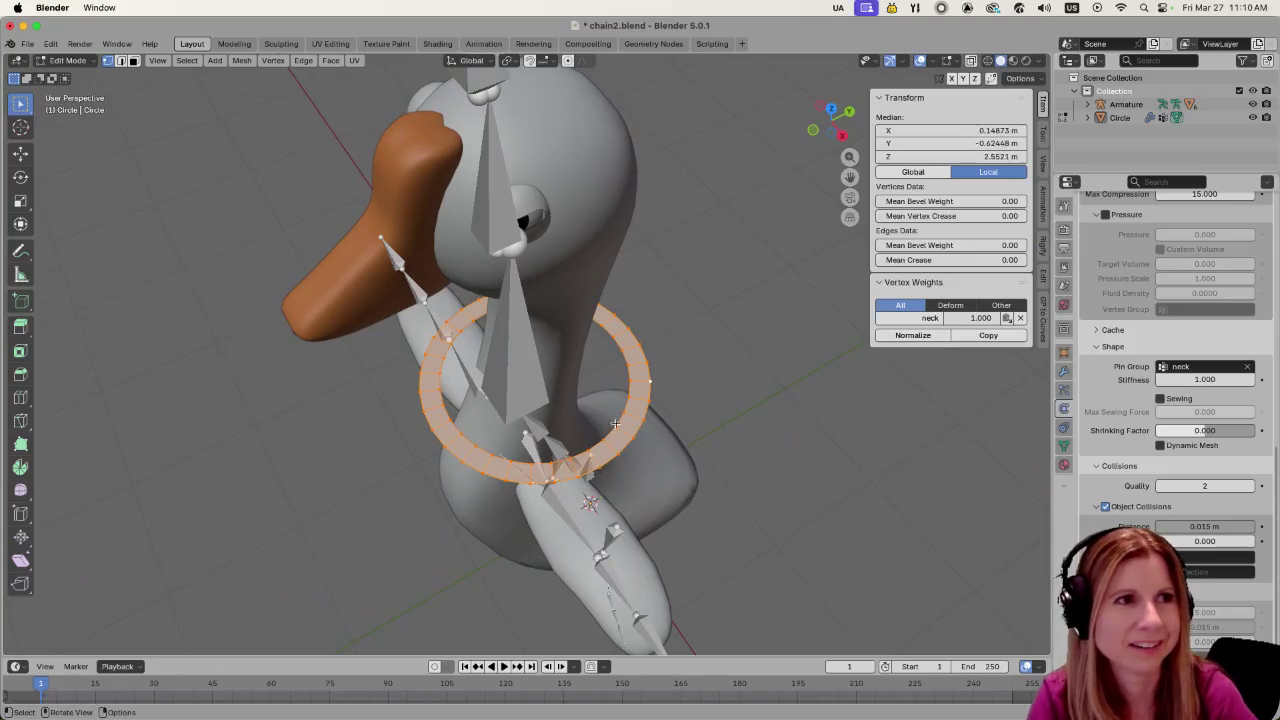
{"action": "scroll", "coordinate": [616, 424], "scroll_direction": "up", "scroll_amount": 1}
{"action": "scroll", "coordinate": [619, 412], "scroll_direction": "up", "scroll_amount": 2}
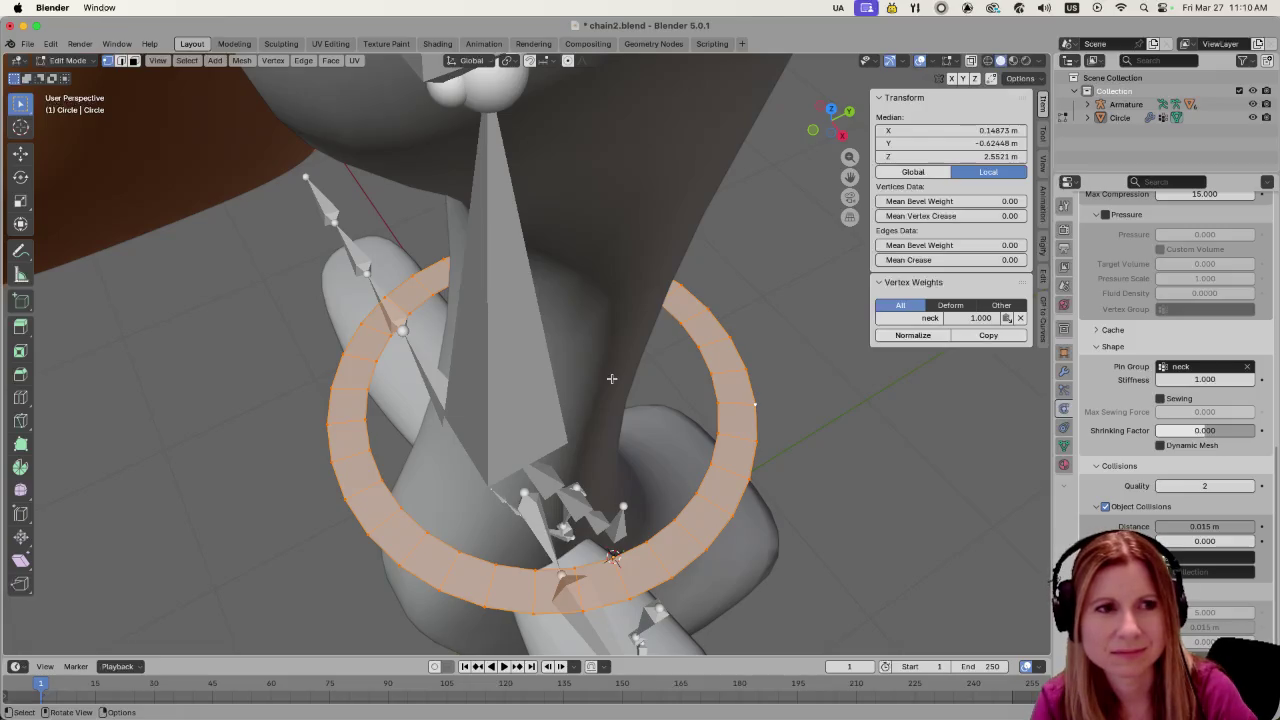
{"action": "scroll", "coordinate": [611, 378], "scroll_direction": "down", "scroll_amount": 4}
{"action": "middle_click_drag", "start_coordinate": [611, 378], "coordinate": [657, 357]}
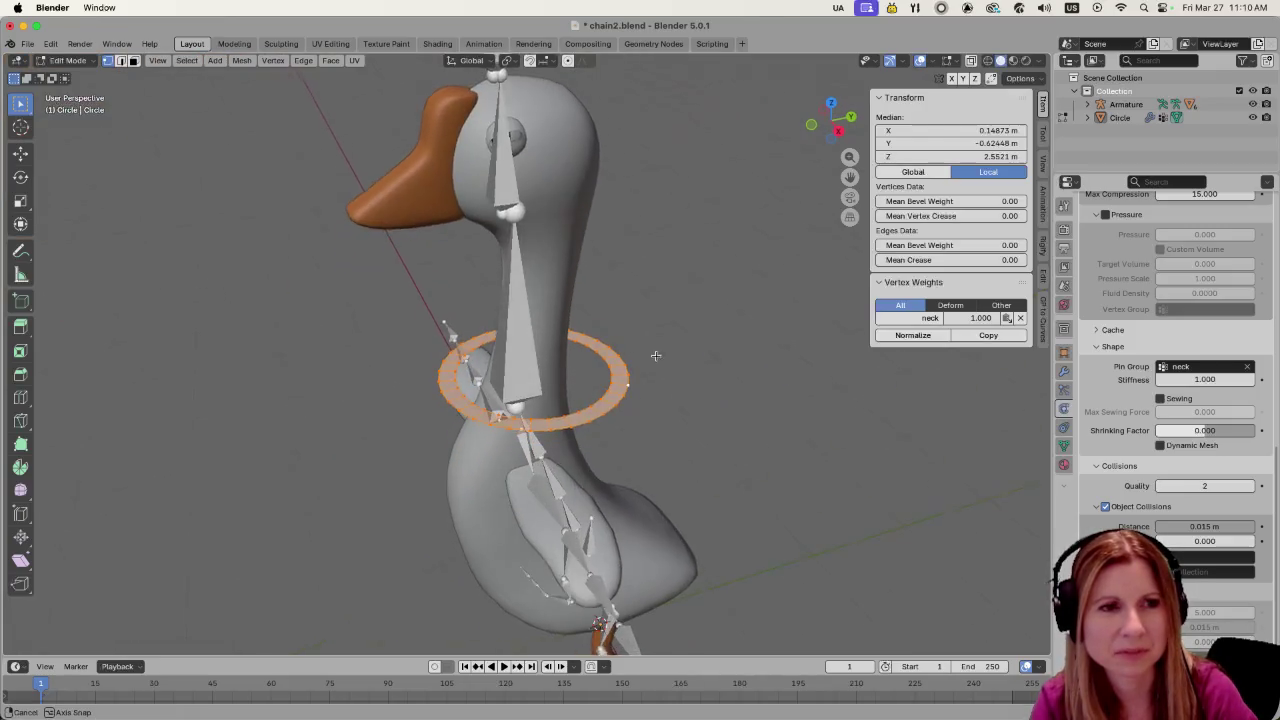
{"action": "scroll", "coordinate": [593, 471], "scroll_direction": "up", "scroll_amount": 3}
{"action": "scroll", "coordinate": [593, 471], "scroll_direction": "up", "scroll_amount": 1}
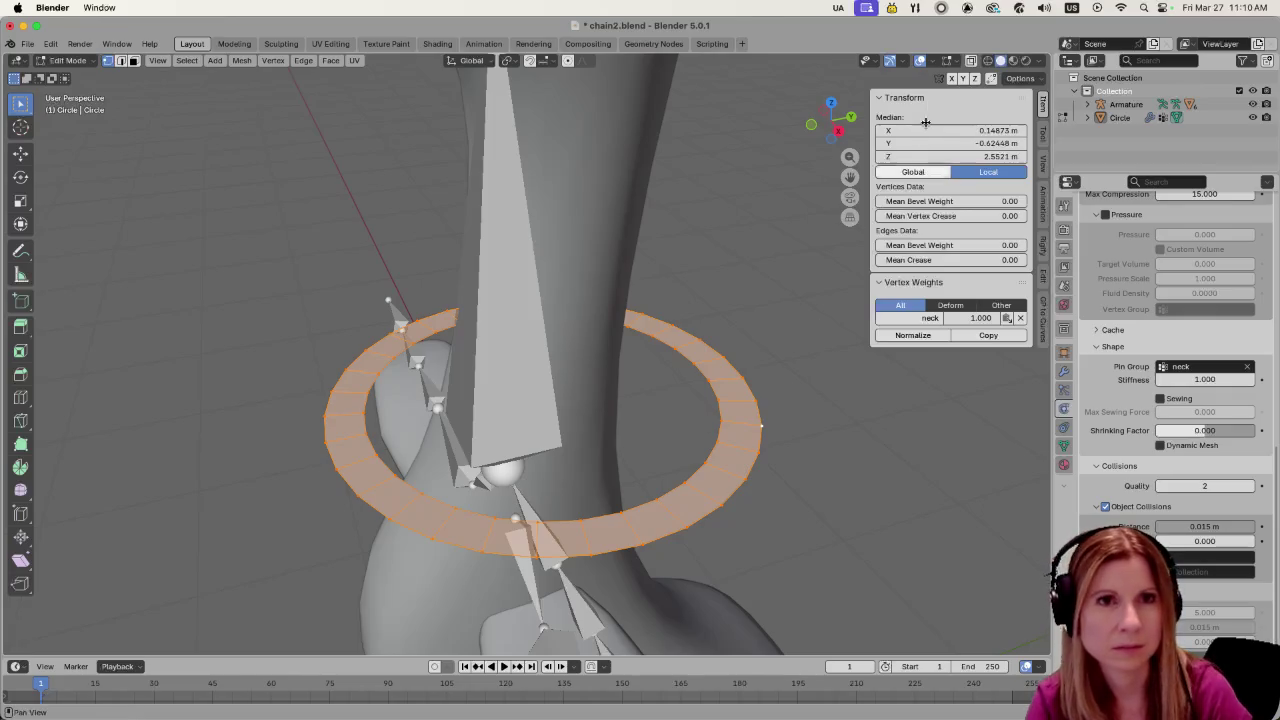
Turn on the Face Orientation overlay and recalculate the ring's normals
{"action": "left_click", "coordinate": [957, 62]}
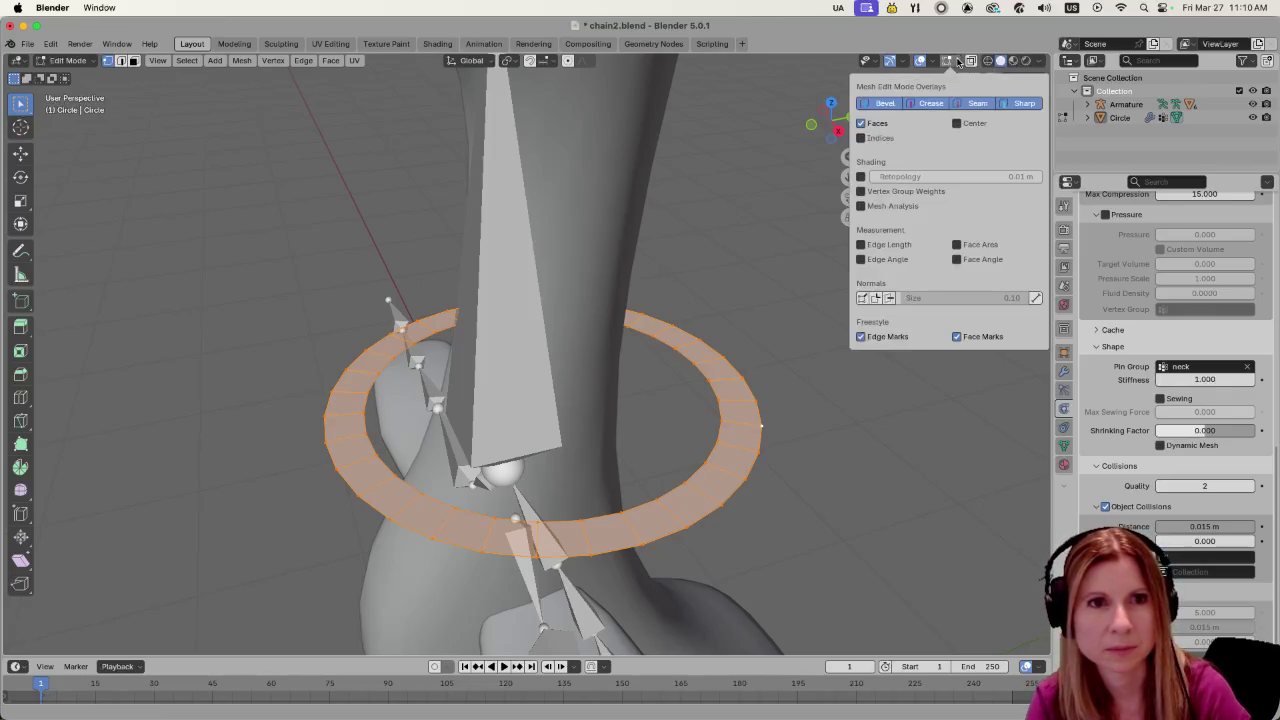
{"action": "key", "text": "n"}
{"action": "left_click", "coordinate": [1036, 61]}
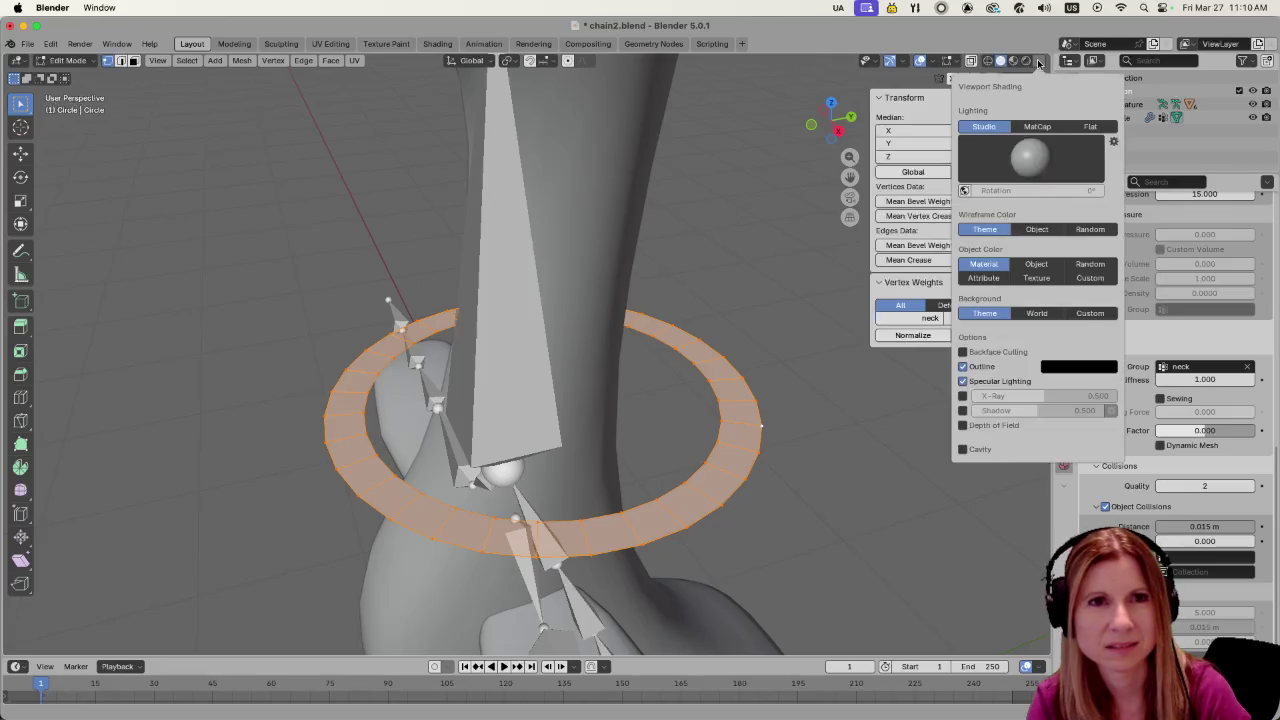
{"action": "left_click", "coordinate": [959, 61]}
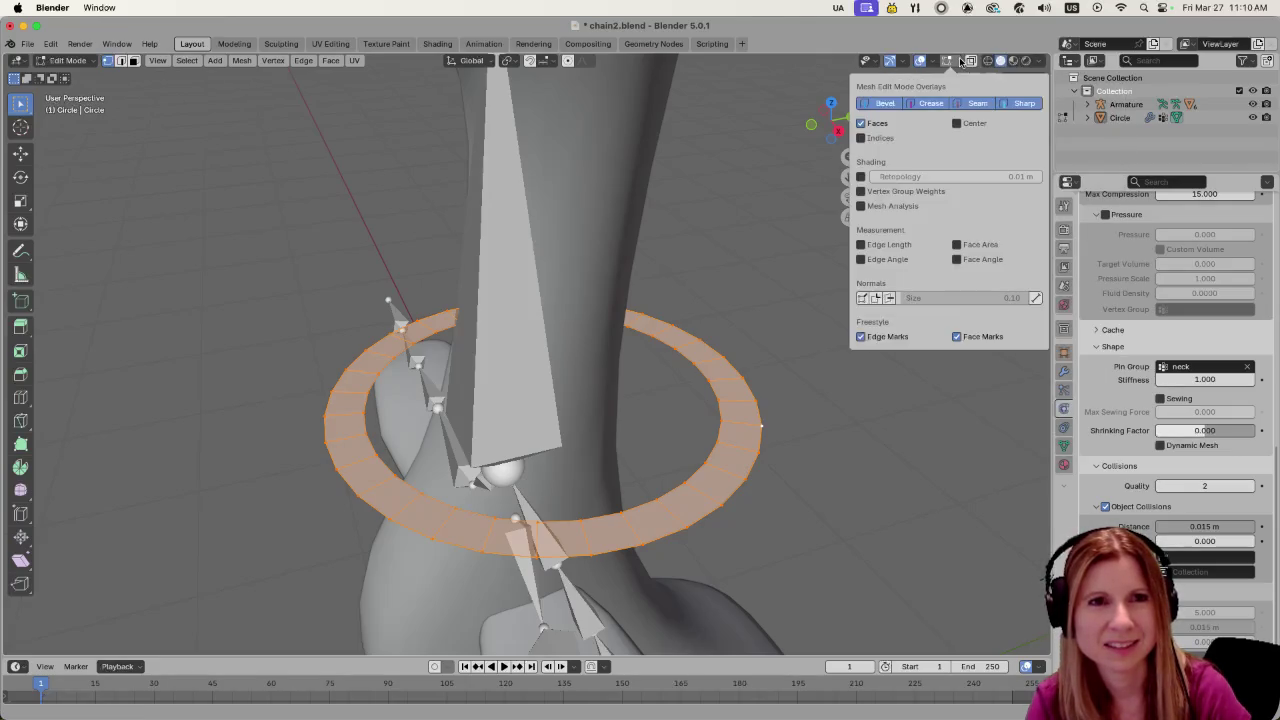
{"action": "left_click", "coordinate": [930, 61]}
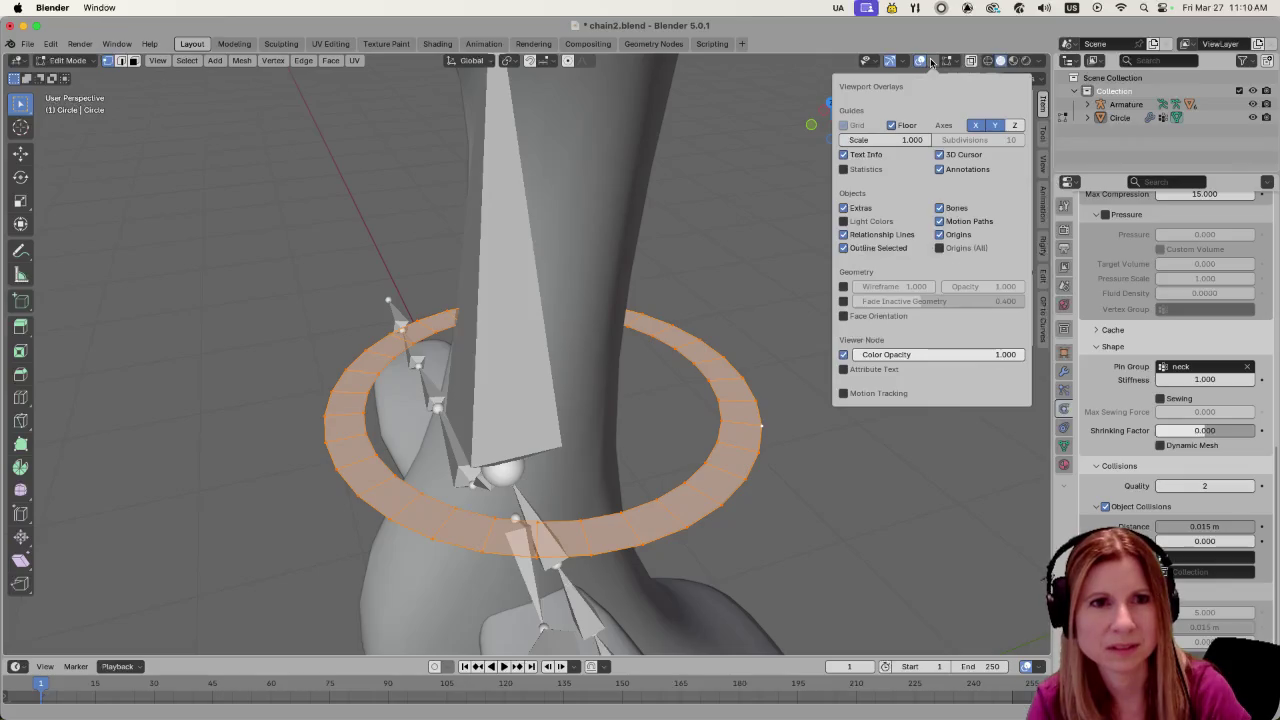
{"action": "left_click", "coordinate": [843, 316]}
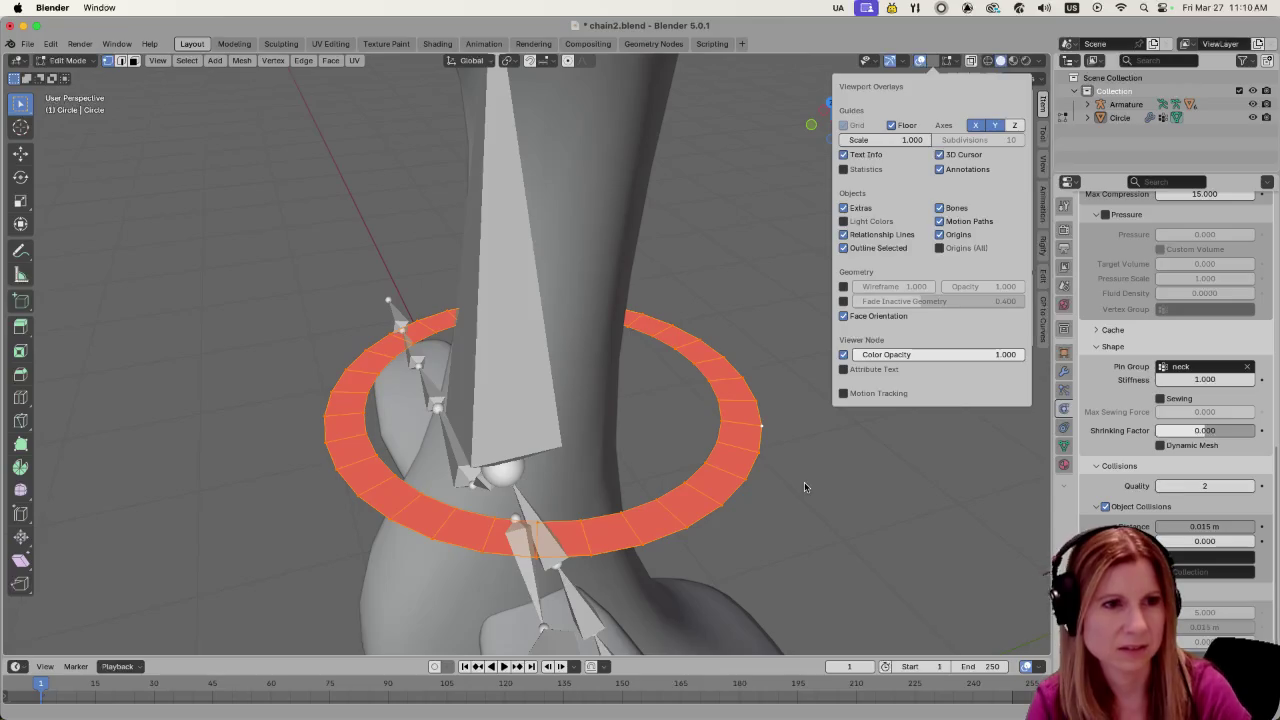
{"action": "key", "text": "shift+n"}
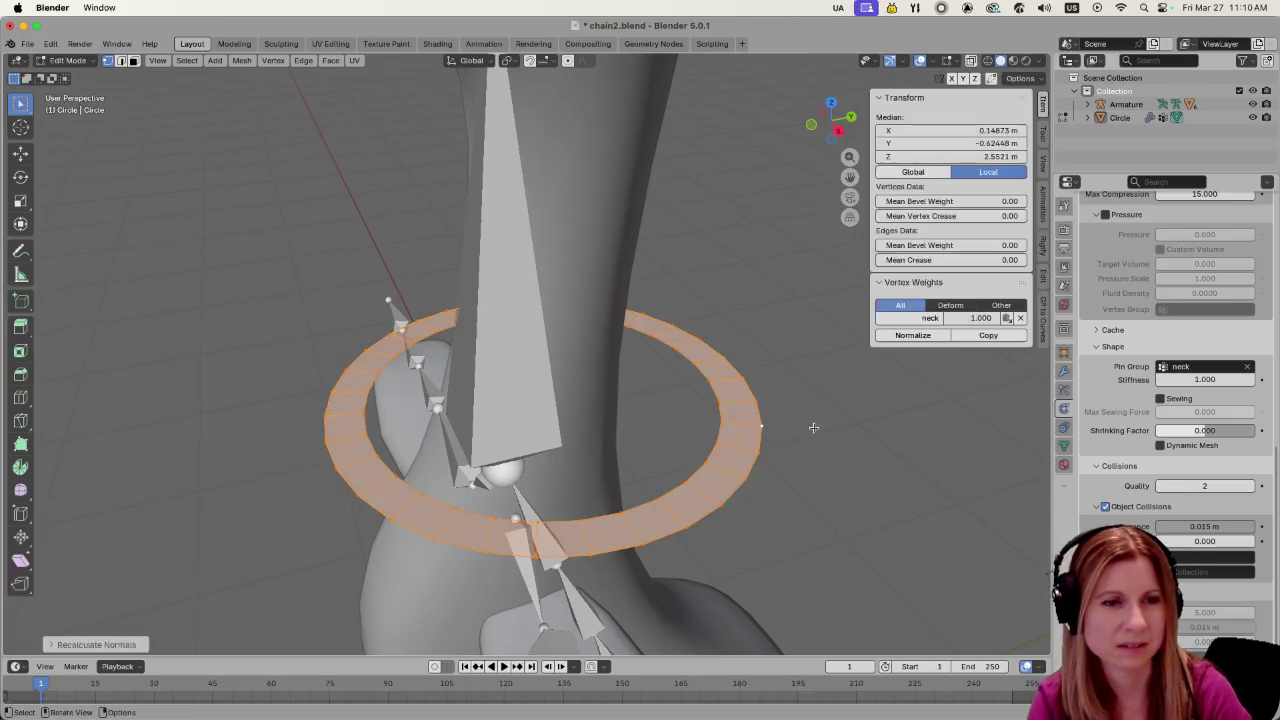
Deselect the ring's vertices and return to Object Mode
{"action": "key", "text": "alt+a"}
{"action": "scroll", "coordinate": [820, 400], "scroll_direction": "down", "scroll_amount": 4}
{"action": "middle_click_drag", "start_coordinate": [836, 354], "coordinate": [826, 402]}
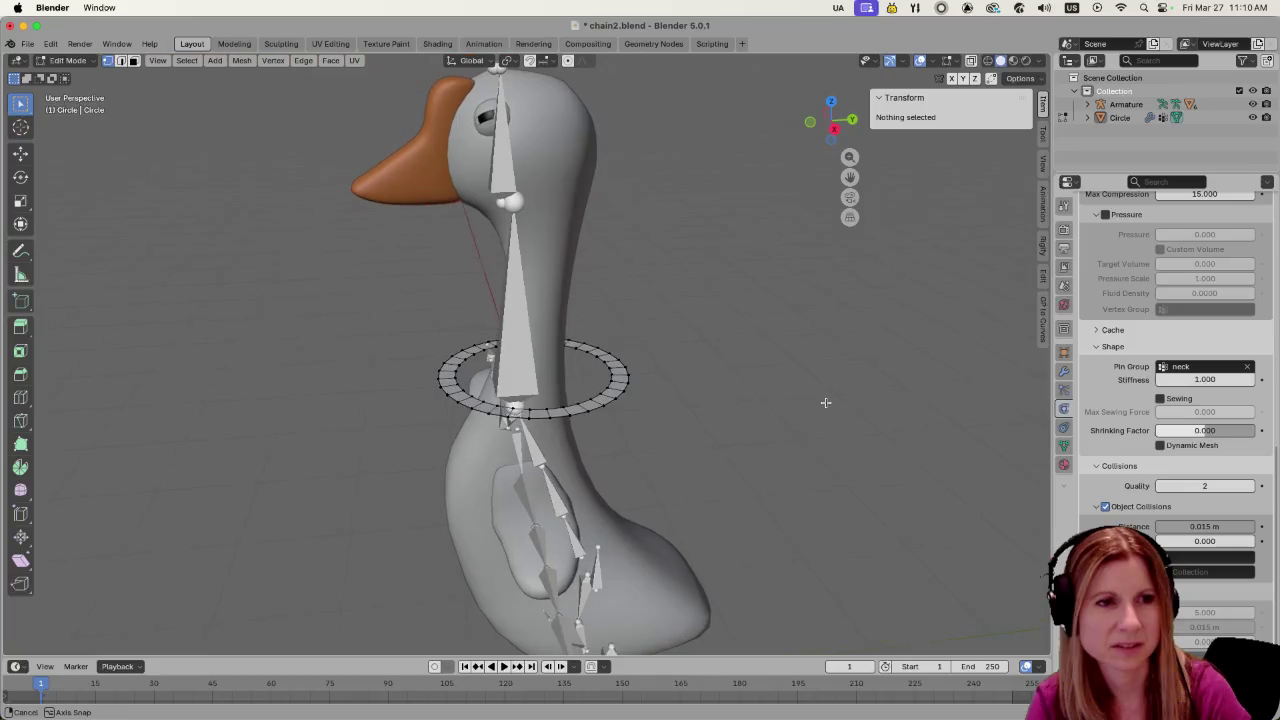
{"action": "key", "text": "space"}
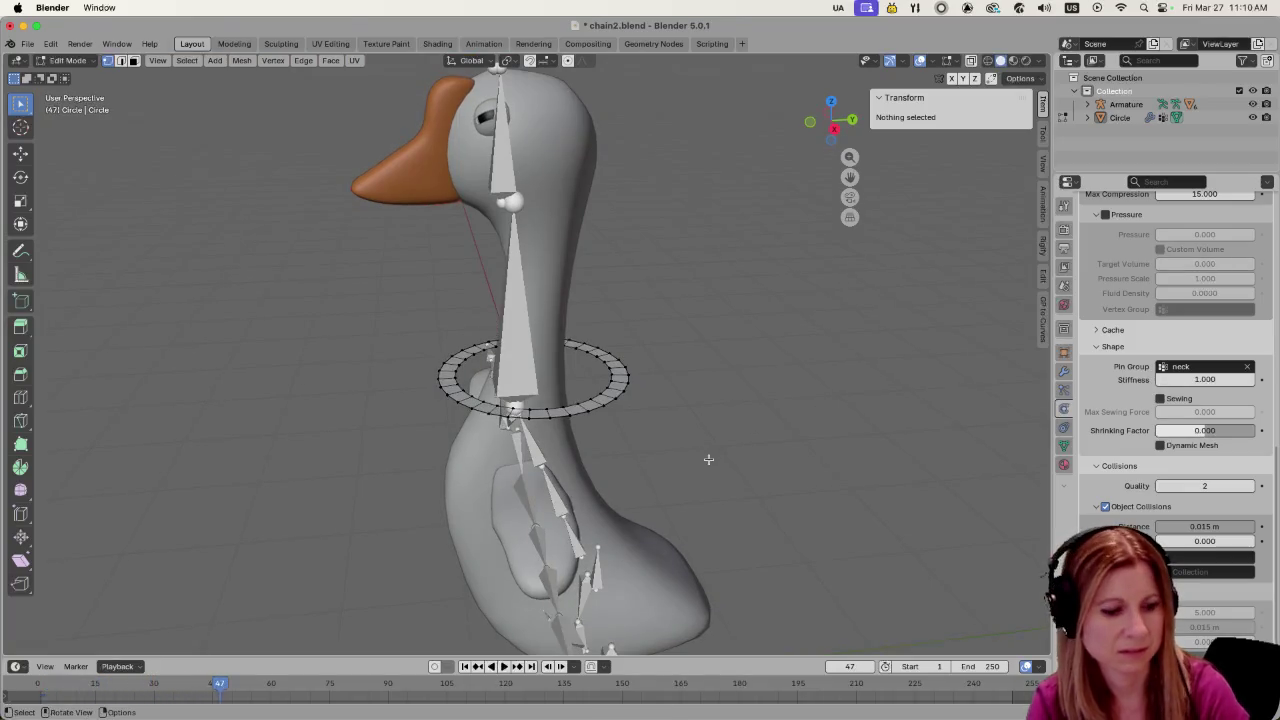
{"action": "key", "text": "Tab"}
Replay the ring's cloth simulation from frame 1 and scroll its Physics properties to the top
{"action": "left_click", "coordinate": [618, 398]}
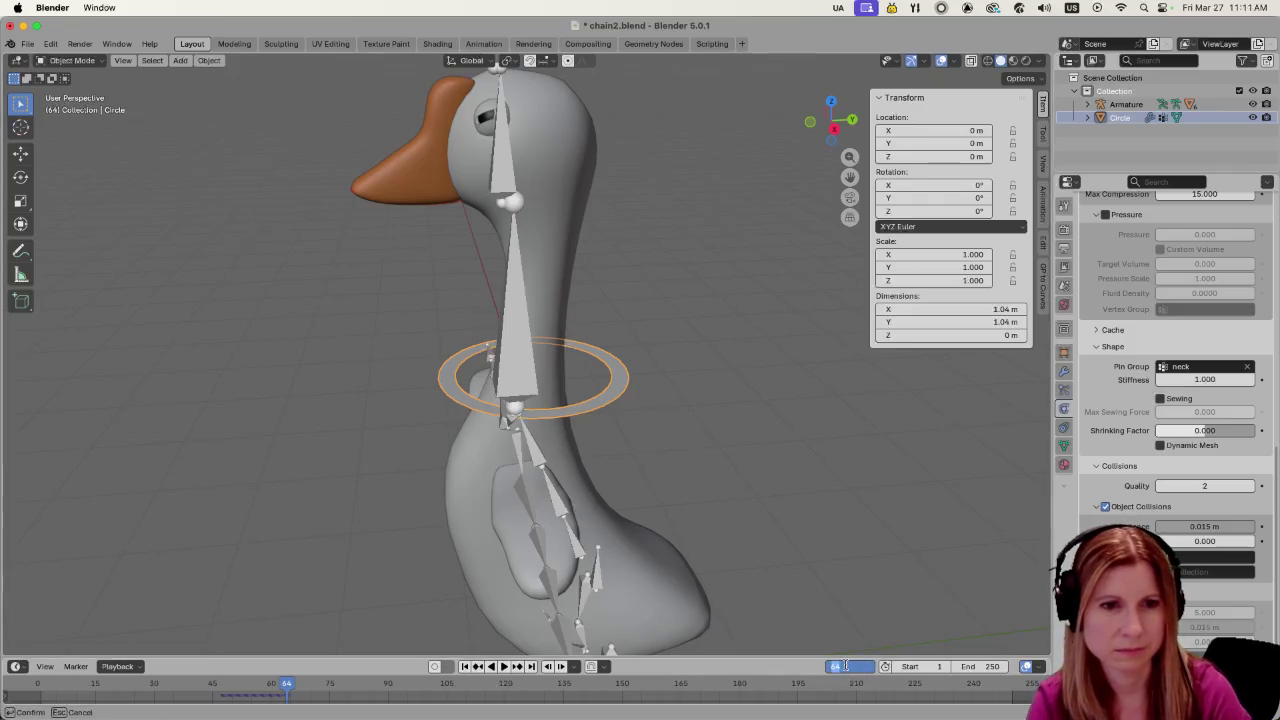
{"action": "key", "text": "shift+Left"}
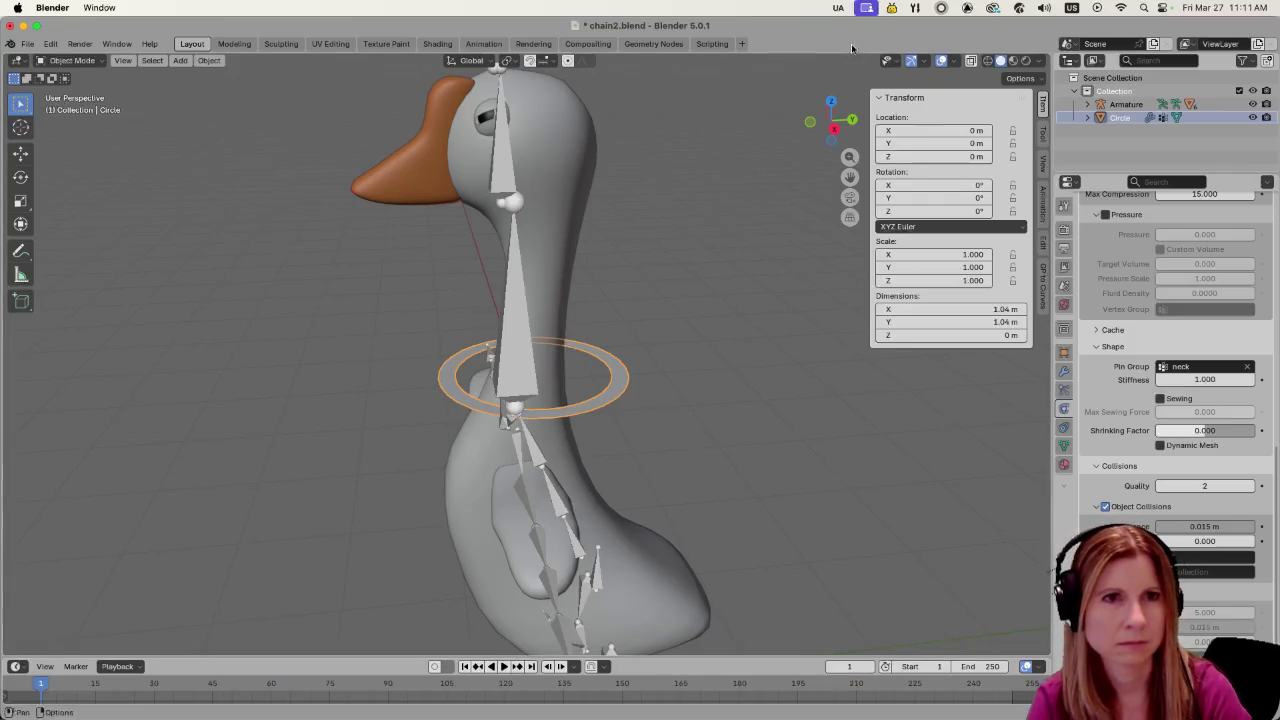
{"action": "key", "text": "space"}
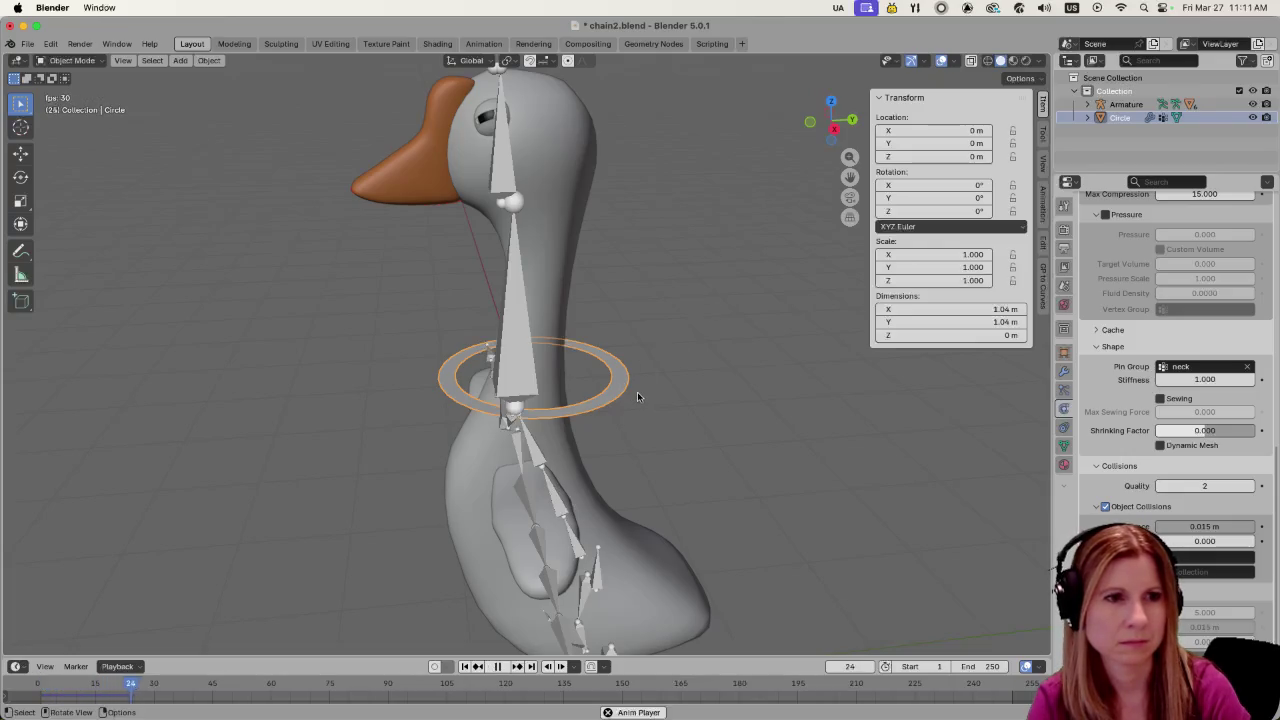
{"action": "key", "text": "space"}
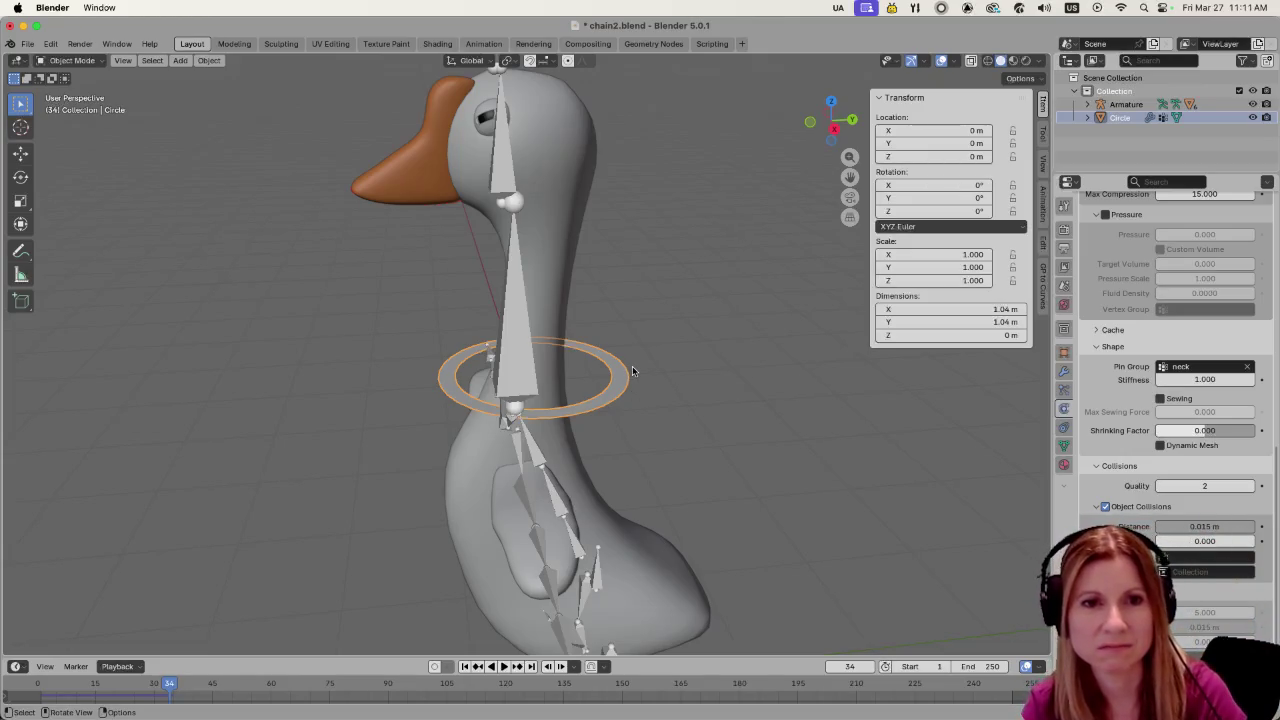
{"action": "scroll", "coordinate": [1150, 450], "scroll_direction": "up", "scroll_amount": 3}
{"action": "scroll", "coordinate": [1143, 463], "scroll_direction": "up", "scroll_amount": 3}
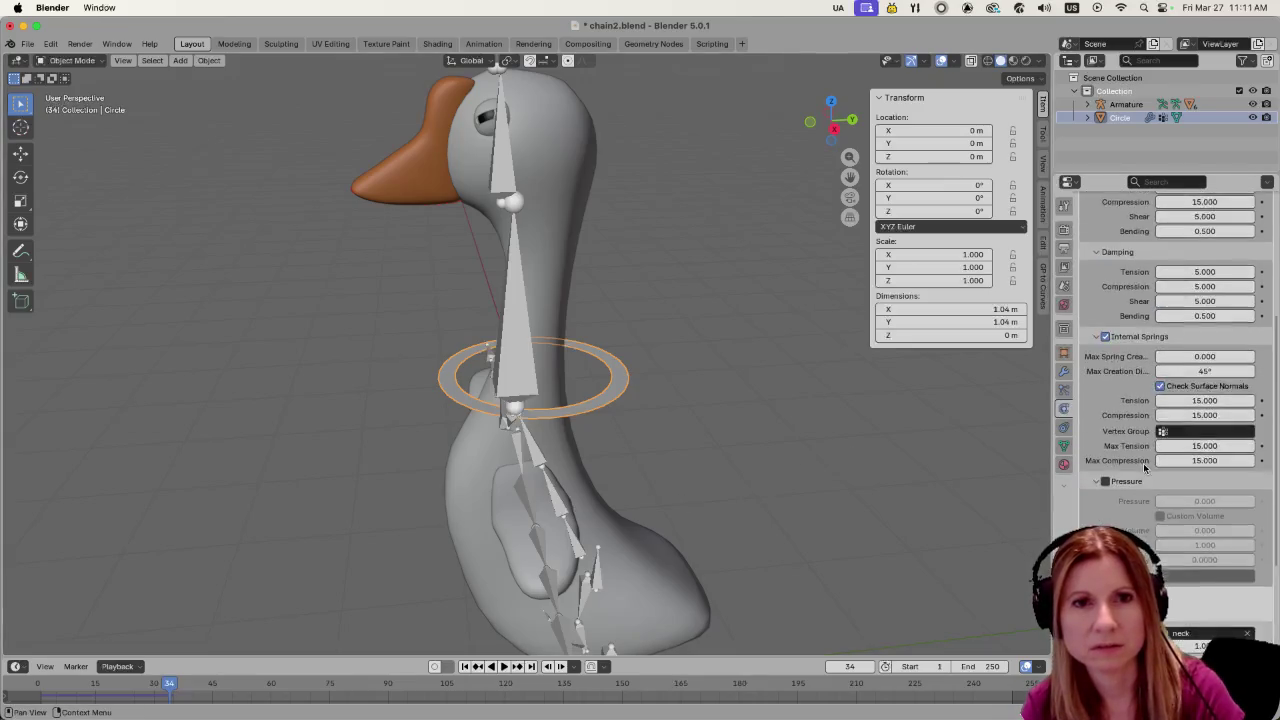
{"action": "scroll", "coordinate": [1143, 463], "scroll_direction": "up", "scroll_amount": 3}
{"action": "scroll", "coordinate": [1143, 463], "scroll_direction": "up", "scroll_amount": 2}
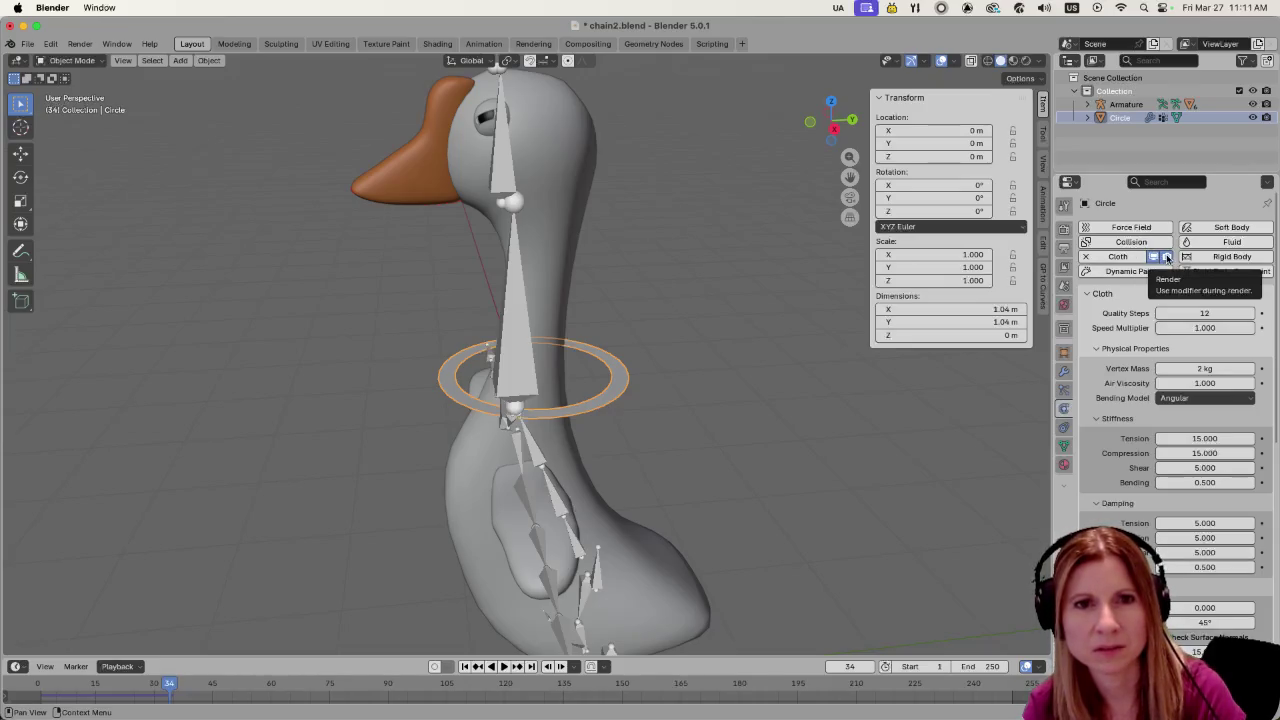
Apply All Transforms to the ring
{"action": "left_click", "coordinate": [820, 478]}
{"action": "mouse_move", "coordinate": [665, 456]}
{"action": "middle_mouse_down"}
{"action": "mouse_move", "coordinate": [704, 459]}
{"action": "mouse_move", "coordinate": [649, 455]}
{"action": "middle_mouse_up"}
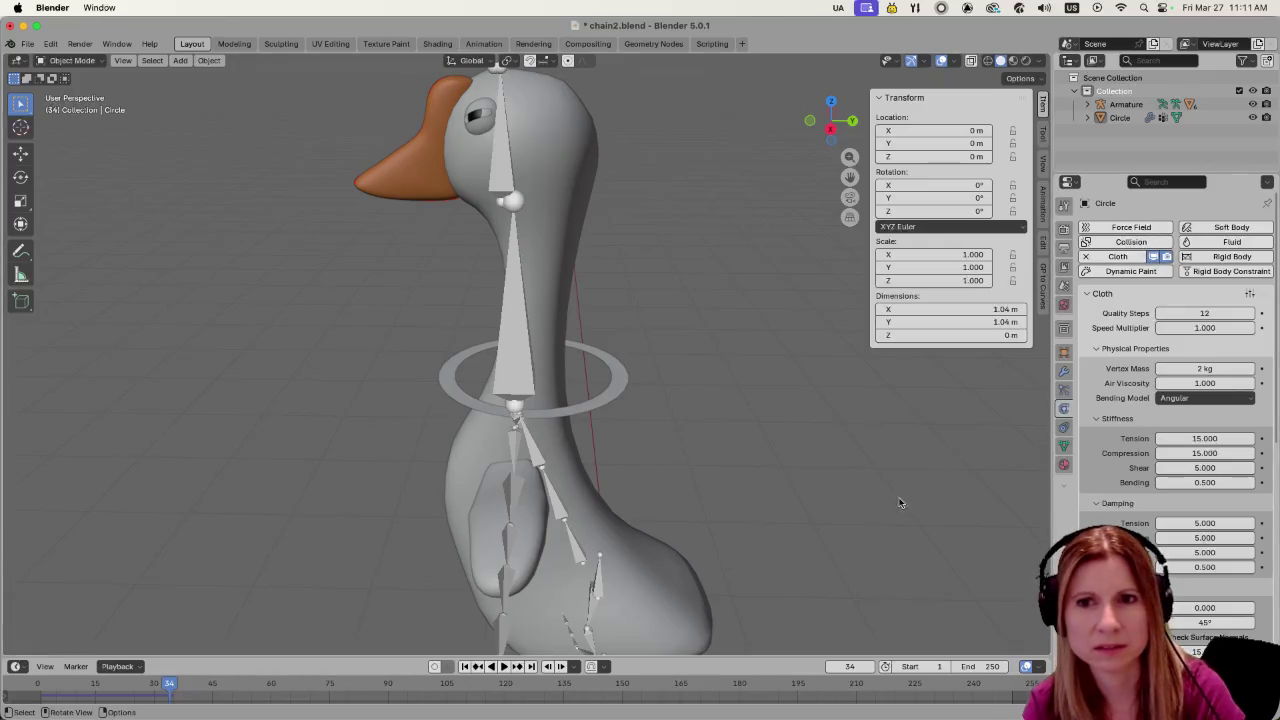
{"action": "left_click", "coordinate": [603, 393]}
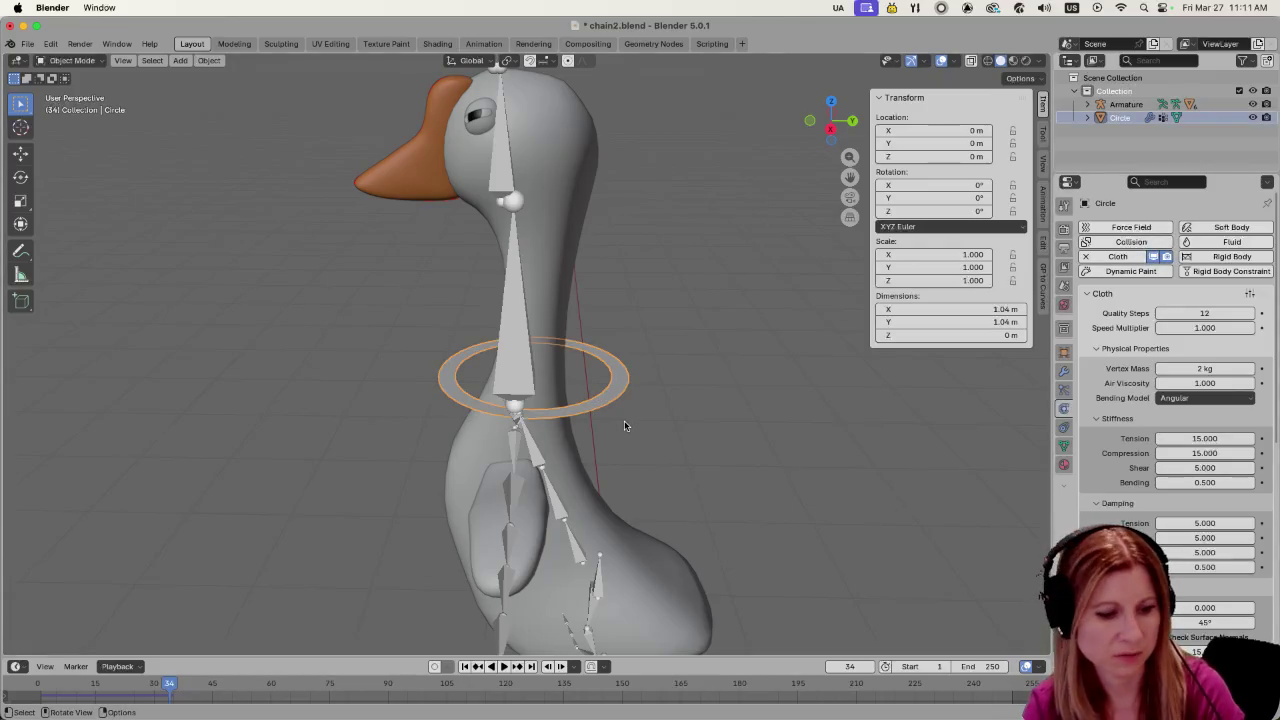
{"action": "key", "text": "ctrl+a"}
{"action": "left_click", "coordinate": [623, 423]}
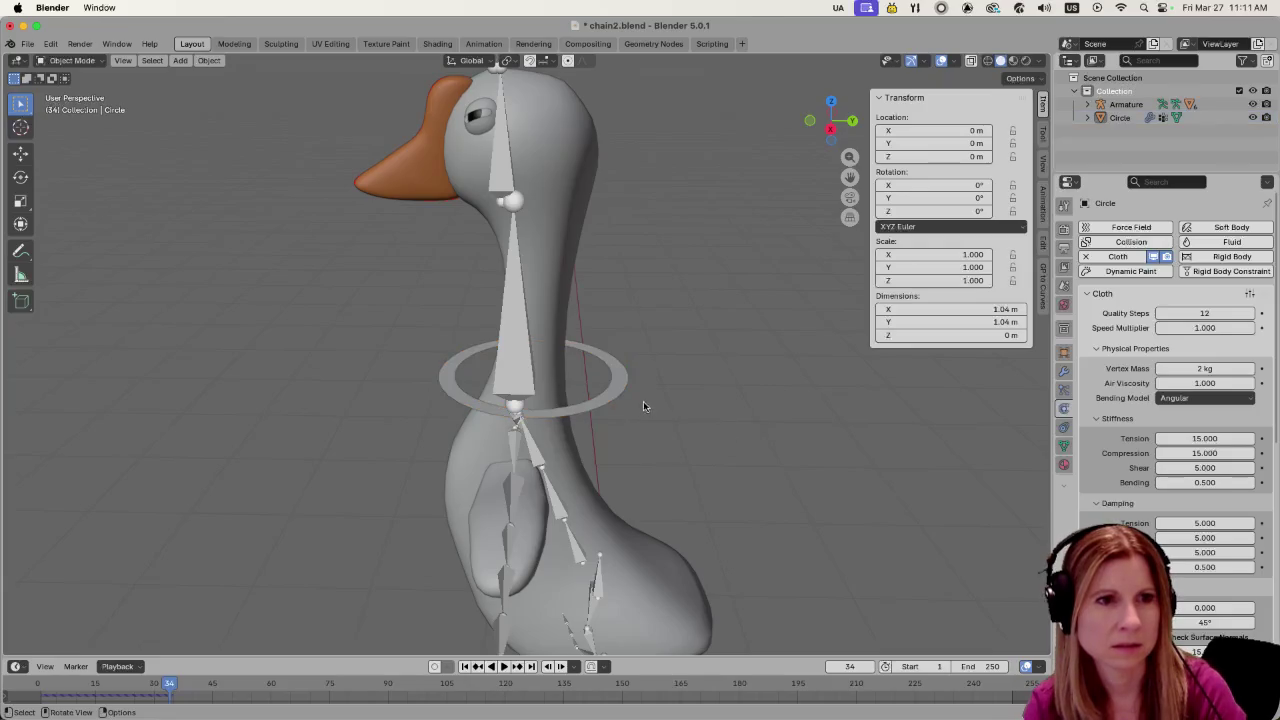
Play and stop the cloth simulation, then jump back to frame 1
{"action": "left_click", "coordinate": [683, 475]}
{"action": "key", "text": "space"}
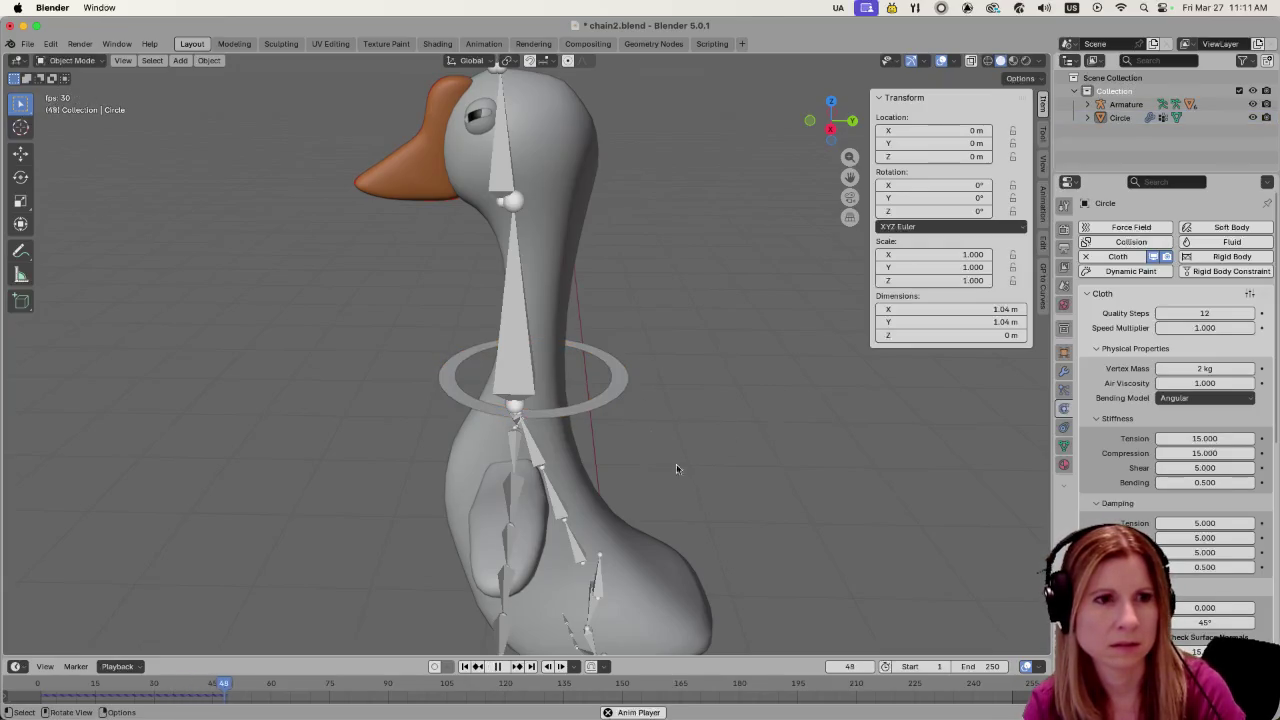
{"action": "key", "text": "space"}
{"action": "left_click", "coordinate": [622, 390]}
{"action": "key", "text": "space"}
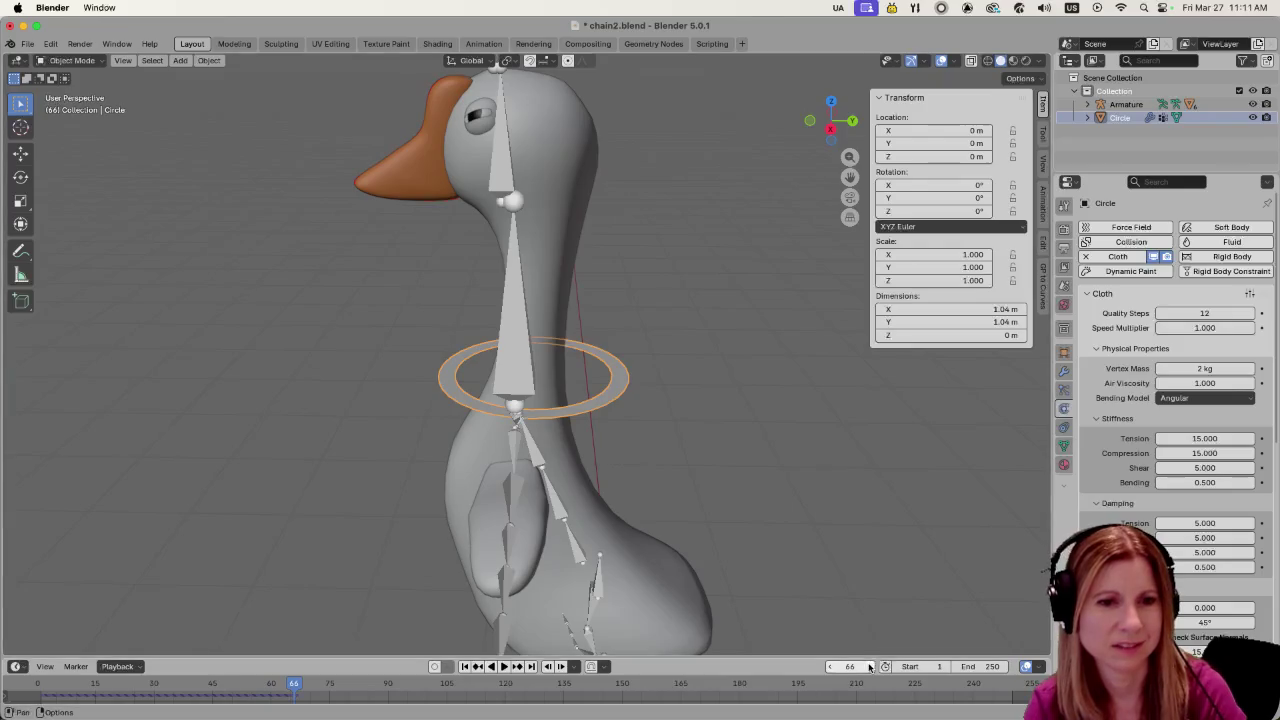
{"action": "double_click", "coordinate": [850, 666]}
{"action": "type", "text": "1"}
{"action": "key", "text": "Return"}
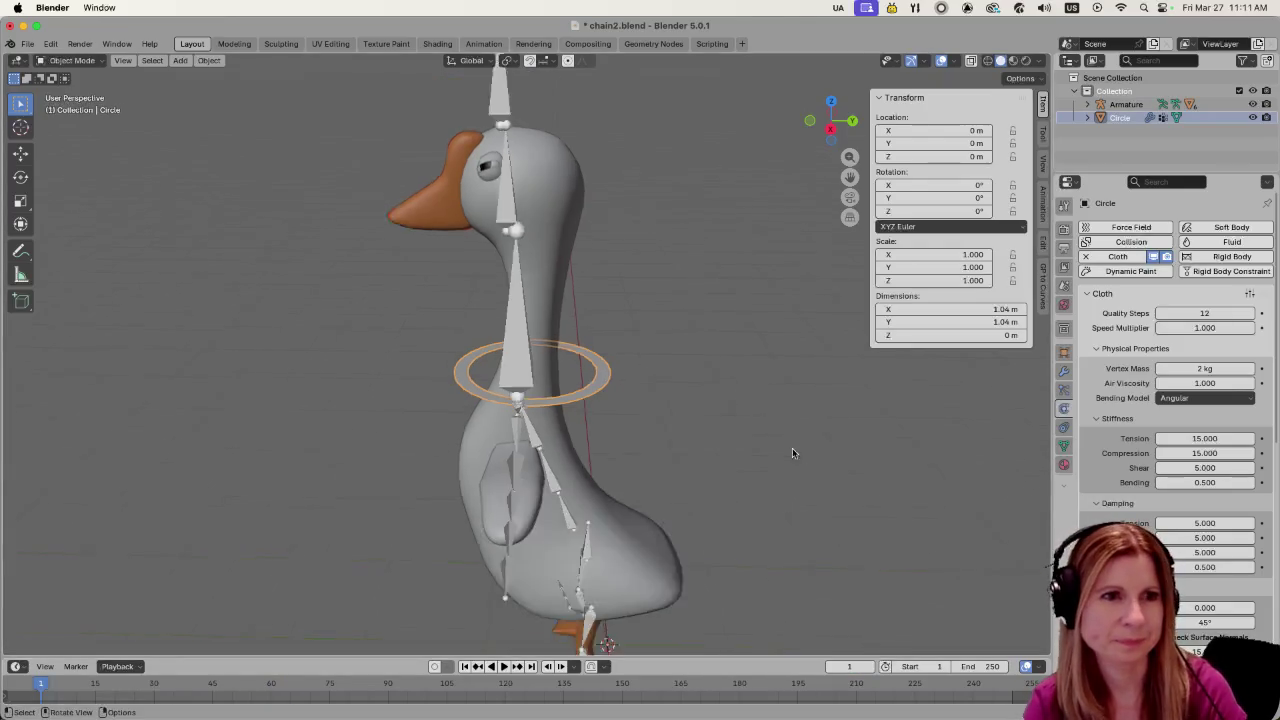
{"action": "middle_click_drag", "start_coordinate": [689, 418], "coordinate": [692, 420]}
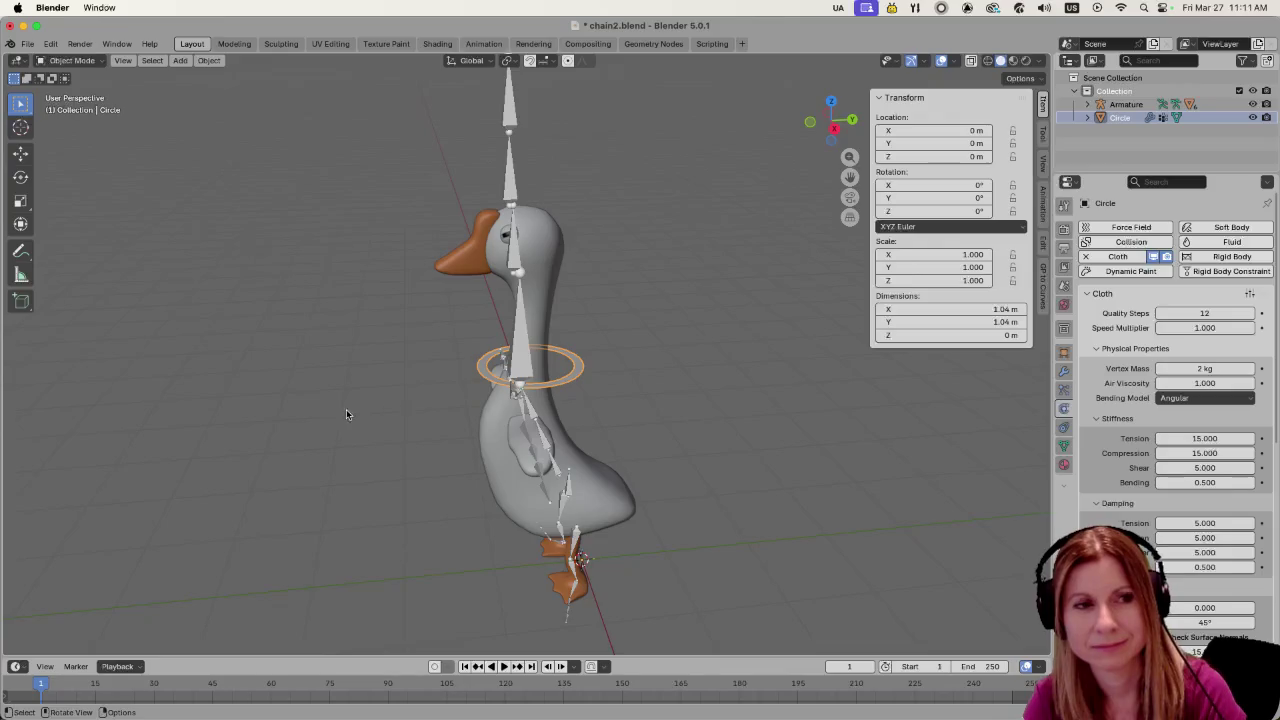
{"action": "scroll", "coordinate": [419, 426], "scroll_direction": "up", "scroll_amount": 4}
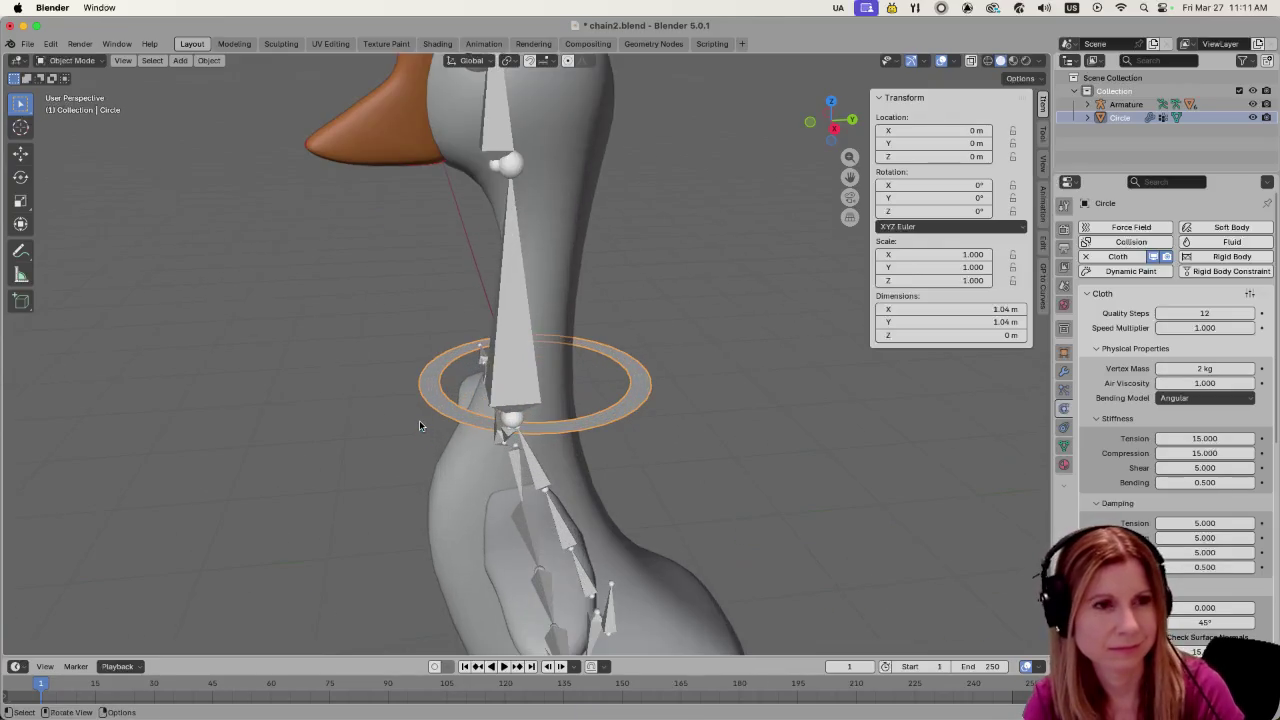
Save chain2.blend and reselect the ring
{"action": "key", "text": "super+s"}
{"action": "scroll", "coordinate": [419, 426], "scroll_direction": "down", "scroll_amount": 4}
{"action": "left_click", "coordinate": [386, 405]}
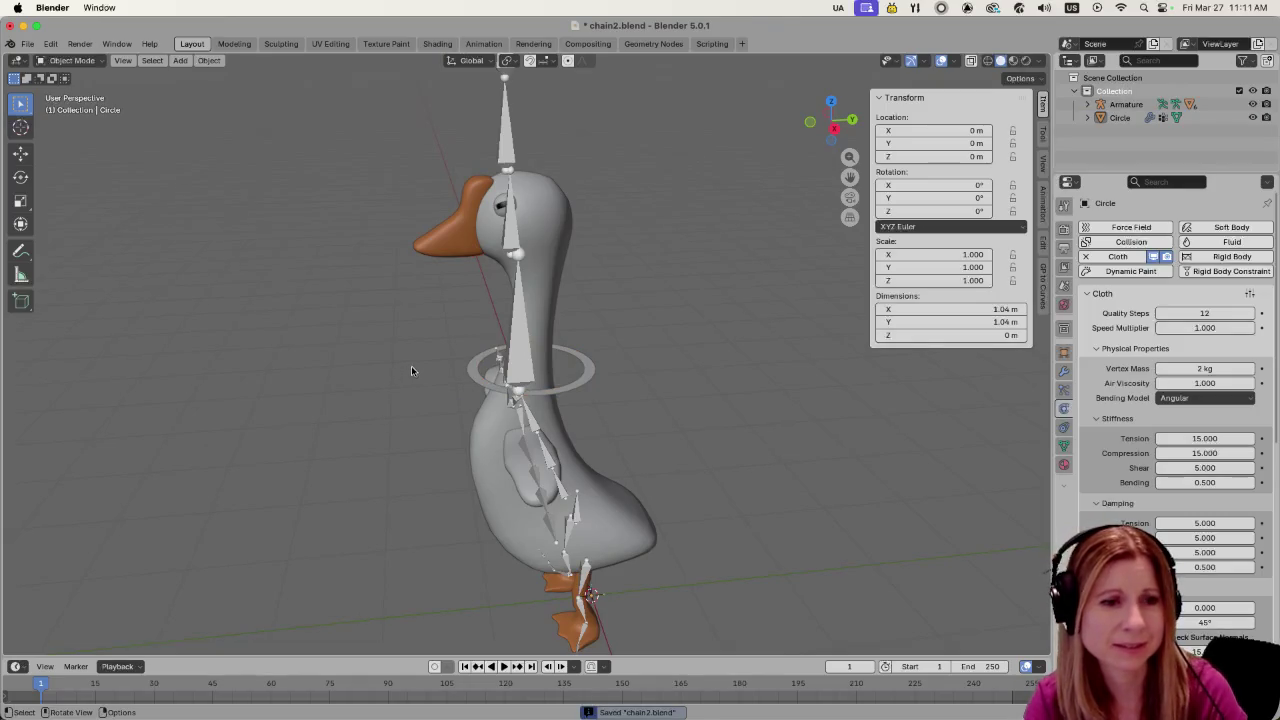
{"action": "scroll", "coordinate": [417, 384], "scroll_direction": "up", "scroll_amount": 3}
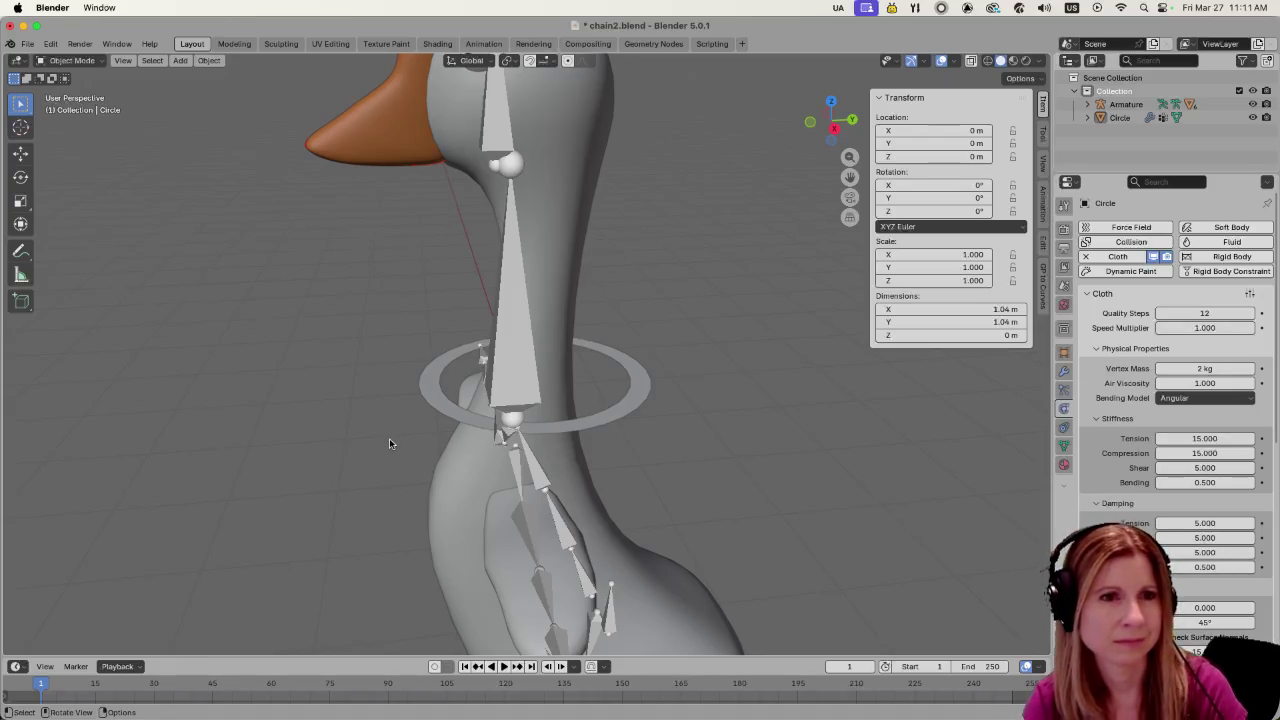
{"action": "left_click", "coordinate": [622, 410]}
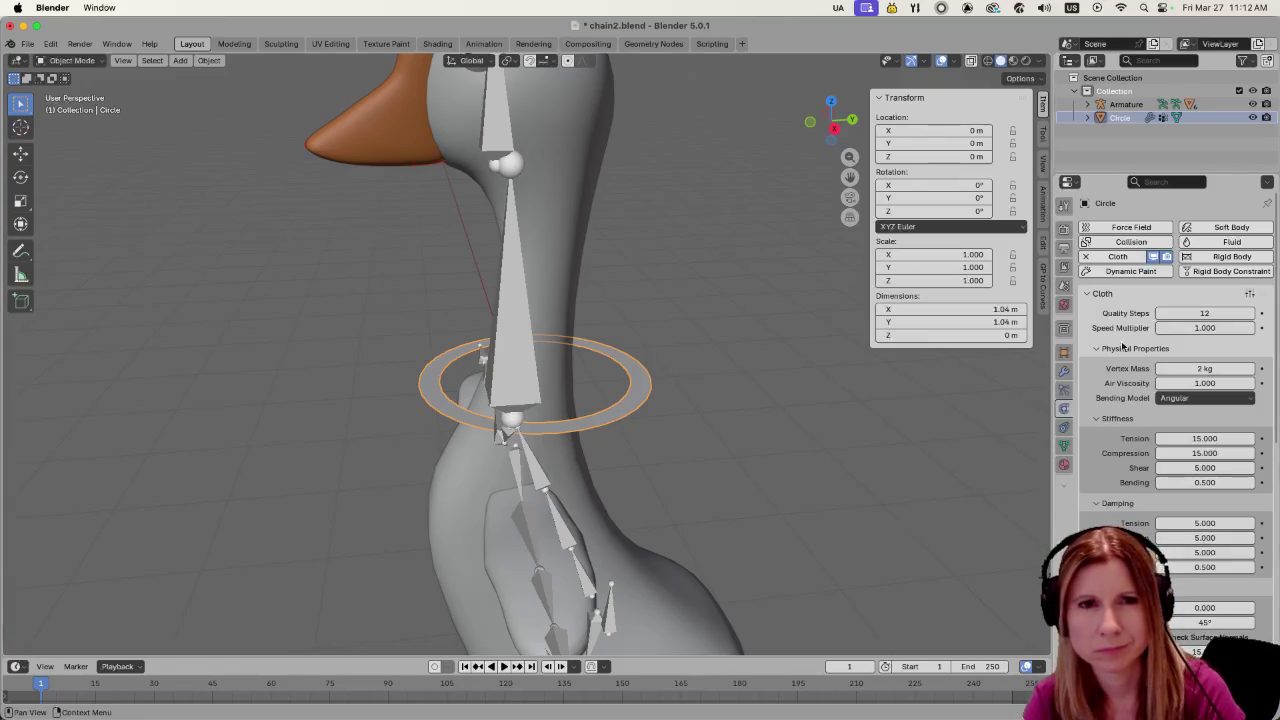
Expand the ring's Cloth Cache panel and Delete All Bakes, leaving 0 cached frames
{"action": "scroll", "coordinate": [1143, 503], "scroll_direction": "down", "scroll_amount": 5}
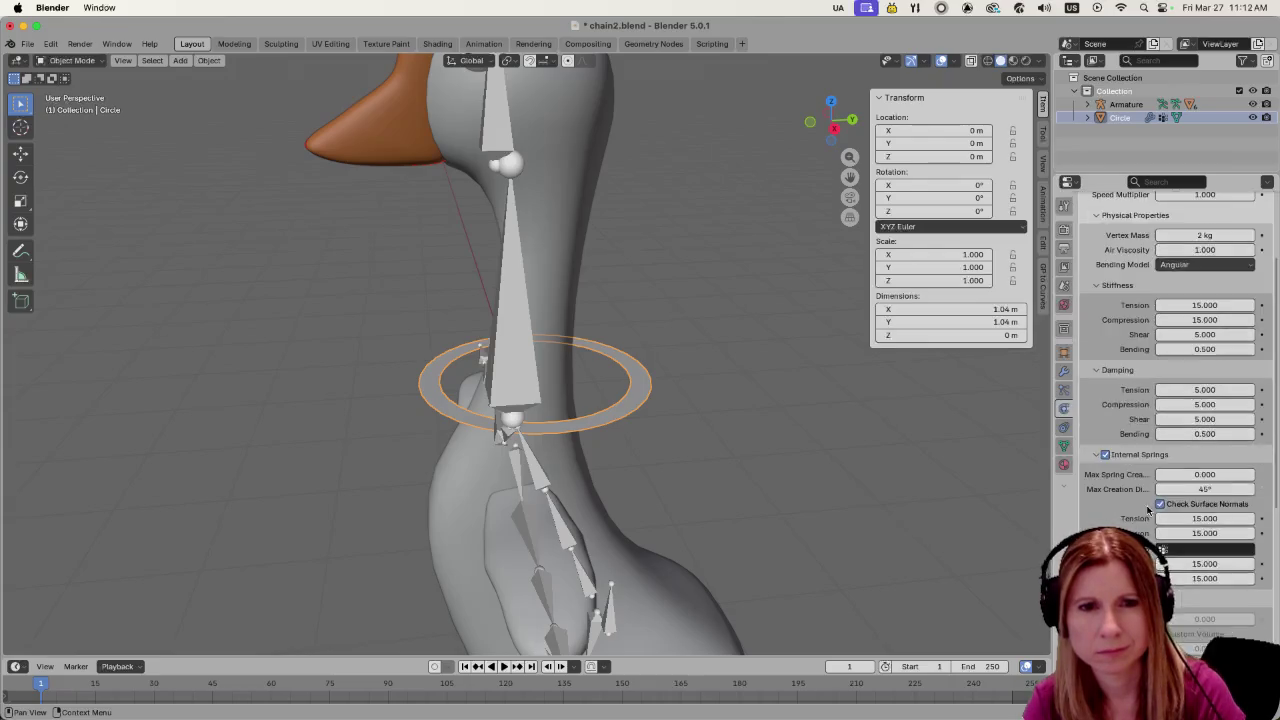
{"action": "scroll", "coordinate": [1145, 505], "scroll_direction": "down", "scroll_amount": 5}
{"action": "scroll", "coordinate": [1150, 507], "scroll_direction": "down", "scroll_amount": 5}
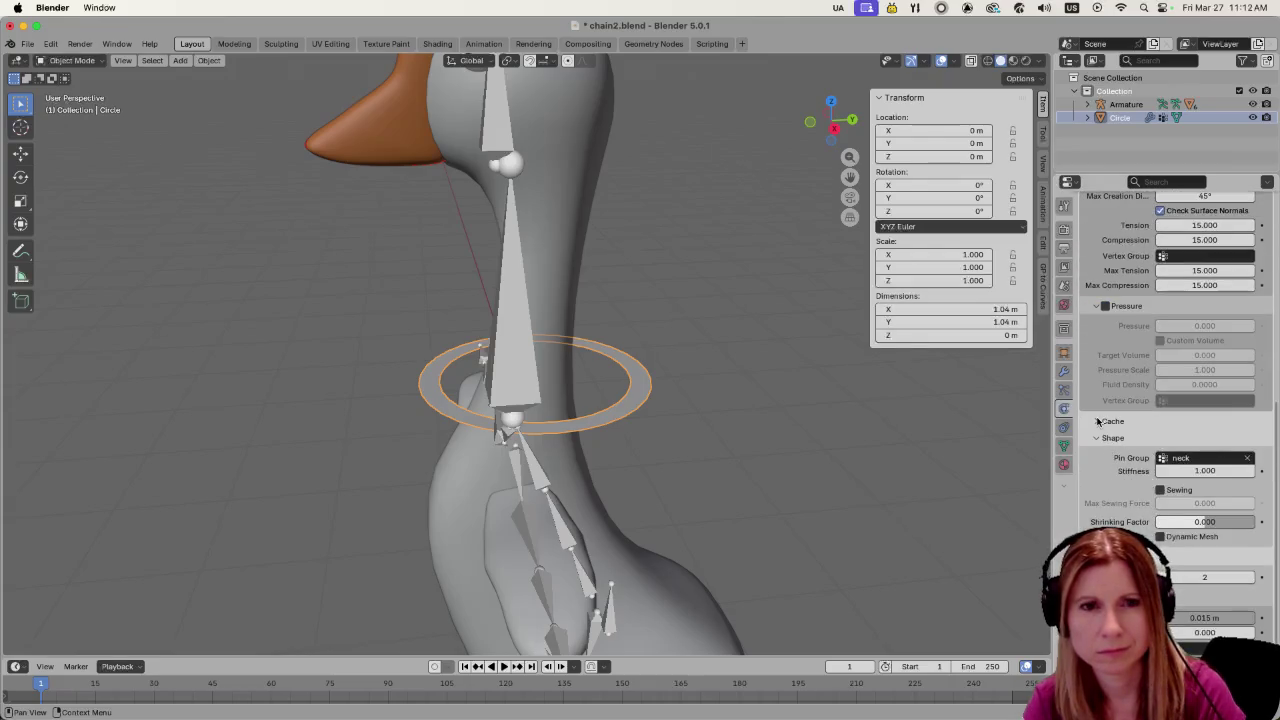
{"action": "left_click", "coordinate": [1097, 421]}
{"action": "scroll", "coordinate": [1097, 421], "scroll_direction": "down", "scroll_amount": 3}
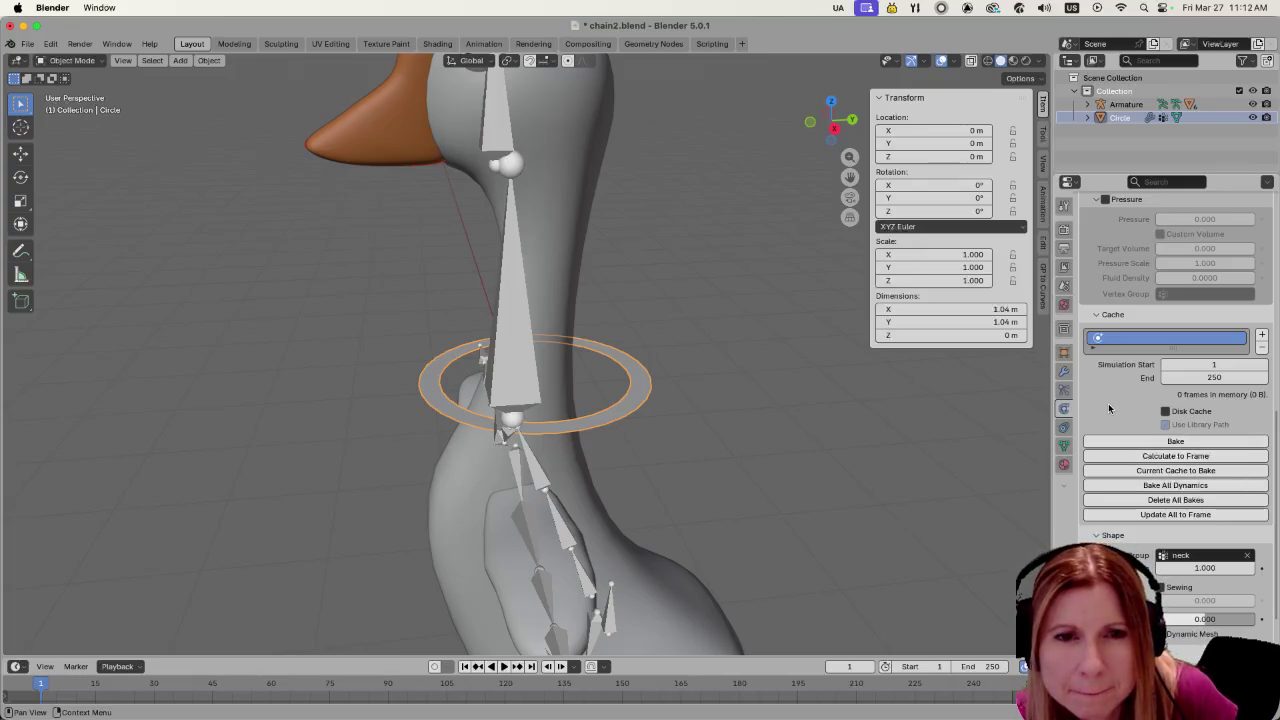
{"action": "scroll", "coordinate": [1108, 408], "scroll_direction": "down", "scroll_amount": 5}
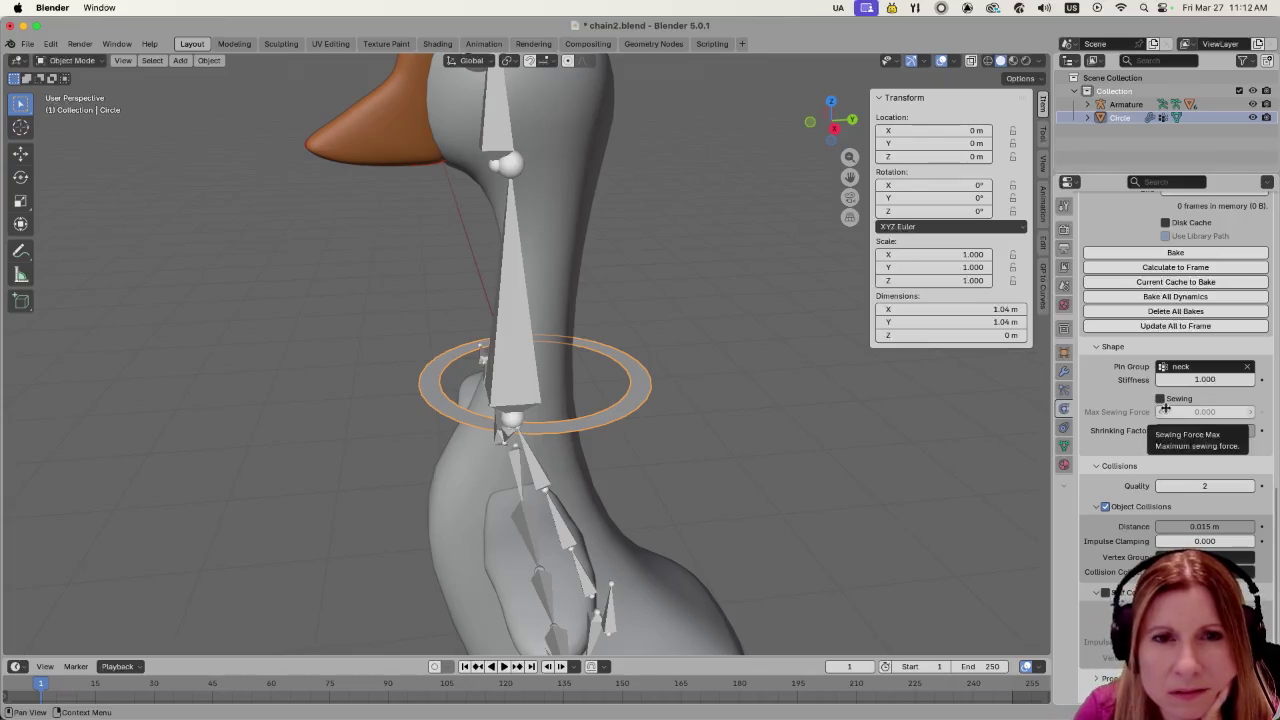
{"action": "left_click", "coordinate": [1180, 312]}
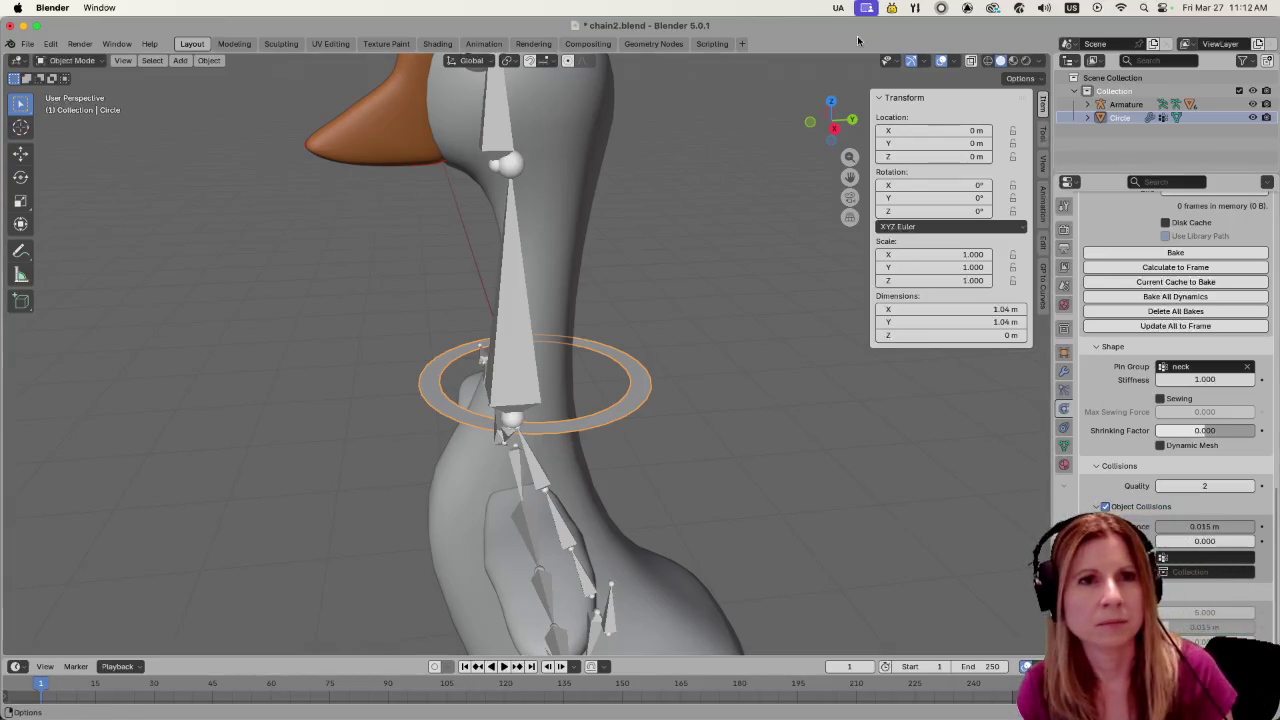
Play the cloth simulation to frame 85, rewind to frame 1, and frame the whole goose
{"action": "key", "text": "space"}
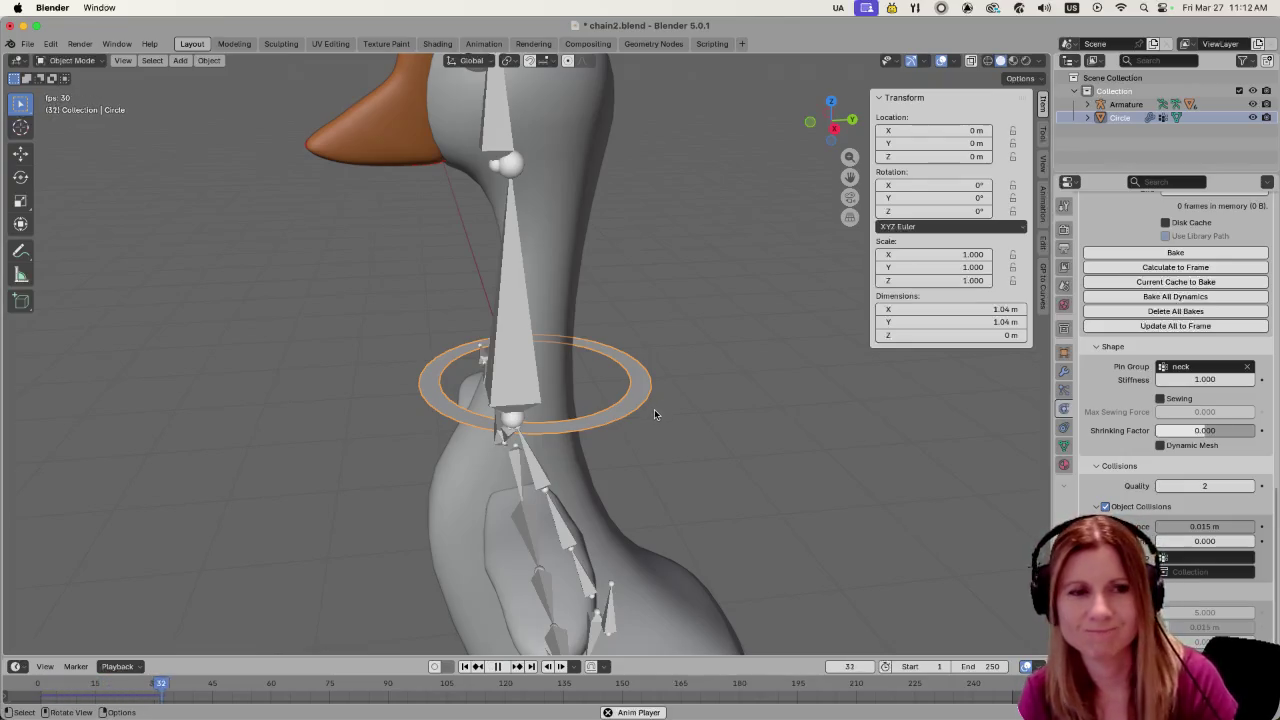
{"action": "key", "text": "space"}
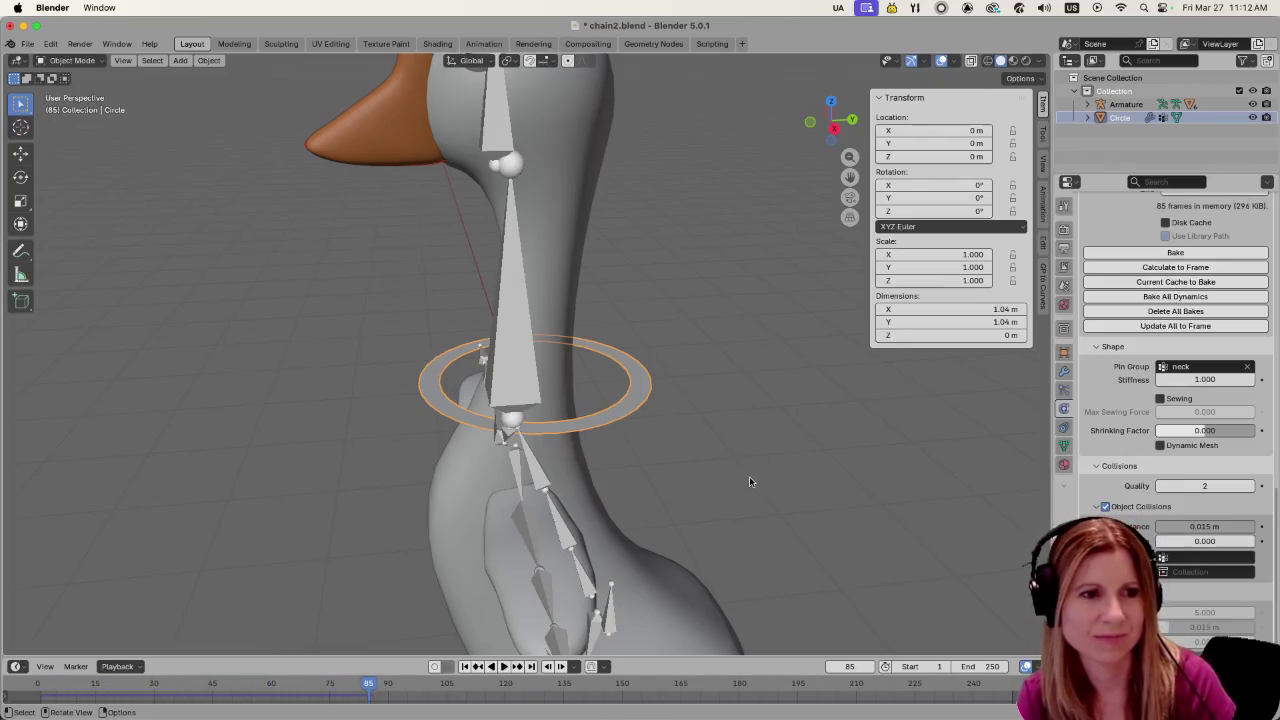
{"action": "key", "text": "shift+Left"}
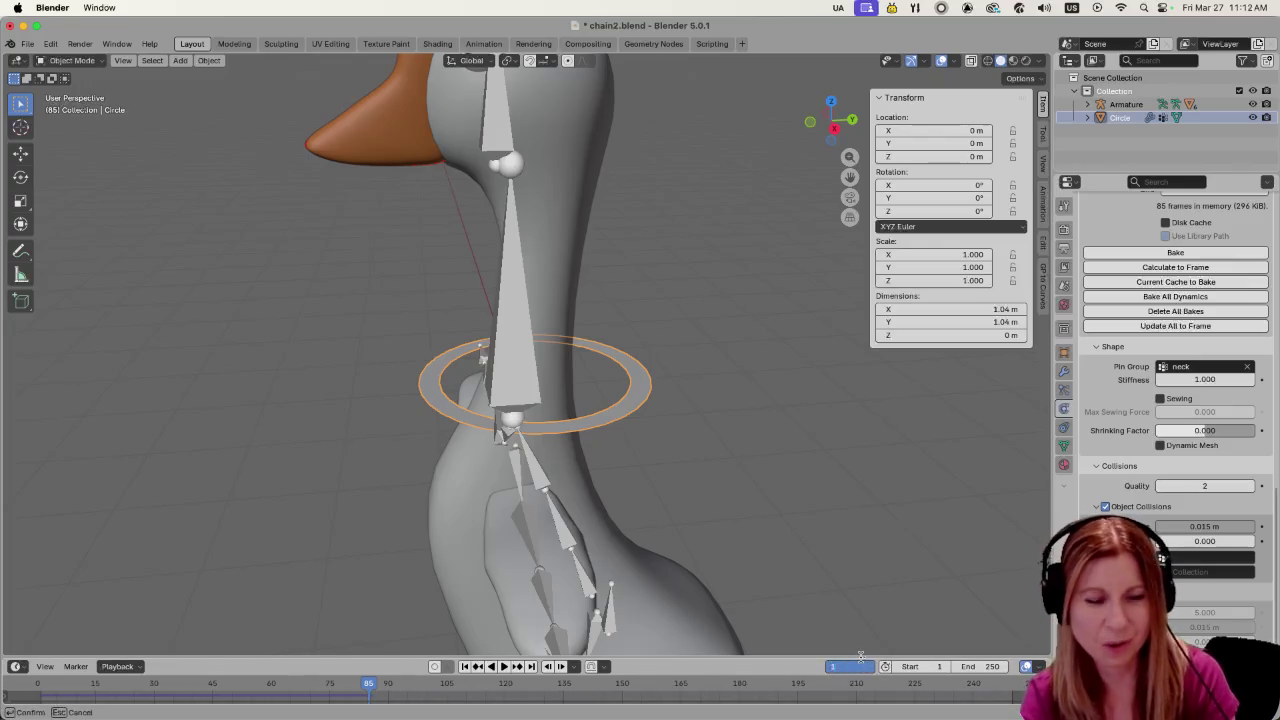
{"action": "left_click", "coordinate": [823, 475]}
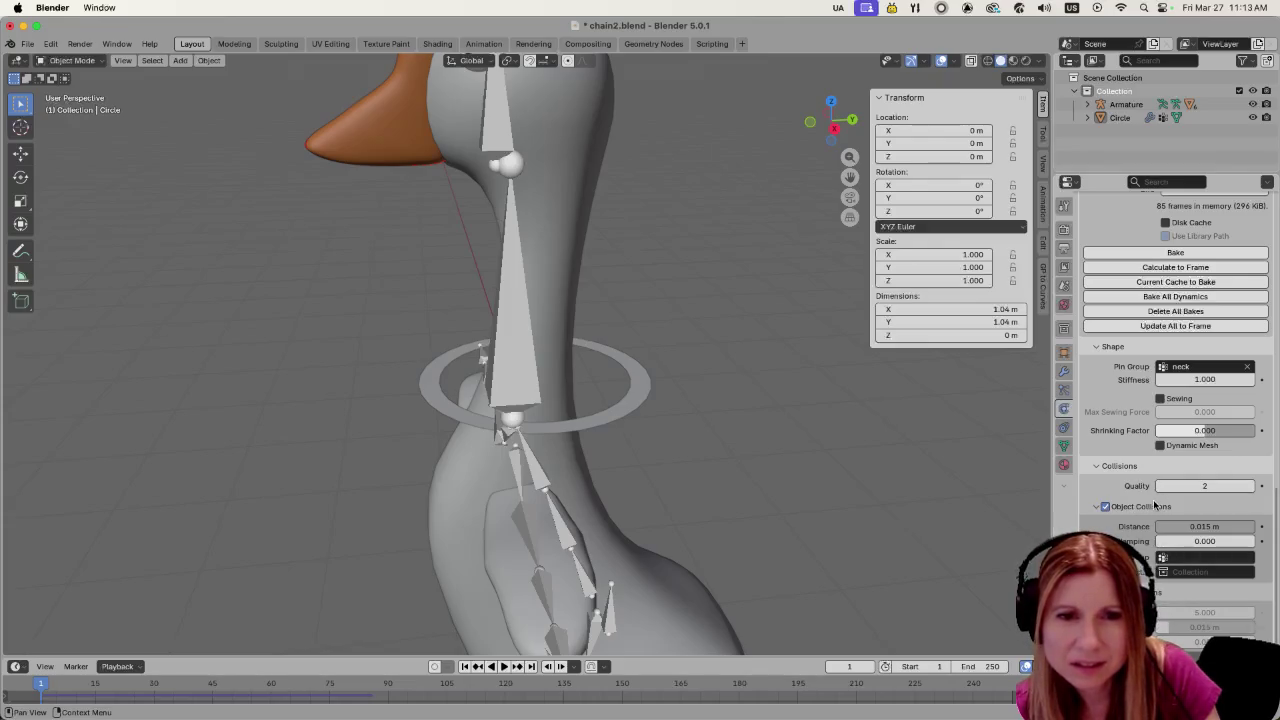
{"action": "scroll", "coordinate": [1152, 505], "scroll_direction": "up", "scroll_amount": 5}
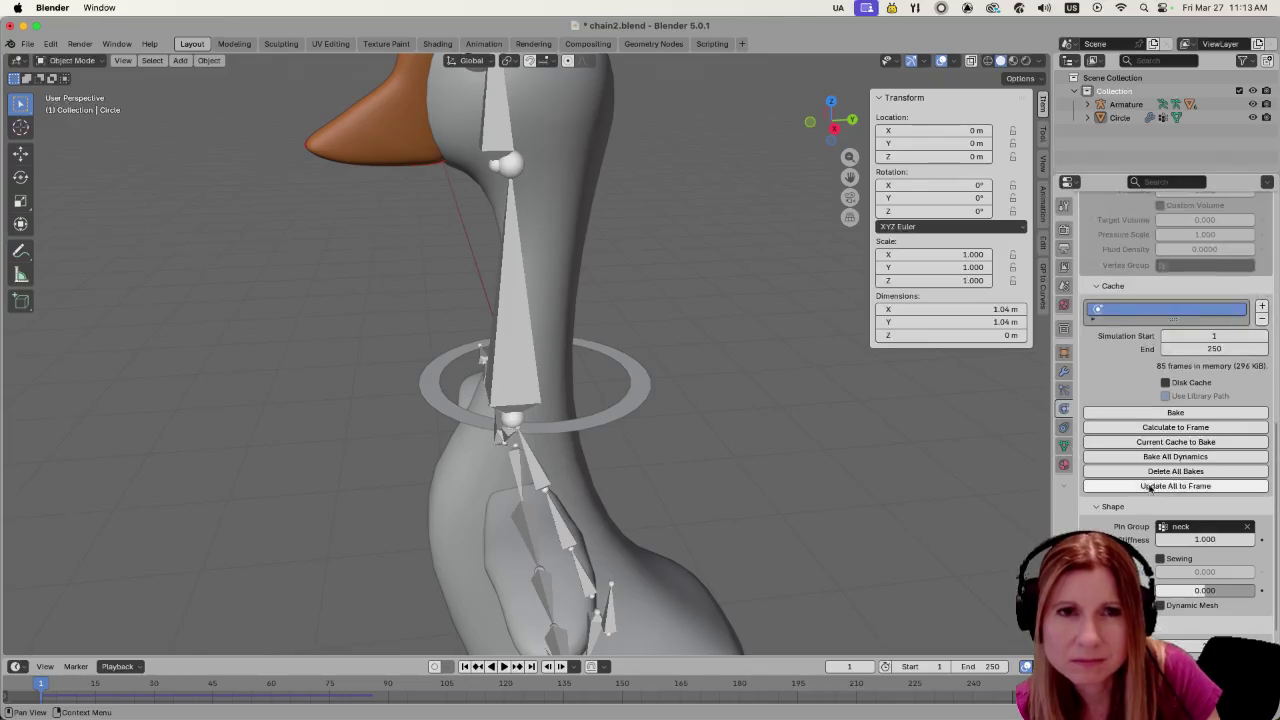
{"action": "scroll", "coordinate": [1152, 495], "scroll_direction": "up", "scroll_amount": 5}
{"action": "scroll", "coordinate": [1153, 485], "scroll_direction": "up", "scroll_amount": 5}
{"action": "scroll", "coordinate": [1153, 475], "scroll_direction": "up", "scroll_amount": 5}
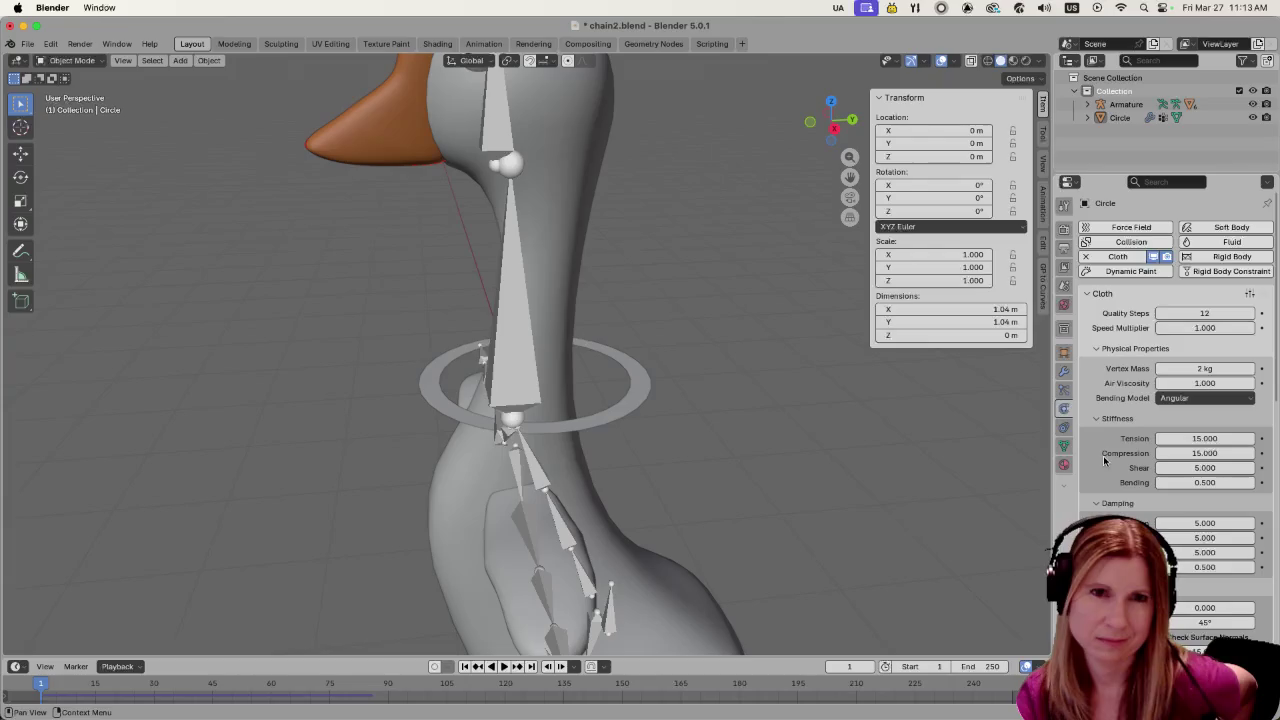
{"action": "scroll", "coordinate": [686, 613], "scroll_direction": "down", "scroll_amount": 3}
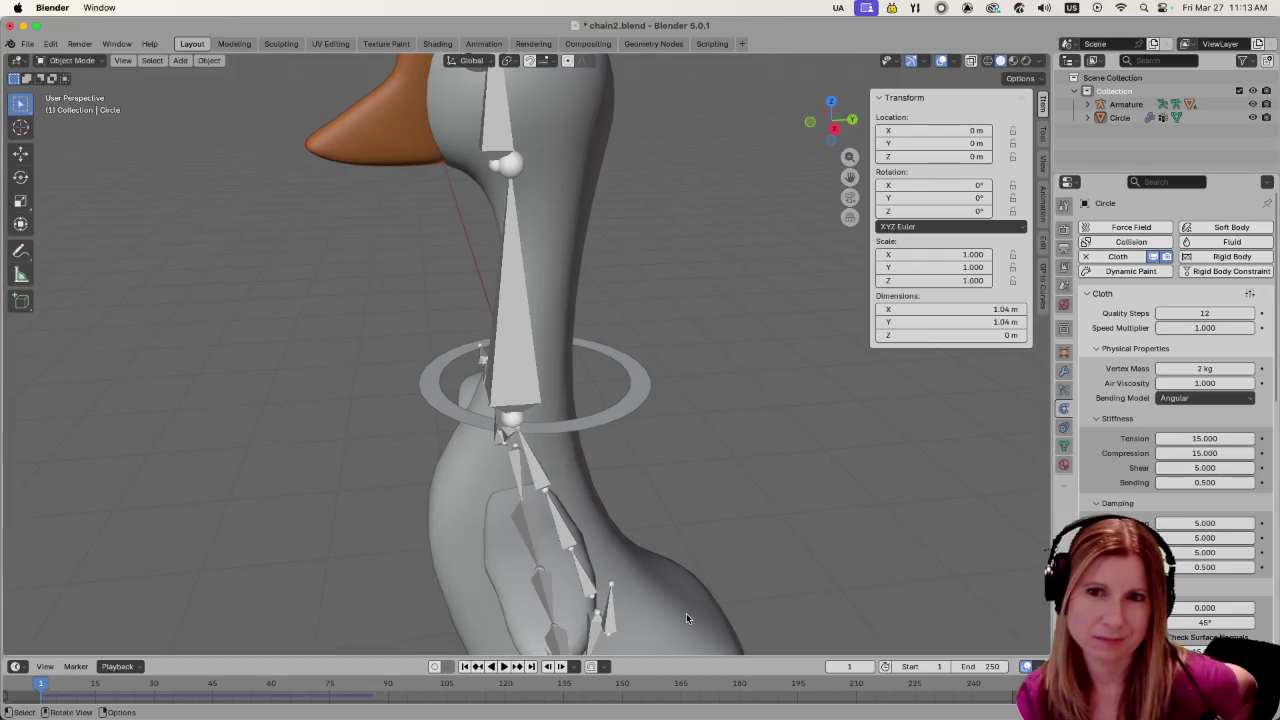
{"action": "middle_click_drag", "start_coordinate": [686, 613], "coordinate": [744, 512], "text": "shift"}
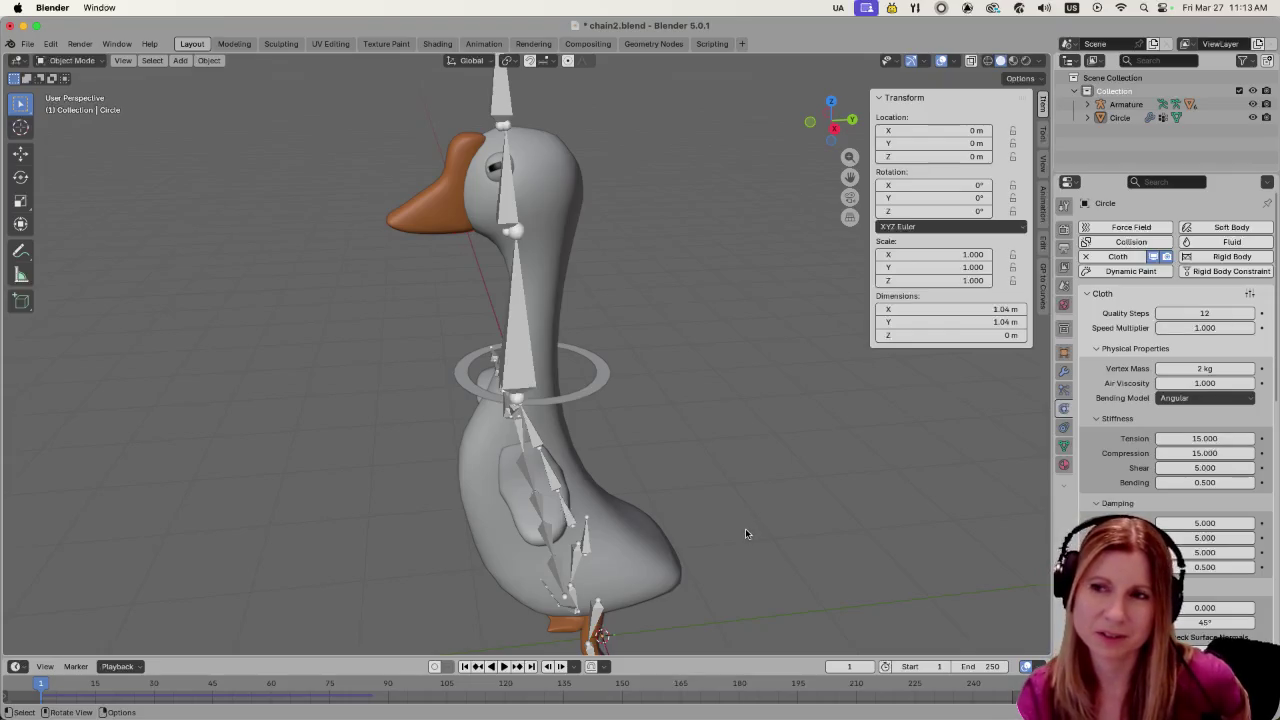
Reselect the neck ring and replay its cloth simulation
{"action": "left_click", "coordinate": [615, 563]}
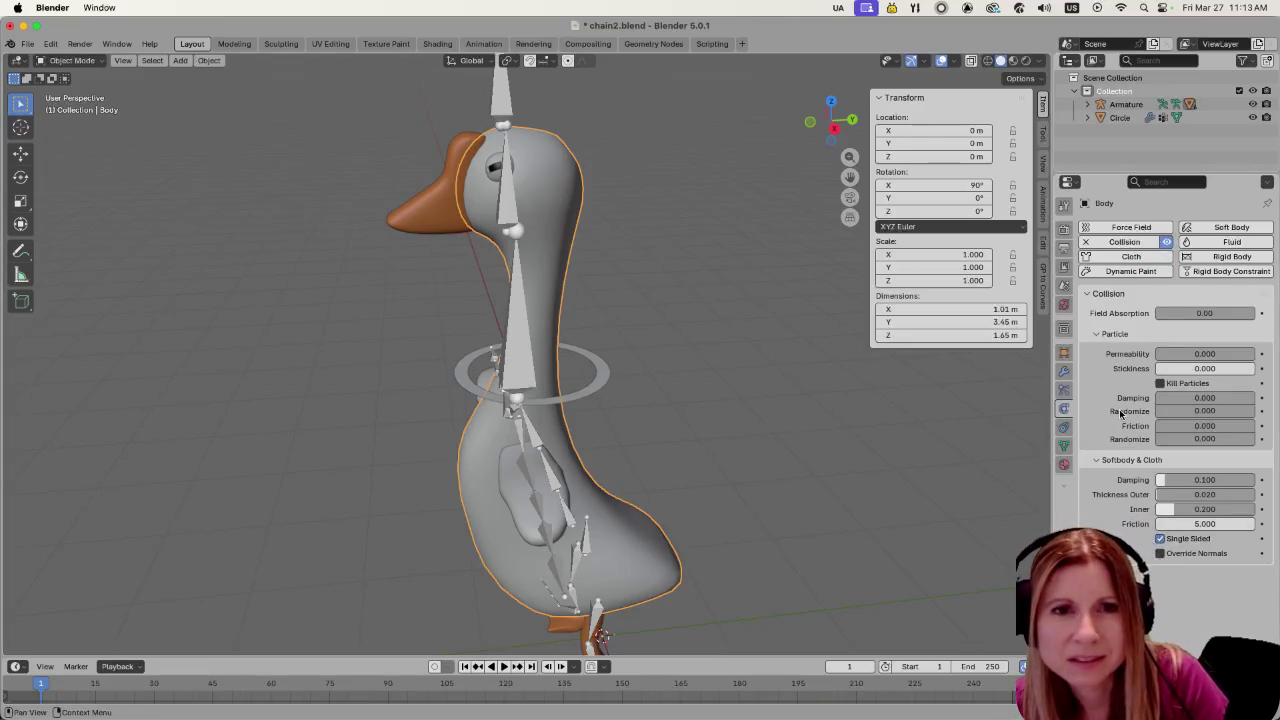
{"action": "left_click", "coordinate": [1090, 256]}
{"action": "left_click", "coordinate": [808, 516]}
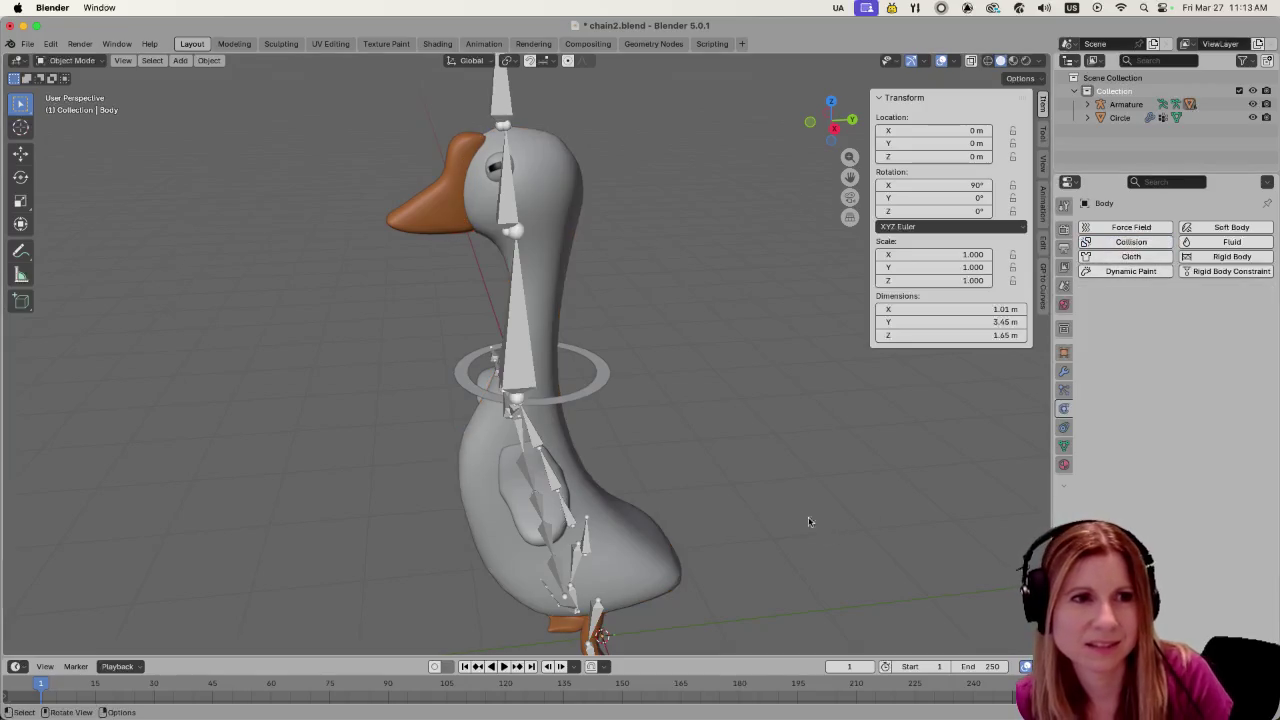
{"action": "left_click", "coordinate": [618, 403]}
{"action": "key", "text": "space"}
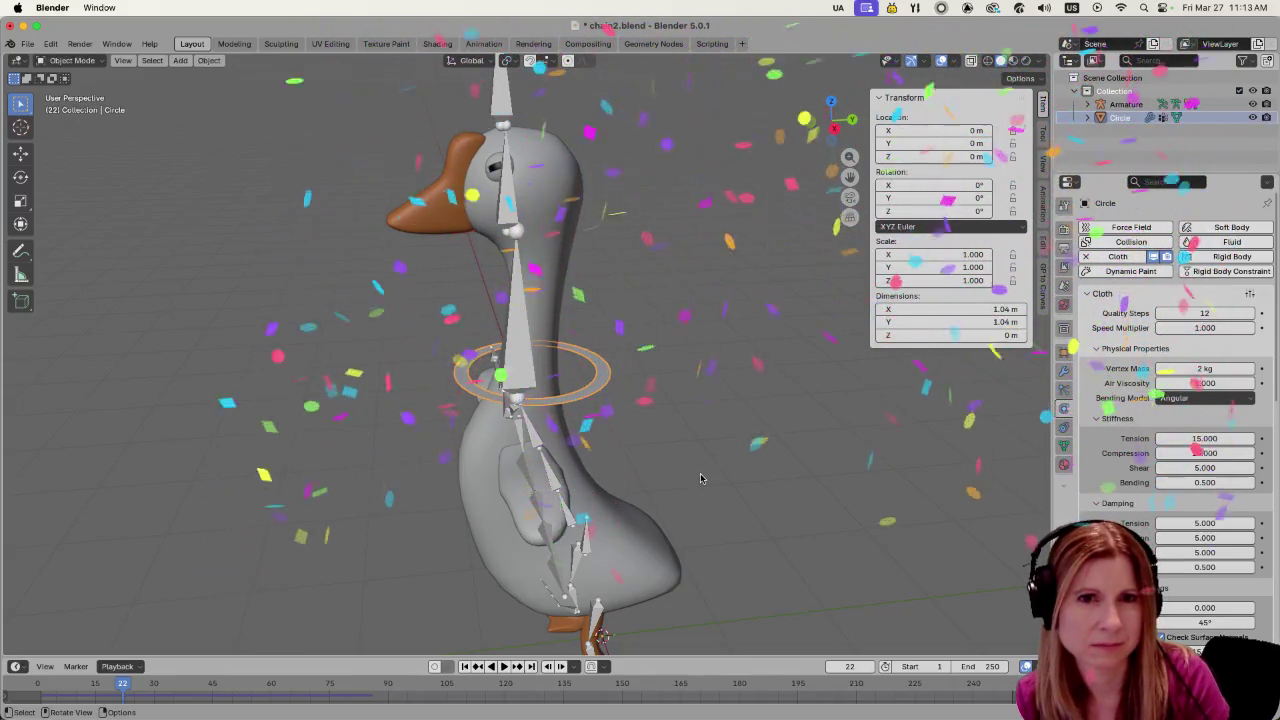
Add Collision physics to the goose Body, then toggle its Edit Mode in and out
{"action": "left_click", "coordinate": [641, 551]}
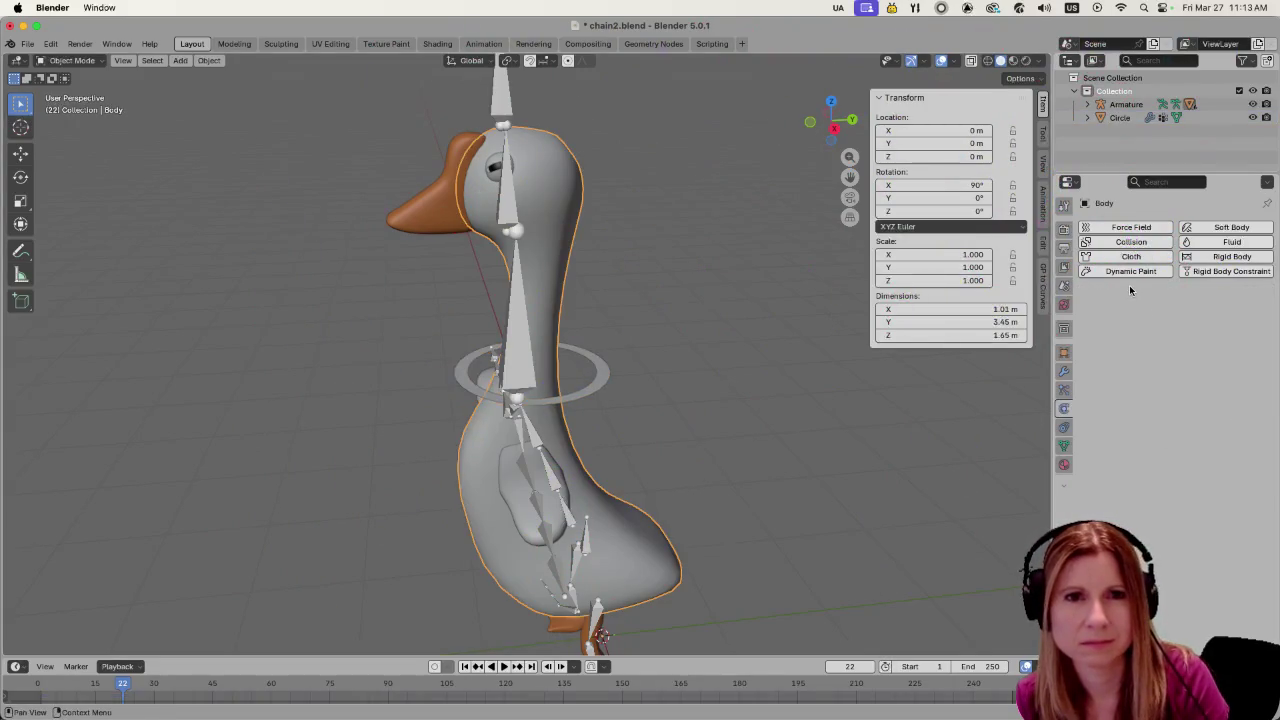
{"action": "left_click", "coordinate": [1131, 242]}
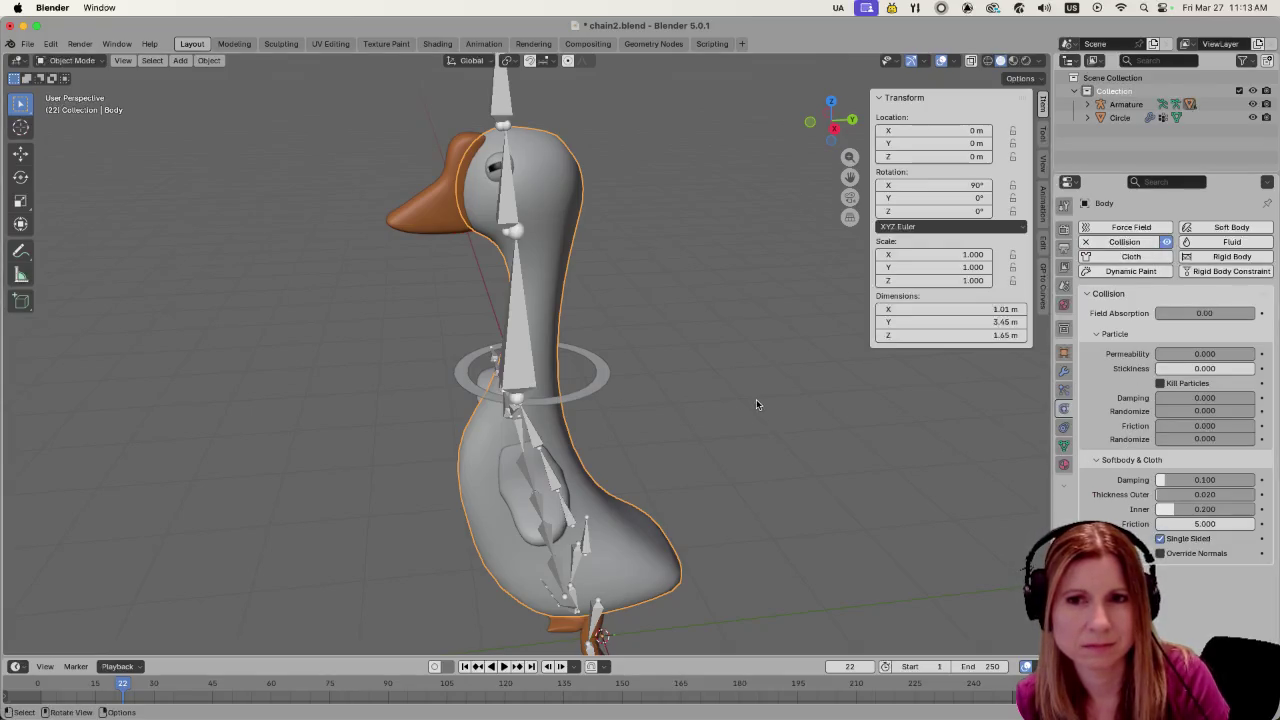
{"action": "left_click", "coordinate": [711, 398]}
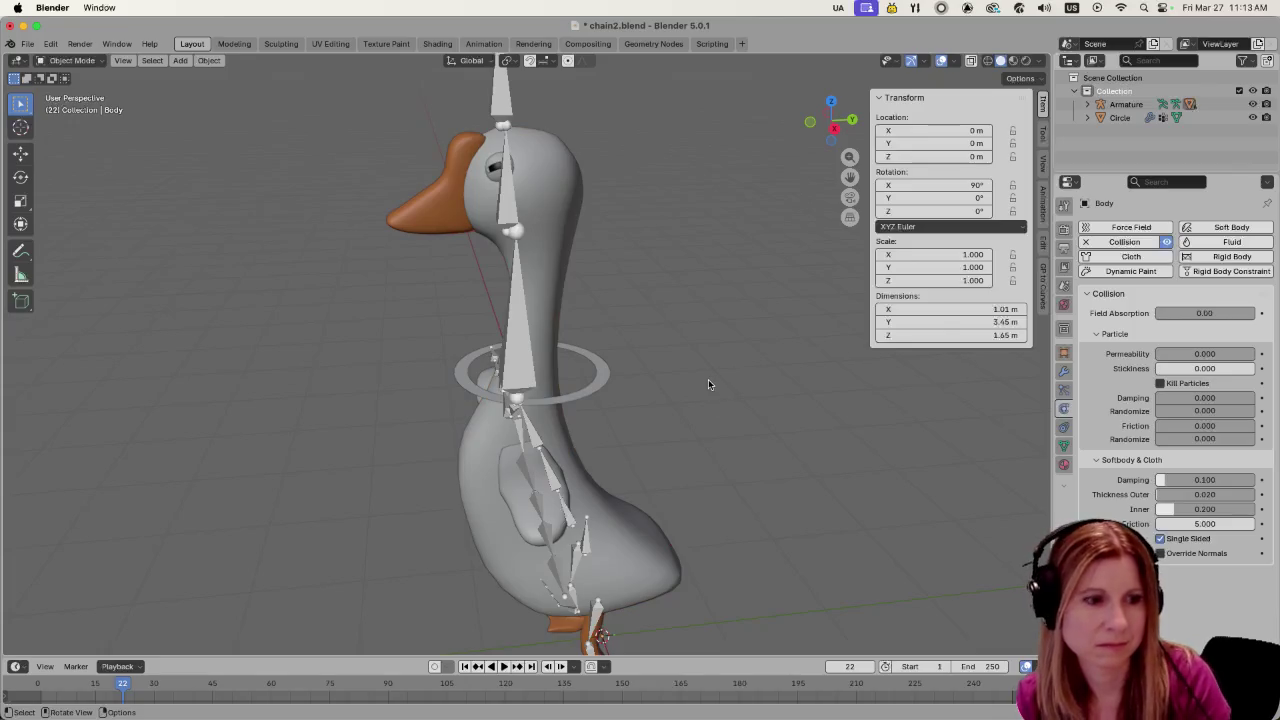
{"action": "key", "text": "k"}
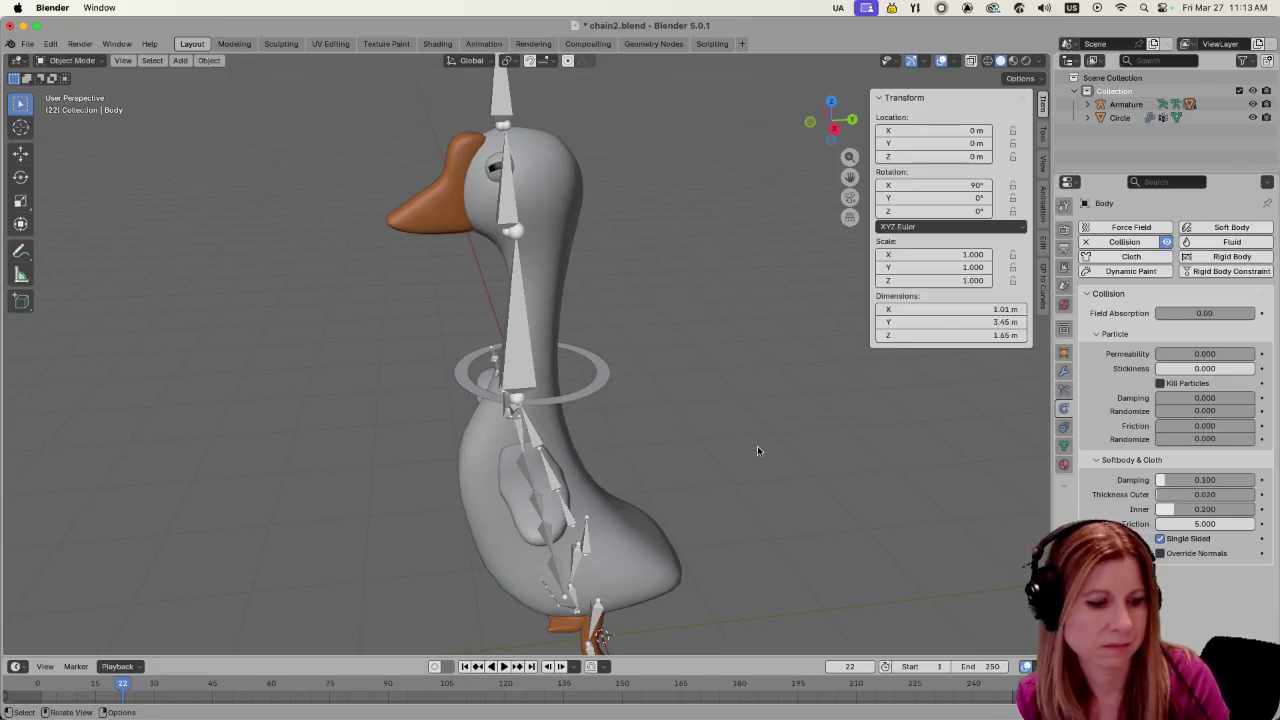
{"action": "key", "text": "Tab"}
{"action": "key", "text": "Tab"}
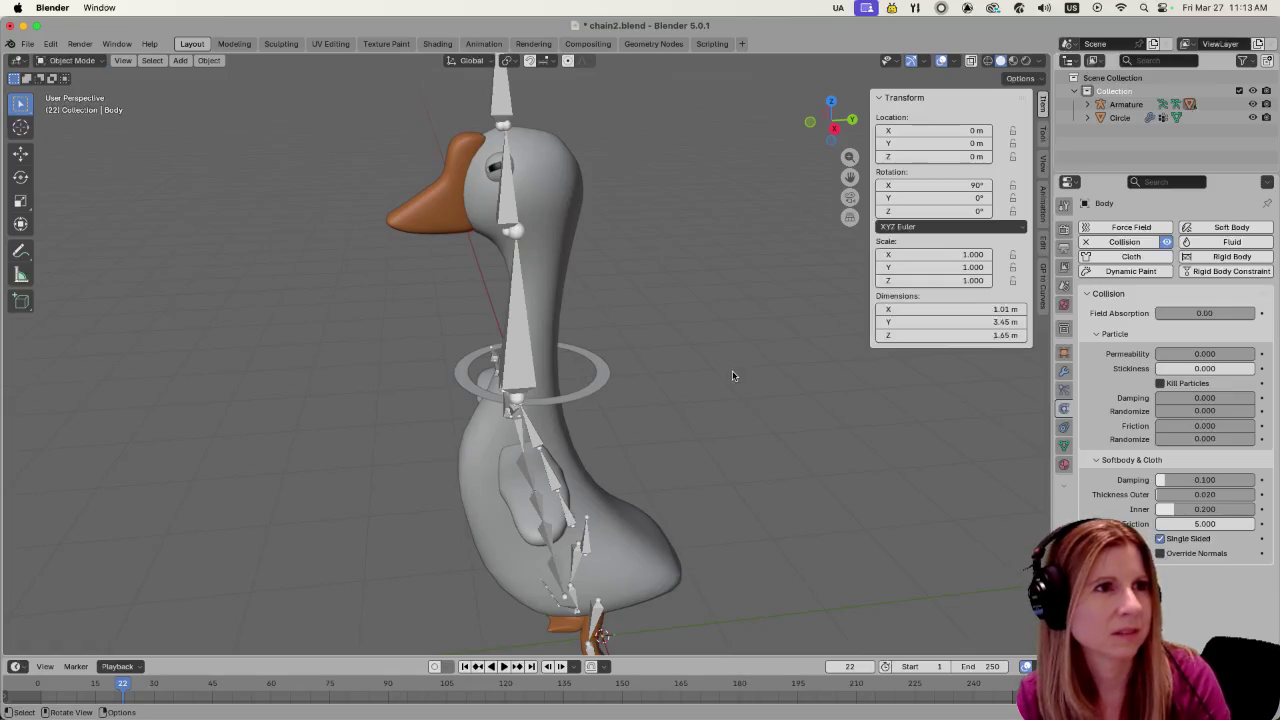
{"action": "key", "text": "Tab"}
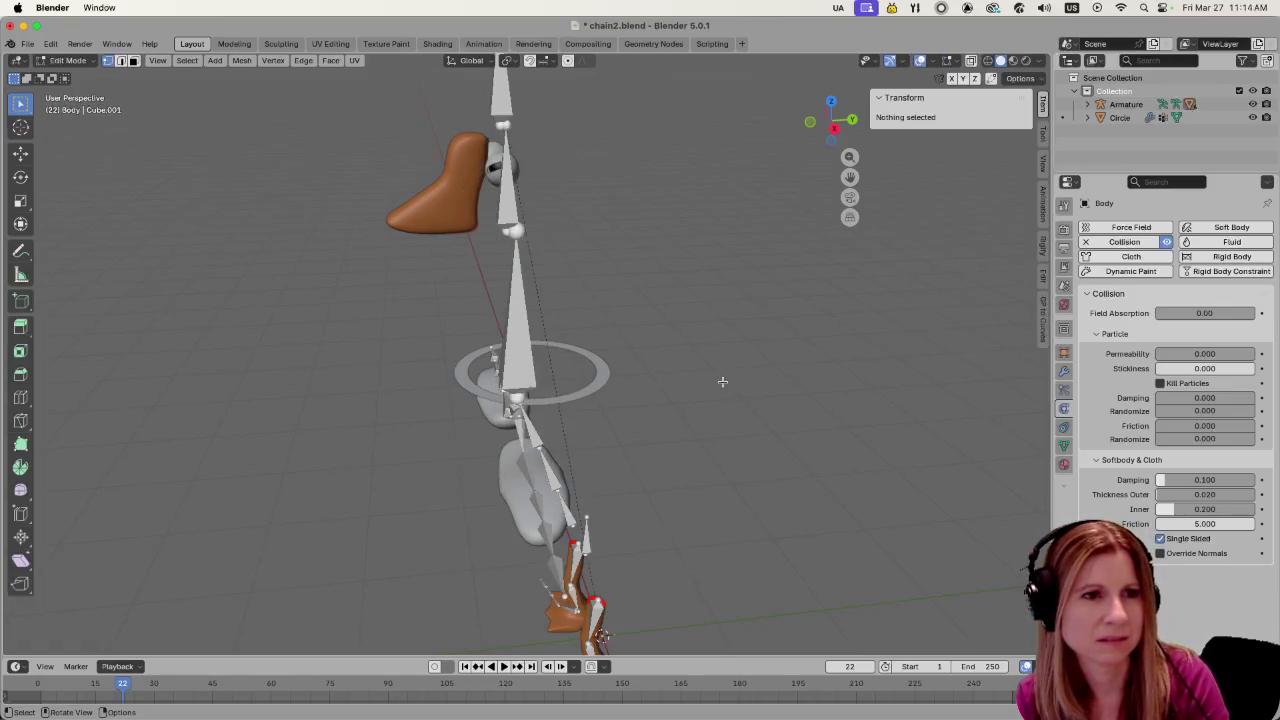
{"action": "key", "text": "Tab"}
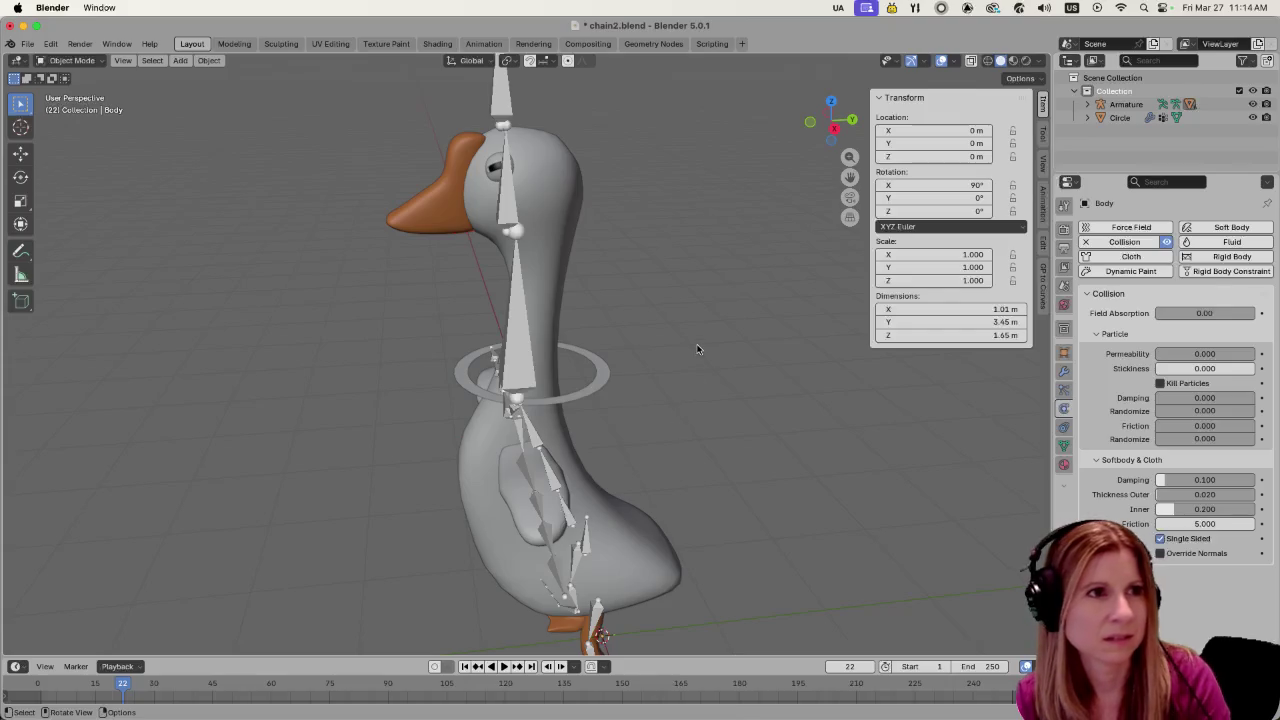
{"action": "key", "text": "shift+a"}
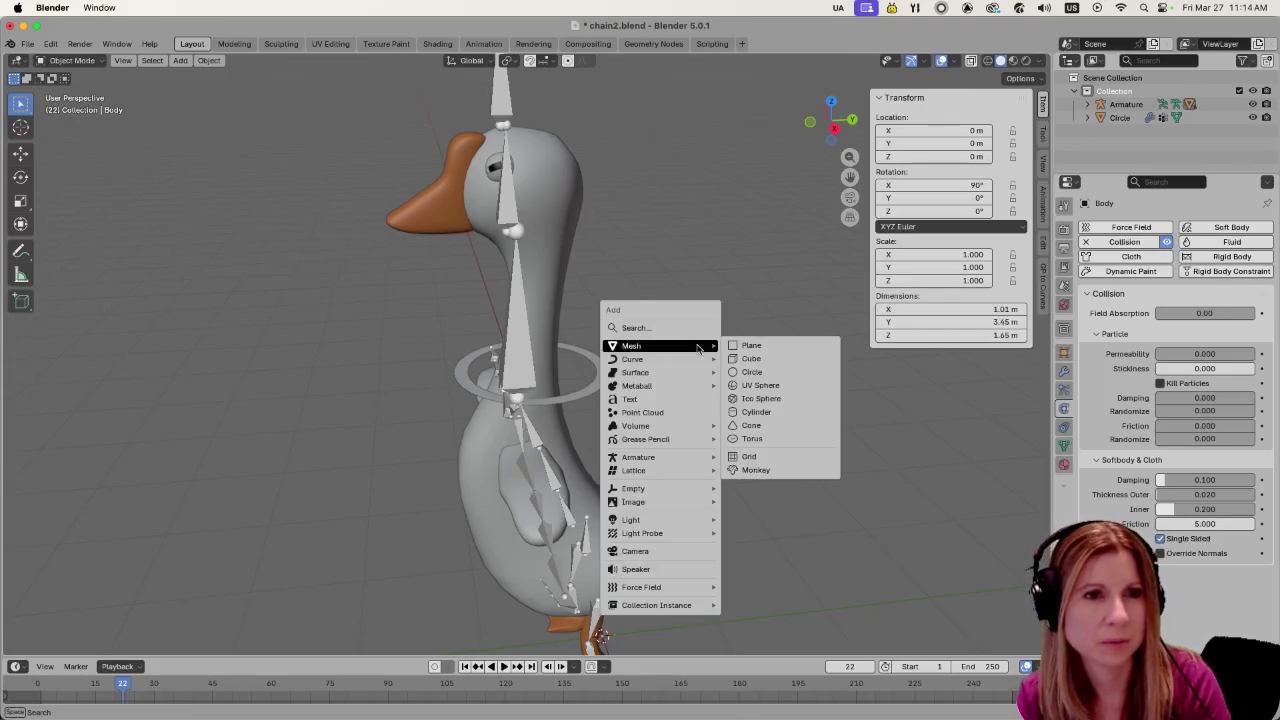
{"action": "left_click", "coordinate": [742, 362]}
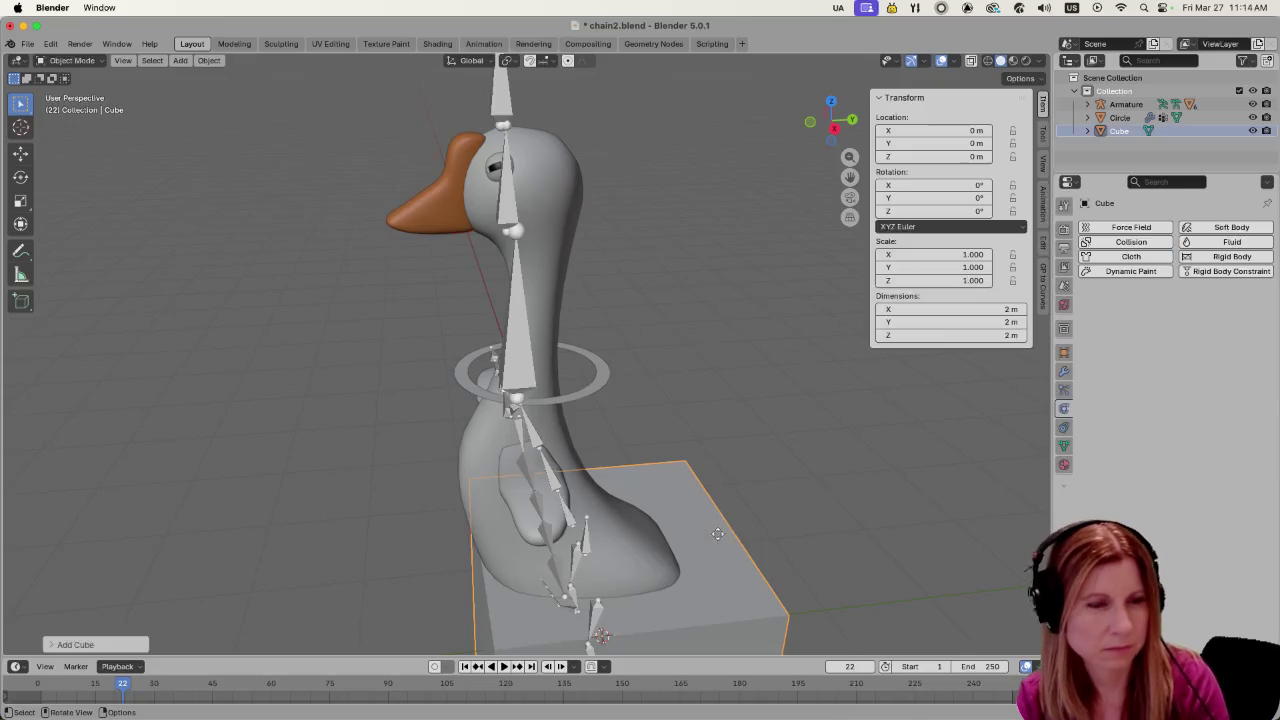
{"action": "key", "text": "g"}
{"action": "key", "text": "z"}
{"action": "left_click", "coordinate": [733, 287]}
{"action": "scroll", "coordinate": [710, 409], "scroll_direction": "down", "scroll_amount": 4}
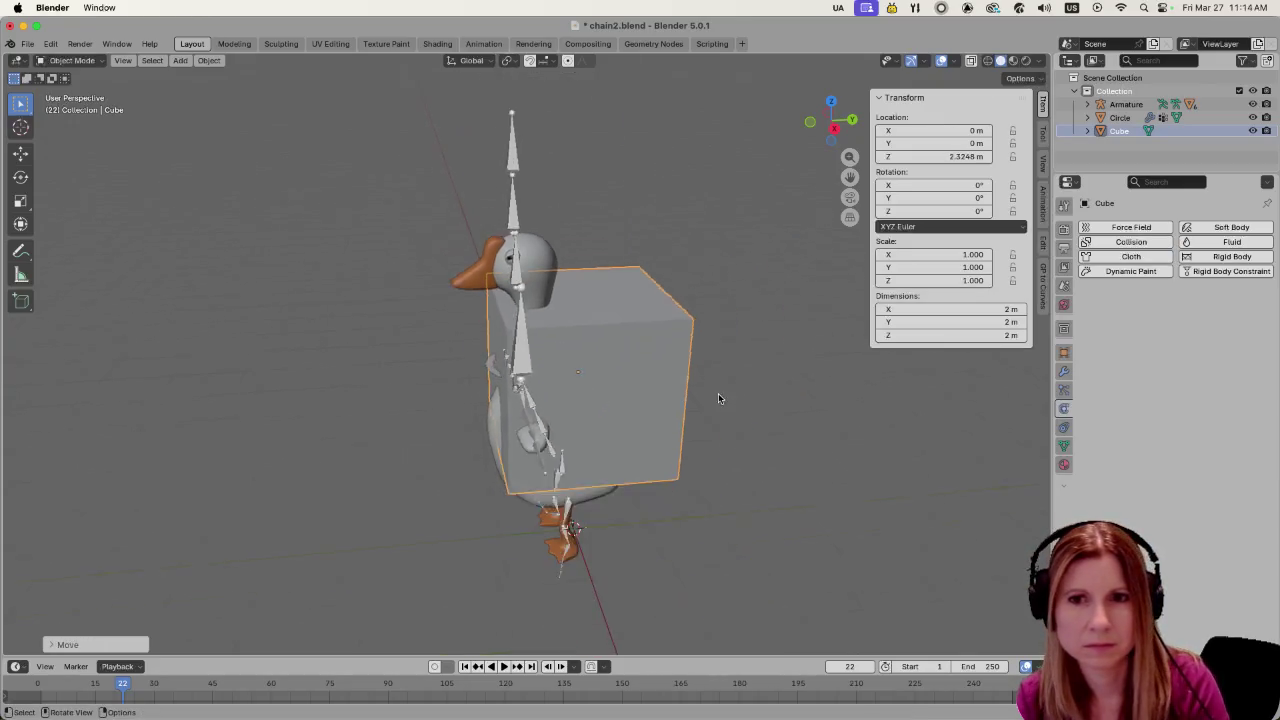
{"action": "left_click", "coordinate": [1063, 389]}
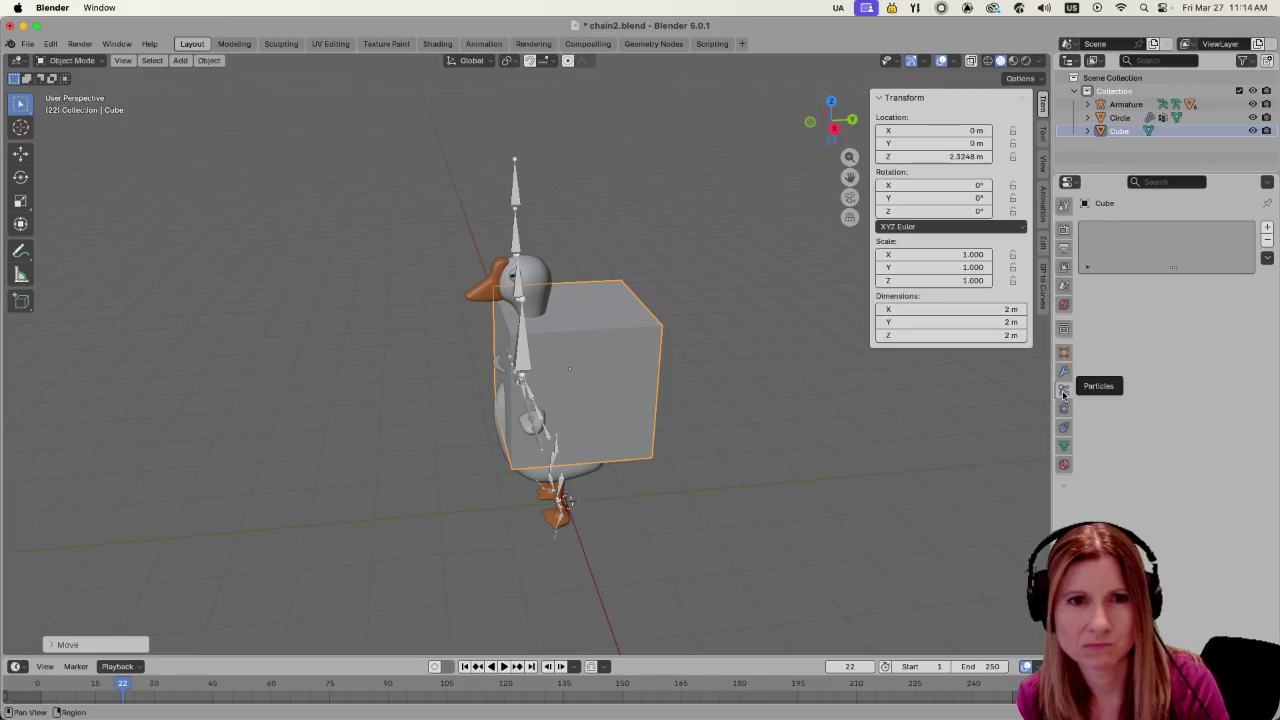
{"action": "left_click", "coordinate": [1063, 372]}
{"action": "left_click", "coordinate": [1063, 352]}
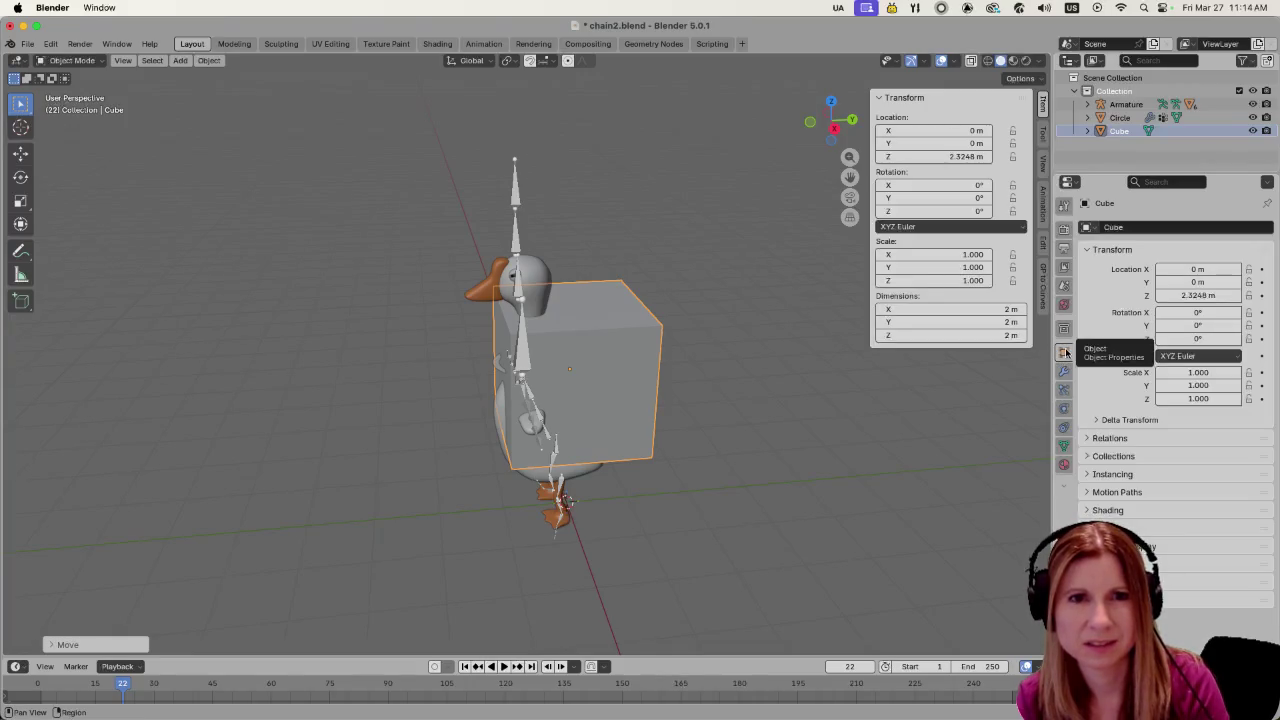
{"action": "left_click", "coordinate": [1063, 408]}
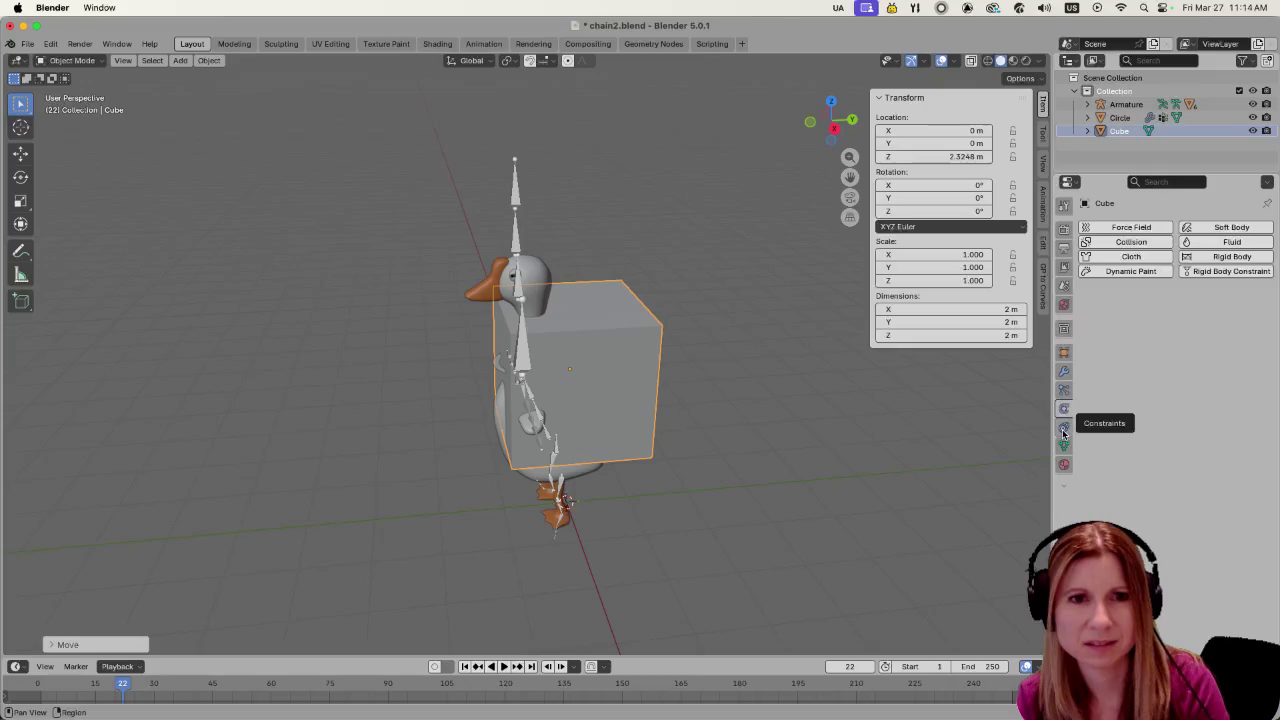
{"action": "left_click", "coordinate": [1110, 258]}
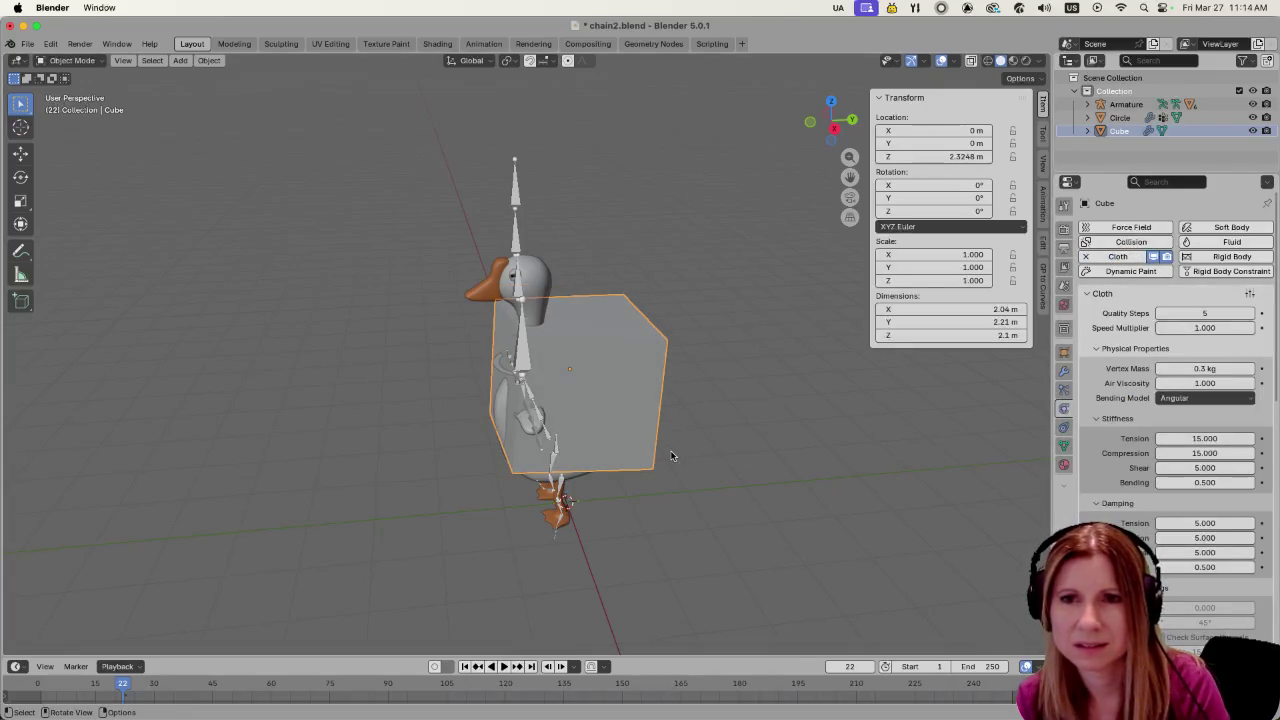
{"action": "key", "text": "space"}
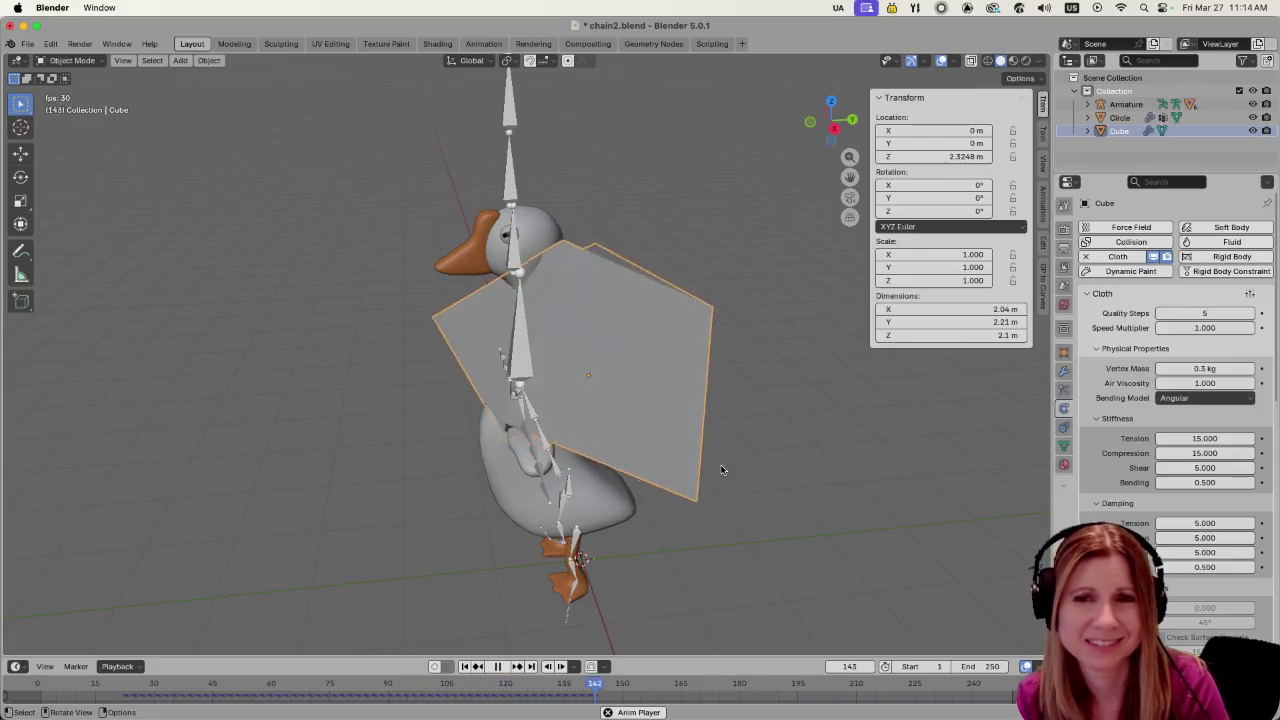
{"action": "key", "text": "space"}
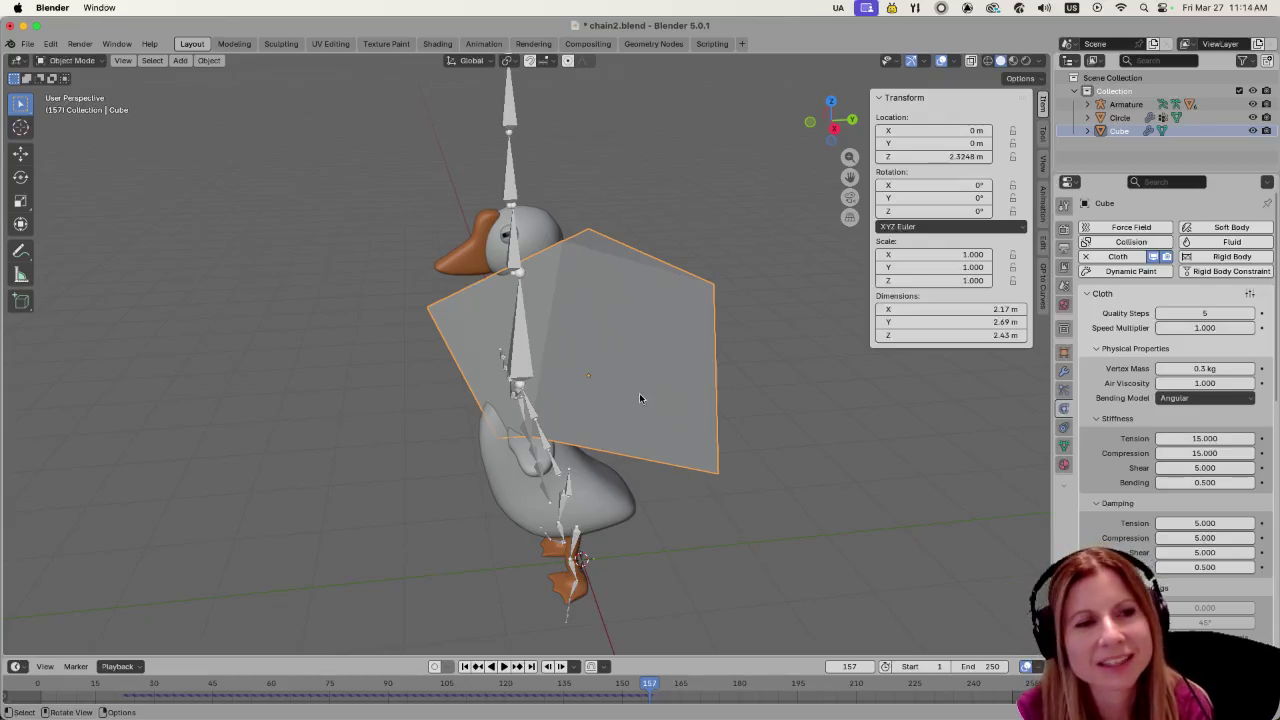
{"action": "key", "text": "Delete"}
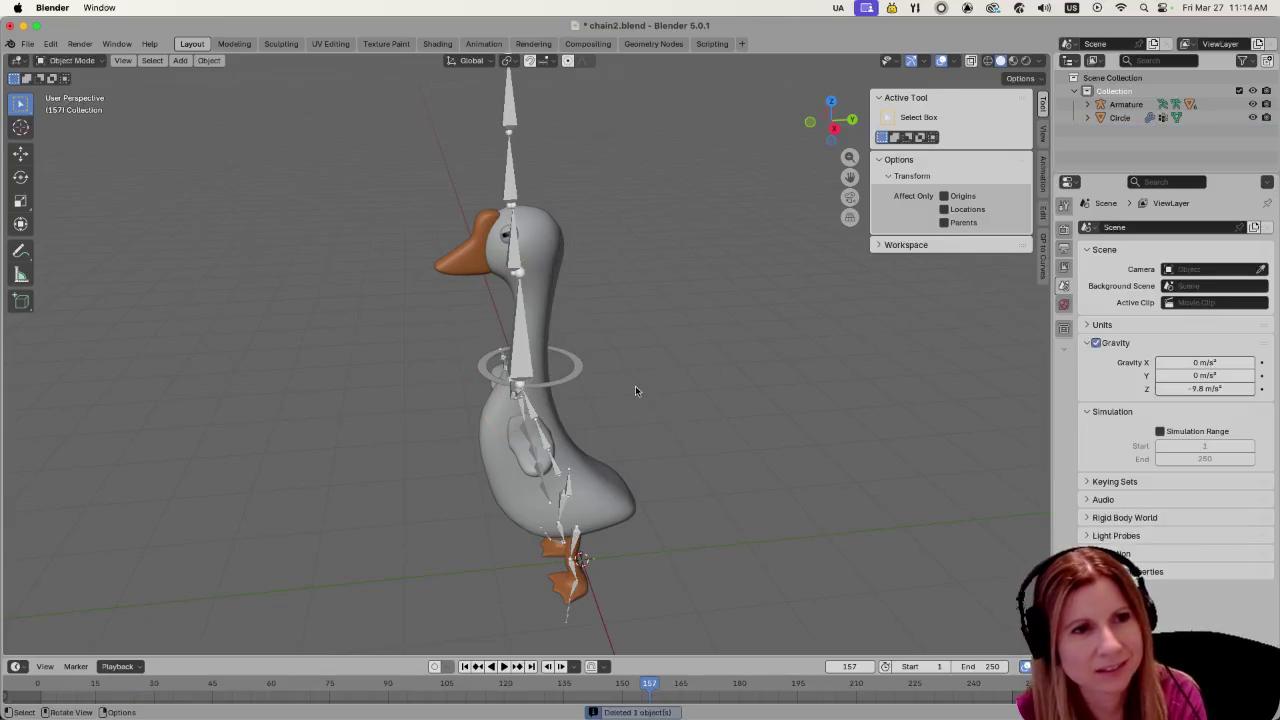
Select the old ring around the goose's neck and delete it
{"action": "left_click", "coordinate": [558, 372]}
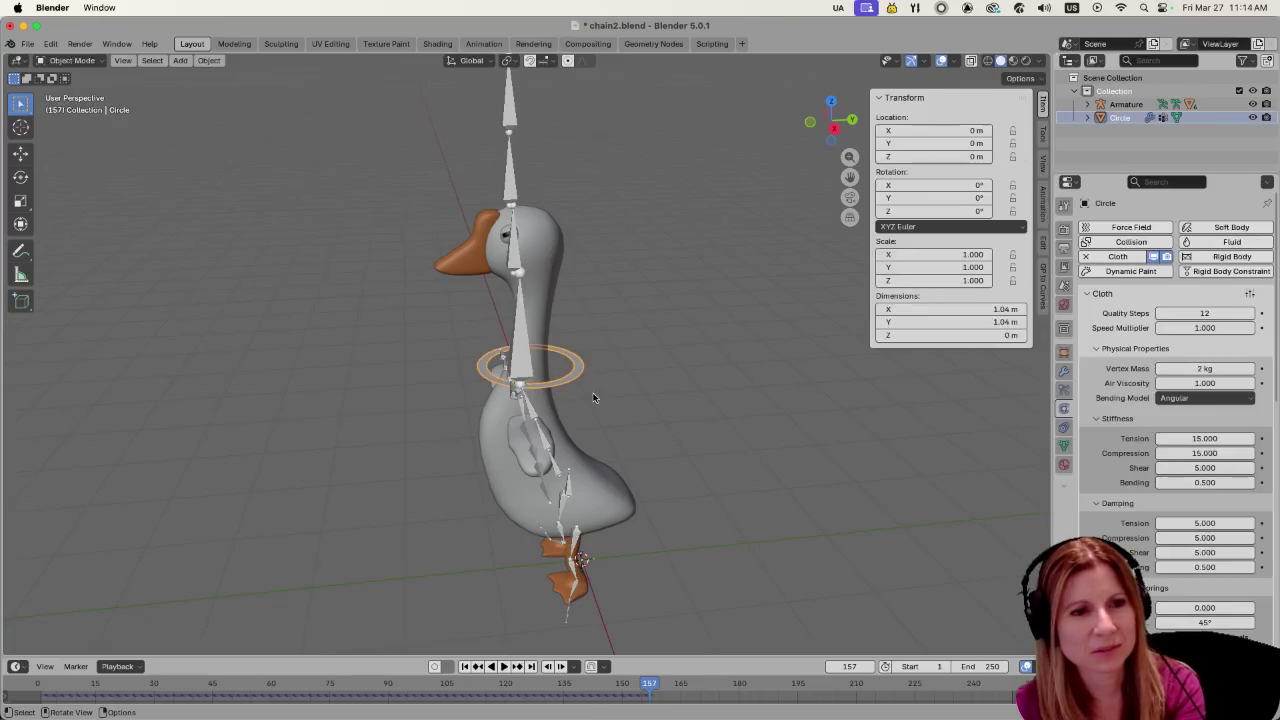
{"action": "scroll", "coordinate": [603, 421], "scroll_direction": "up", "scroll_amount": 1}
{"action": "scroll", "coordinate": [598, 426], "scroll_direction": "up", "scroll_amount": 3}
{"action": "key", "text": "Delete"}
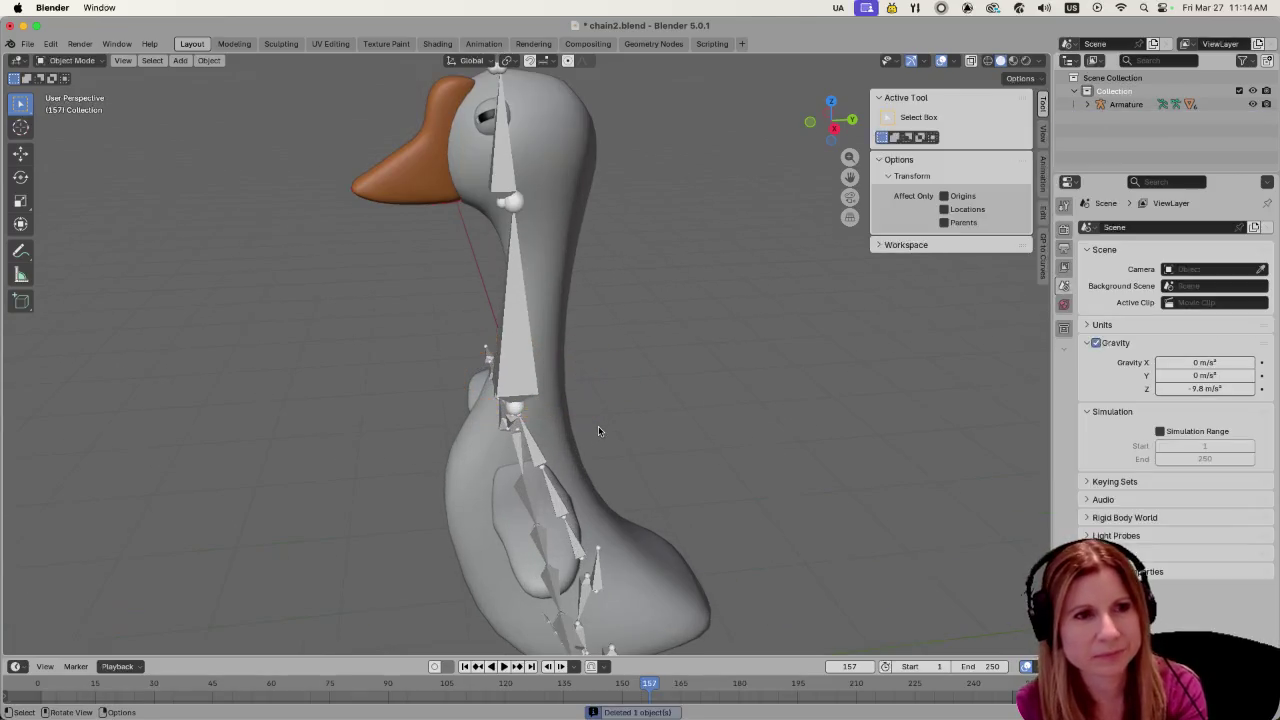
{"action": "scroll", "coordinate": [644, 428], "scroll_direction": "down", "scroll_amount": 2}
{"action": "scroll", "coordinate": [692, 425], "scroll_direction": "down", "scroll_amount": 1}
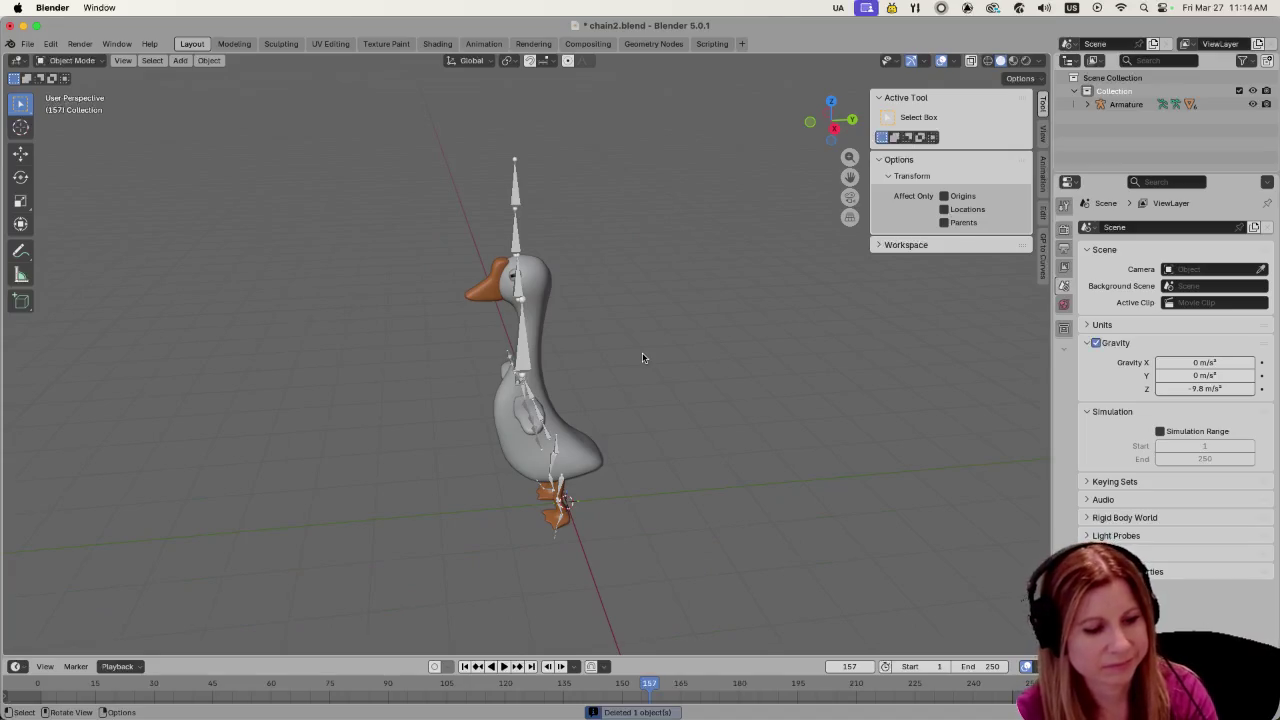
Add a new circle mesh and move it along Z and Y around the neck
{"action": "key", "text": "shift+a"}
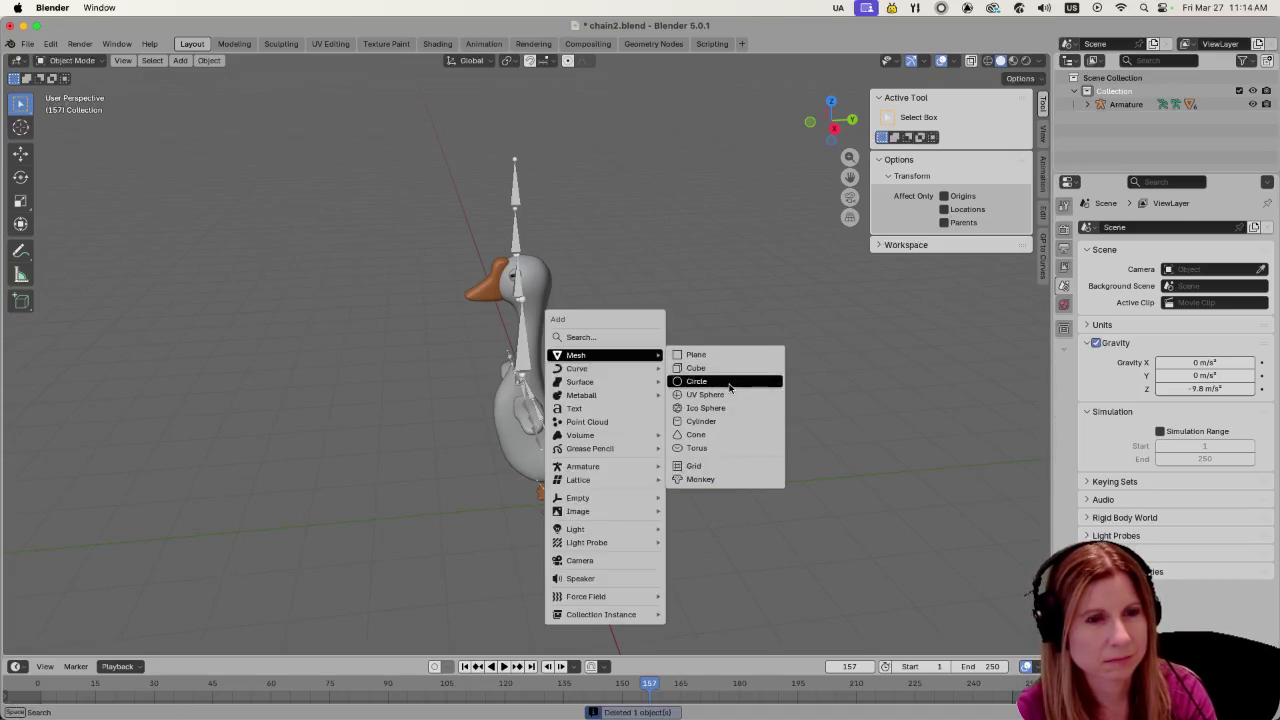
{"action": "left_click", "coordinate": [729, 384]}
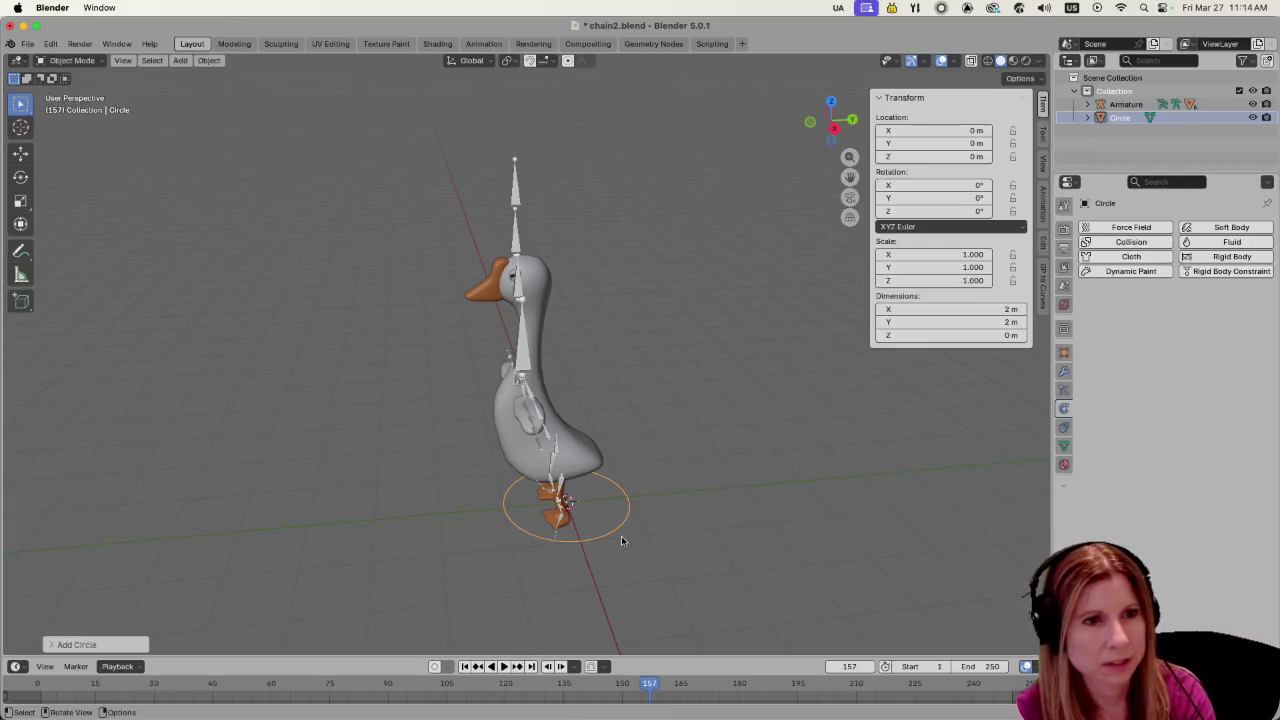
{"action": "key", "text": "g"}
{"action": "key", "text": "z"}
{"action": "left_click", "coordinate": [597, 375]}
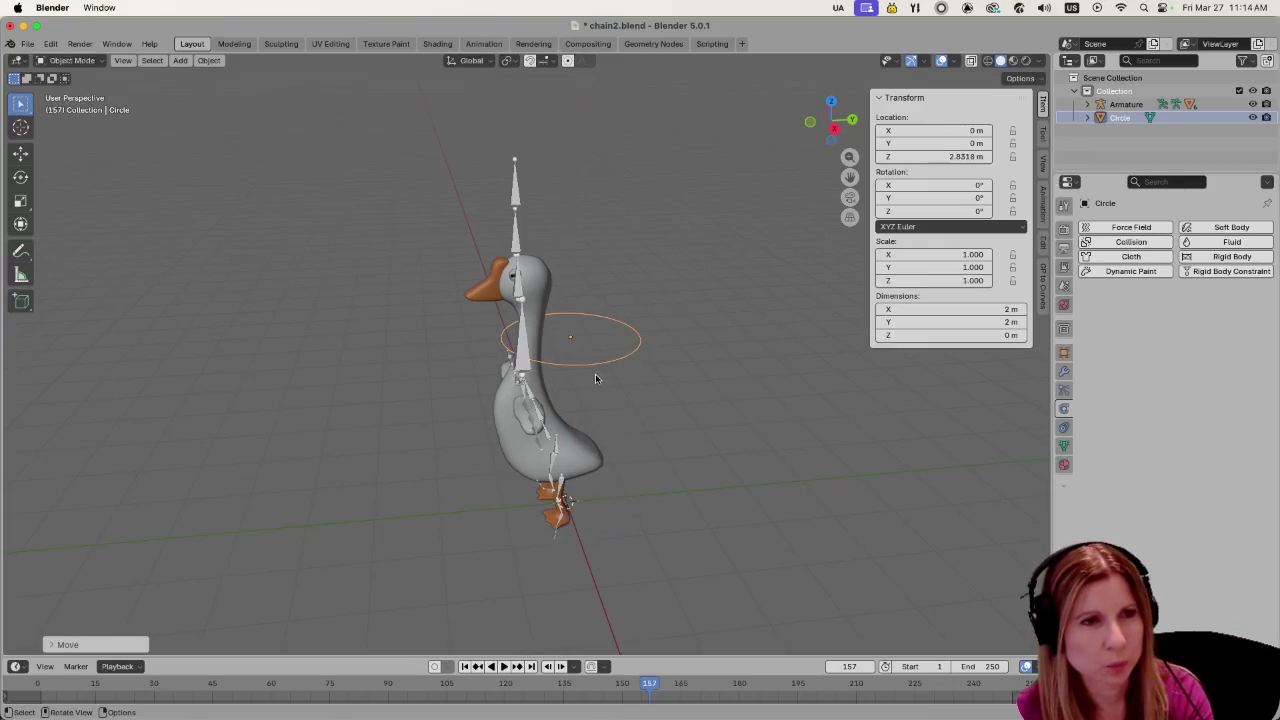
{"action": "key", "text": "g"}
{"action": "key", "text": "y"}
{"action": "left_click", "coordinate": [547, 388]}
{"action": "scroll", "coordinate": [510, 413], "scroll_direction": "up", "scroll_amount": 3}
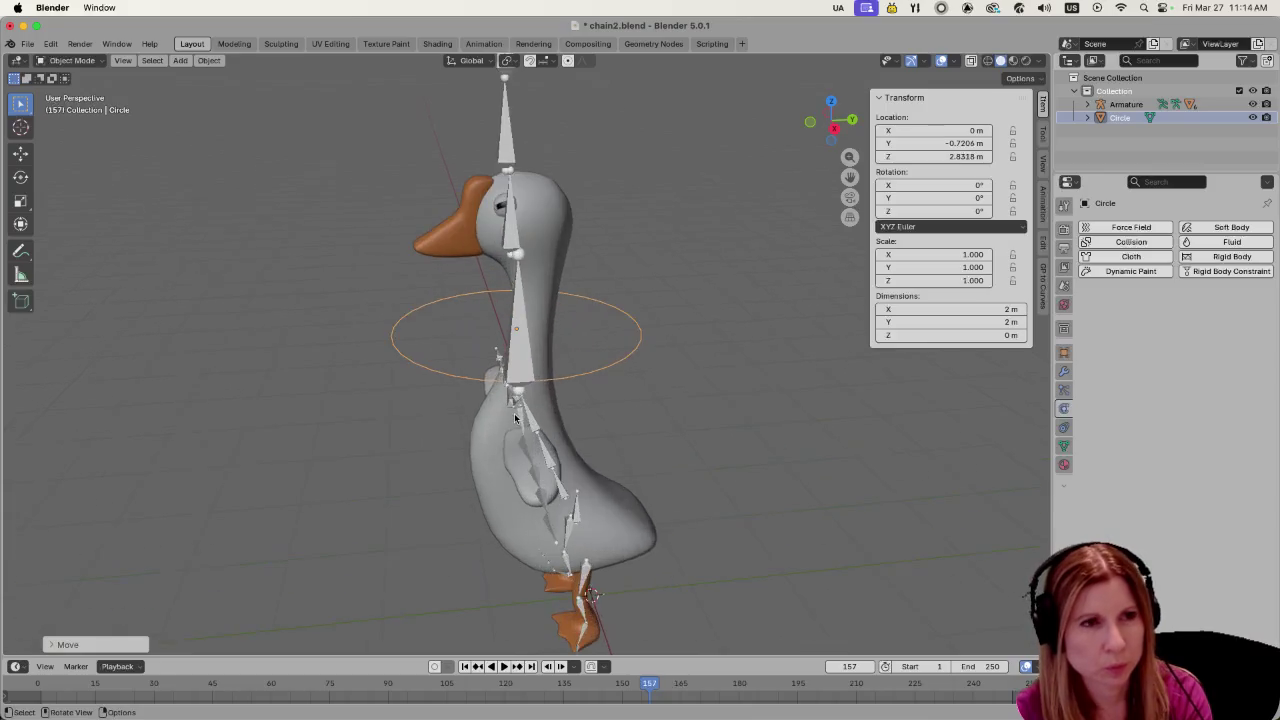
{"action": "scroll", "coordinate": [600, 400], "scroll_direction": "up", "scroll_amount": 2}
In edit mode, extrude and scale the circle's edge into a flat band
{"action": "key", "text": "Tab"}
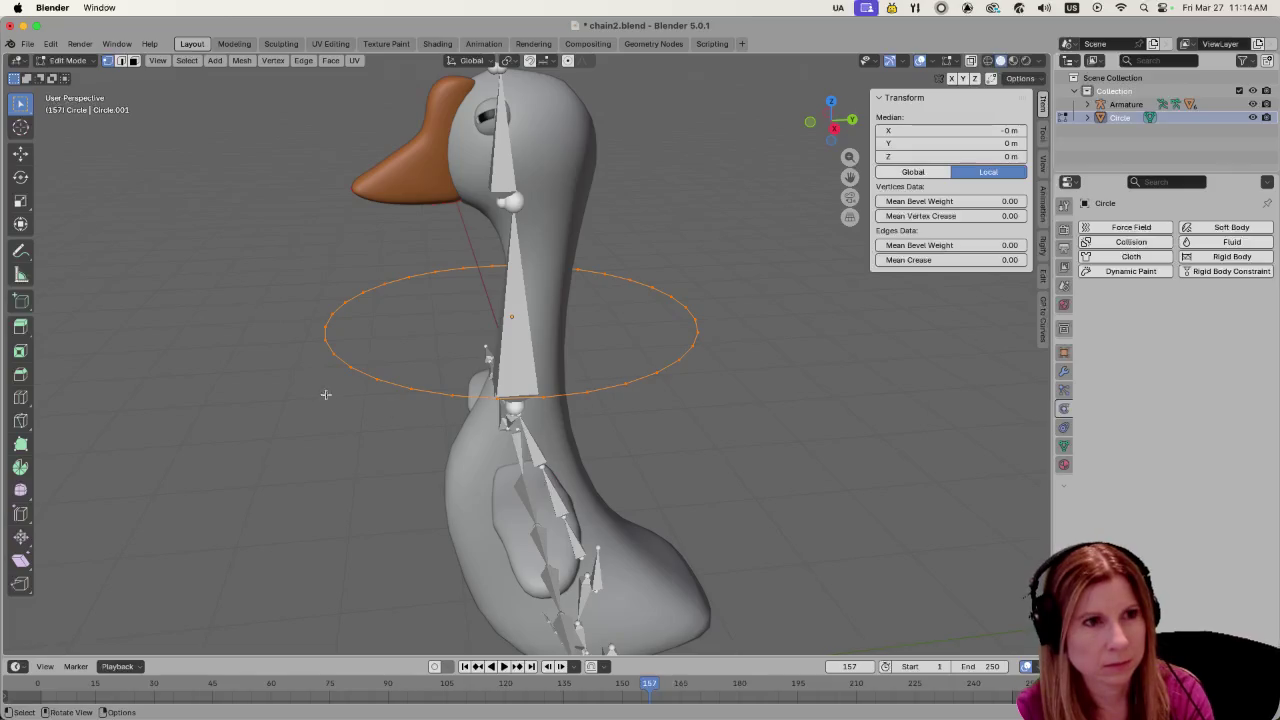
{"action": "key", "text": "e"}
{"action": "key", "text": "s"}
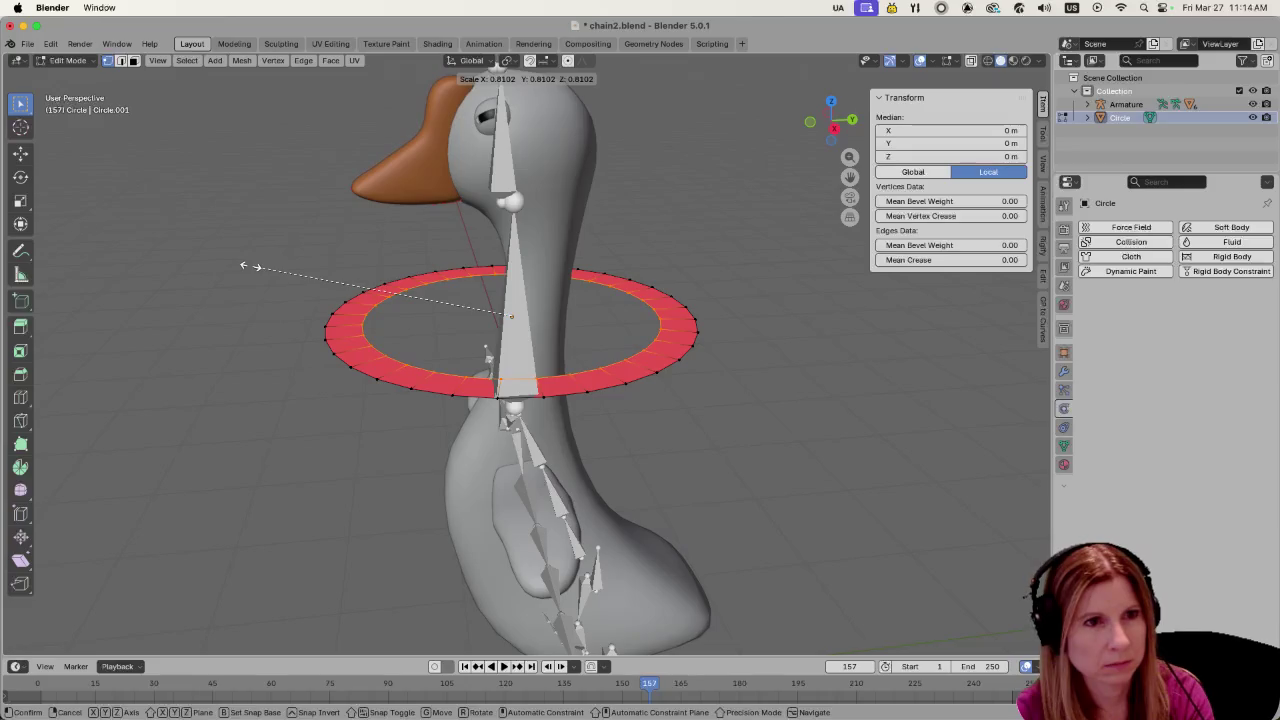
{"action": "left_click", "coordinate": [248, 268]}
{"action": "left_click", "coordinate": [210, 382]}
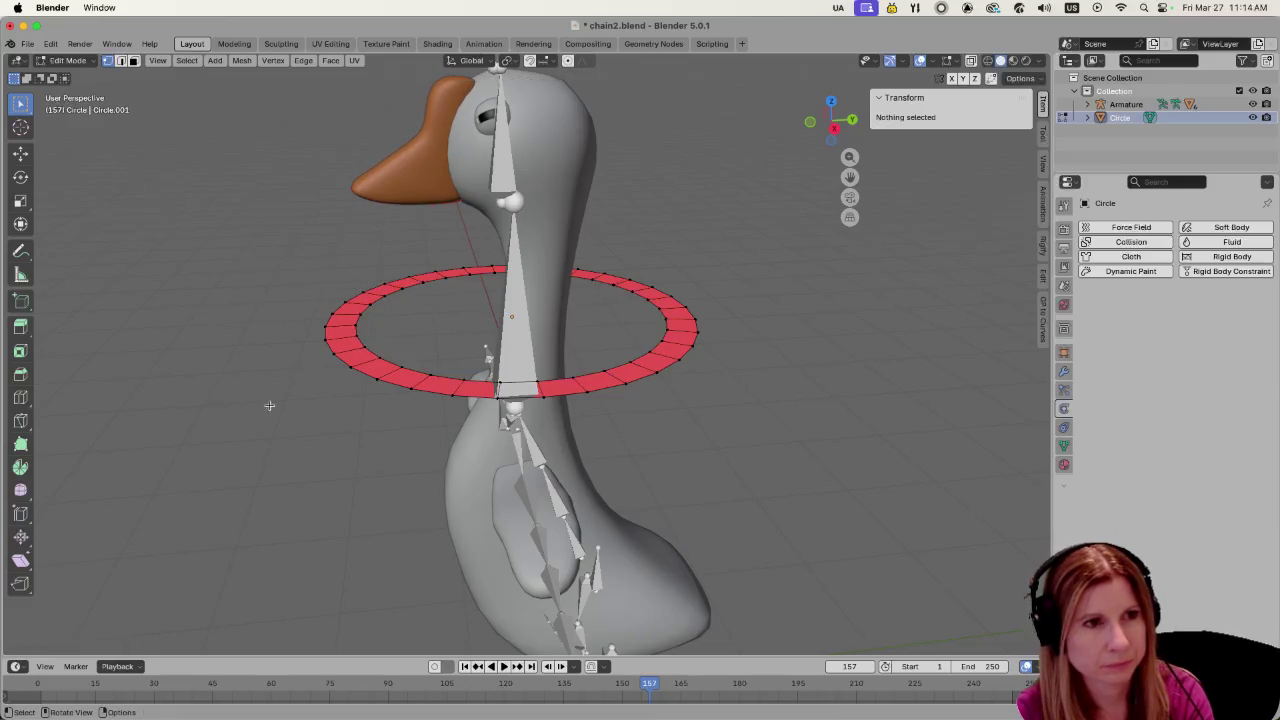
Try recalculating the ring's normals and inspect the Recalculate options
{"action": "key", "text": "shift+n"}
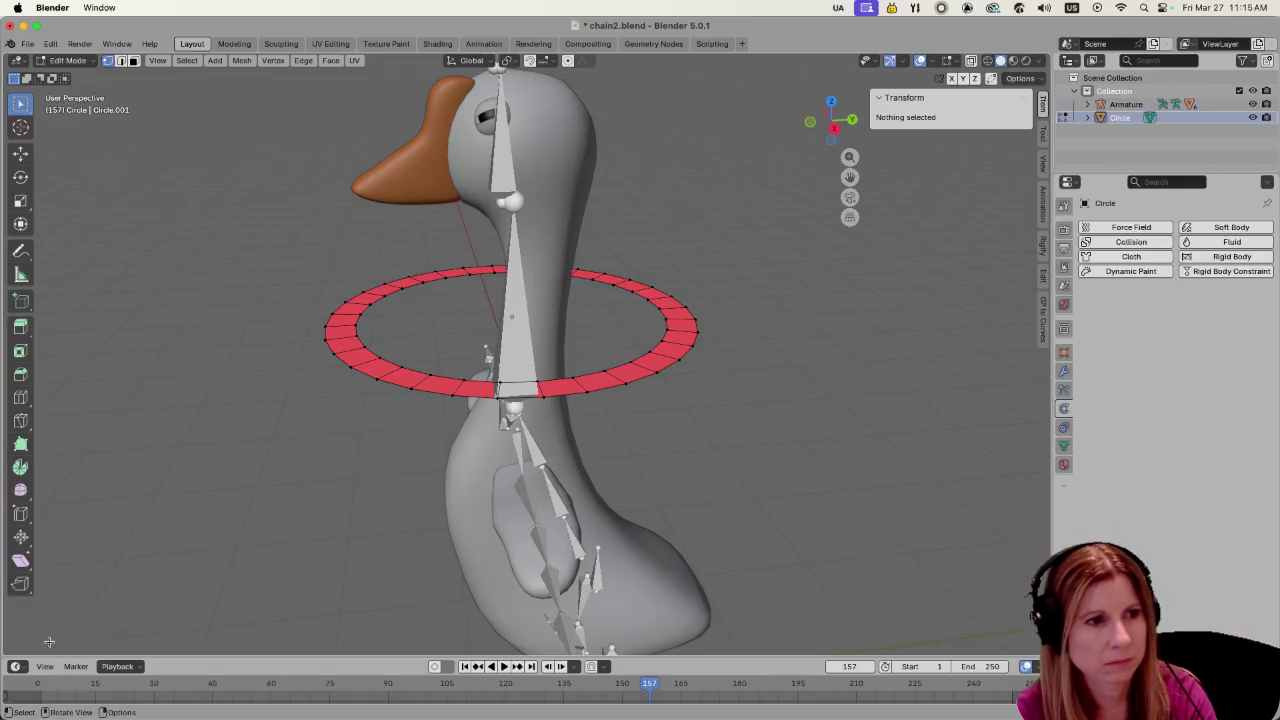
{"action": "left_click", "coordinate": [99, 645]}
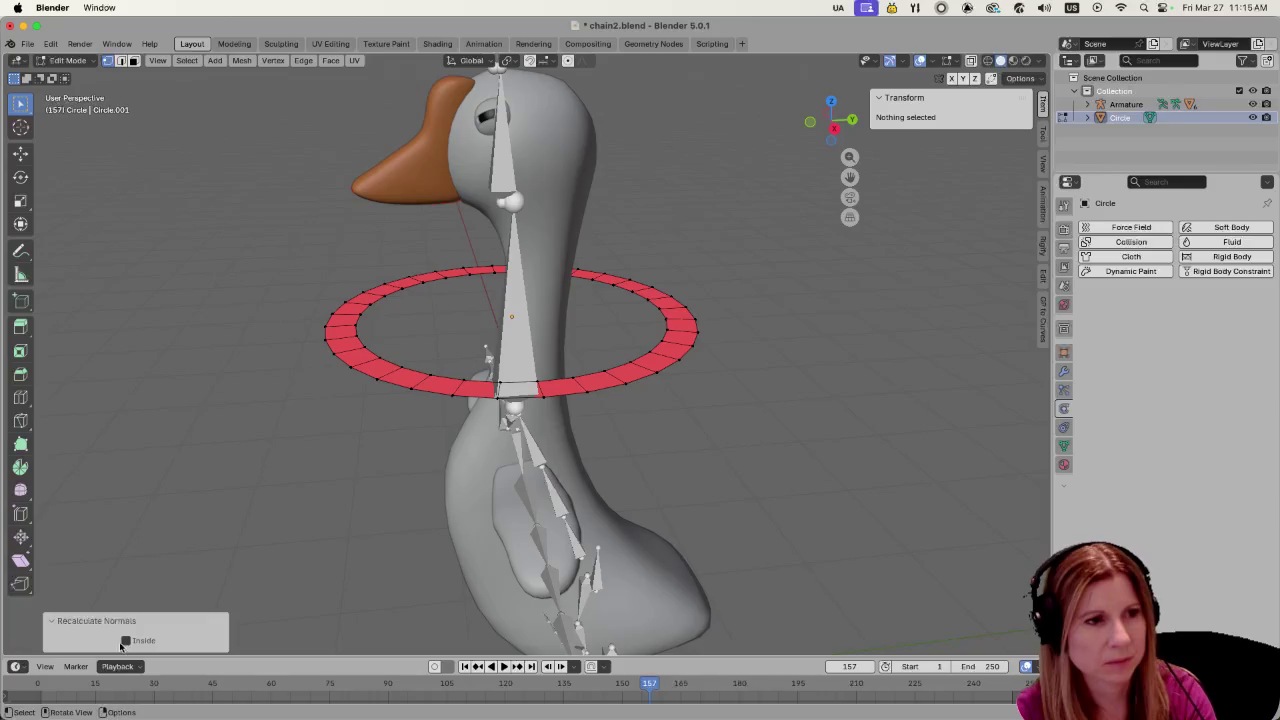
{"action": "left_click", "coordinate": [317, 445]}
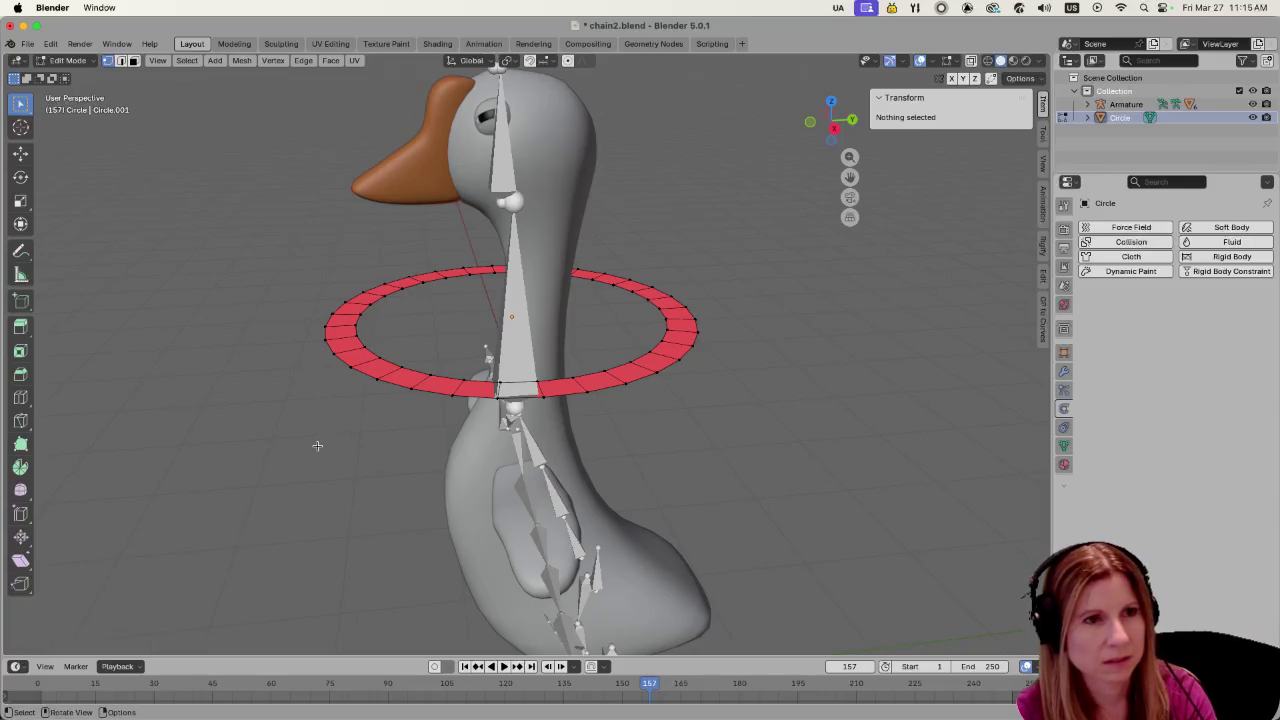
{"action": "scroll", "coordinate": [306, 391], "scroll_direction": "down", "scroll_amount": 5}
{"action": "mouse_move", "coordinate": [306, 391]}
{"action": "middle_mouse_down"}
{"action": "mouse_move", "coordinate": [325, 474]}
{"action": "mouse_move", "coordinate": [349, 477]}
{"action": "middle_mouse_up"}
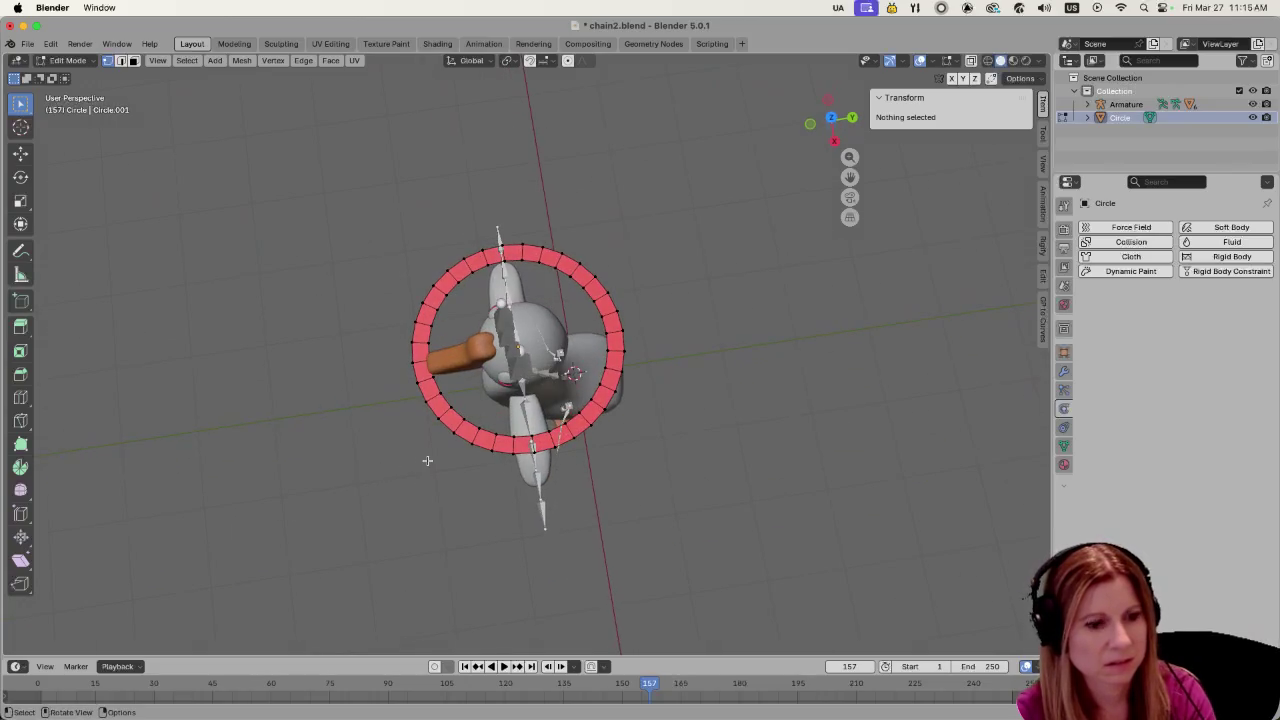
Select all ring faces, recalculate their normals outside, then deselect
{"action": "key", "text": "a"}
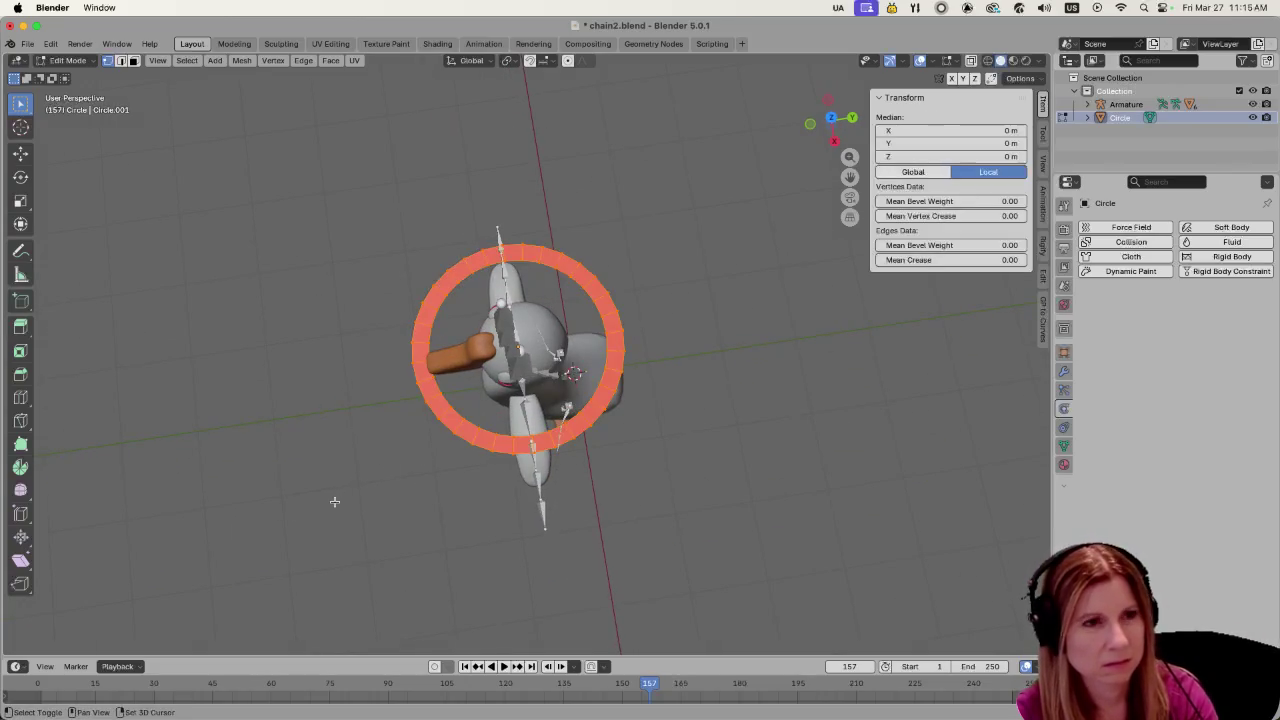
{"action": "key", "text": "shift+n"}
{"action": "mouse_move", "coordinate": [360, 506]}
{"action": "middle_mouse_down"}
{"action": "mouse_move", "coordinate": [405, 464]}
{"action": "mouse_move", "coordinate": [723, 437]}
{"action": "middle_mouse_up"}
{"action": "key", "text": "alt+a"}
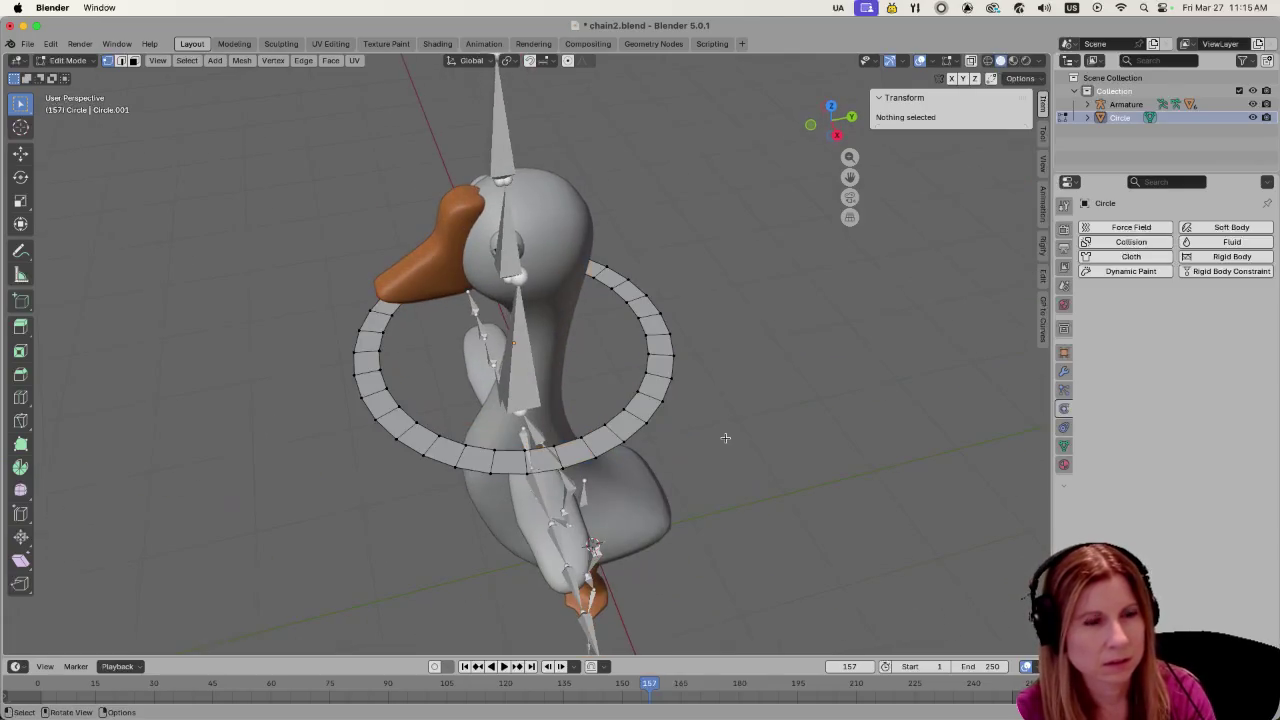
{"action": "middle_click_drag", "start_coordinate": [500, 550], "coordinate": [287, 454]}
{"action": "scroll", "coordinate": [556, 523], "scroll_direction": "down", "scroll_amount": 3}
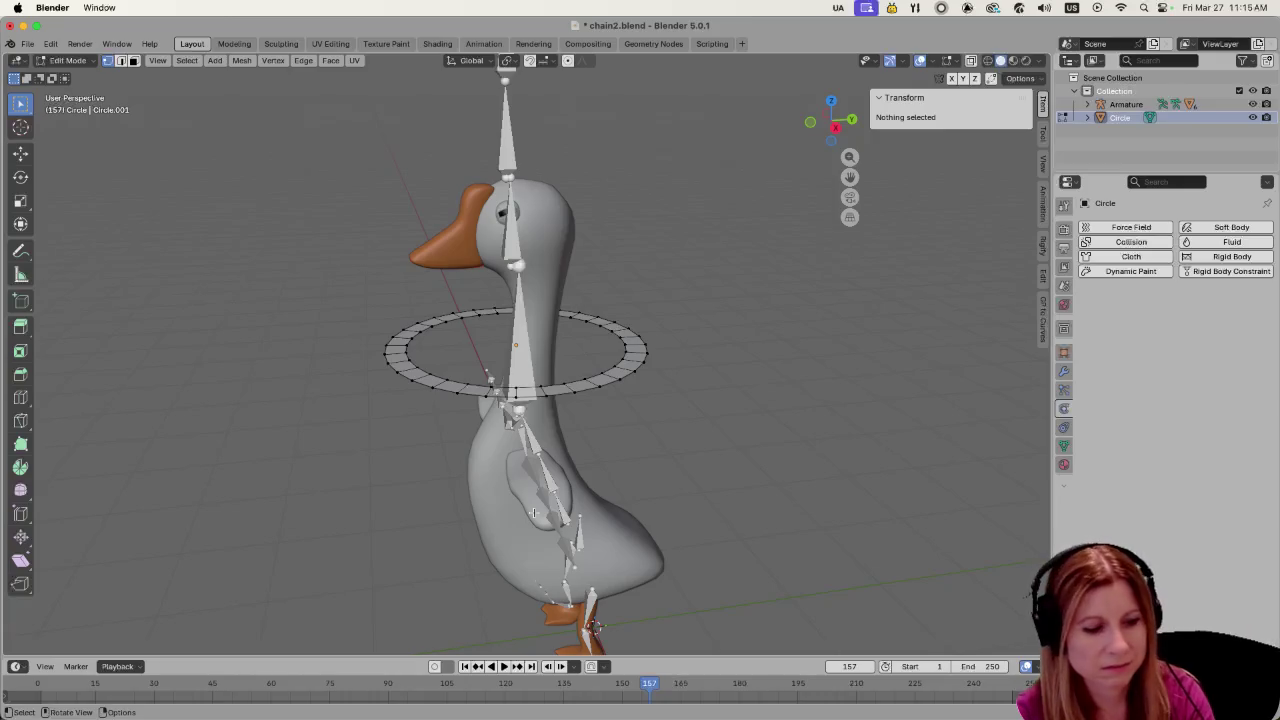
Undo to the plain circle, then extrude its edge loop inward at scale 0.854
{"action": "key", "text": "a"}
{"action": "key", "text": "alt+a"}
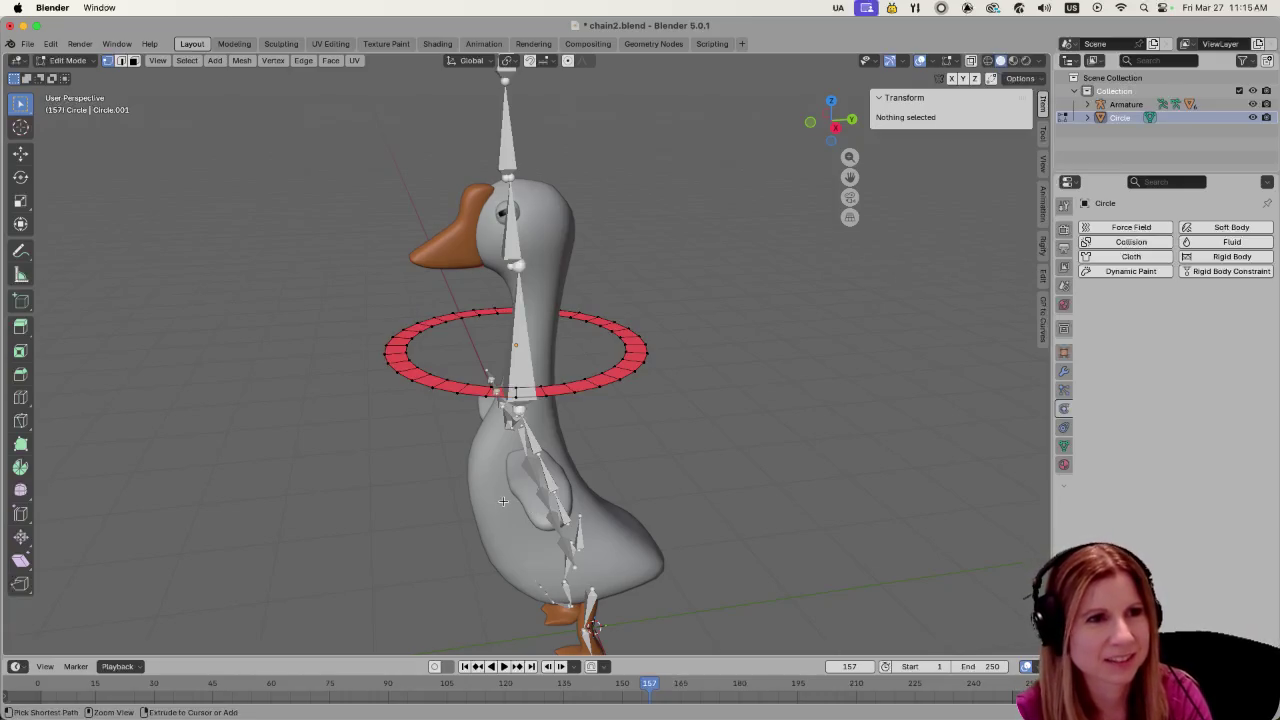
{"action": "key", "text": "ctrl+z"}
{"action": "key", "text": "ctrl+z"}
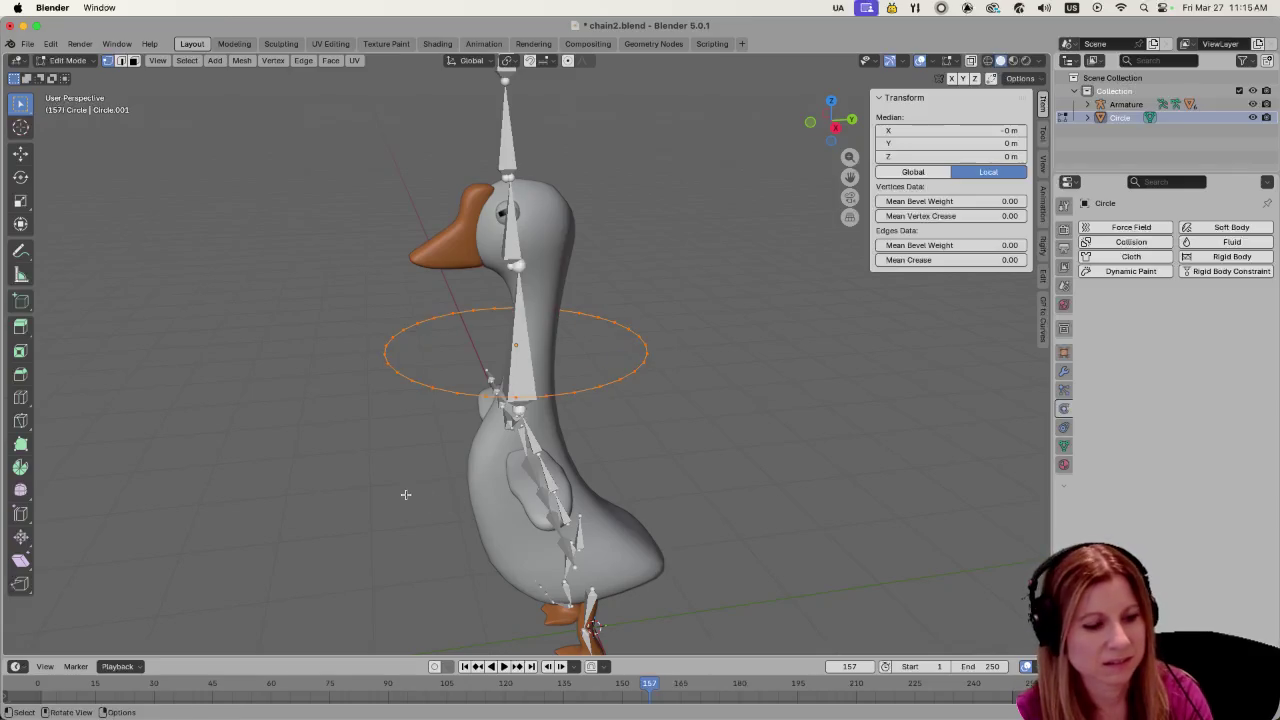
{"action": "key", "text": "2"}
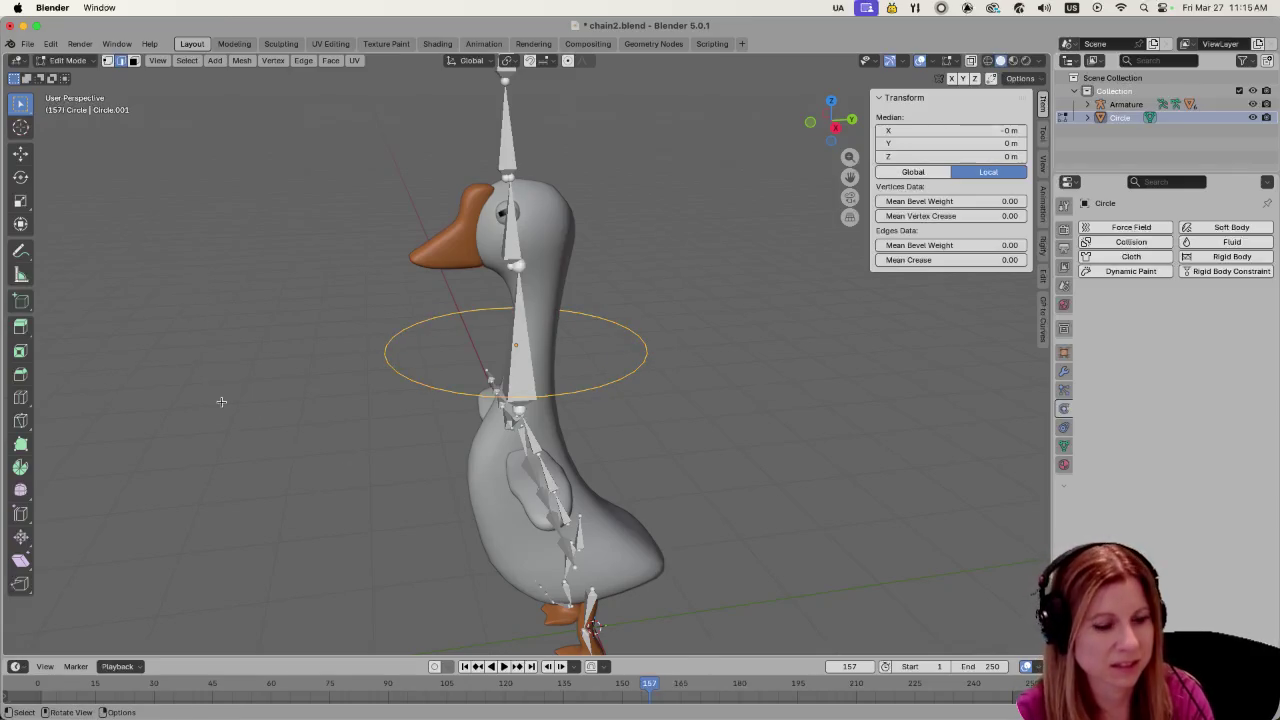
{"action": "middle_click_drag", "start_coordinate": [257, 385], "coordinate": [259, 371]}
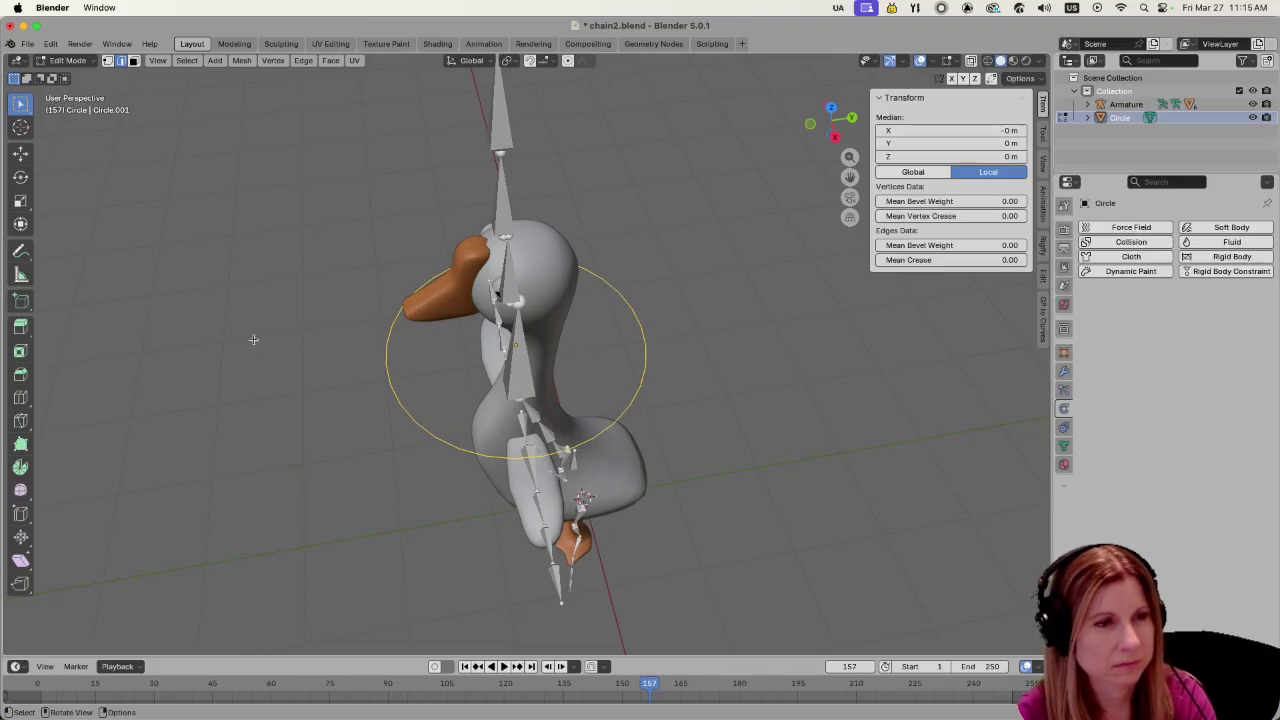
{"action": "key", "text": "e"}
{"action": "key", "text": "s"}
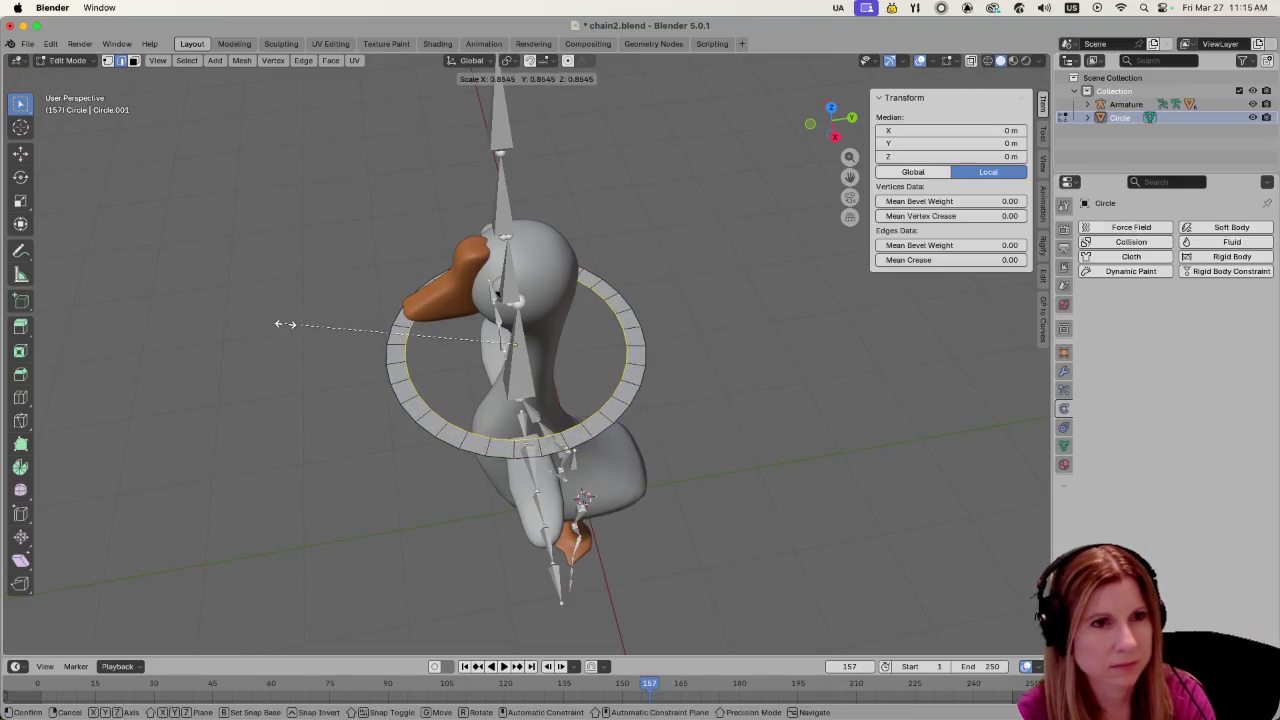
{"action": "left_click", "coordinate": [285, 324]}
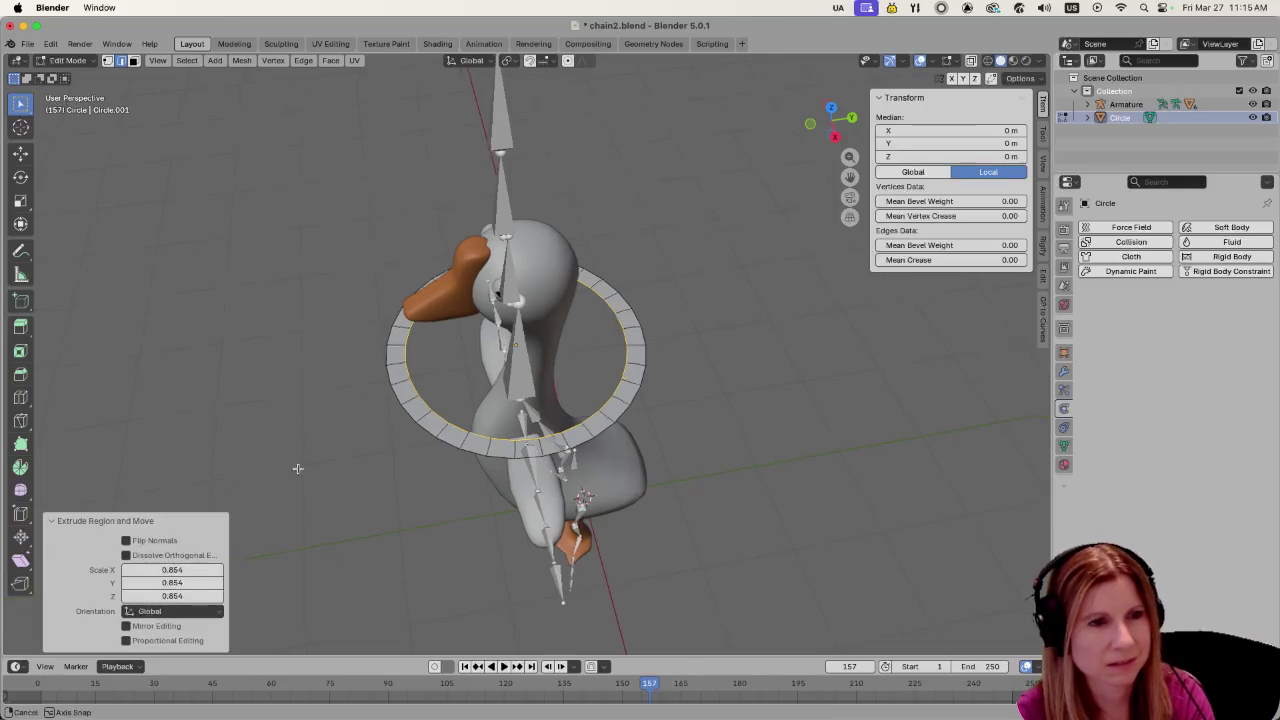
Select a single ring edge and save chain2.blend
{"action": "middle_click_drag", "start_coordinate": [297, 466], "coordinate": [303, 389]}
{"action": "scroll", "coordinate": [347, 473], "scroll_direction": "up", "scroll_amount": 4}
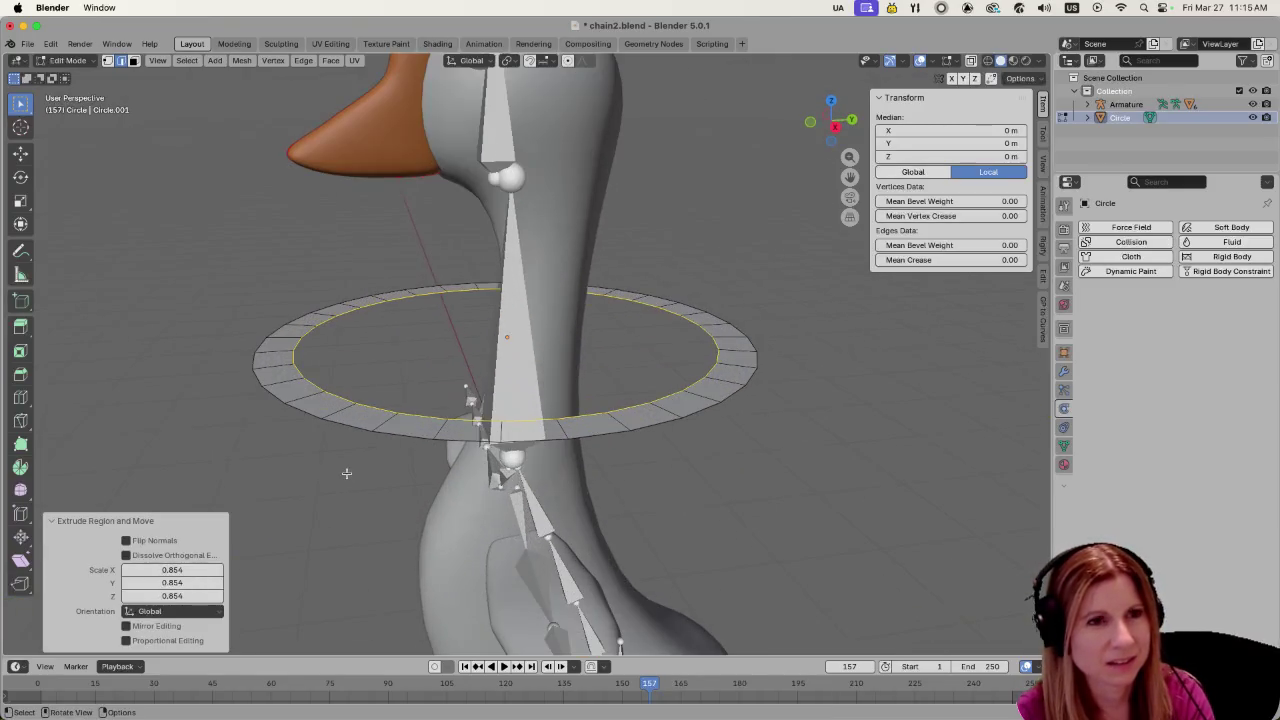
{"action": "scroll", "coordinate": [346, 473], "scroll_direction": "down", "scroll_amount": 3}
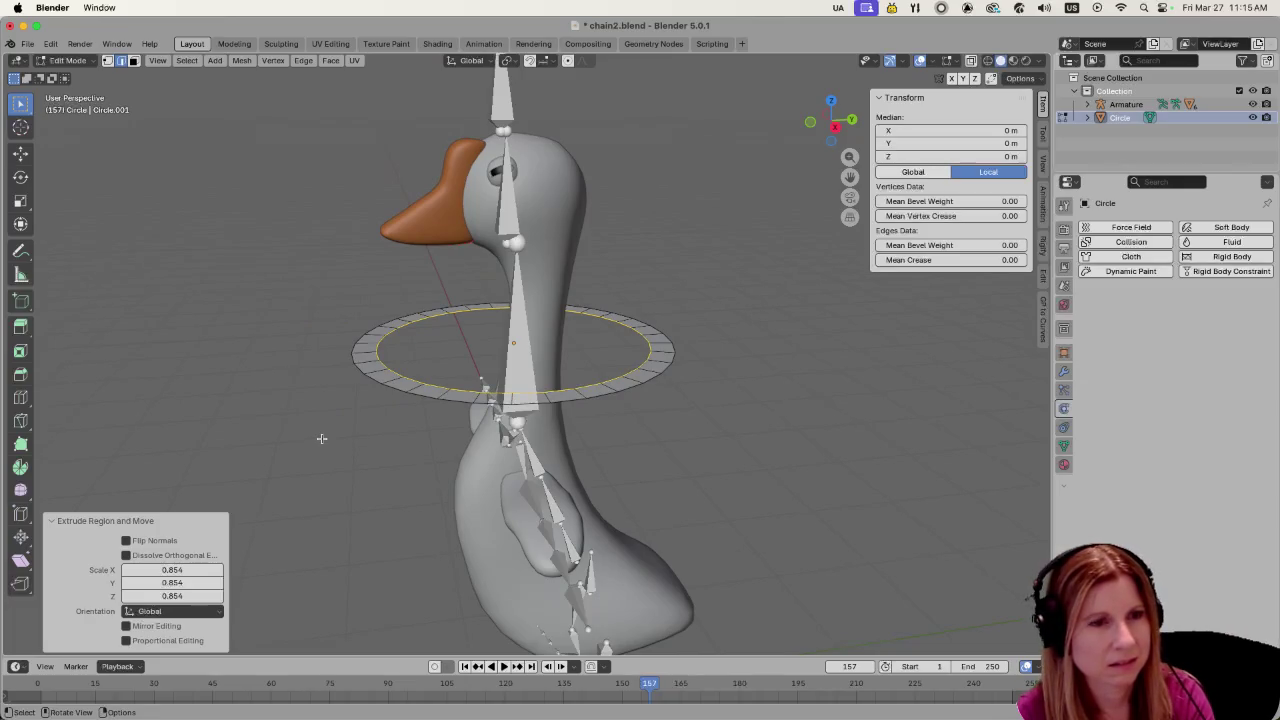
{"action": "left_click", "coordinate": [334, 433]}
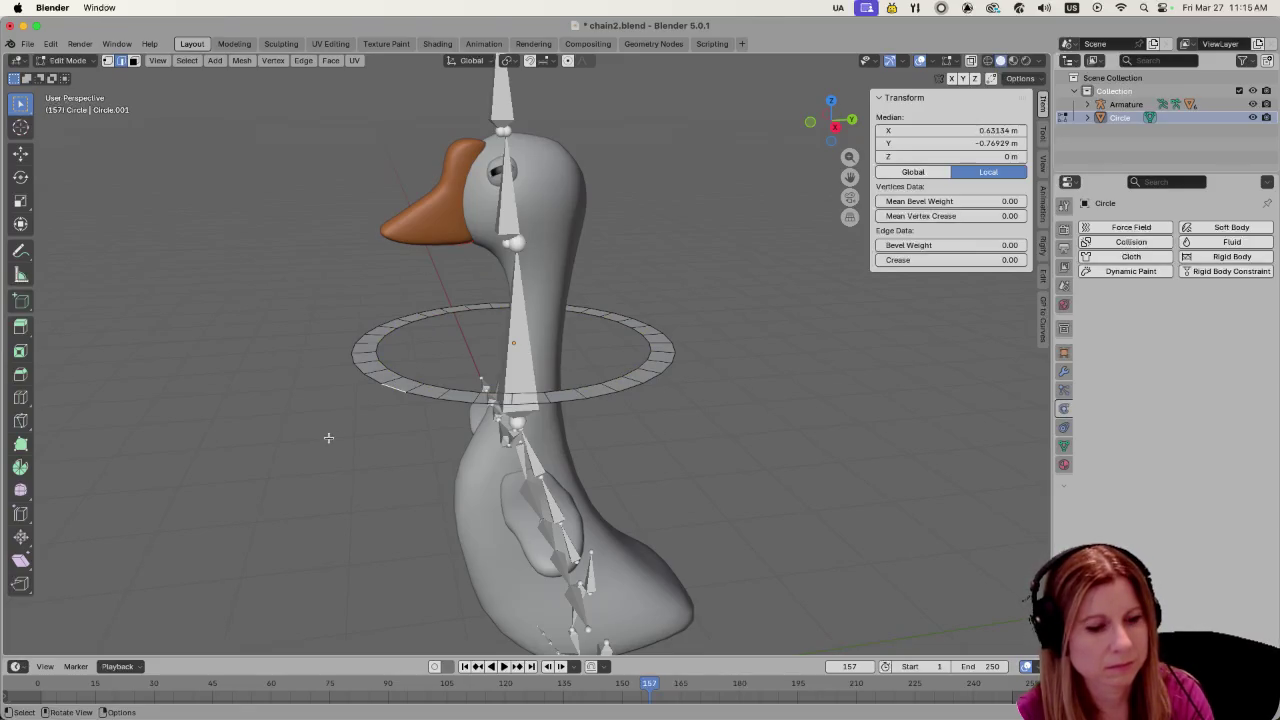
{"action": "key", "text": "ctrl+s"}
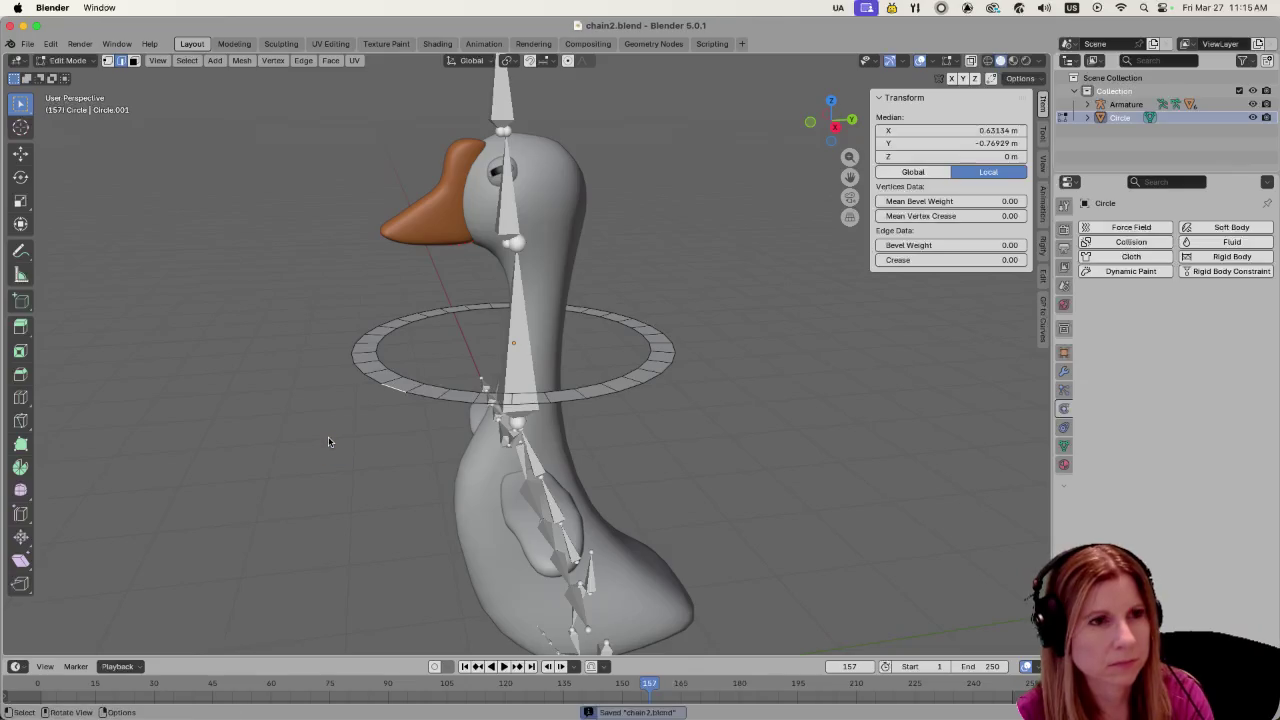
Scale the selection by a factor of 0.902
{"action": "key", "text": "s"}
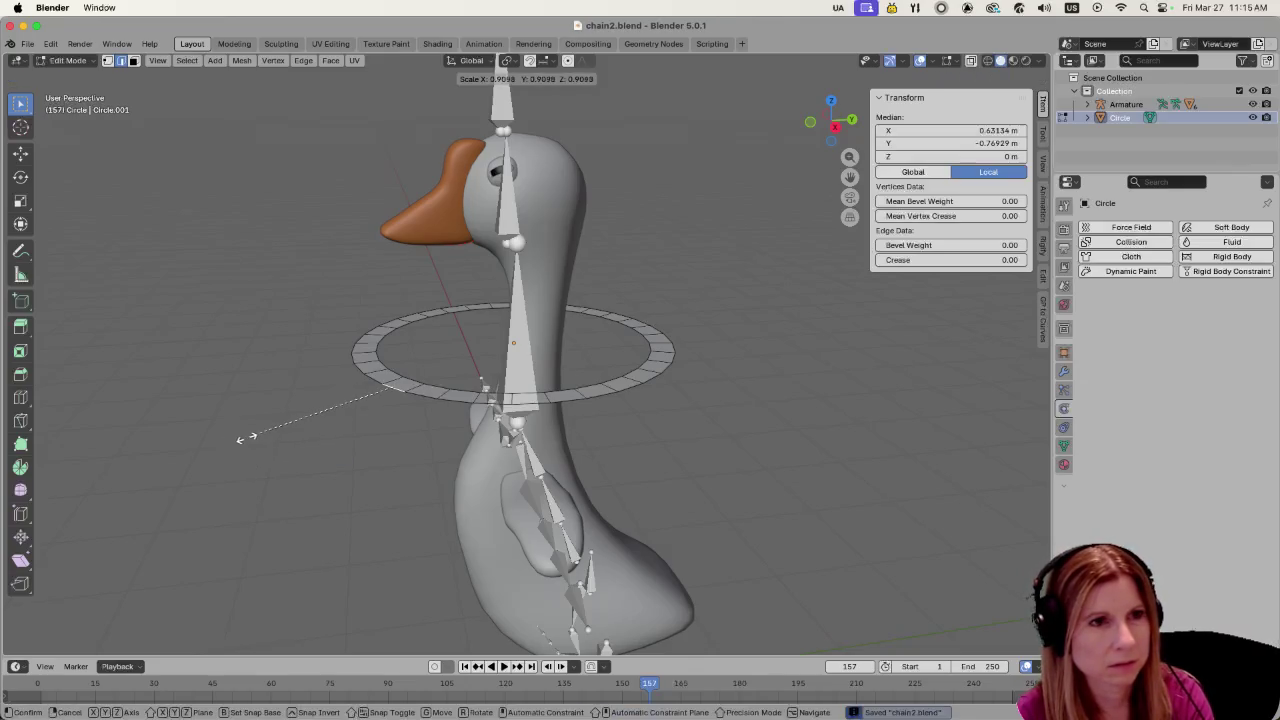
{"action": "left_click", "coordinate": [246, 437]}
{"action": "right_click", "coordinate": [246, 437]}
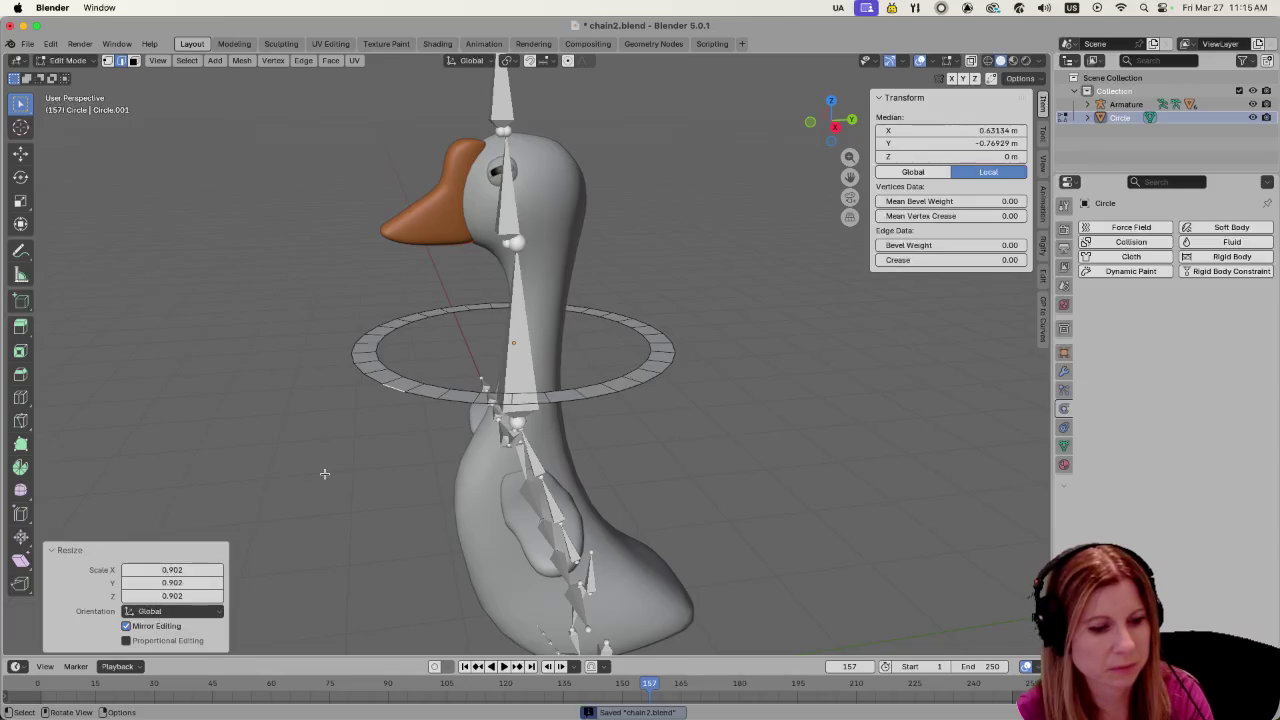
Shrink the whole ring to 0.537 scale and nudge it slightly along Y
{"action": "key", "text": "a"}
{"action": "key", "text": "s"}
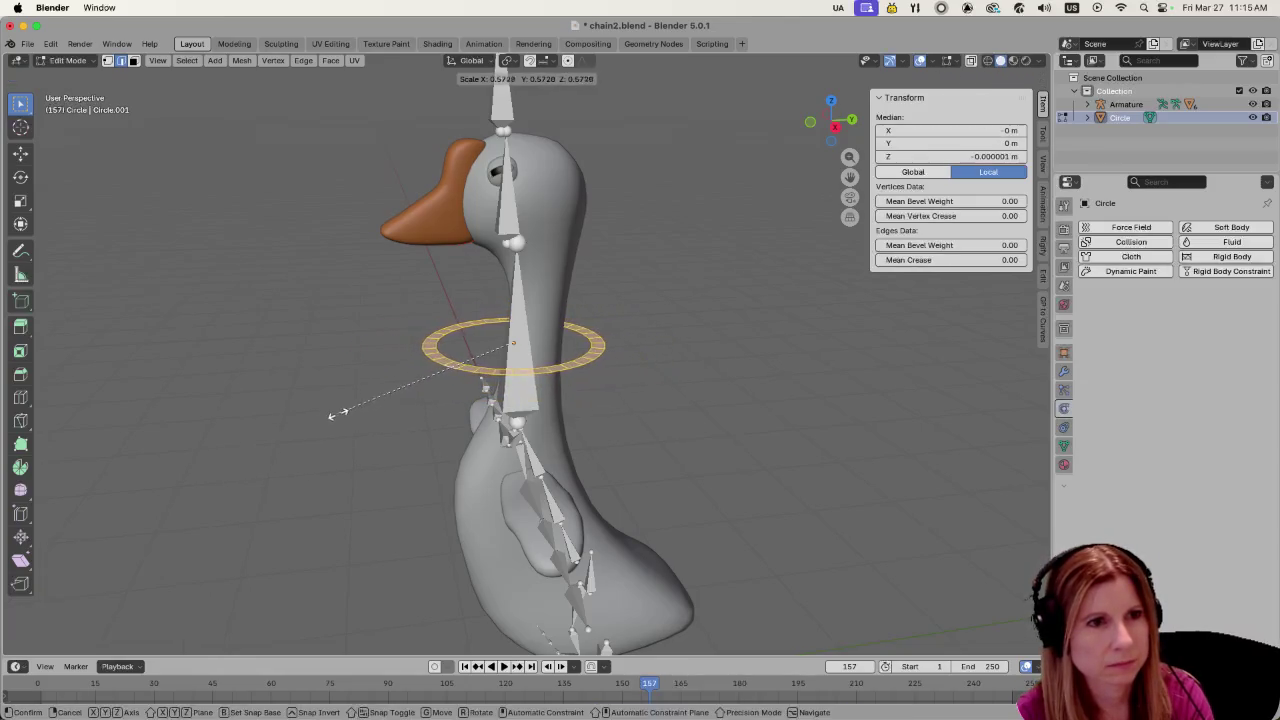
{"action": "left_click", "coordinate": [344, 407]}
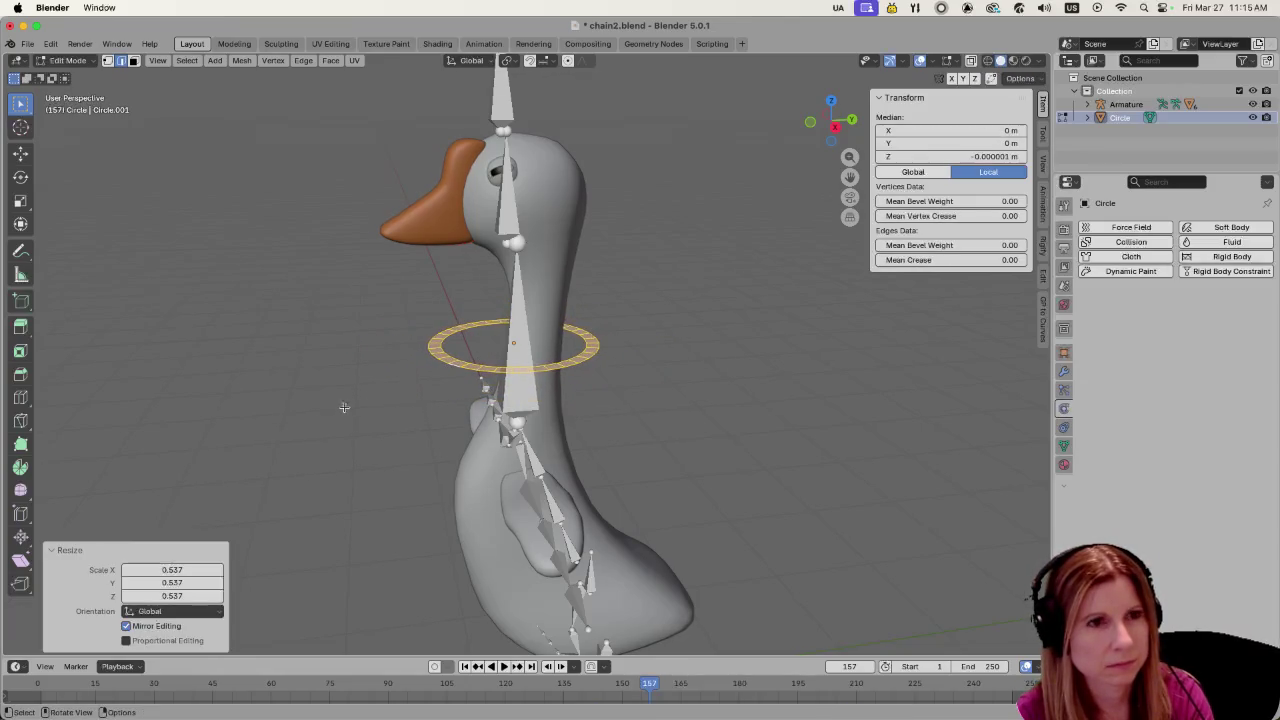
{"action": "key", "text": "g"}
{"action": "key", "text": "y"}
{"action": "left_click", "coordinate": [357, 483]}
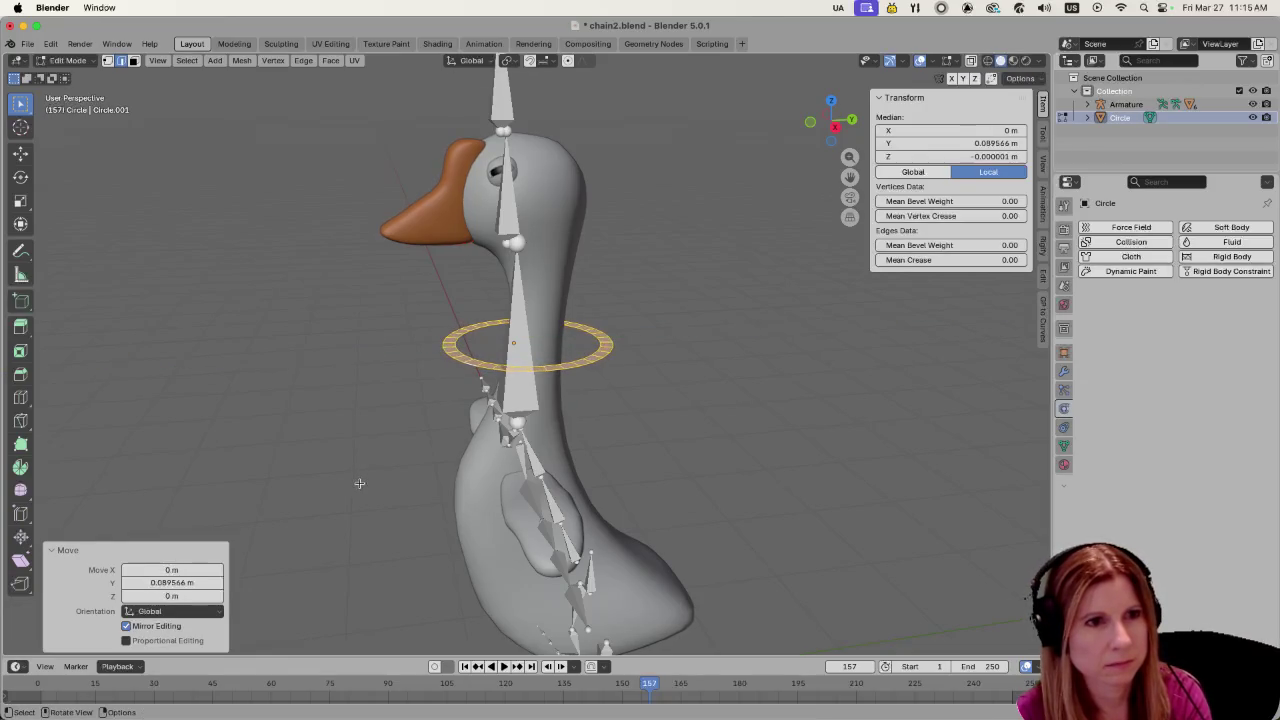
{"action": "scroll", "coordinate": [704, 531], "scroll_direction": "up", "scroll_amount": 2}
{"action": "scroll", "coordinate": [696, 462], "scroll_direction": "up", "scroll_amount": 2}
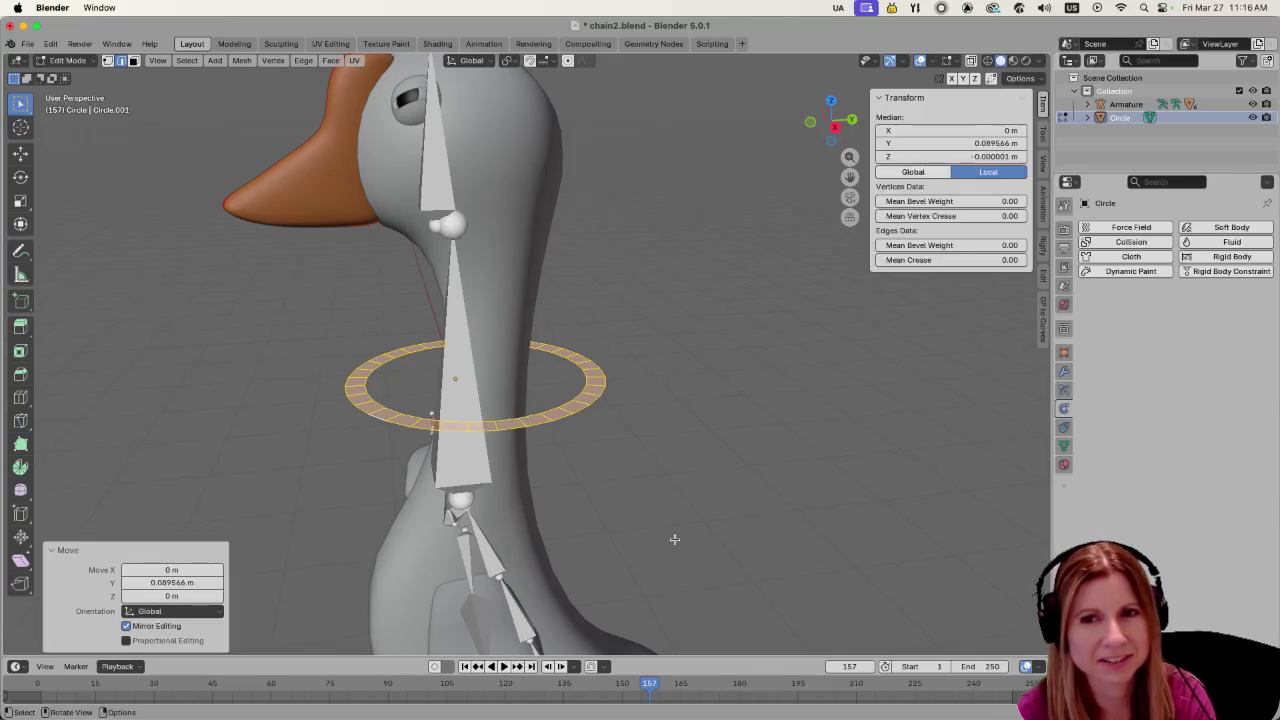
{"action": "mouse_move", "coordinate": [678, 545]}
{"action": "middle_mouse_down"}
{"action": "mouse_move", "coordinate": [669, 571]}
{"action": "mouse_move", "coordinate": [703, 513]}
{"action": "middle_mouse_up"}
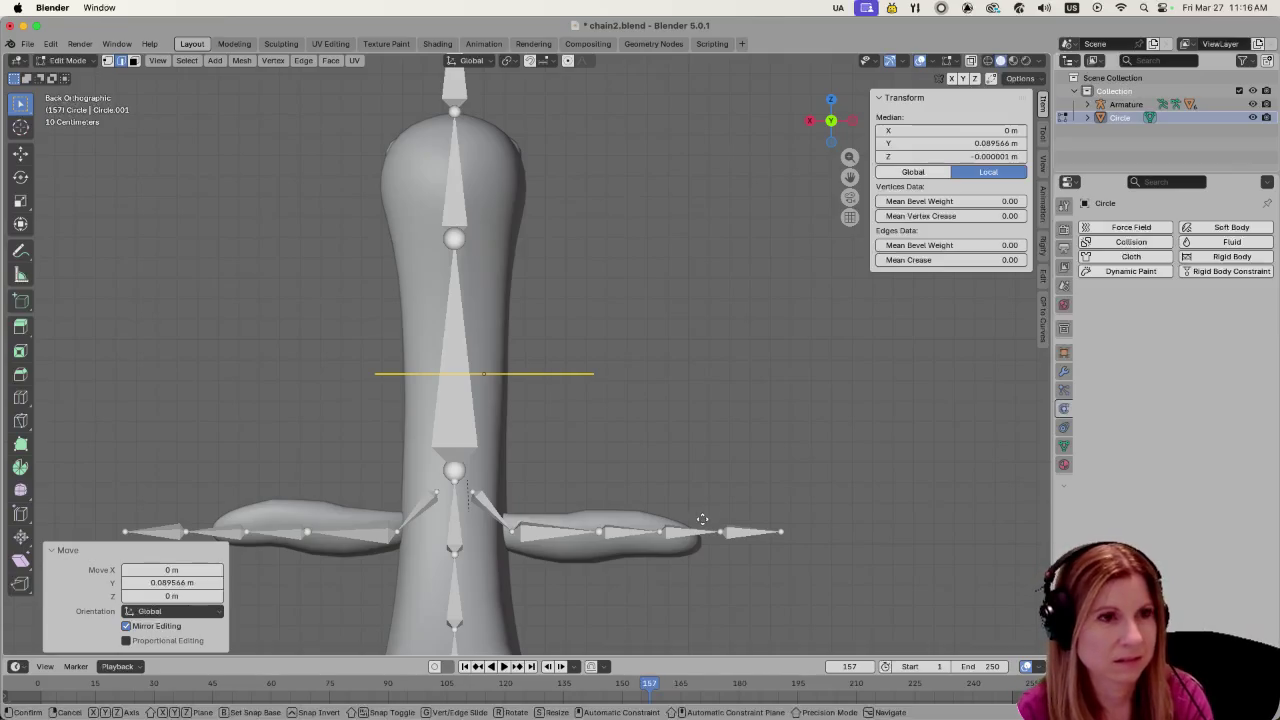
Move the ring sideways along the X axis to a new position
{"action": "key", "text": "g"}
{"action": "key", "text": "x"}
{"action": "key", "text": "Escape"}
{"action": "key", "text": "g"}
{"action": "key", "text": "x"}
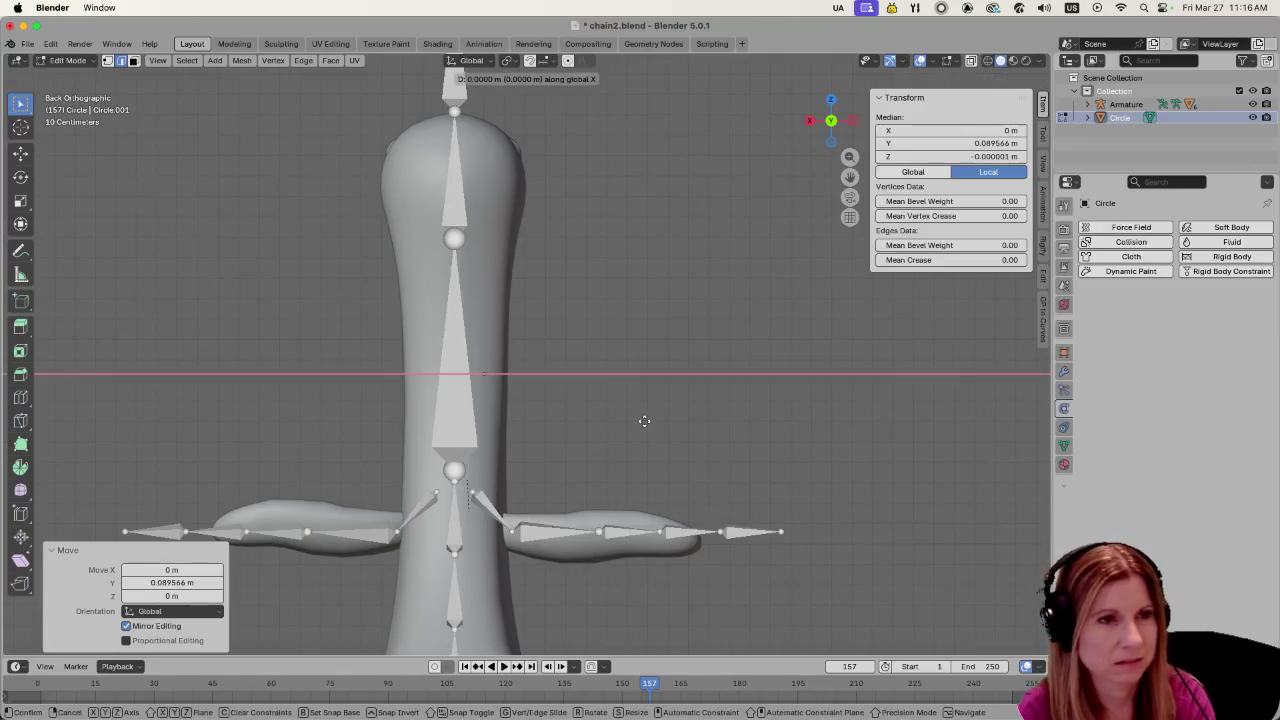
{"action": "left_click", "coordinate": [589, 413]}
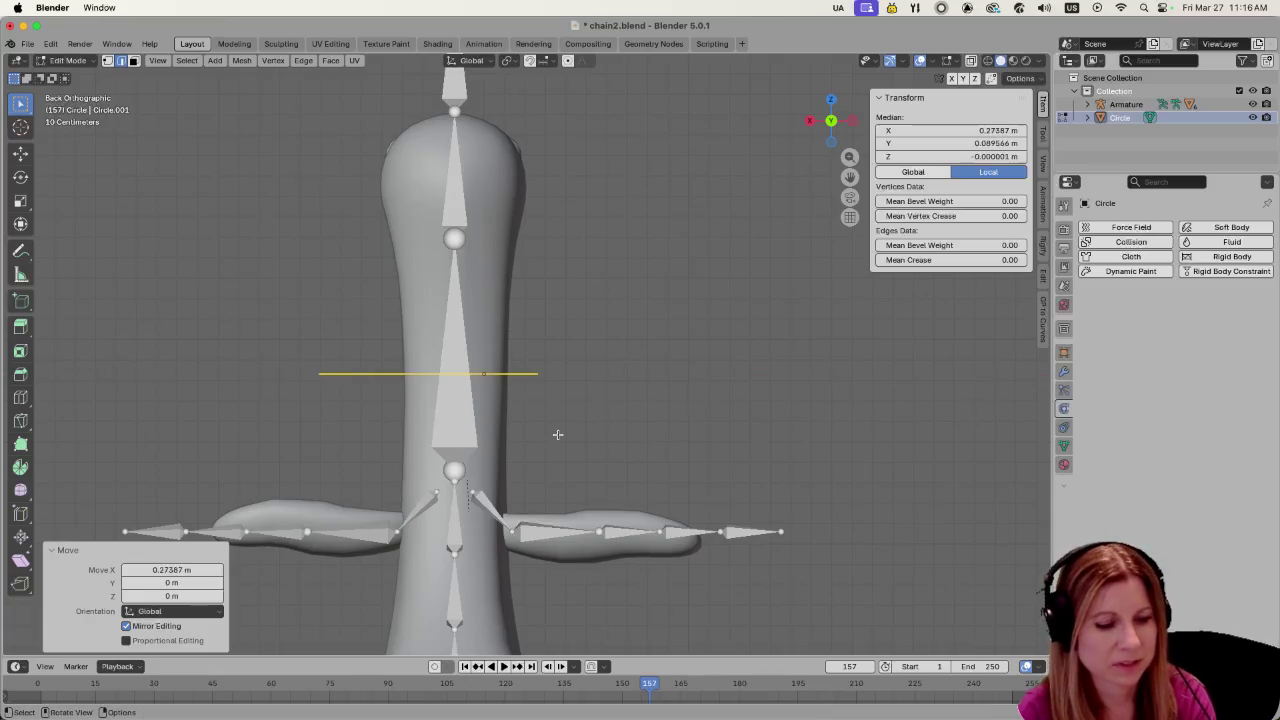
After two cancelled attempts, shift the ring along X again
{"action": "key", "text": "g"}
{"action": "key", "text": "x"}
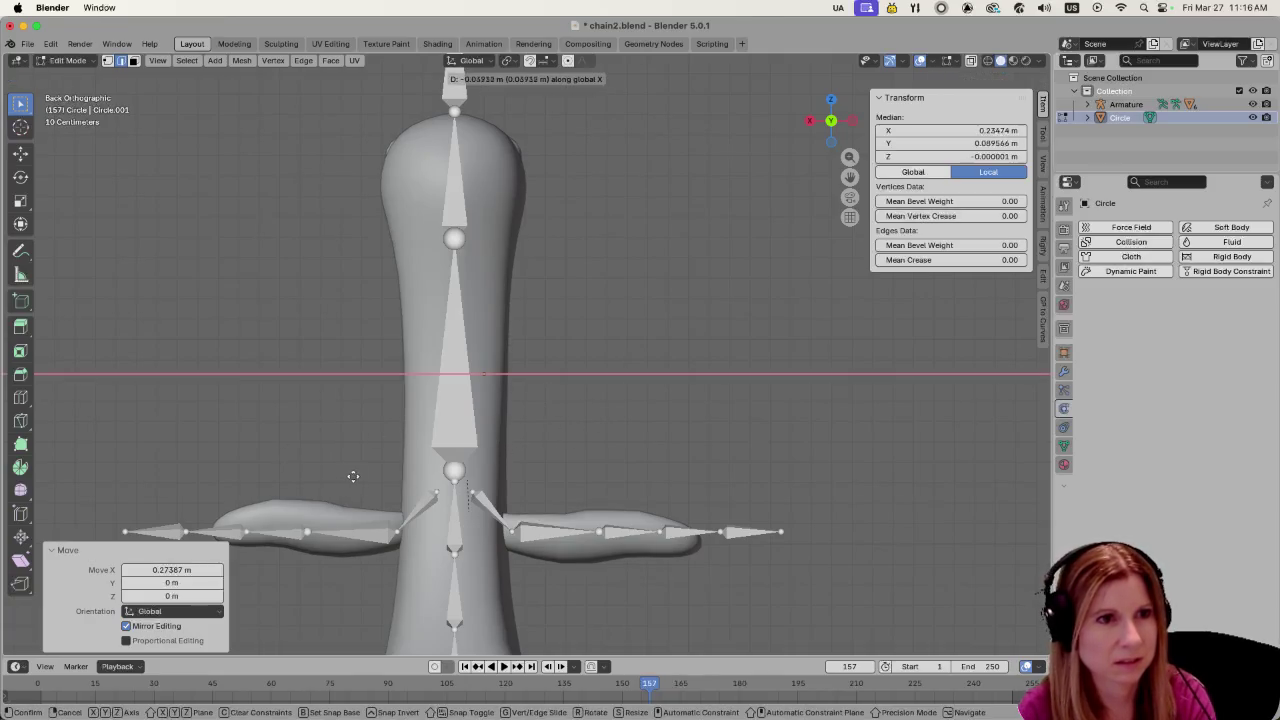
{"action": "right_click", "coordinate": [381, 465]}
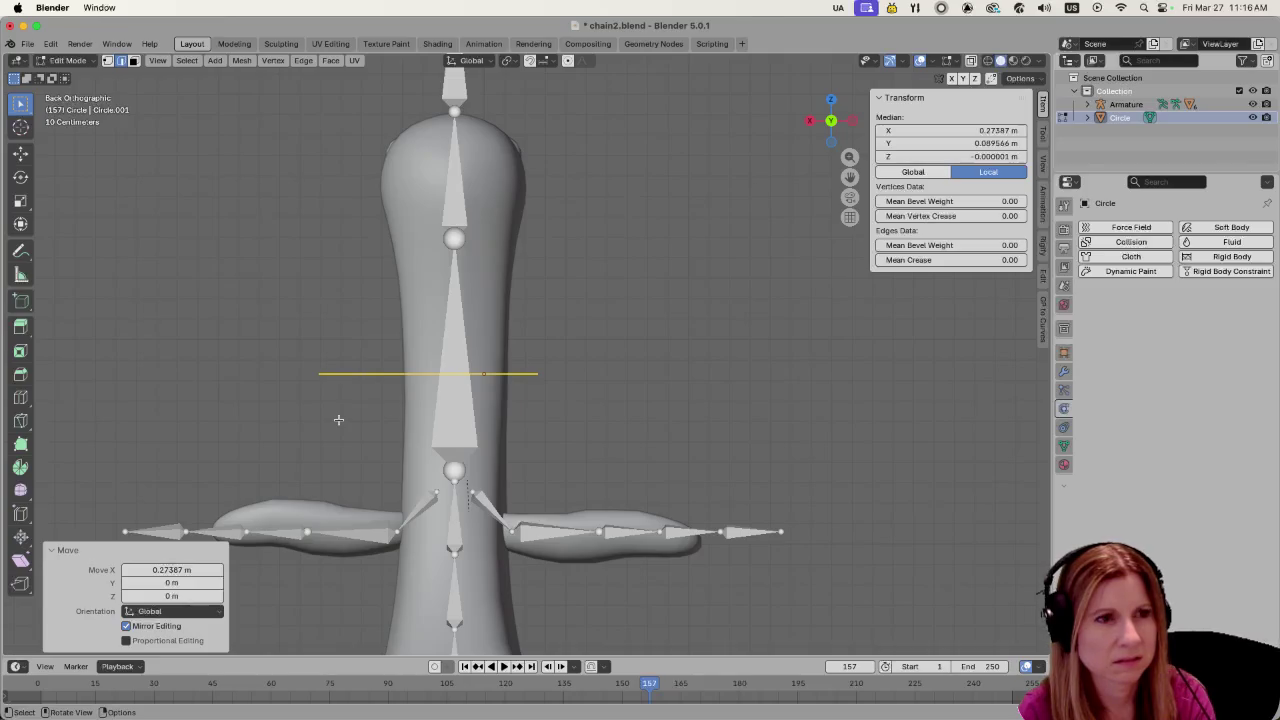
{"action": "key", "text": "g"}
{"action": "key", "text": "x"}
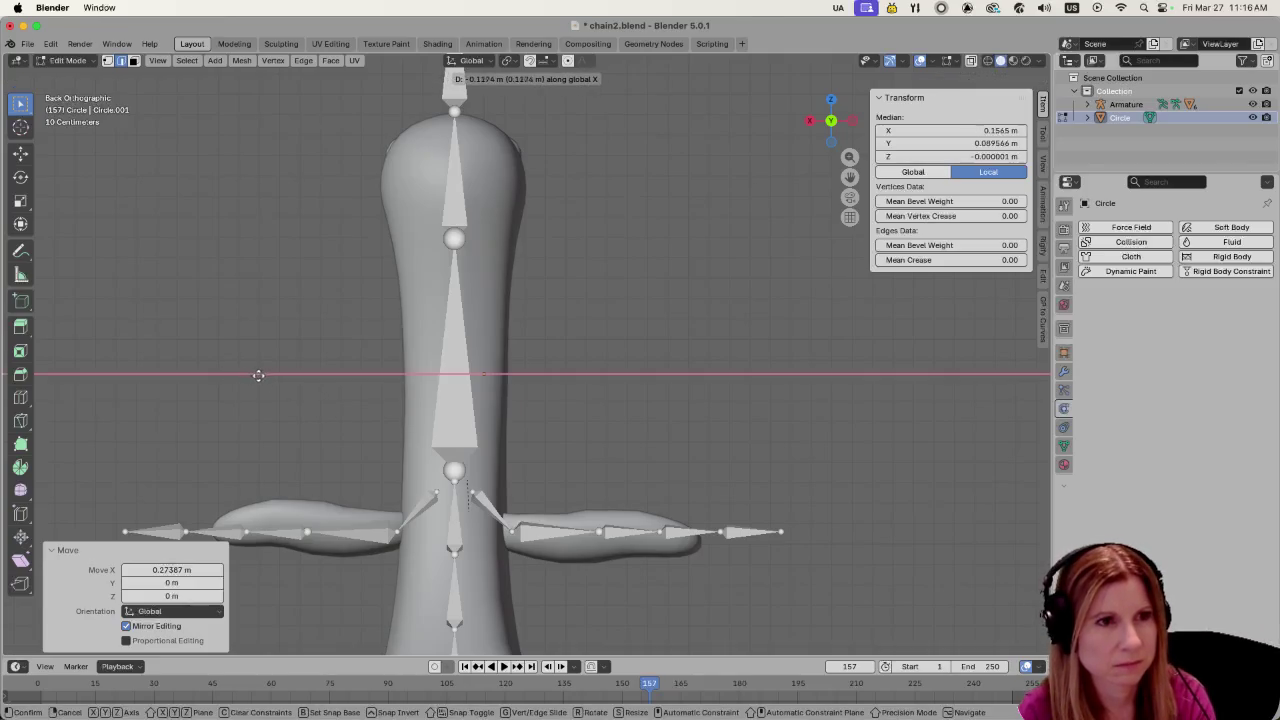
{"action": "right_click", "coordinate": [347, 379]}
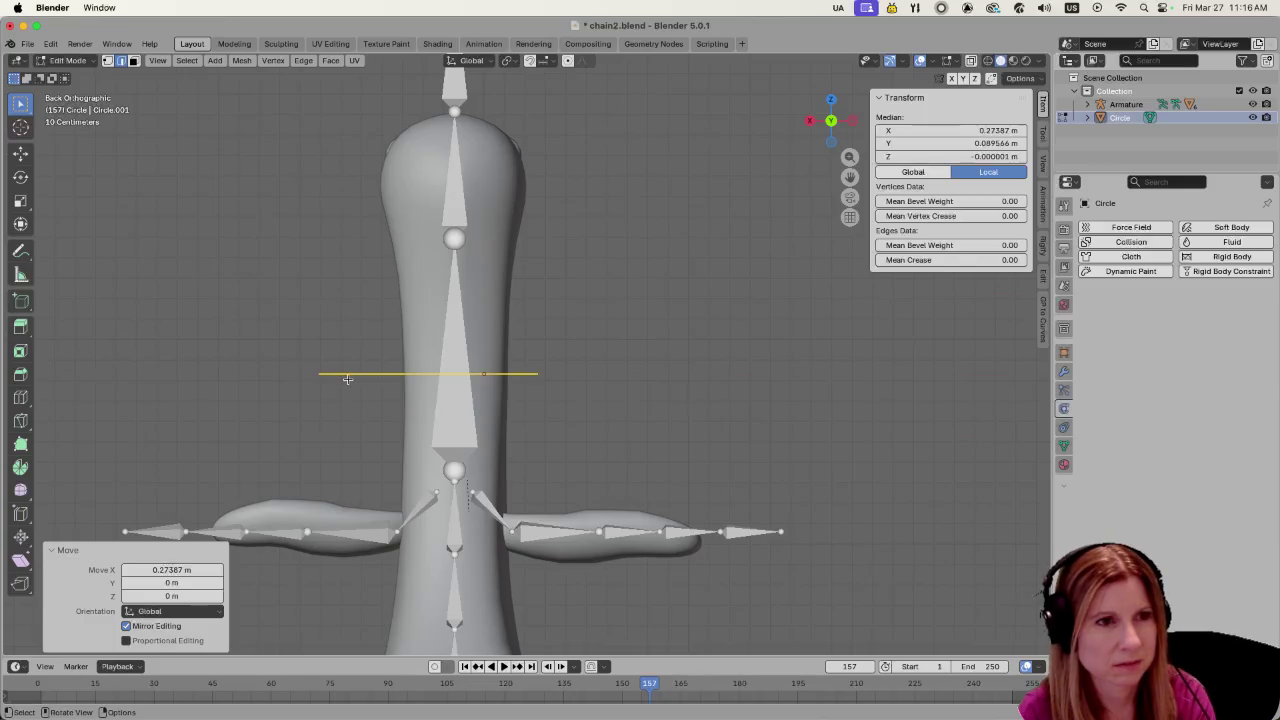
{"action": "key", "text": "g"}
{"action": "key", "text": "x"}
{"action": "left_click", "coordinate": [285, 374]}
{"action": "middle_click_drag", "start_coordinate": [285, 374], "coordinate": [284, 461]}
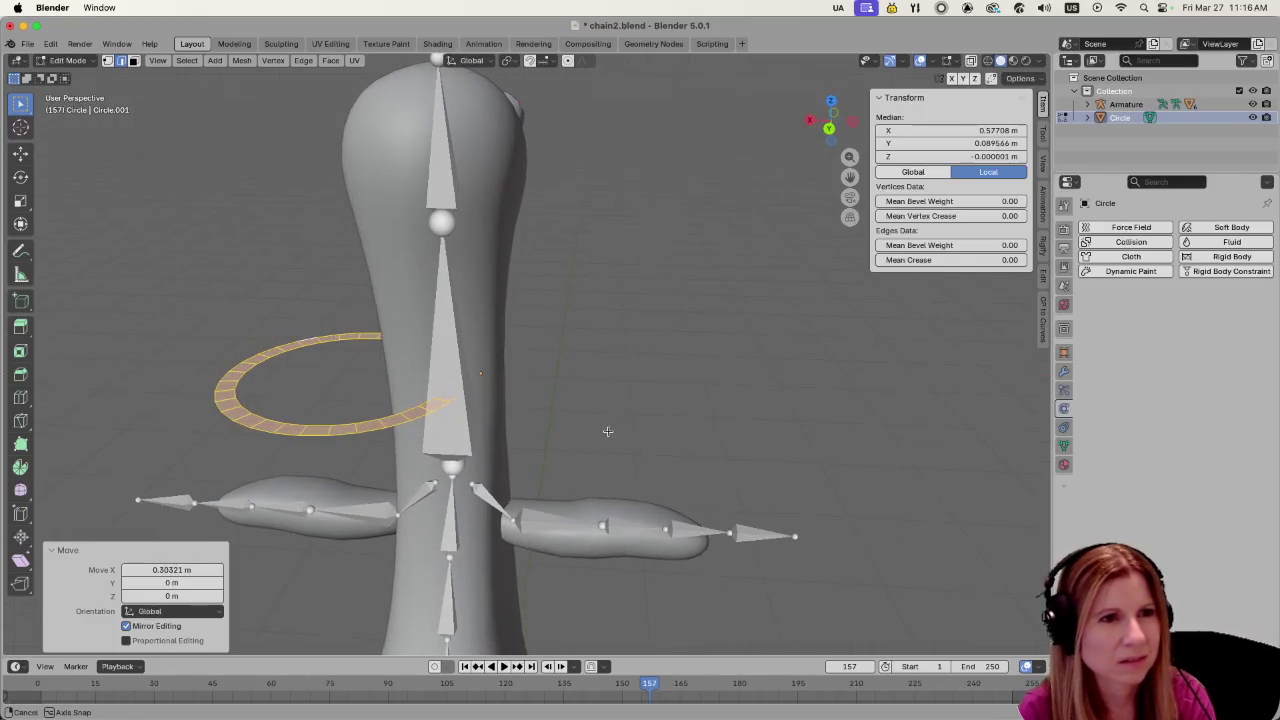
Centre the ring on the neck with X moves, checking in front view
{"action": "key", "text": "g"}
{"action": "key", "text": "x"}
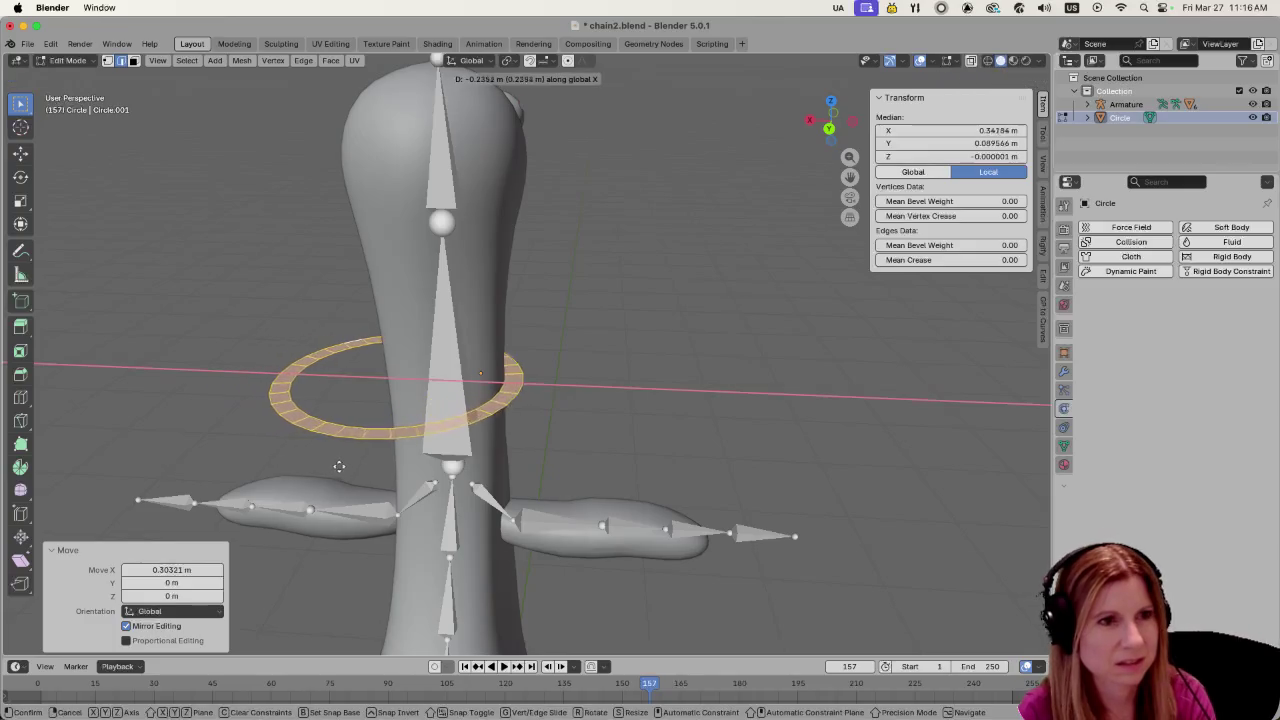
{"action": "left_click", "coordinate": [395, 465]}
{"action": "key", "text": "1"}
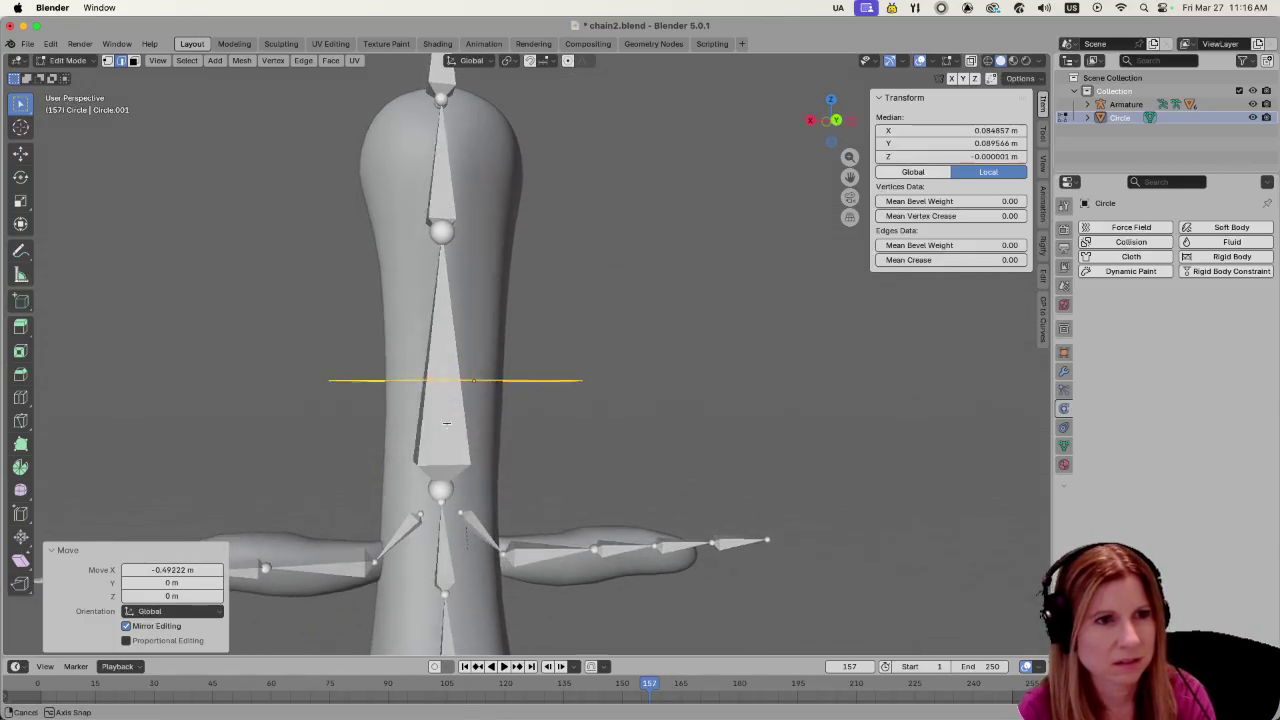
{"action": "scroll", "coordinate": [445, 405], "scroll_direction": "down", "scroll_amount": 1}
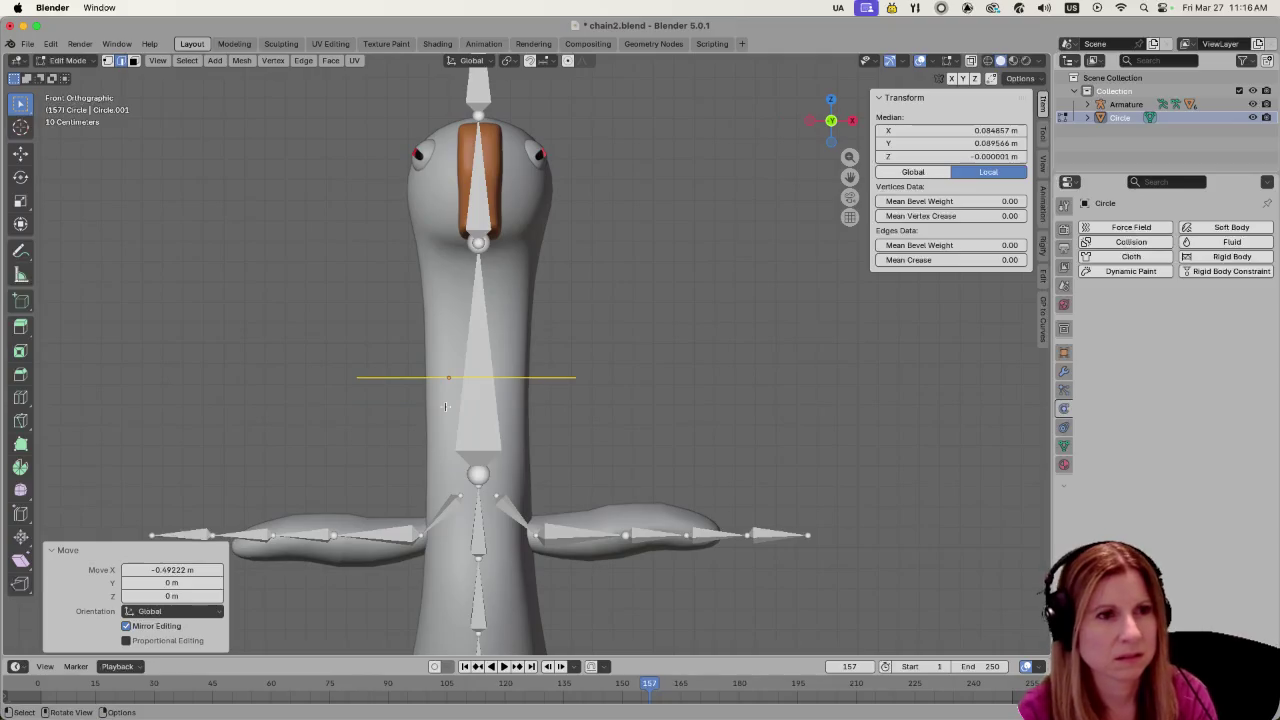
{"action": "key", "text": "g"}
{"action": "key", "text": "x"}
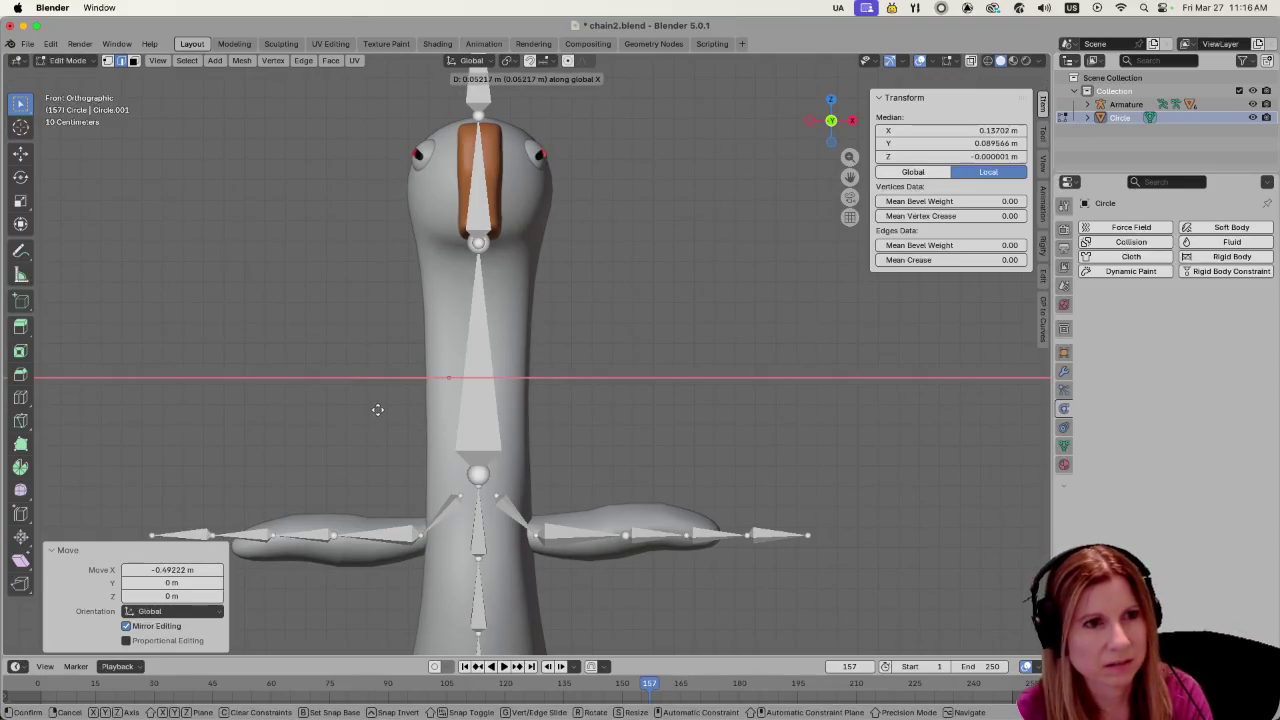
{"action": "left_click", "coordinate": [384, 408]}
{"action": "mouse_move", "coordinate": [614, 420]}
{"action": "middle_mouse_down"}
{"action": "mouse_move", "coordinate": [427, 424]}
{"action": "mouse_move", "coordinate": [589, 459]}
{"action": "middle_mouse_up"}
Check front and back views, fine-tune the ring's X position by -0.032603 m, and deselect
{"action": "key", "text": "KP_1"}
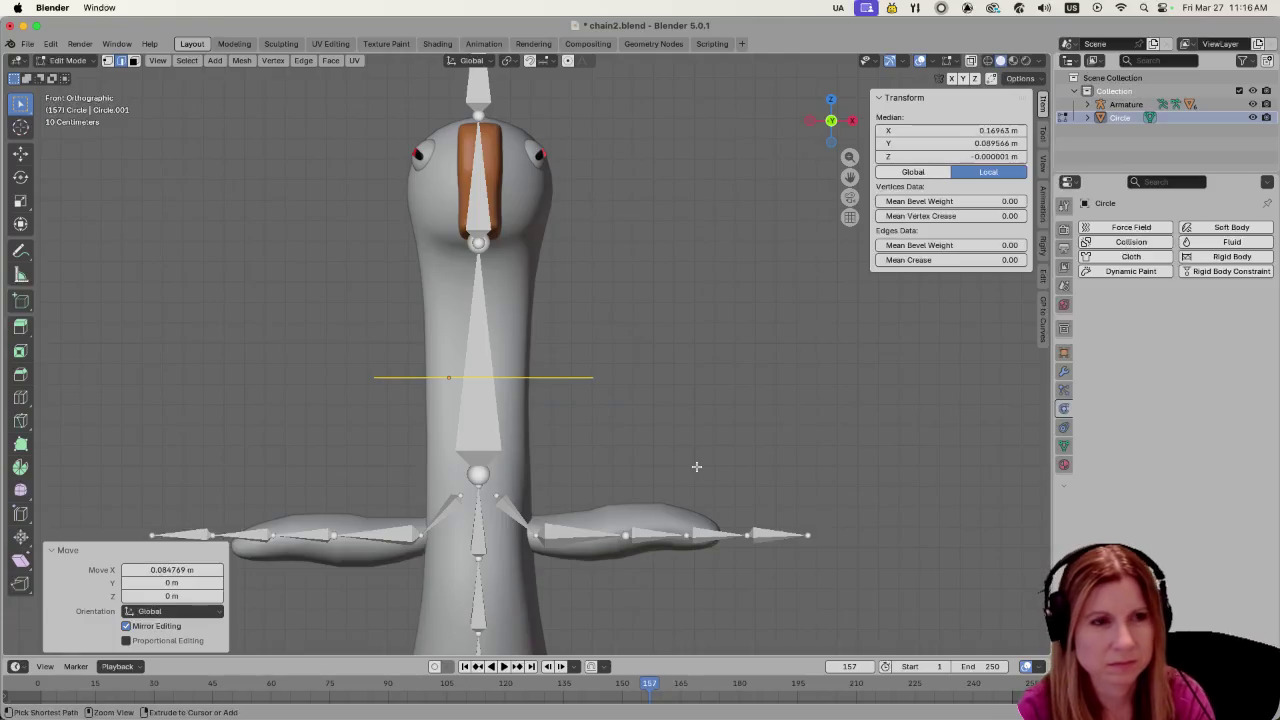
{"action": "key", "text": "ctrl+KP_1"}
{"action": "mouse_move", "coordinate": [697, 466]}
{"action": "middle_mouse_down"}
{"action": "mouse_move", "coordinate": [706, 479]}
{"action": "mouse_move", "coordinate": [982, 484]}
{"action": "middle_mouse_up"}
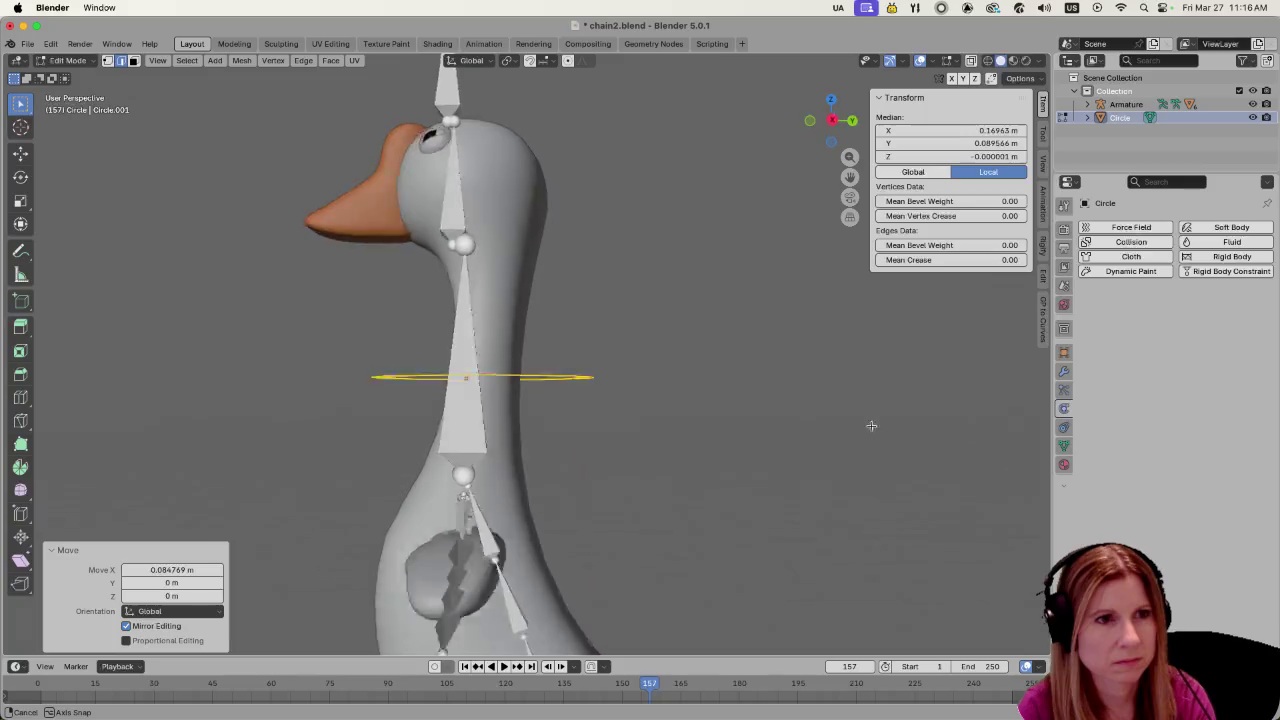
{"action": "key", "text": "KP_1"}
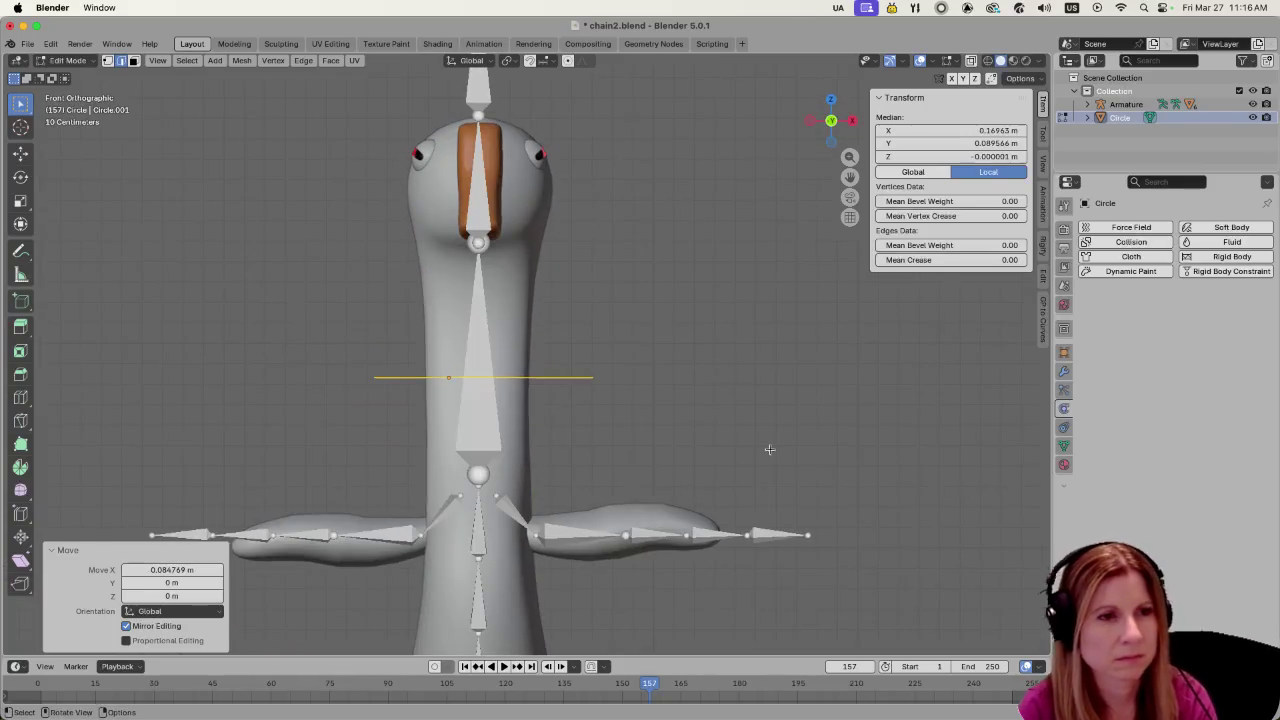
{"action": "key", "text": "g"}
{"action": "key", "text": "x"}
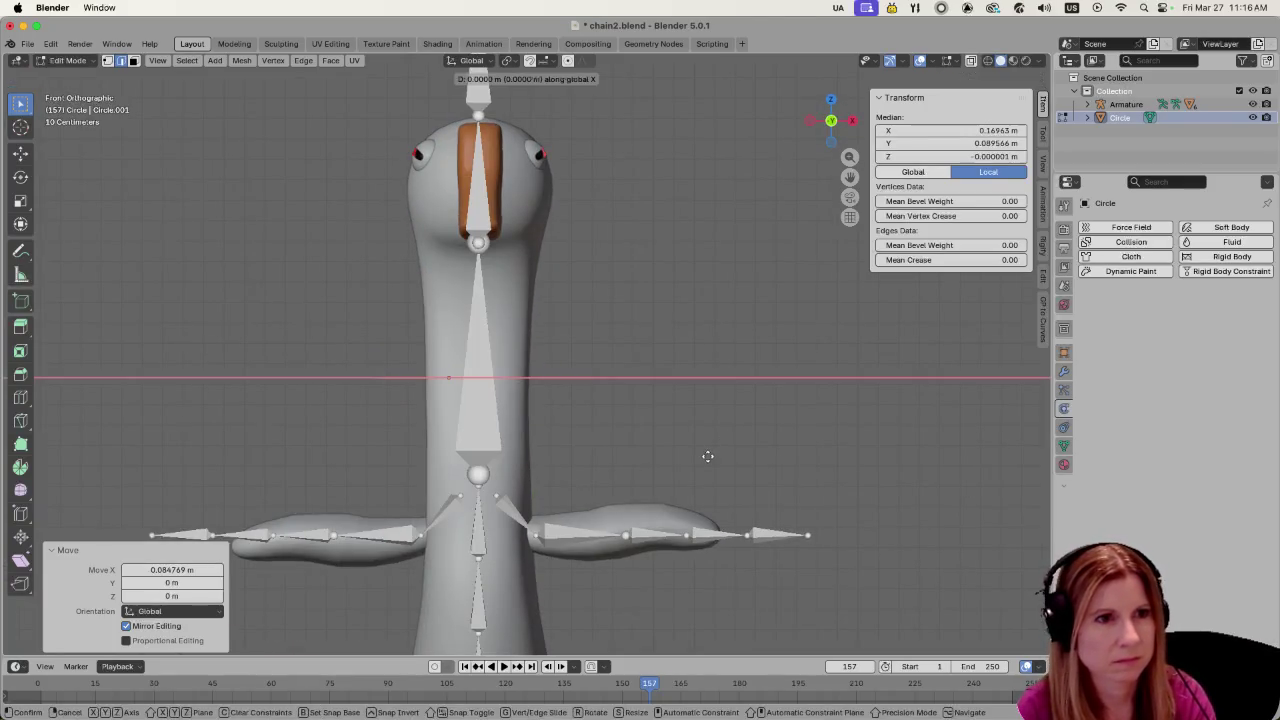
{"action": "left_click", "coordinate": [701, 452]}
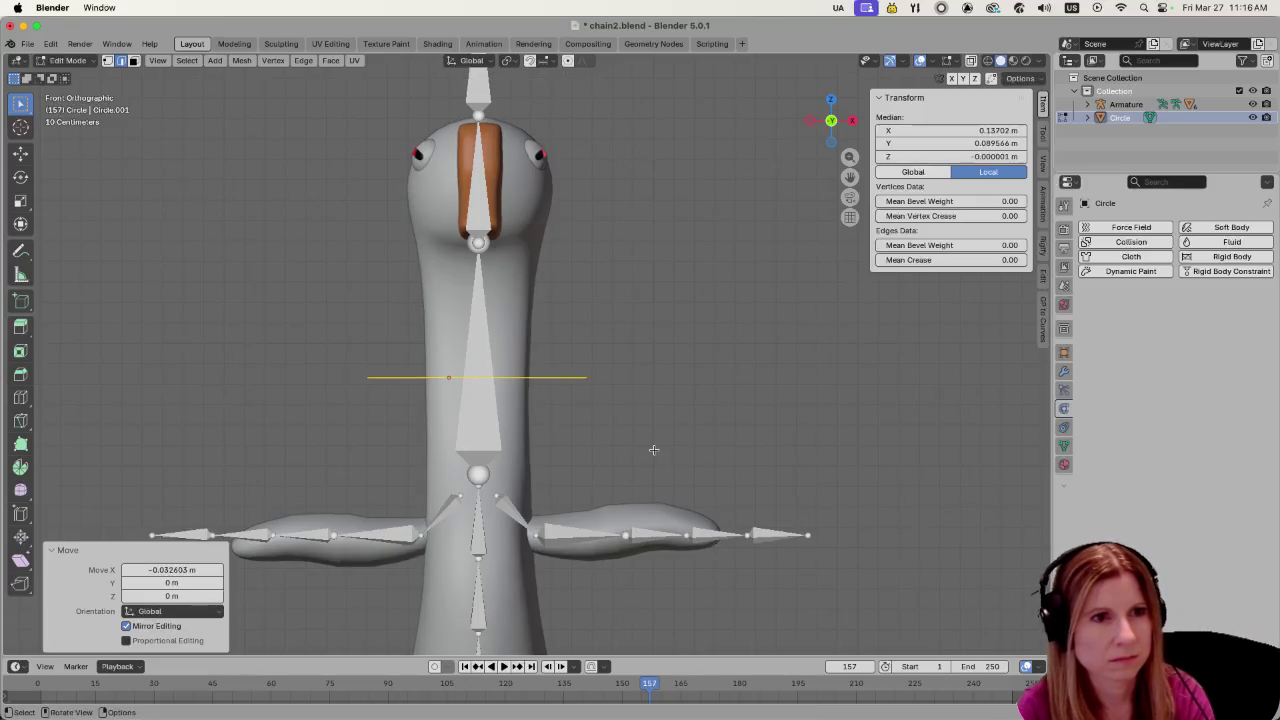
{"action": "key", "text": "alt+a"}
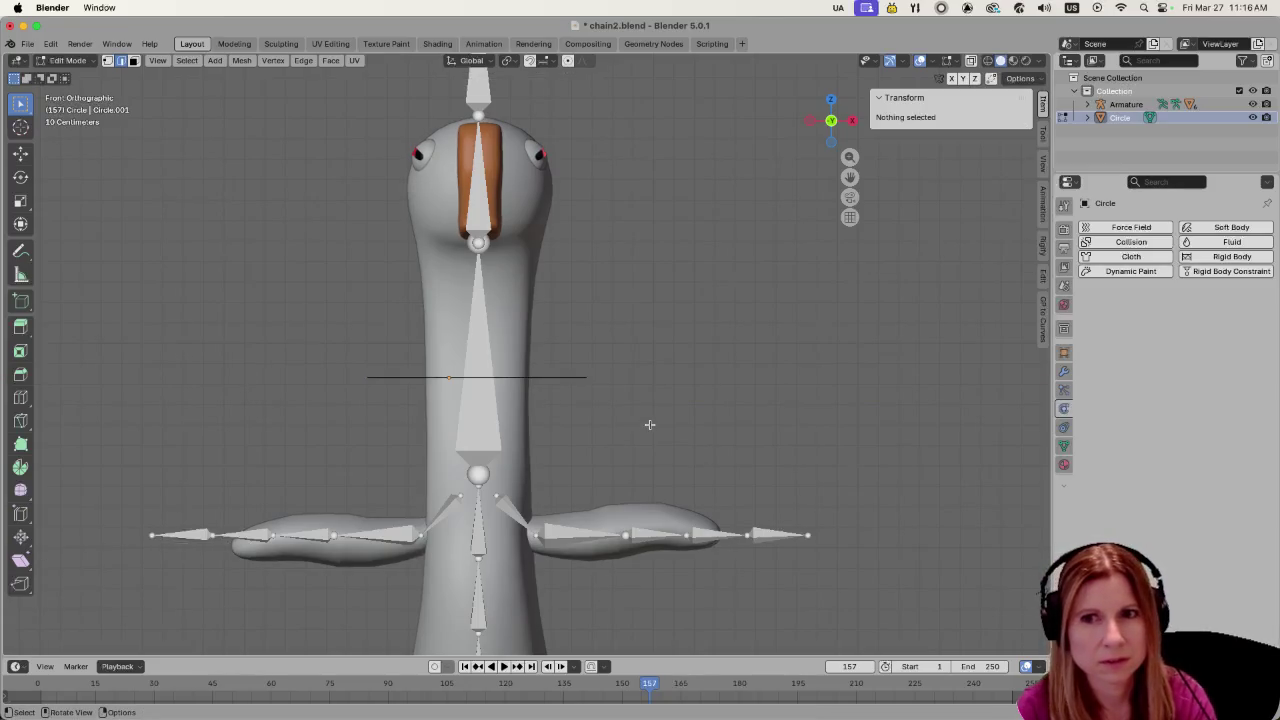
Switch to vertex select and pick two vertices on the ring's front edge
{"action": "middle_click_drag", "start_coordinate": [649, 423], "coordinate": [760, 415]}
{"action": "key", "text": "ctrl+KP_1"}
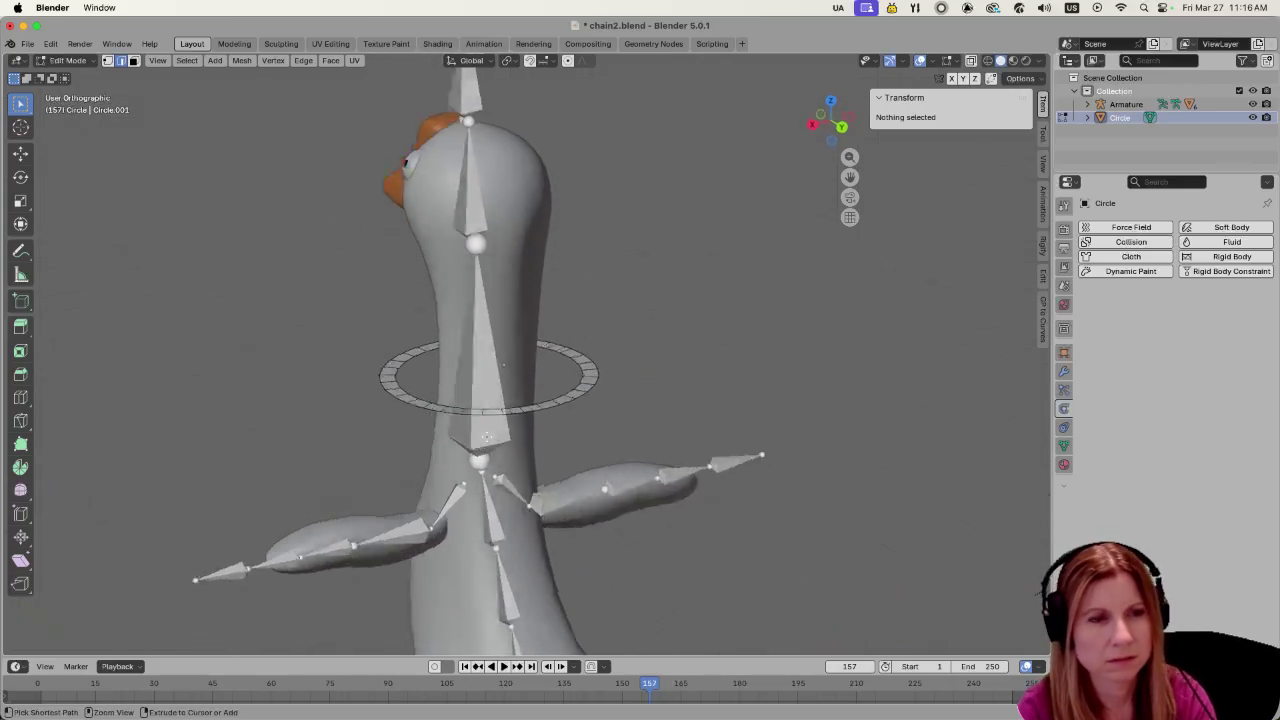
{"action": "scroll", "coordinate": [561, 403], "scroll_direction": "up", "scroll_amount": 1}
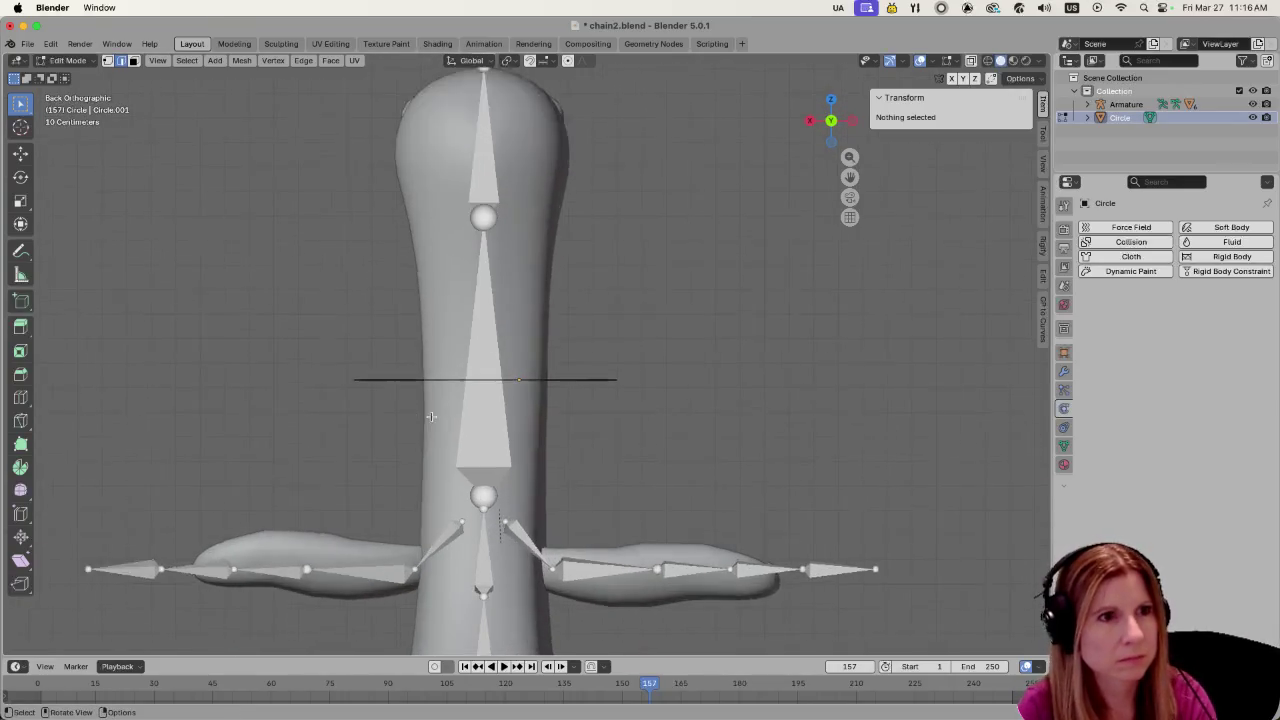
{"action": "scroll", "coordinate": [561, 403], "scroll_direction": "up", "scroll_amount": 1}
{"action": "middle_click_drag", "start_coordinate": [561, 403], "coordinate": [520, 468]}
{"action": "key", "text": "1"}
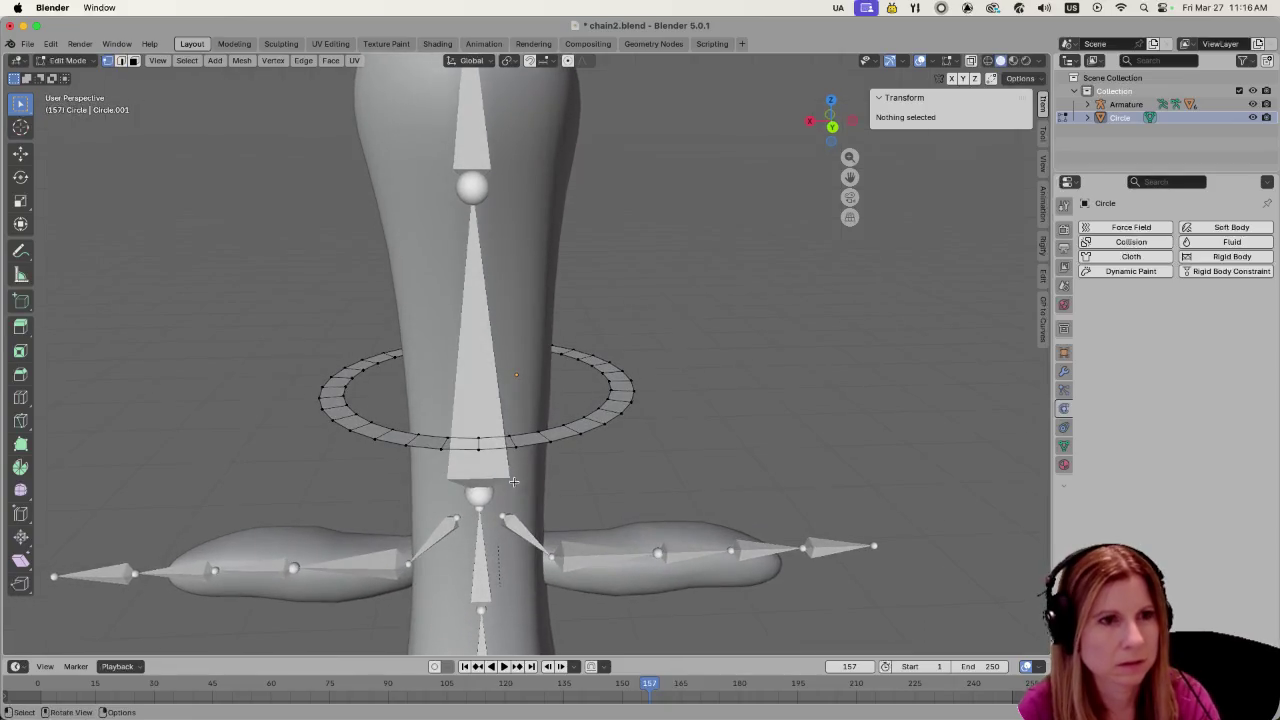
{"action": "left_click", "coordinate": [376, 436]}
{"action": "left_click", "coordinate": [549, 443], "text": "shift"}
Select the path of vertices along the ring's front edge
{"action": "mouse_move", "coordinate": [549, 443]}
{"action": "middle_mouse_down"}
{"action": "mouse_move", "coordinate": [555, 519]}
{"action": "mouse_move", "coordinate": [490, 510]}
{"action": "middle_mouse_up"}
{"action": "key", "text": "ctrl+KP_1"}
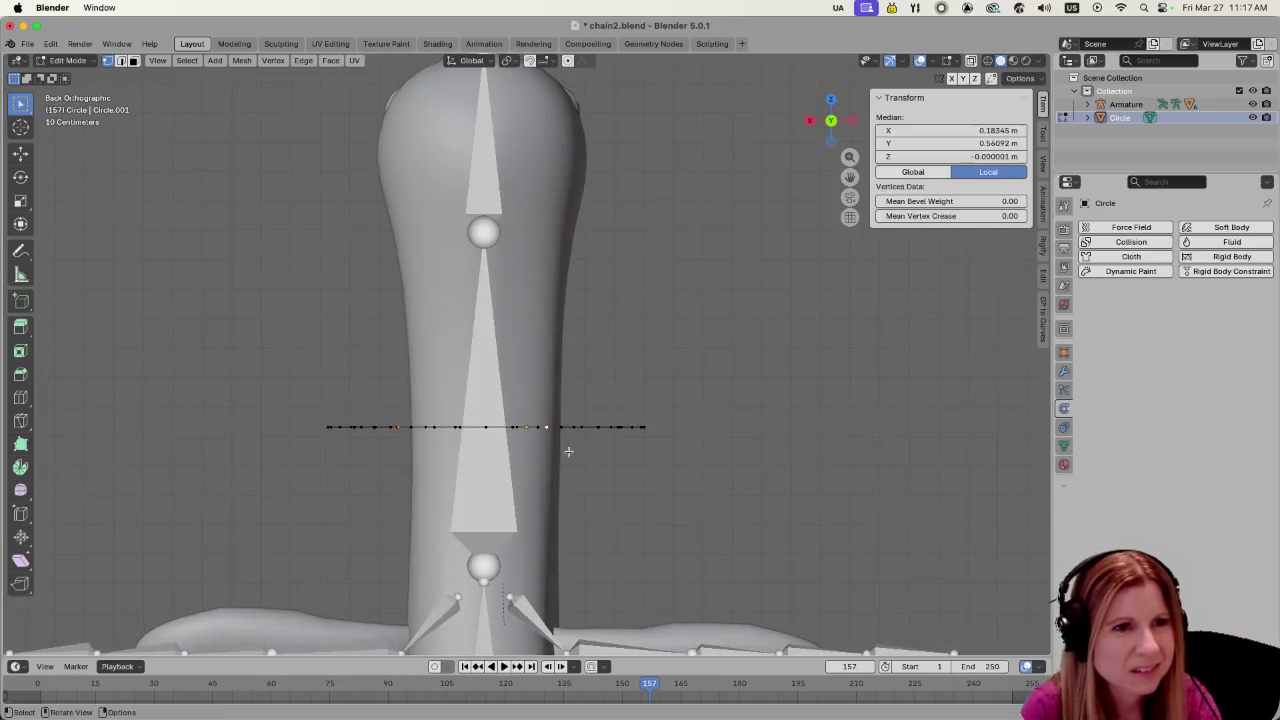
{"action": "mouse_move", "coordinate": [569, 474]}
{"action": "middle_mouse_down"}
{"action": "mouse_move", "coordinate": [569, 493]}
{"action": "mouse_move", "coordinate": [581, 458]}
{"action": "middle_mouse_up"}
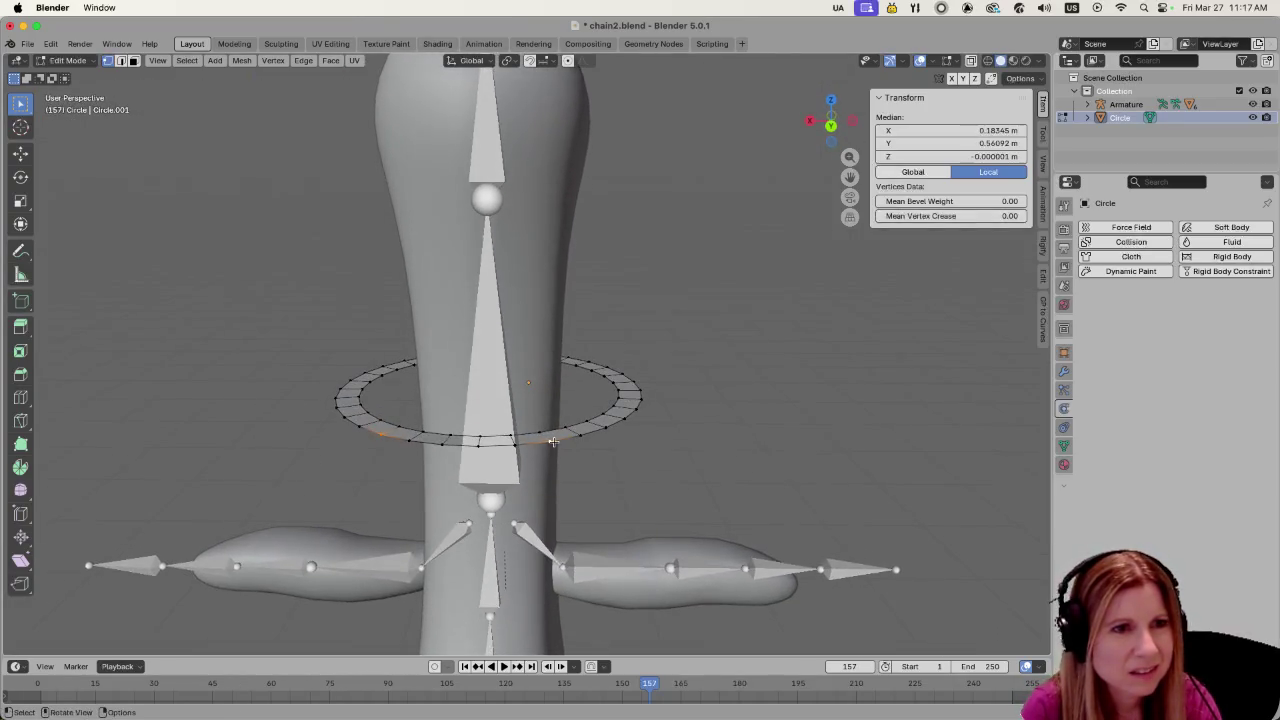
{"action": "left_click", "coordinate": [553, 442], "text": "ctrl"}
{"action": "left_click", "coordinate": [580, 434], "text": "ctrl"}
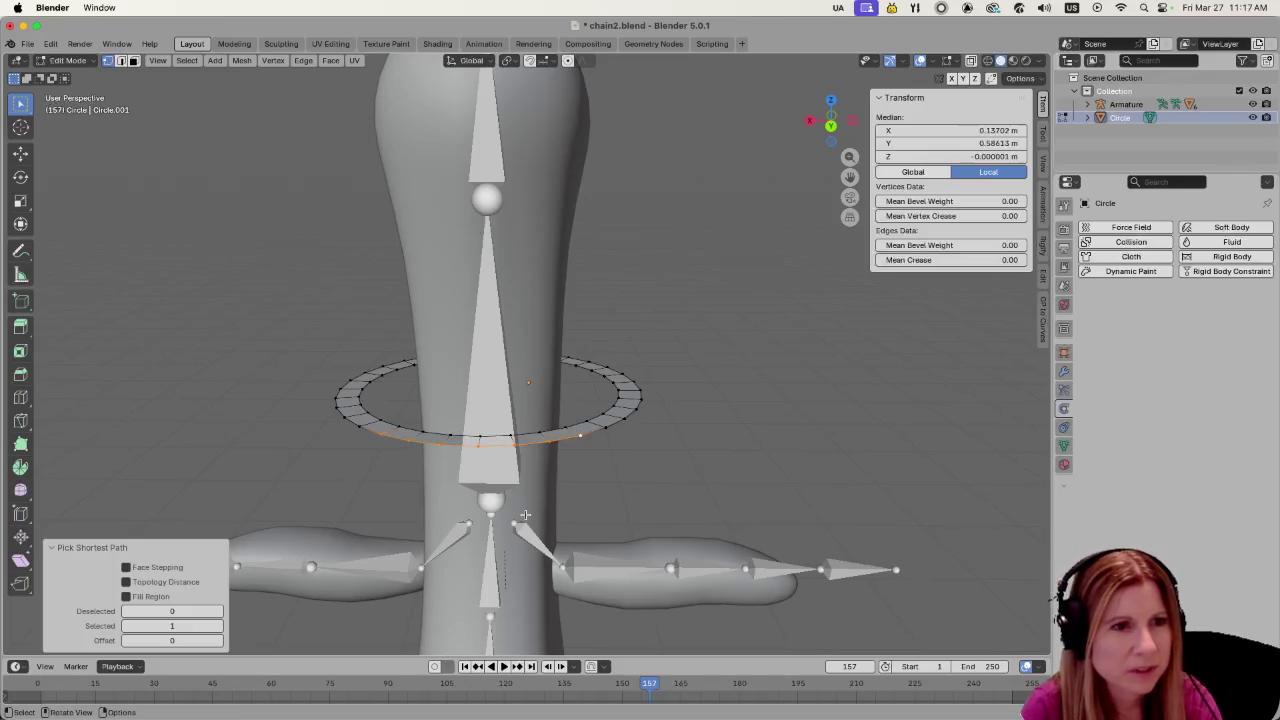
{"action": "left_click", "coordinate": [671, 486]}
{"action": "left_click", "coordinate": [580, 435]}
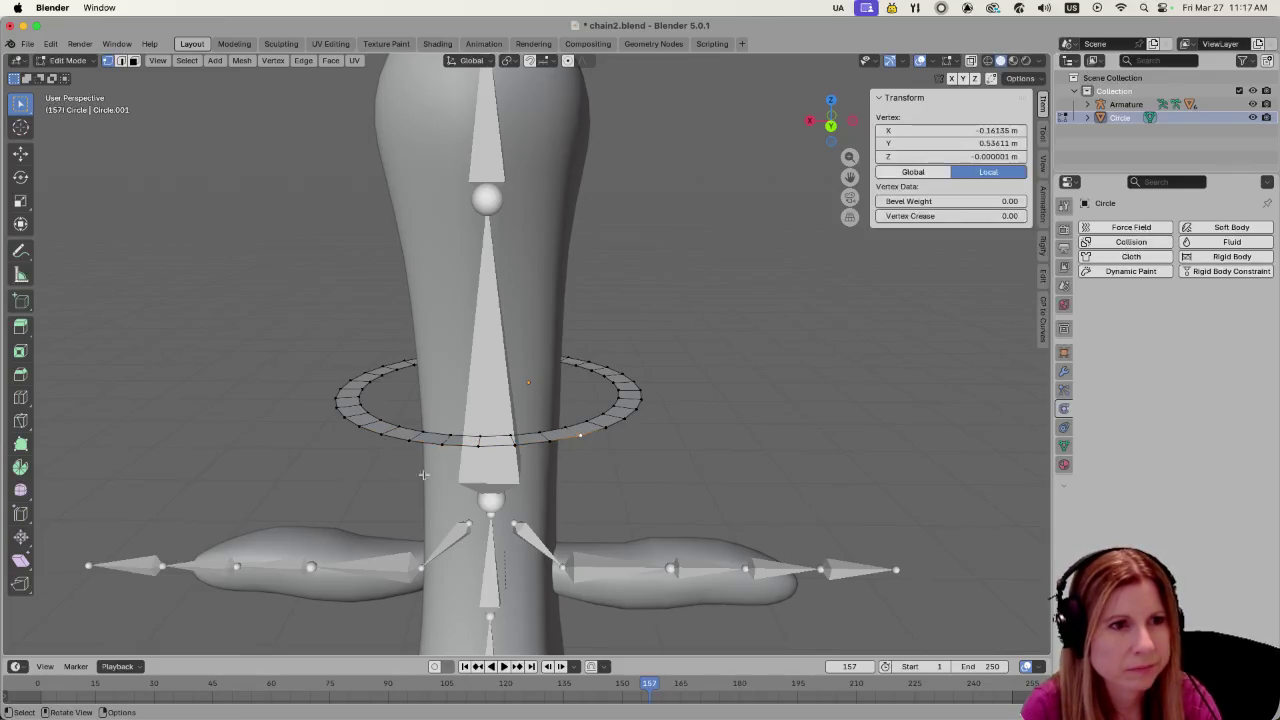
{"action": "left_click", "coordinate": [383, 435], "text": "ctrl"}
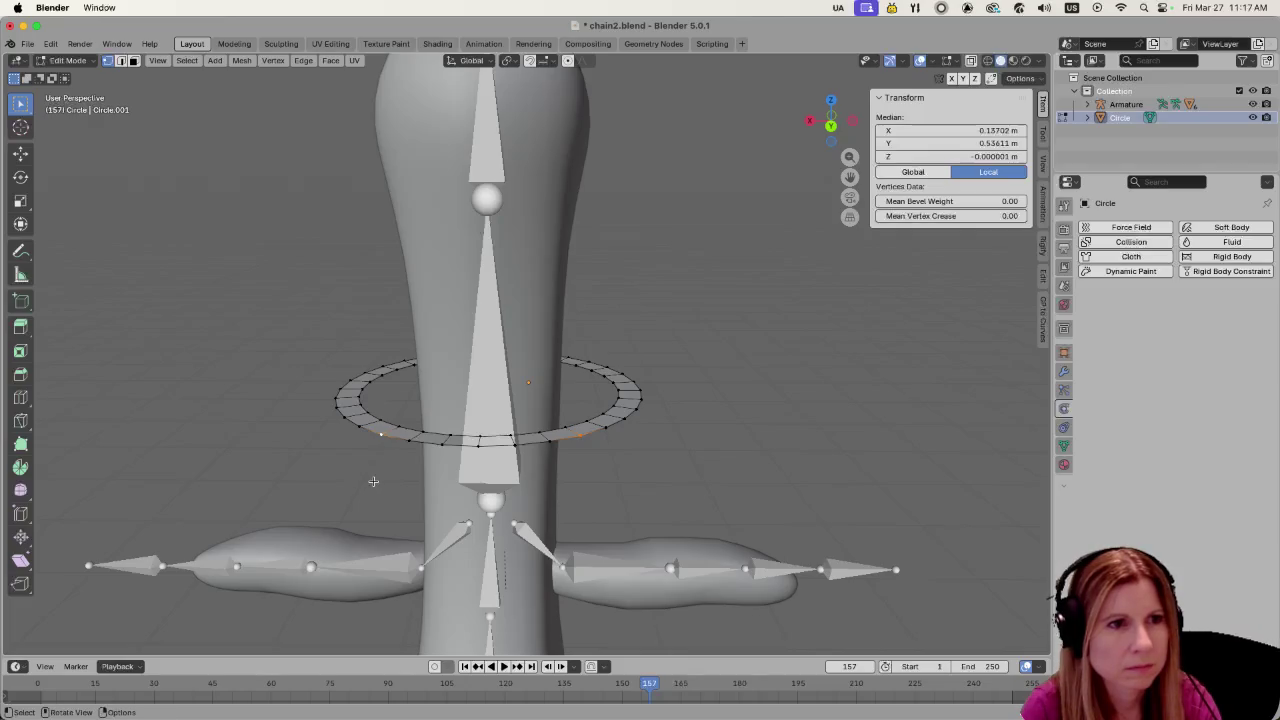
{"action": "mouse_move", "coordinate": [373, 481]}
{"action": "middle_mouse_down"}
{"action": "mouse_move", "coordinate": [584, 494]}
{"action": "mouse_move", "coordinate": [623, 463]}
{"action": "middle_mouse_up"}
Create a vertex group named neck and assign the selected vertices to it
{"action": "left_click", "coordinate": [1063, 390]}
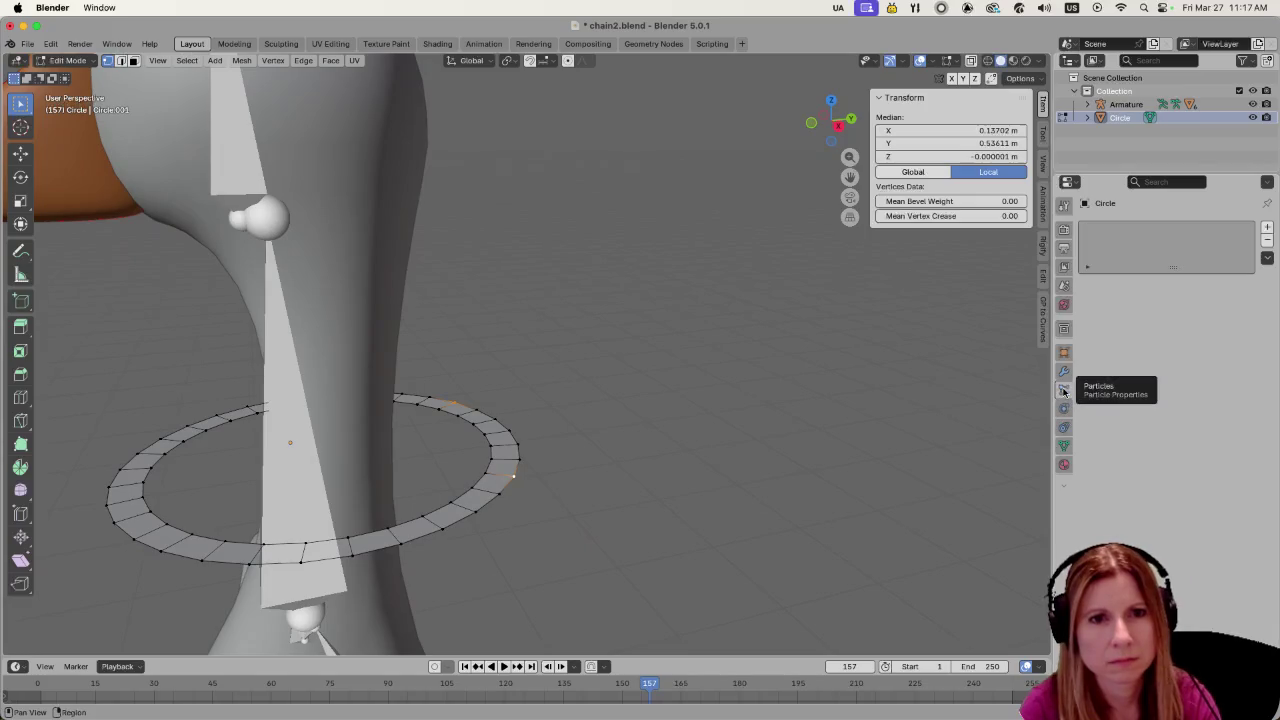
{"action": "left_click", "coordinate": [1063, 371]}
{"action": "left_click", "coordinate": [1063, 427]}
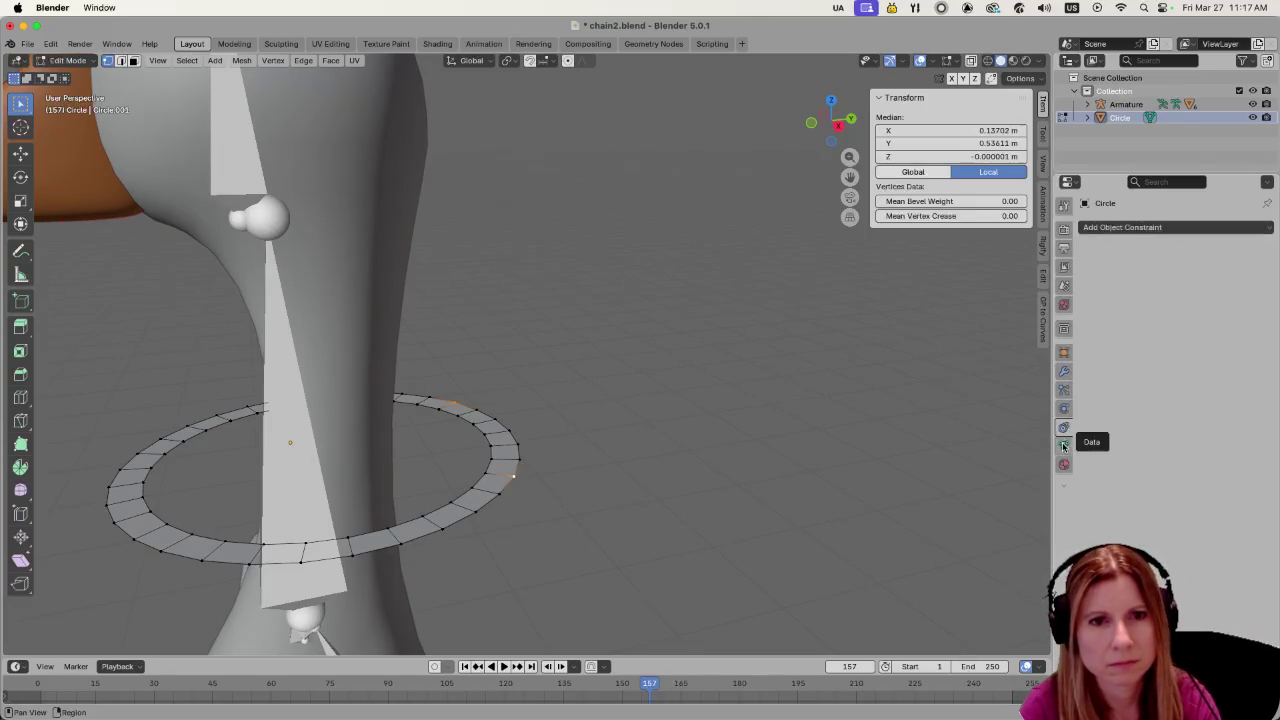
{"action": "left_click", "coordinate": [1063, 446]}
{"action": "left_click", "coordinate": [1261, 270]}
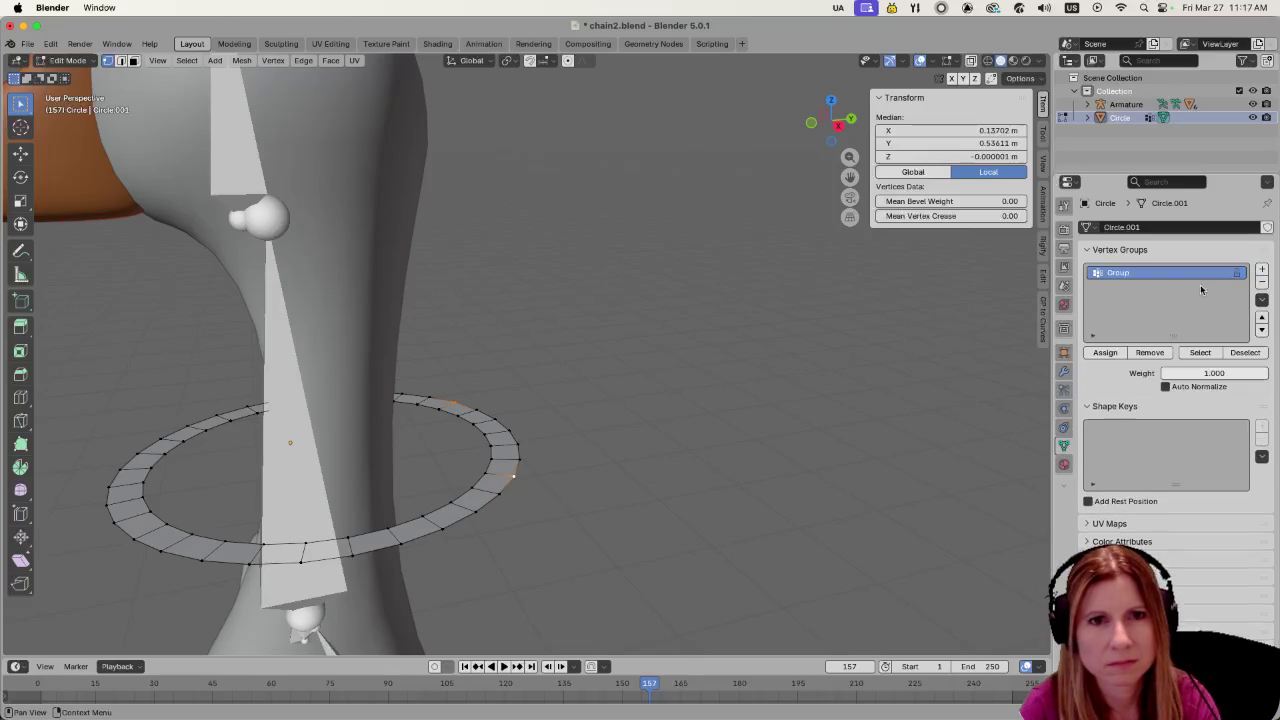
{"action": "double_click", "coordinate": [1154, 272]}
{"action": "type", "text": "neck"}
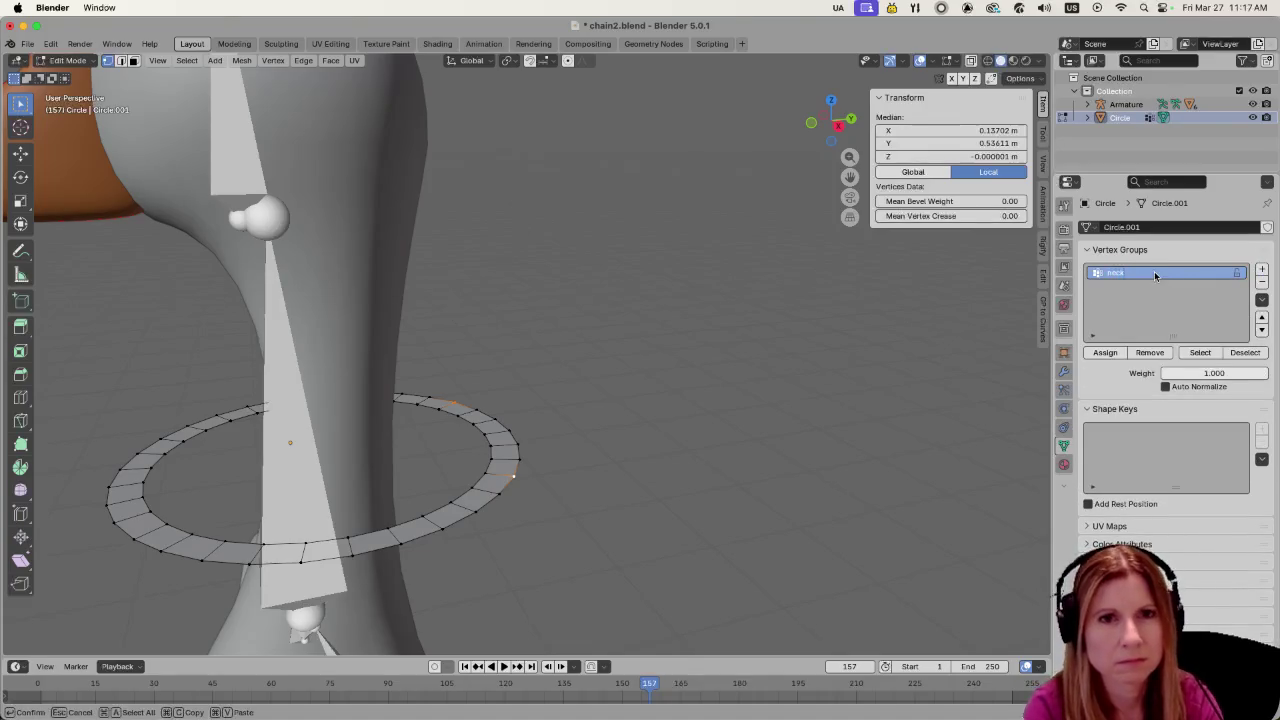
{"action": "key", "text": "Return"}
{"action": "left_click", "coordinate": [1105, 352]}
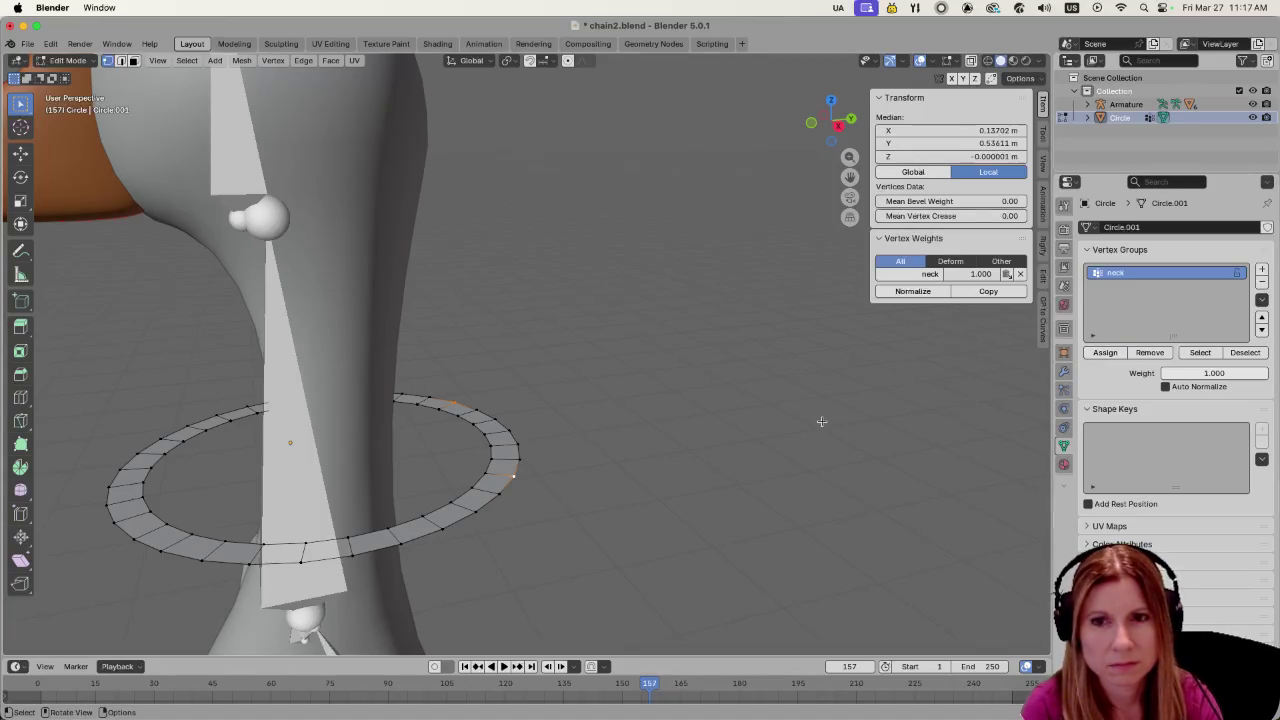
Clear the vertex selection and return to object mode
{"action": "scroll", "coordinate": [700, 412], "scroll_direction": "down", "scroll_amount": 5}
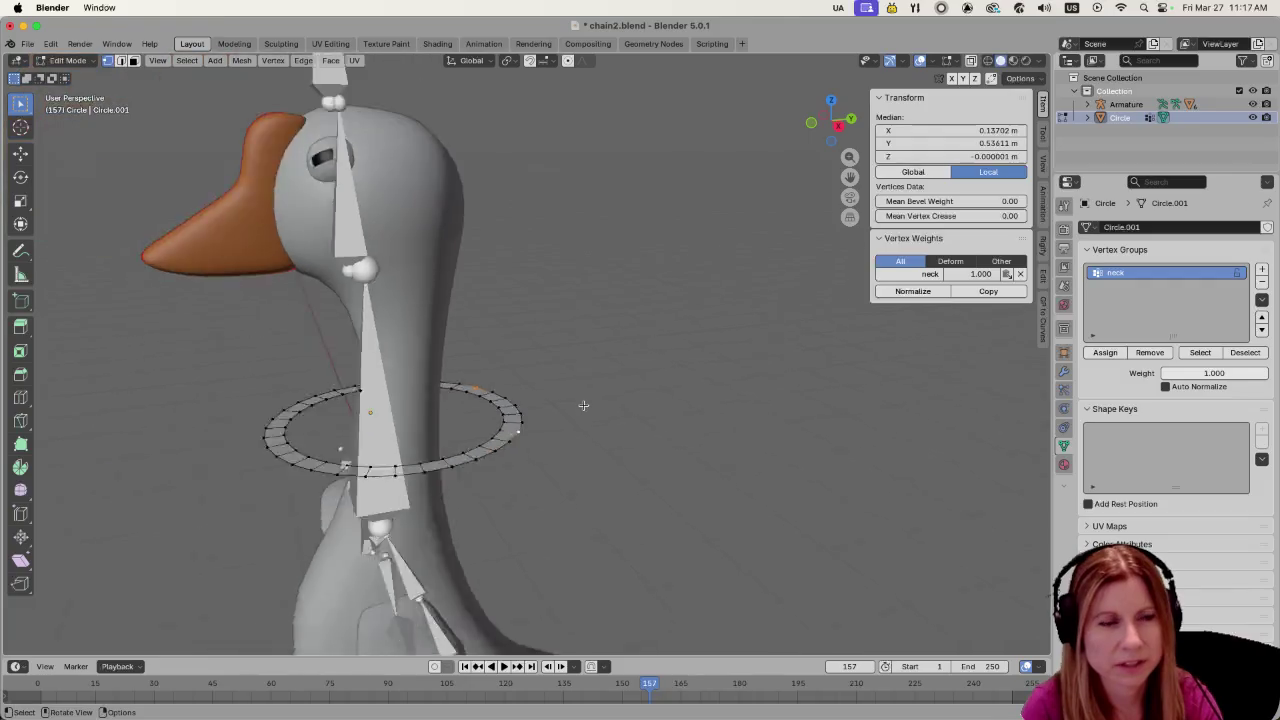
{"action": "mouse_move", "coordinate": [583, 406]}
{"action": "middle_mouse_down"}
{"action": "mouse_move", "coordinate": [614, 369]}
{"action": "mouse_move", "coordinate": [600, 389]}
{"action": "middle_mouse_up"}
{"action": "left_click", "coordinate": [576, 425]}
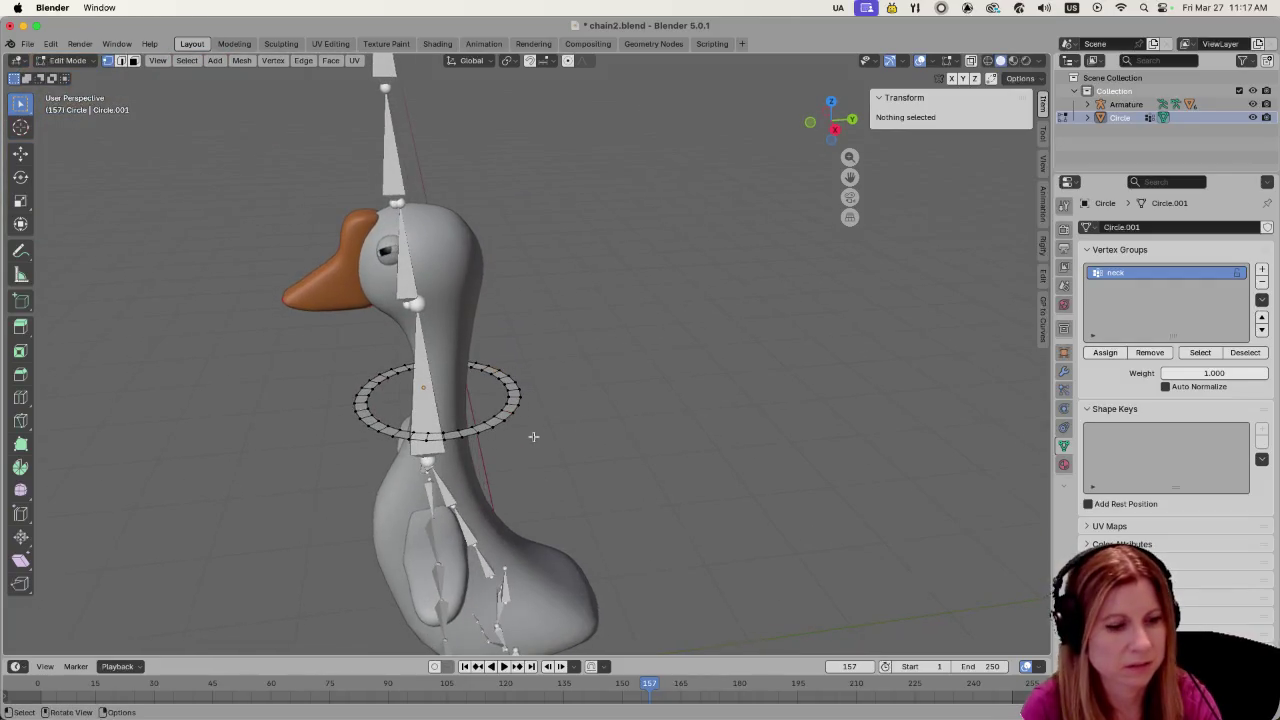
{"action": "key", "text": "Tab"}
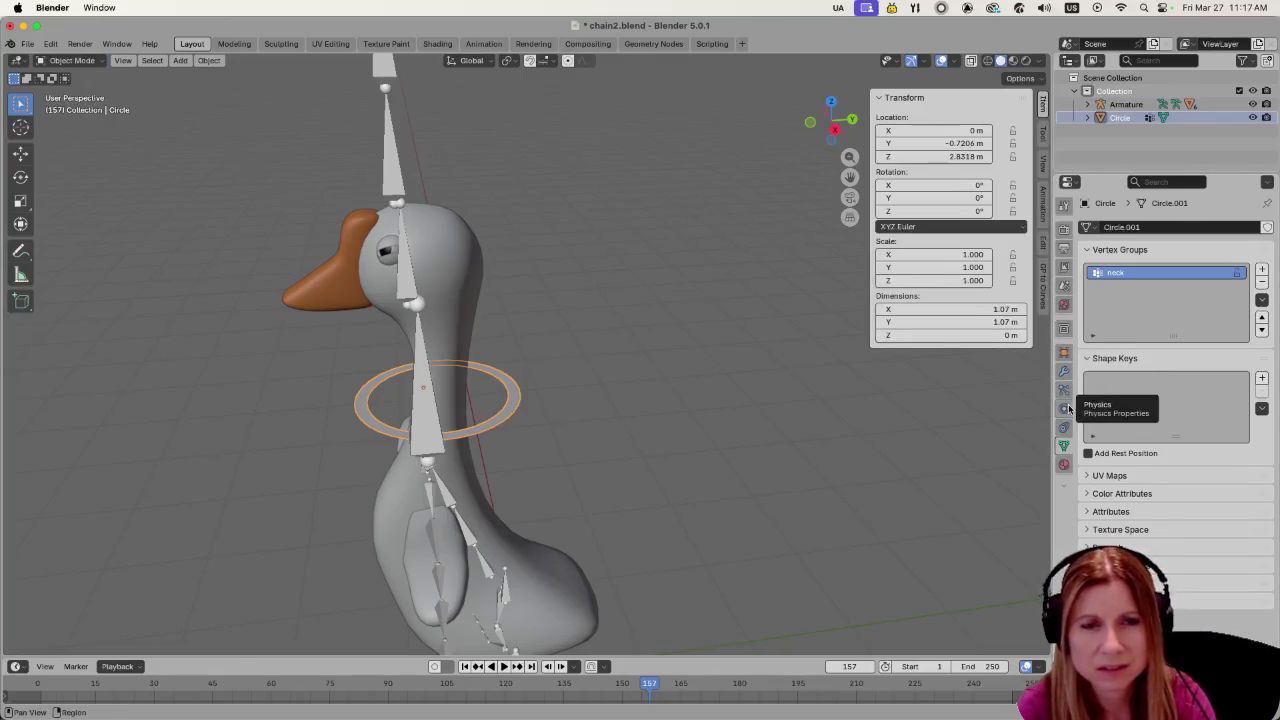
Add cloth physics to the ring and review its settings
{"action": "left_click", "coordinate": [1066, 408]}
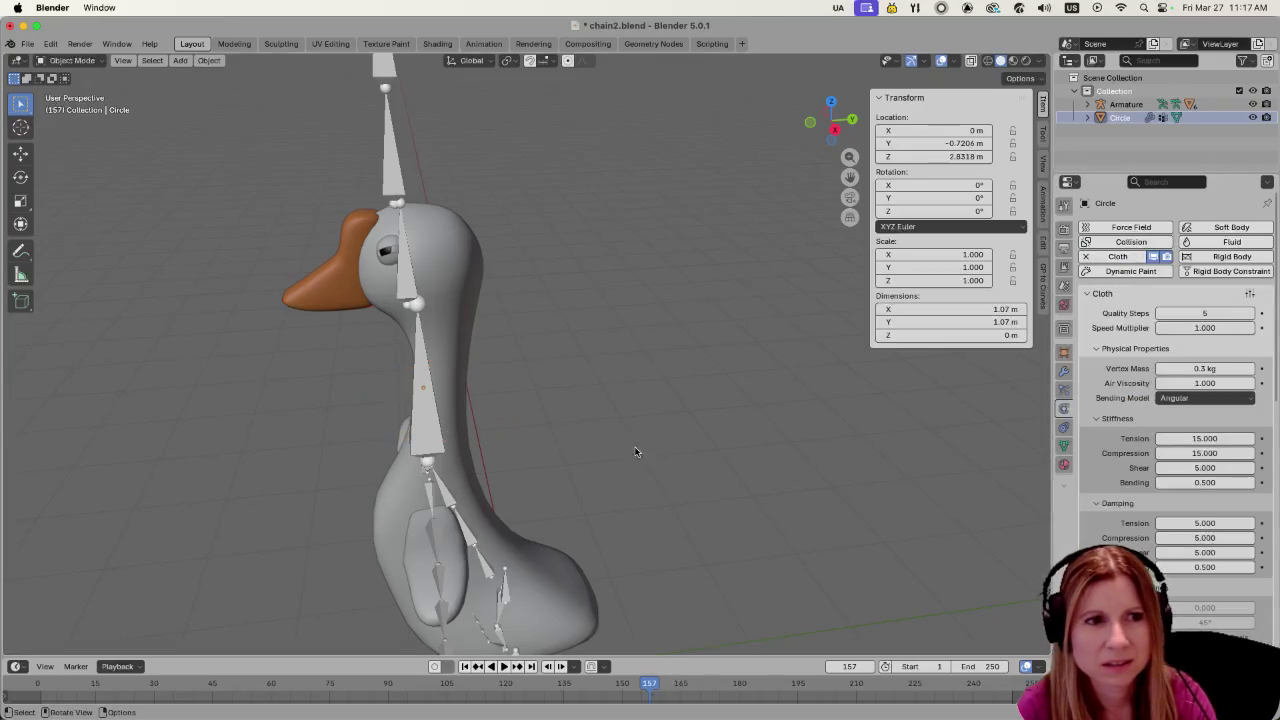
{"action": "scroll", "coordinate": [614, 457], "scroll_direction": "down", "scroll_amount": 5}
{"action": "scroll", "coordinate": [600, 466], "scroll_direction": "down", "scroll_amount": 3}
{"action": "scroll", "coordinate": [596, 473], "scroll_direction": "down", "scroll_amount": 3}
{"action": "scroll", "coordinate": [596, 473], "scroll_direction": "up", "scroll_amount": 3}
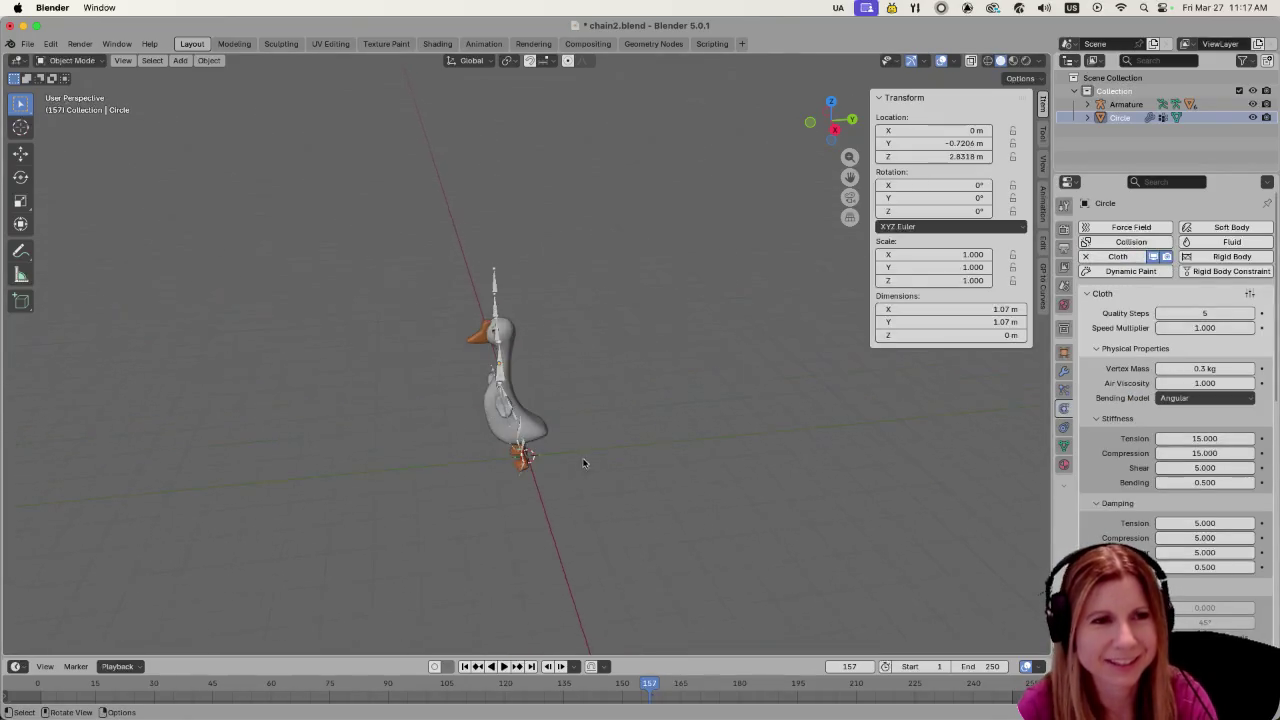
{"action": "scroll", "coordinate": [586, 463], "scroll_direction": "up", "scroll_amount": 5}
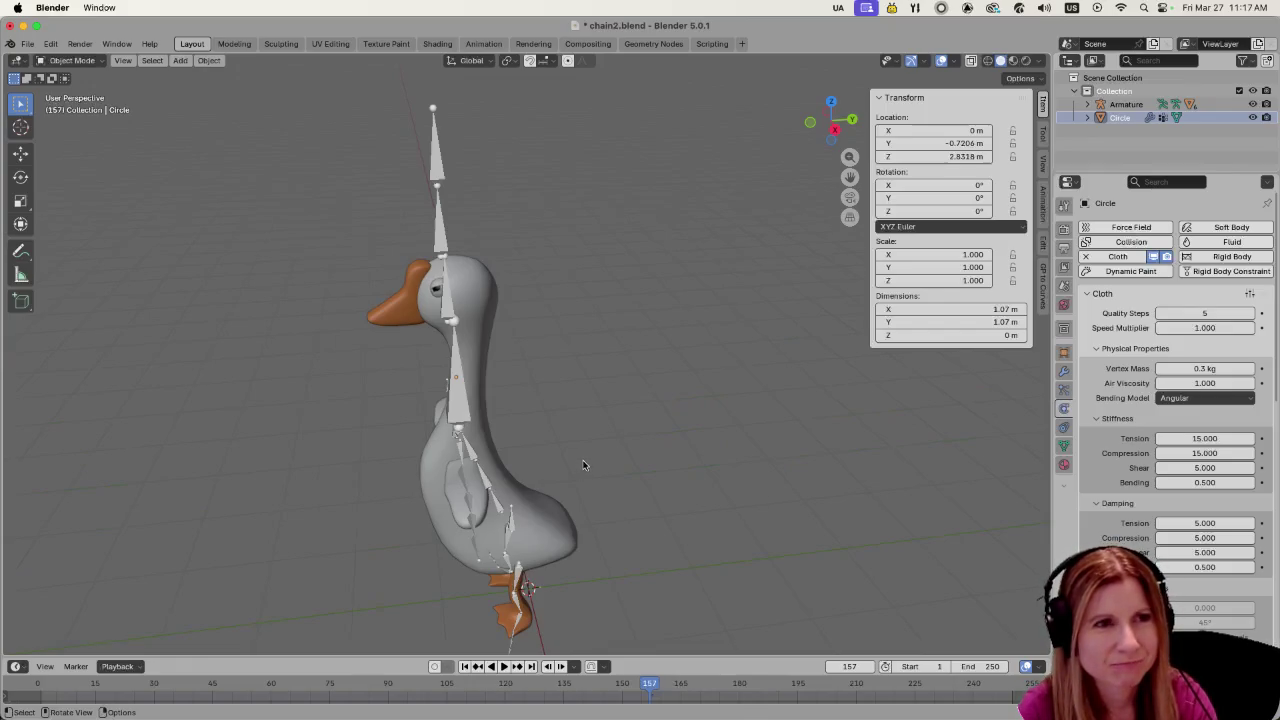
{"action": "scroll", "coordinate": [585, 458], "scroll_direction": "up", "scroll_amount": 4}
{"action": "scroll", "coordinate": [589, 446], "scroll_direction": "down", "scroll_amount": 5}
Isolate the ring in view and set the current frame to 1
{"action": "key", "text": "shift+h"}
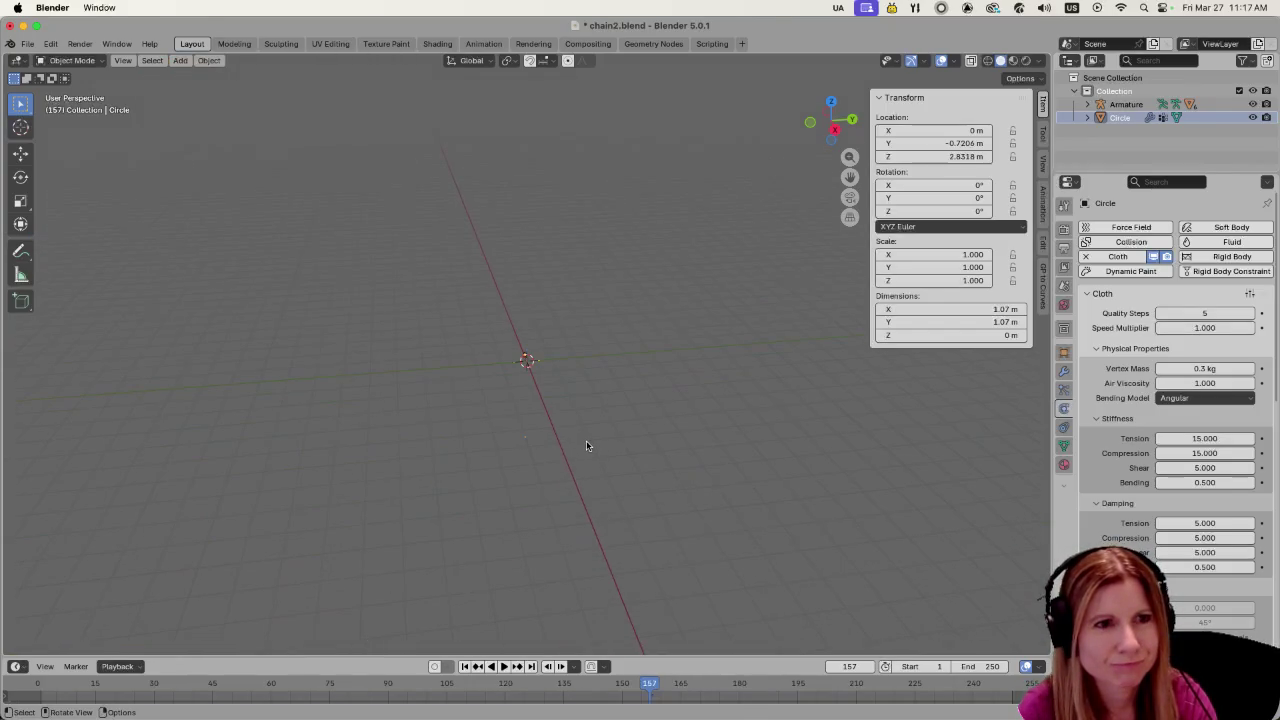
{"action": "scroll", "coordinate": [586, 440], "scroll_direction": "down", "scroll_amount": 2}
{"action": "scroll", "coordinate": [586, 440], "scroll_direction": "down", "scroll_amount": 2}
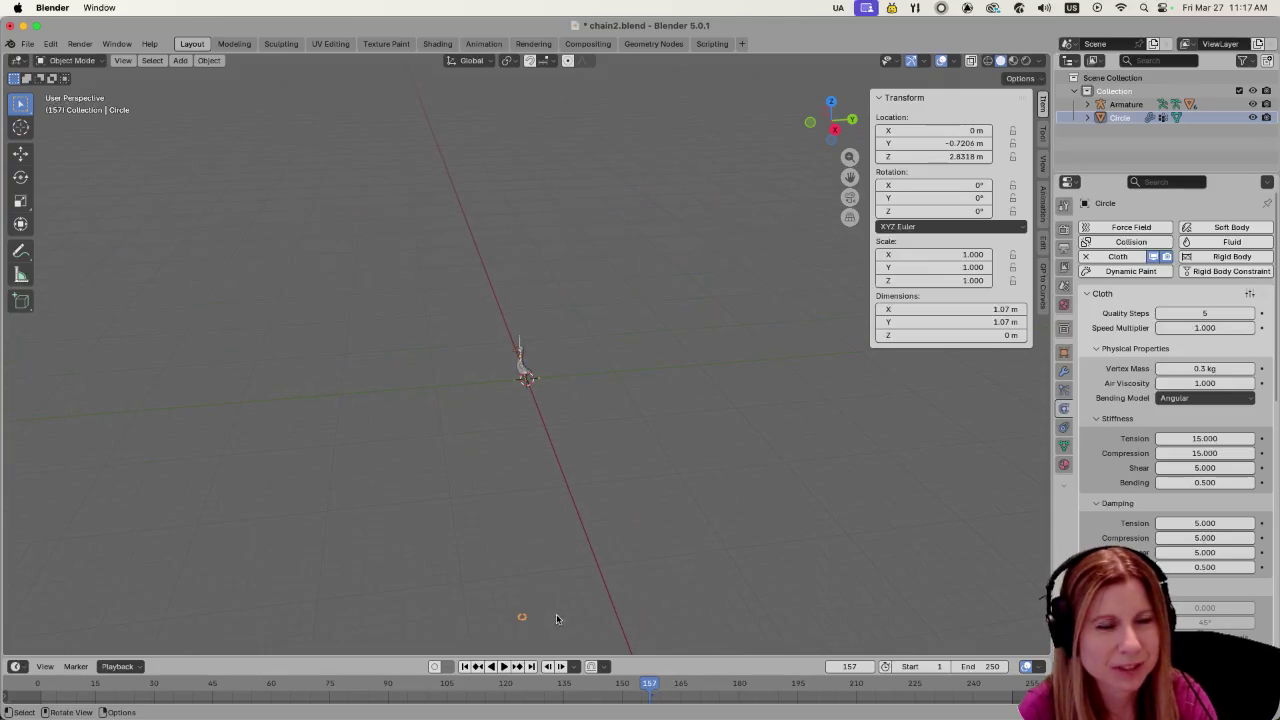
{"action": "scroll", "coordinate": [670, 535], "scroll_direction": "up", "scroll_amount": 4}
{"action": "scroll", "coordinate": [664, 528], "scroll_direction": "up", "scroll_amount": 3}
{"action": "type", "text": "1"}
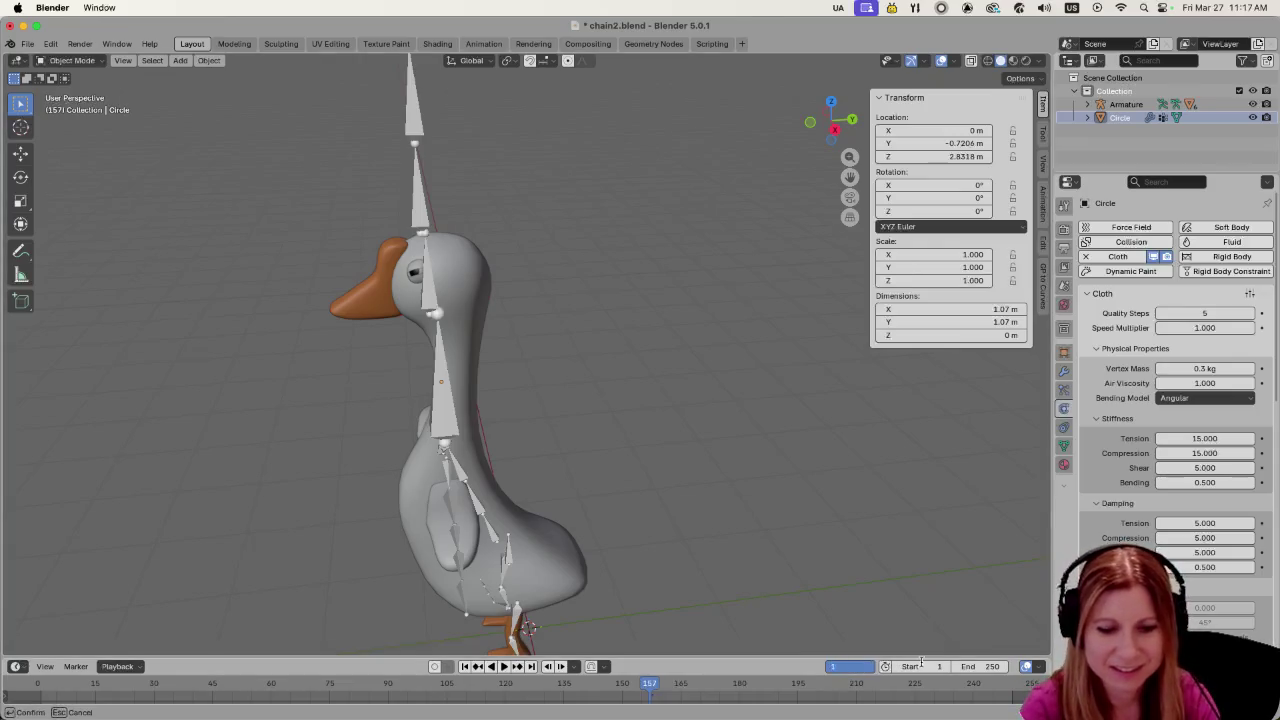
{"action": "key", "text": "Return"}
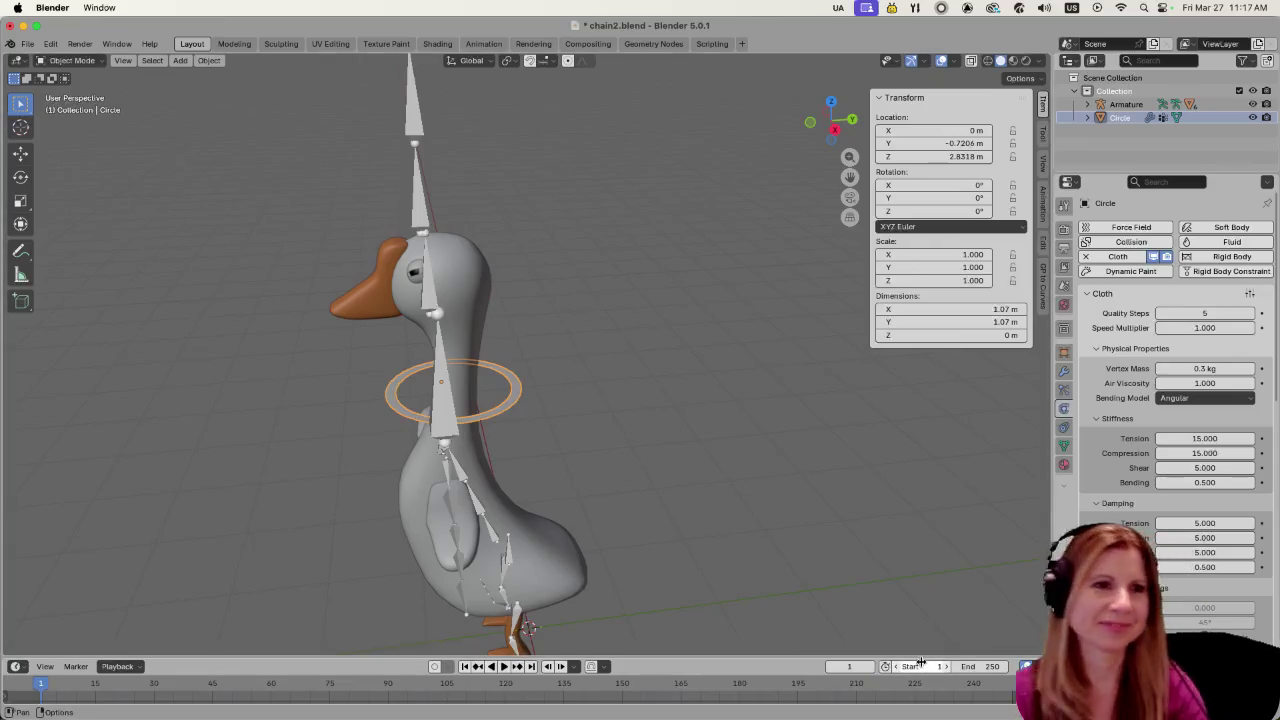